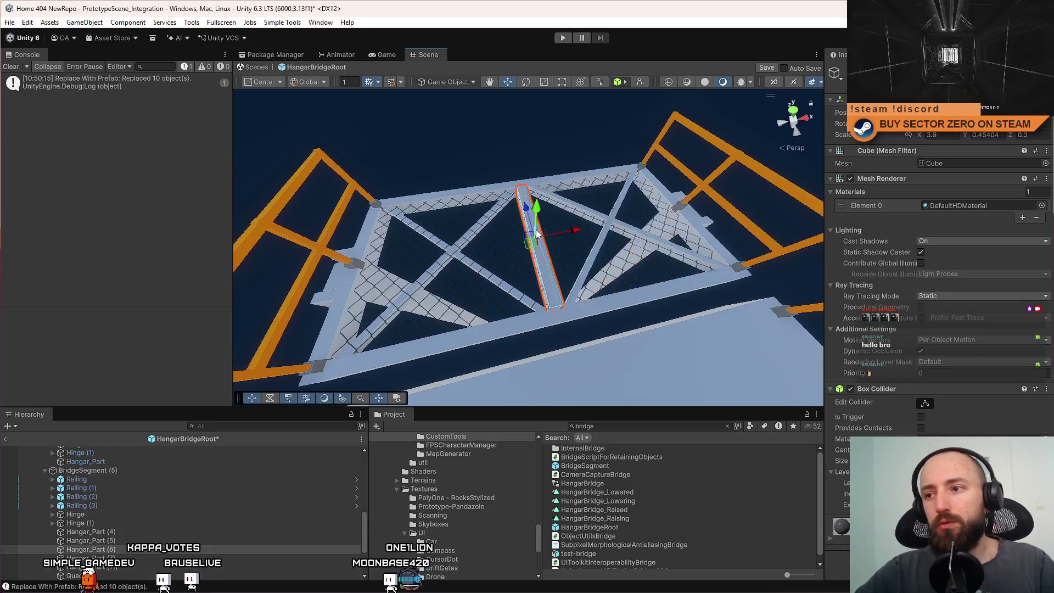
Select the top long beam and the right diagonal beam of the bridge truss
key("f")
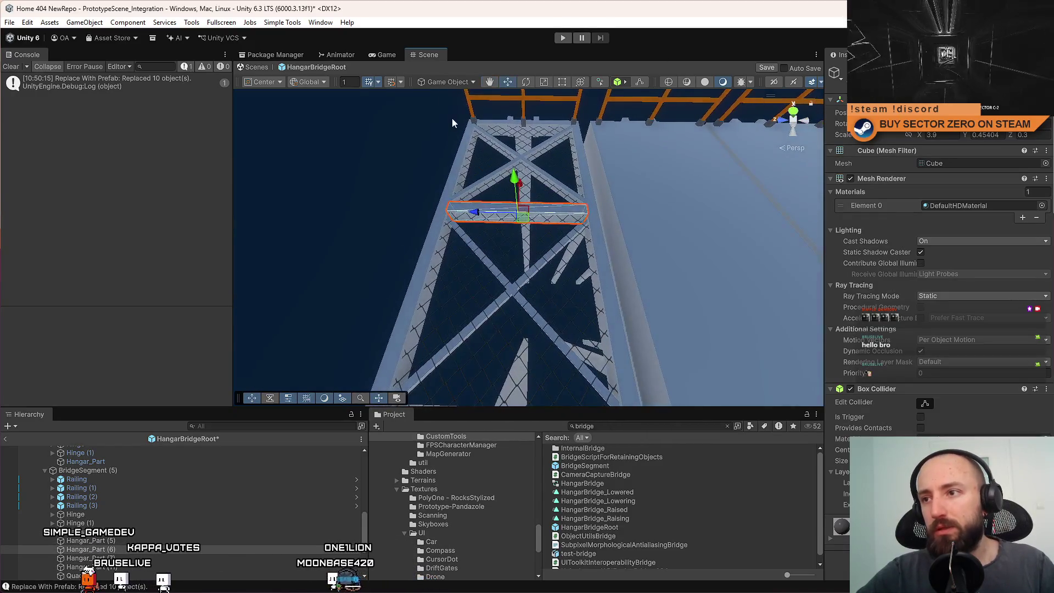
mouse_move(583, 190)
left_mouse_down()
mouse_move(393, 176)
mouse_move(426, 152)
mouse_move(633, 178)
left_mouse_up()
left_click(426, 153)
left_click(633, 179)
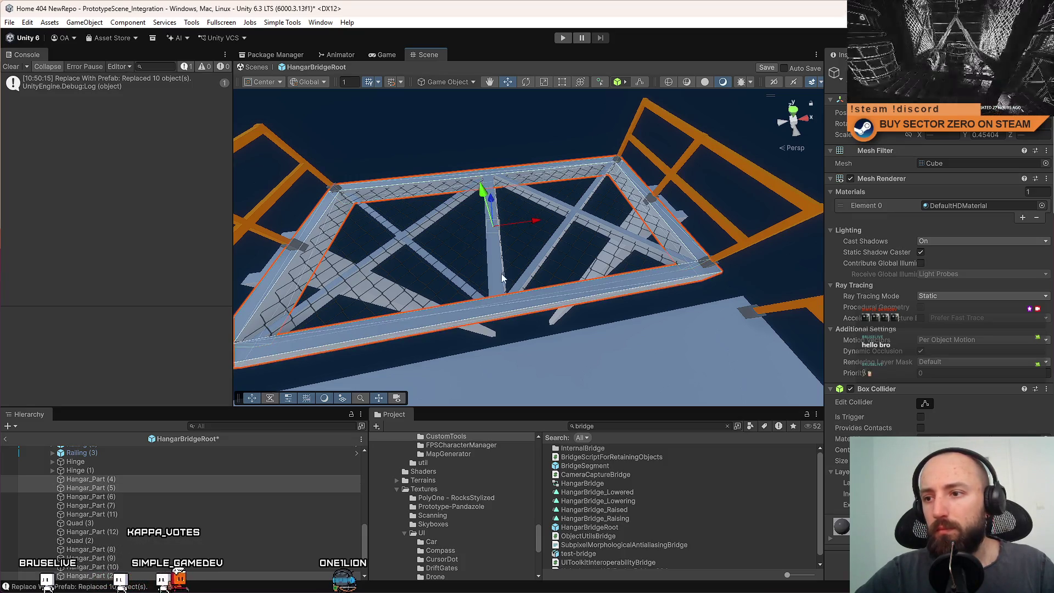
mouse_move(671, 239)
left_mouse_down()
mouse_move(607, 266)
mouse_move(511, 273)
mouse_move(568, 272)
mouse_move(585, 399)
left_mouse_up()
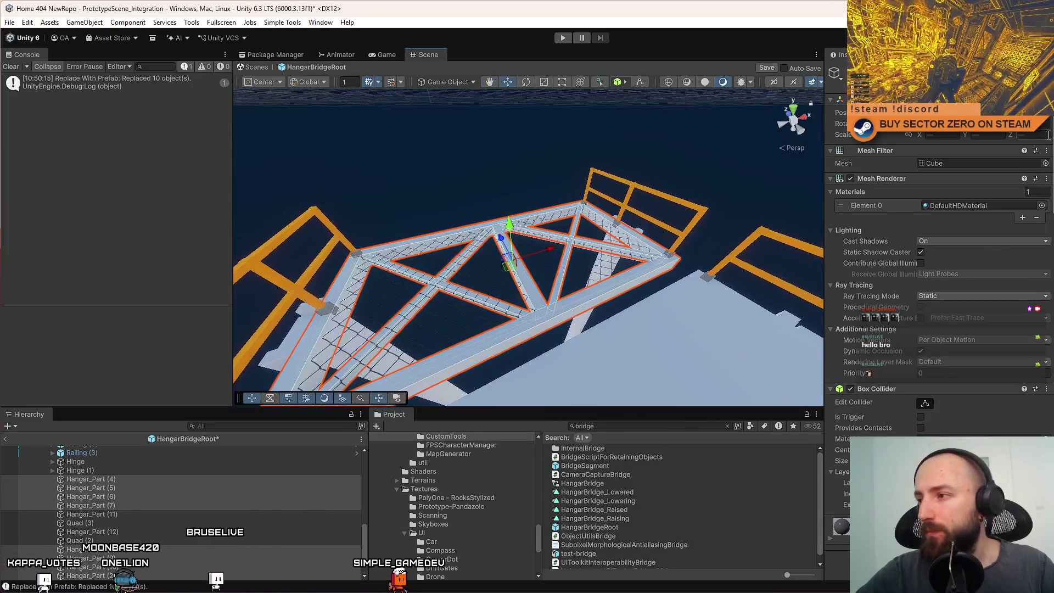
Compare Metal_Black and Metal_Gray on the truss beams and apply Metal_Gray
left_click(1041, 206)
type("metal")
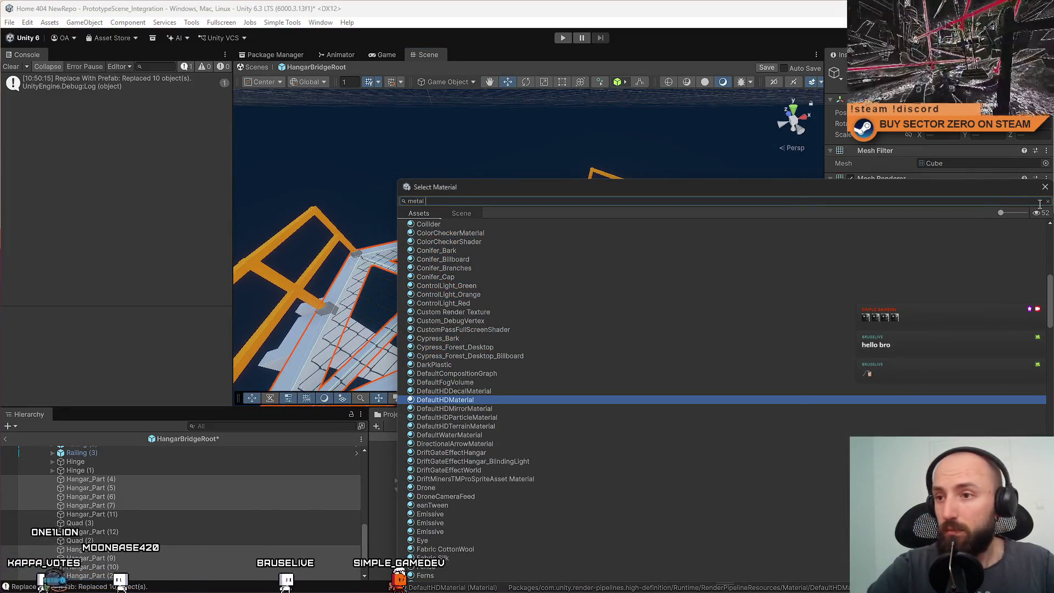
left_click(483, 242)
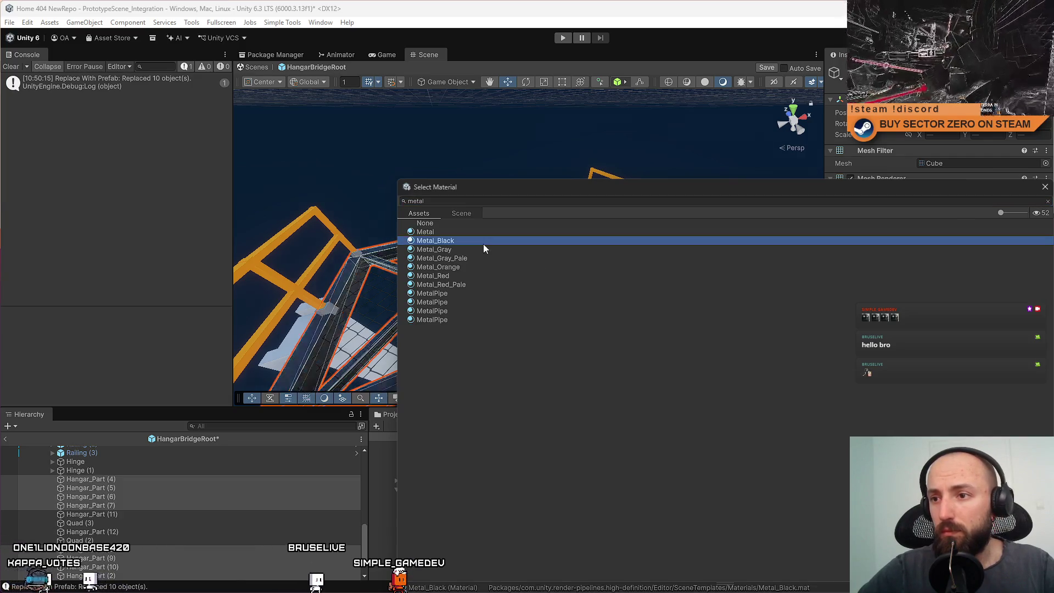
left_click(469, 248)
left_click(482, 242)
left_click(474, 250)
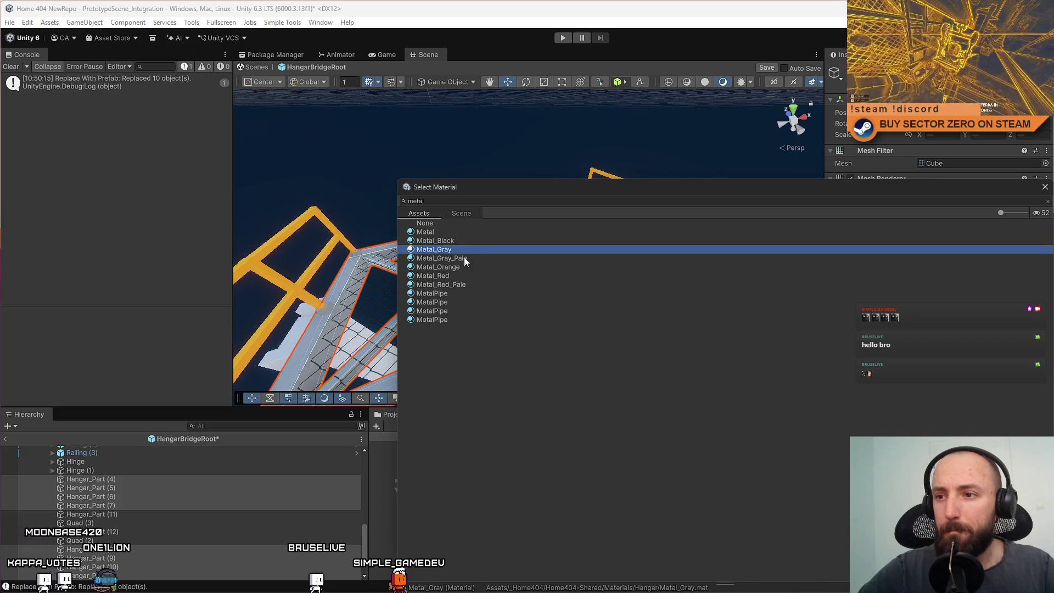
left_click(465, 242)
left_click(470, 249)
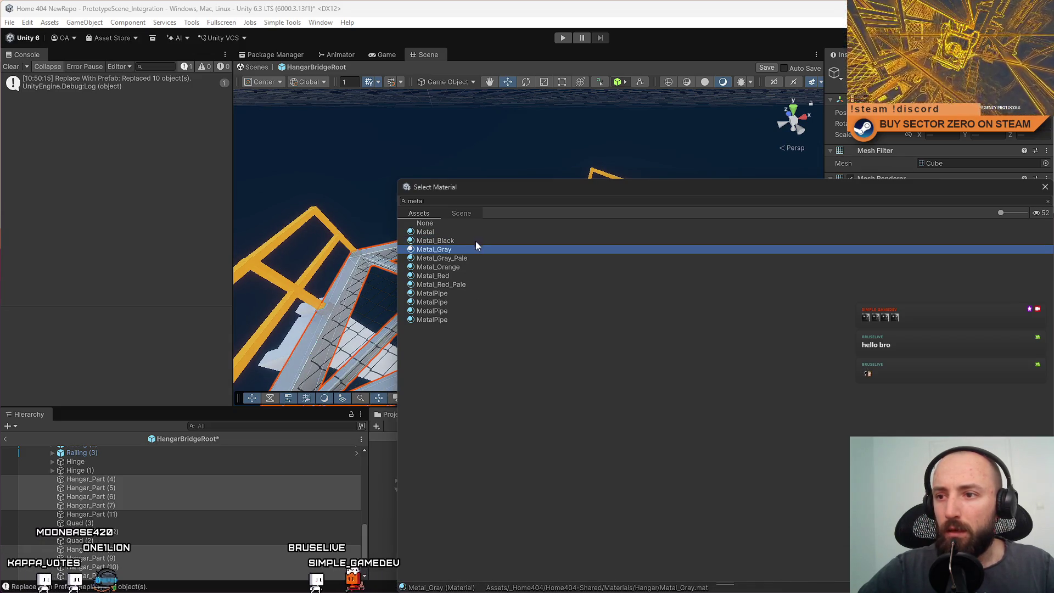
left_click(476, 241)
double_click(462, 246)
Give the X-shaped cross beams the Metal_Gray material as well
mouse_move(462, 246)
left_mouse_down()
mouse_move(301, 270)
mouse_move(670, 205)
mouse_move(622, 192)
mouse_move(773, 154)
mouse_move(895, 155)
mouse_move(862, 176)
mouse_move(920, 157)
mouse_move(913, 144)
mouse_move(741, 154)
left_mouse_up()
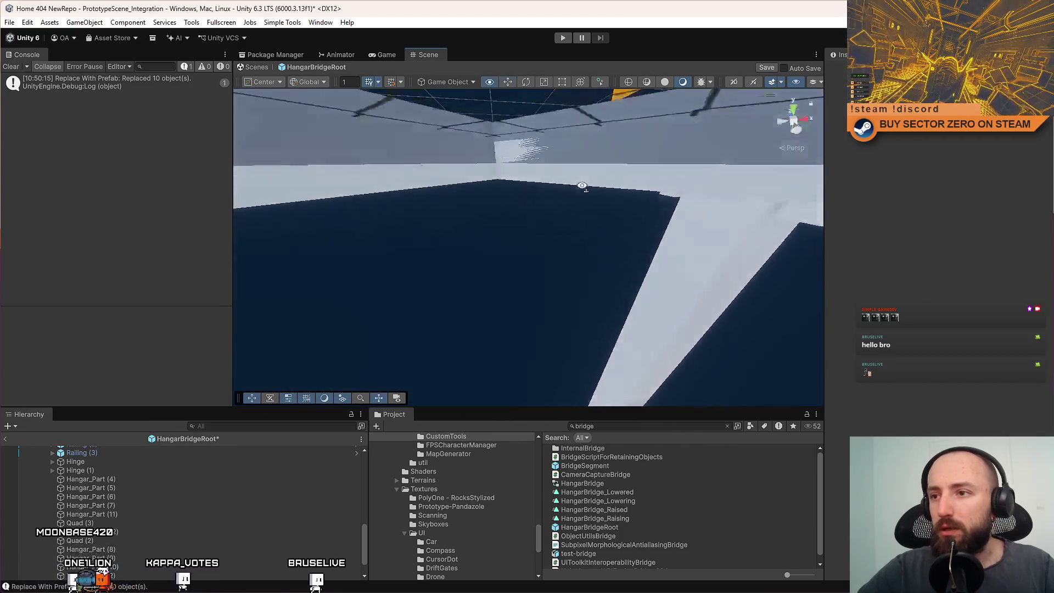
left_click(576, 161)
mouse_move(575, 161)
left_mouse_down()
mouse_move(586, 236)
mouse_move(553, 231)
mouse_move(593, 208)
mouse_move(613, 213)
mouse_move(572, 223)
mouse_move(584, 218)
left_mouse_up()
left_click(547, 215)
left_click(614, 213)
left_click(585, 222)
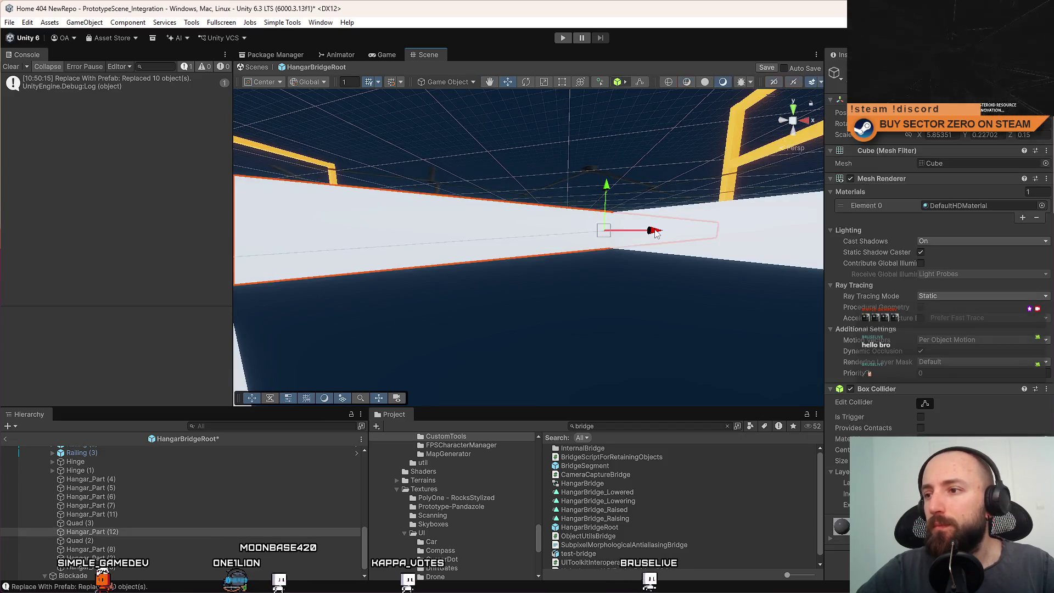
key("f")
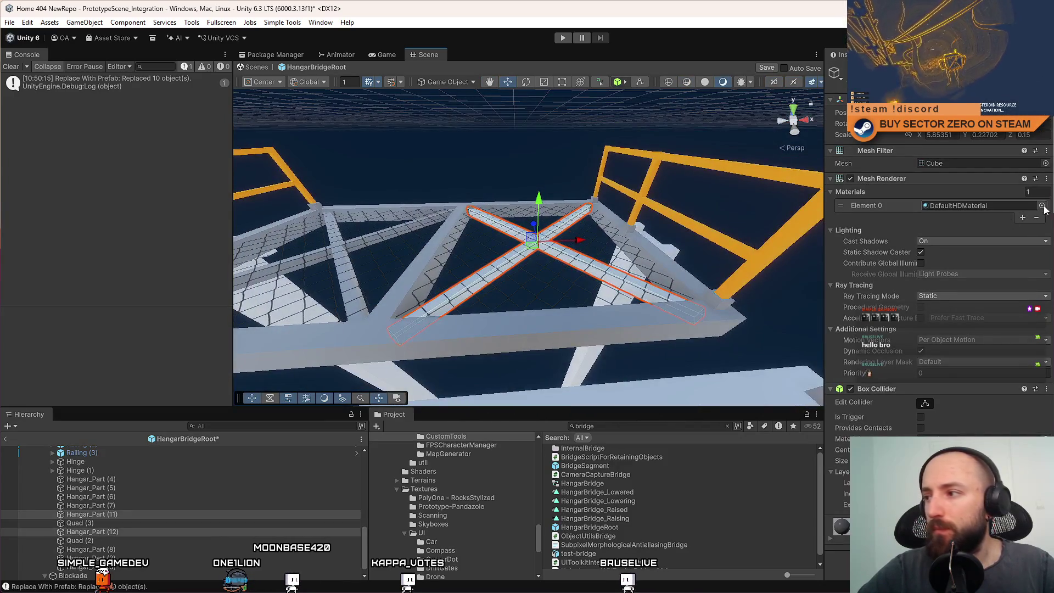
left_click(1042, 206)
type("ray")
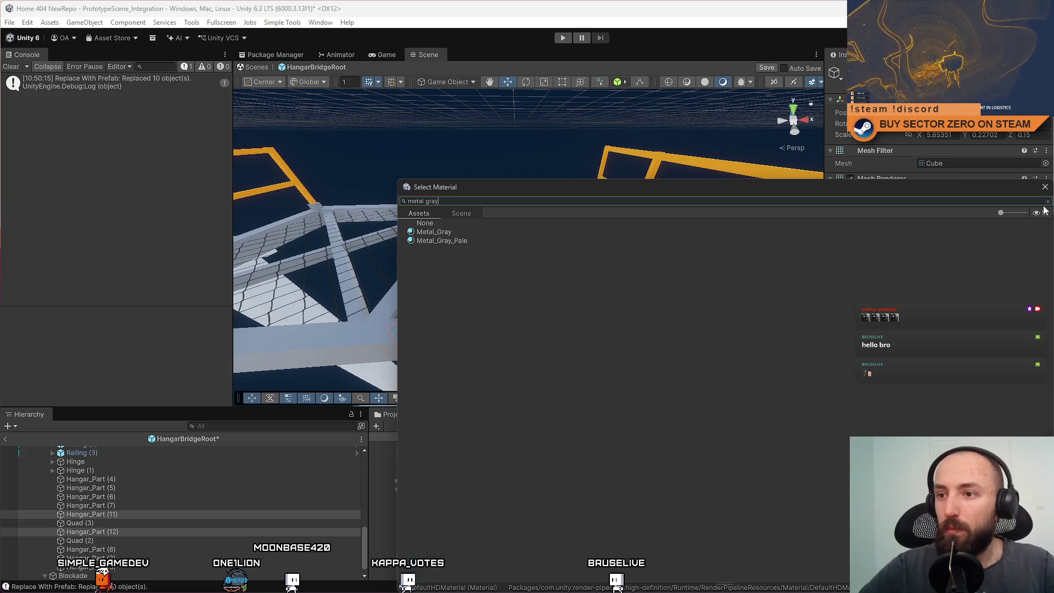
double_click(507, 233)
Select the two hinge blocks under the bridge end
mouse_move(506, 233)
left_mouse_down()
mouse_move(404, 244)
mouse_move(643, 277)
left_mouse_up()
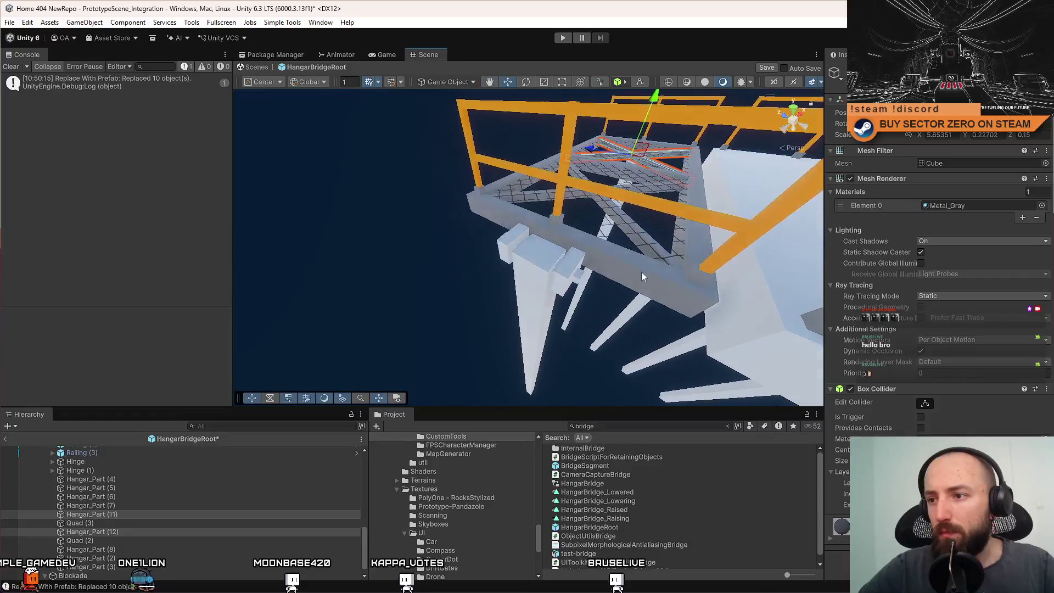
left_click(578, 283)
key("f")
left_click_drag(578, 282, 539, 288)
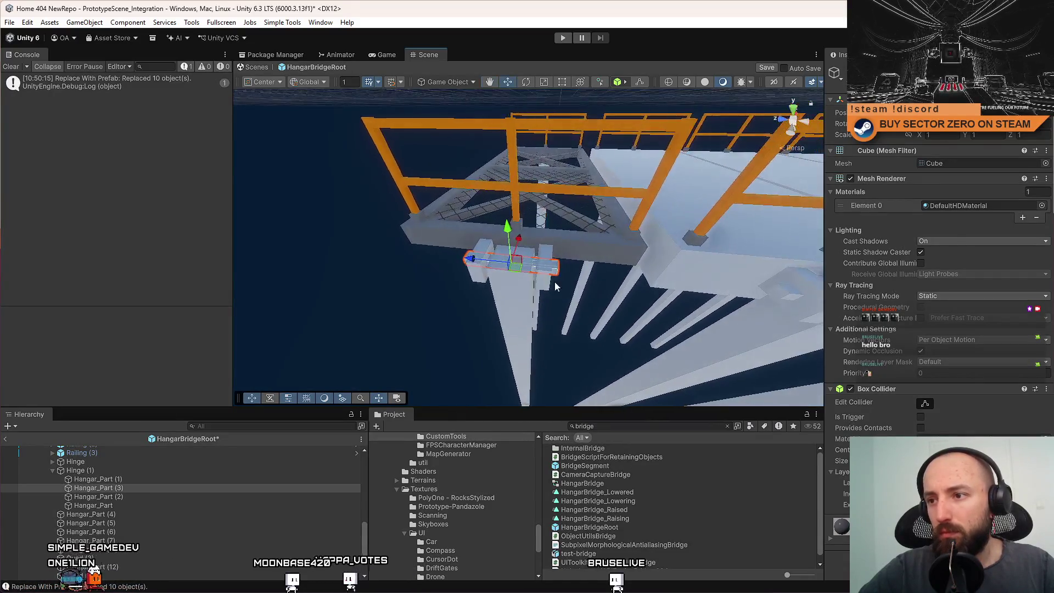
left_click(477, 277)
left_click_drag(478, 277, 461, 236)
left_click(464, 235)
left_click(504, 207, "shift")
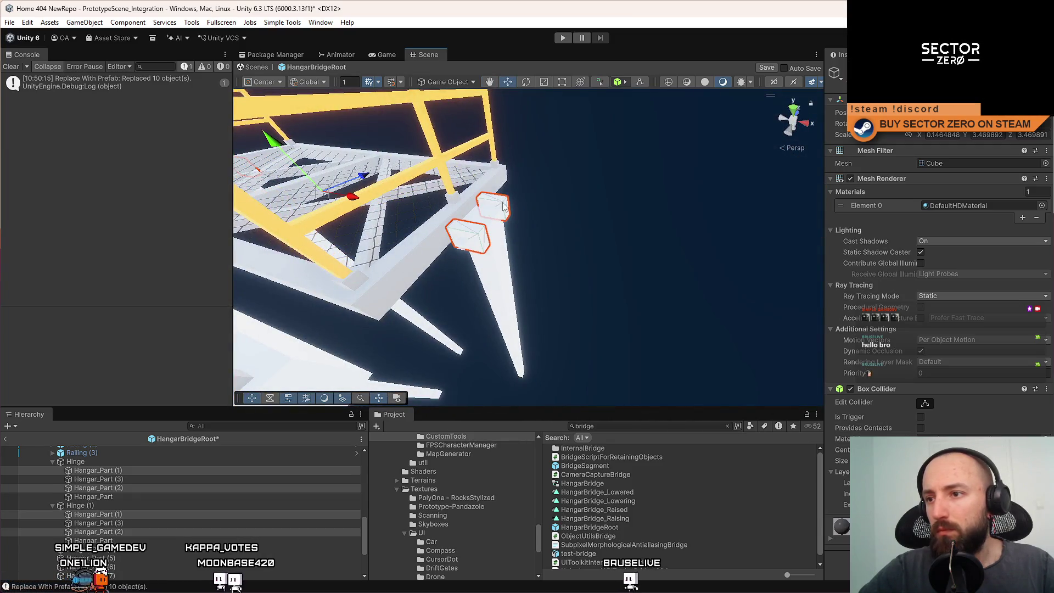
Give the two hinge blocks the Metal_Orange material
left_click(1042, 206)
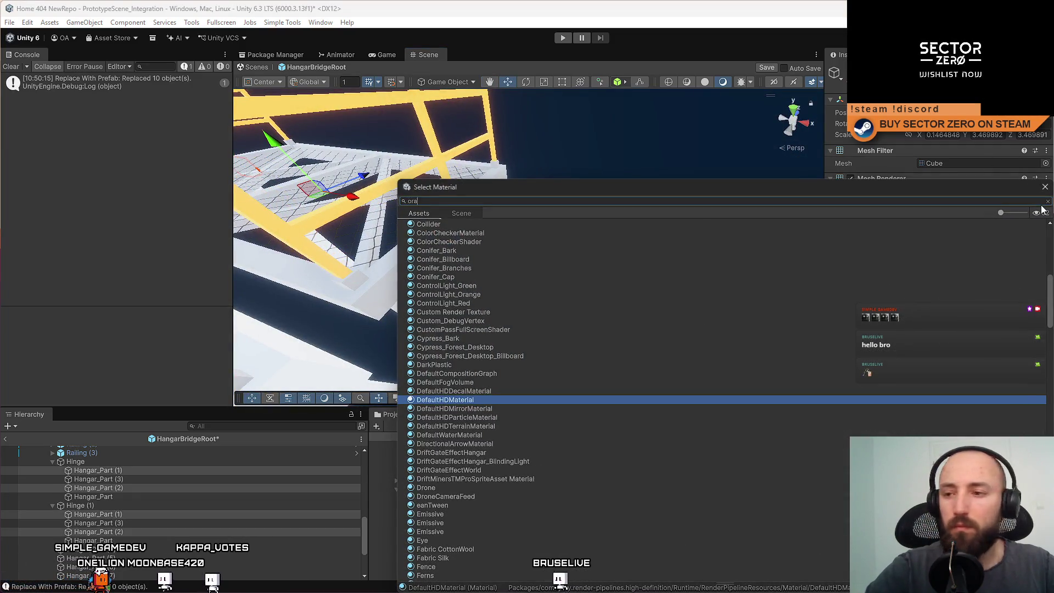
type("nge")
key("Escape")
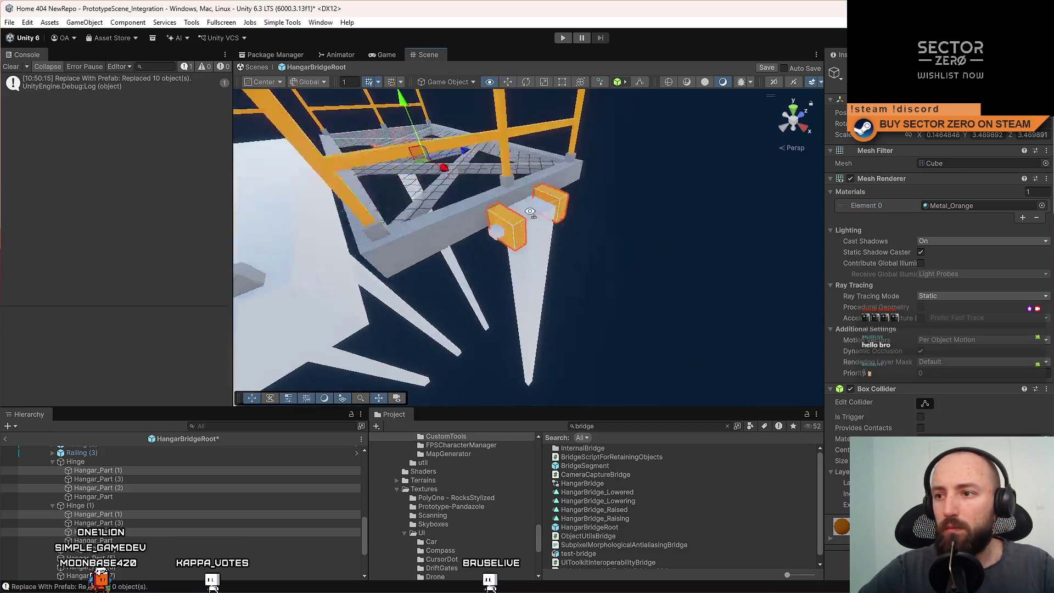
Apply Metal_Black to the long support spike, then check a truss beam's material
left_click(534, 265)
left_click(528, 264)
left_click_drag(528, 265, 657, 265)
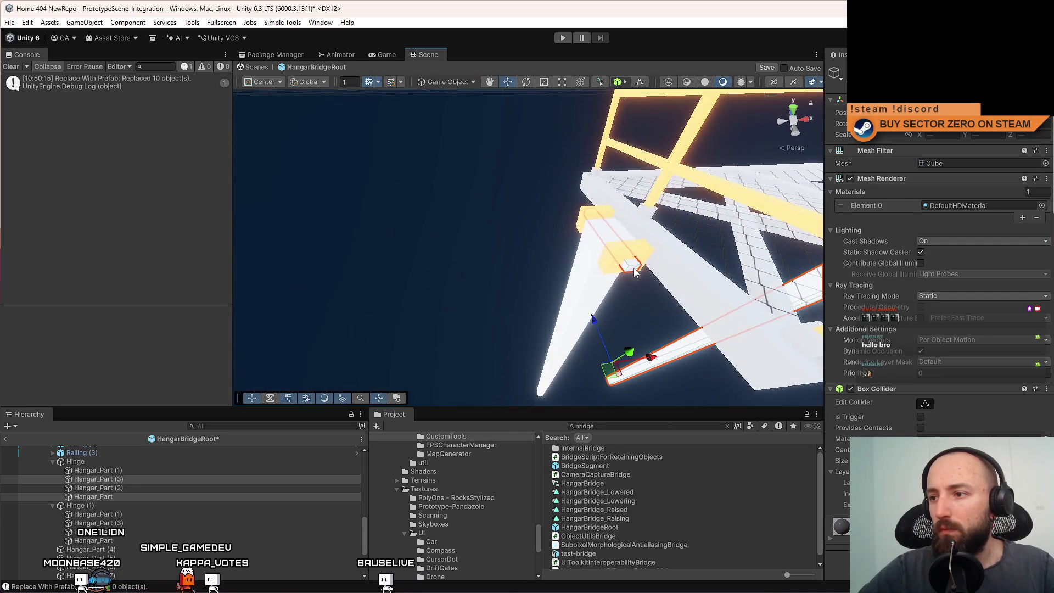
left_click(1041, 206)
type("metal")
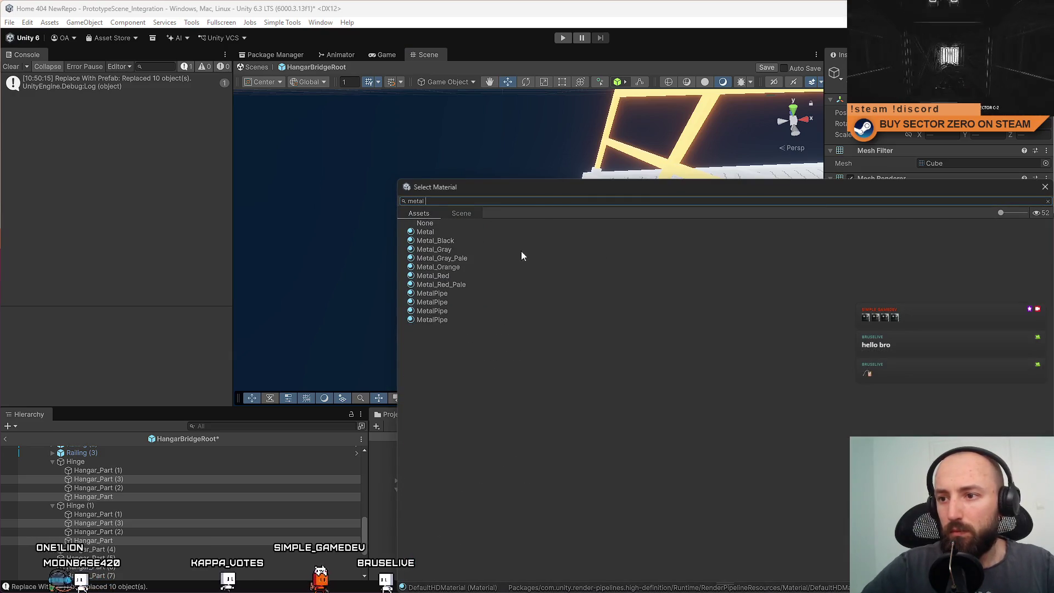
double_click(476, 241)
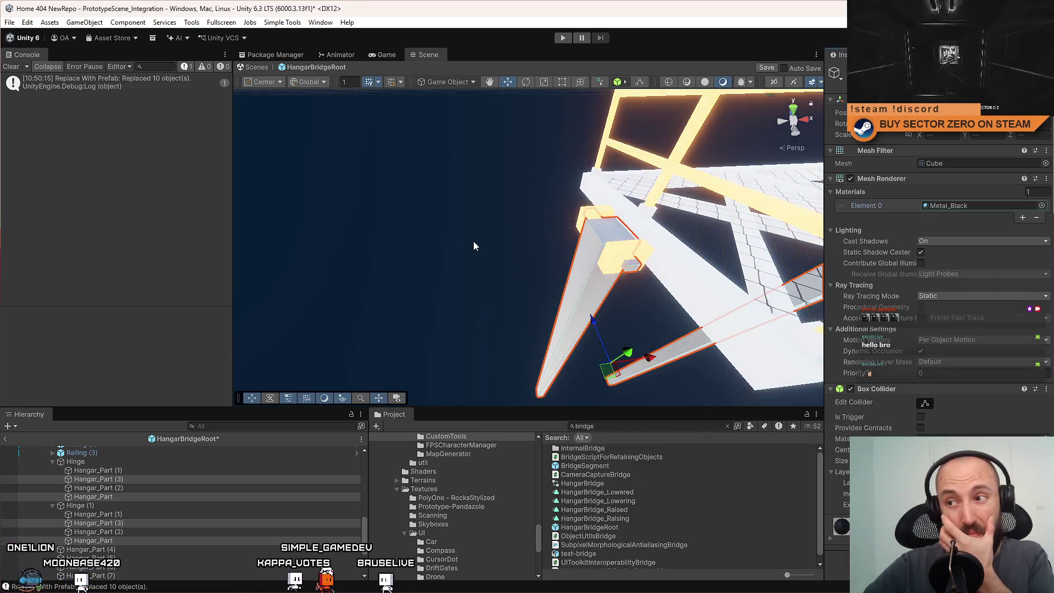
left_click(444, 255)
mouse_move(501, 254)
left_mouse_down()
mouse_move(423, 245)
mouse_move(425, 256)
mouse_move(616, 304)
mouse_move(586, 289)
mouse_move(551, 205)
mouse_move(564, 215)
mouse_move(538, 201)
left_mouse_up()
left_click(538, 201)
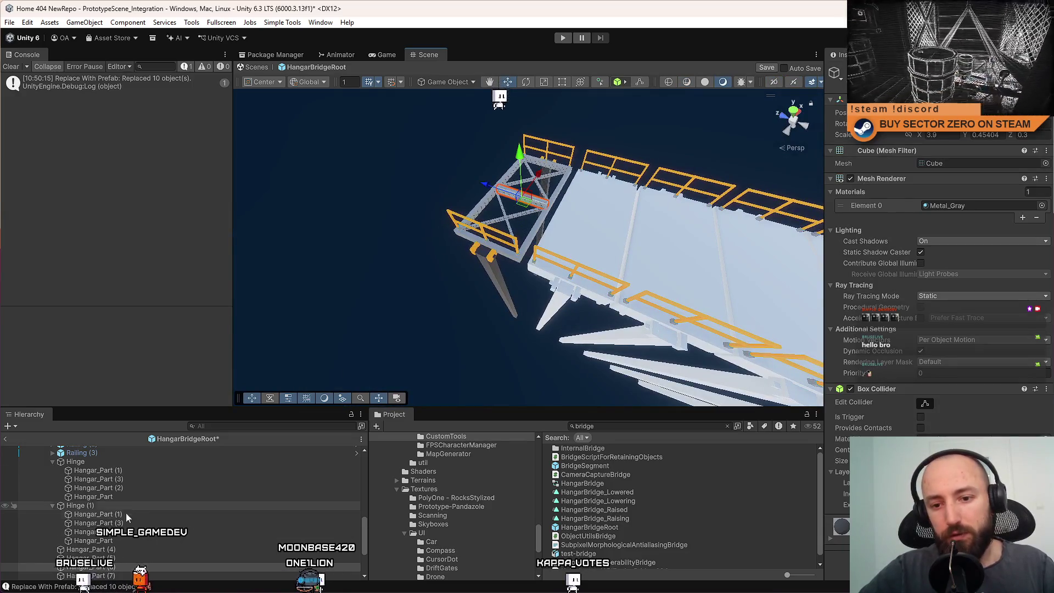
Select BridgeSegment (5) and rename it to BridgeSegment_New
scroll(102, 505, "up", 3)
left_click(107, 495)
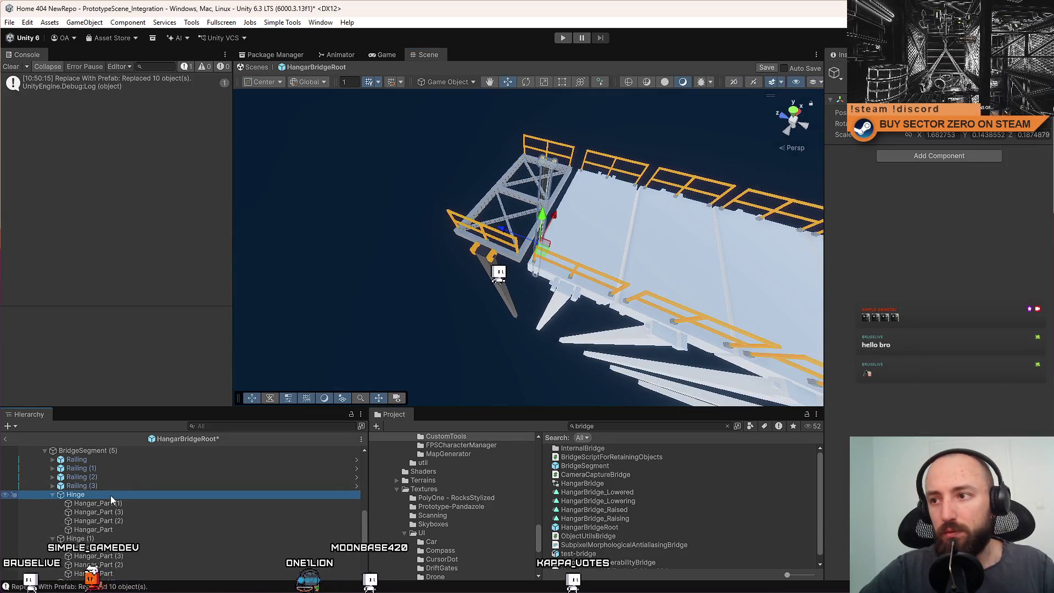
left_click(526, 207)
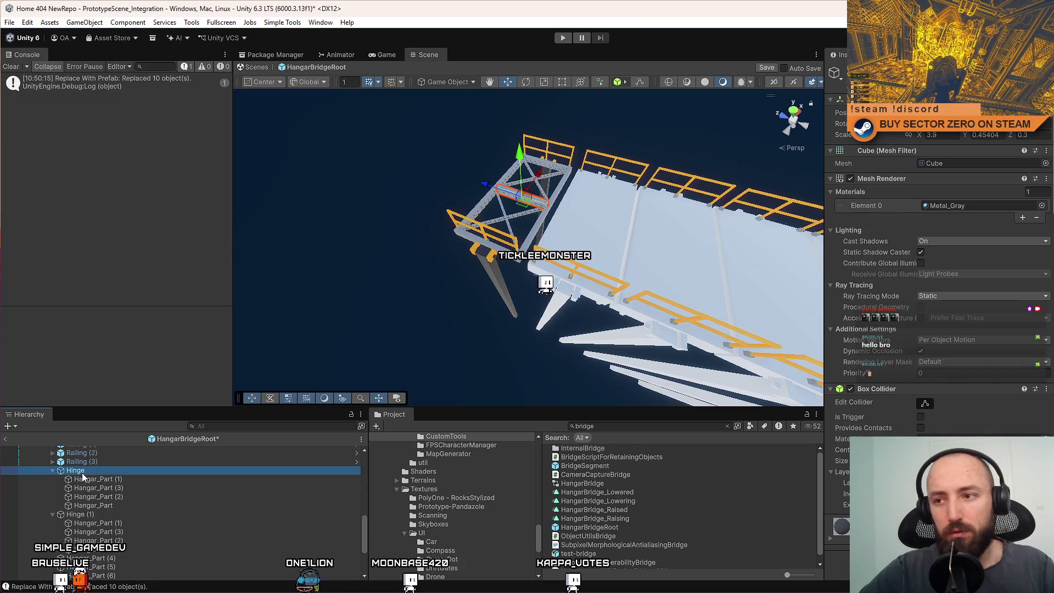
left_click(82, 474)
scroll(38, 508, "down", 5)
left_click(108, 534)
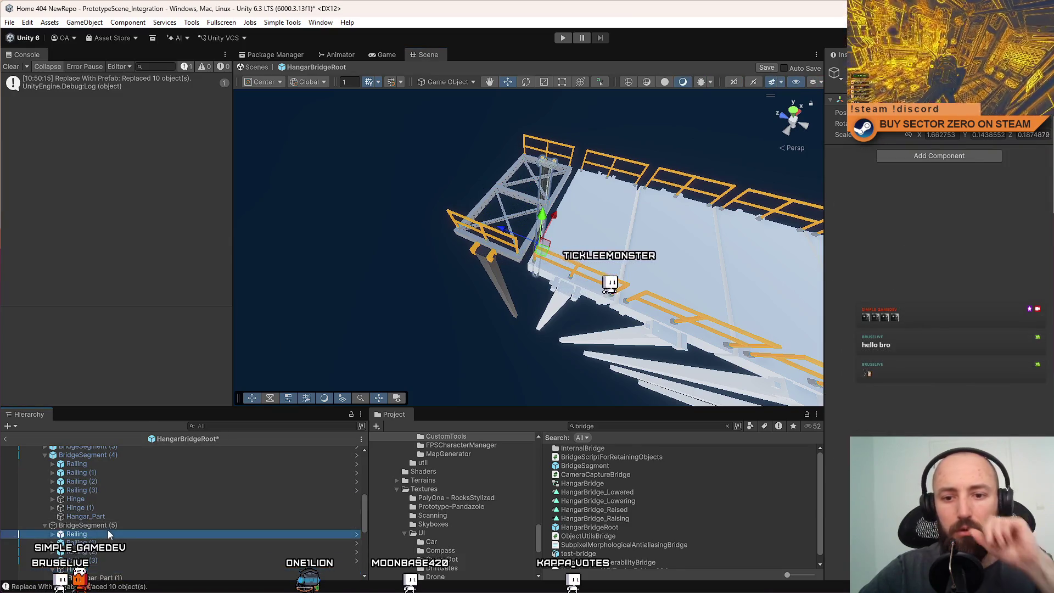
left_click(95, 525)
left_click(44, 522)
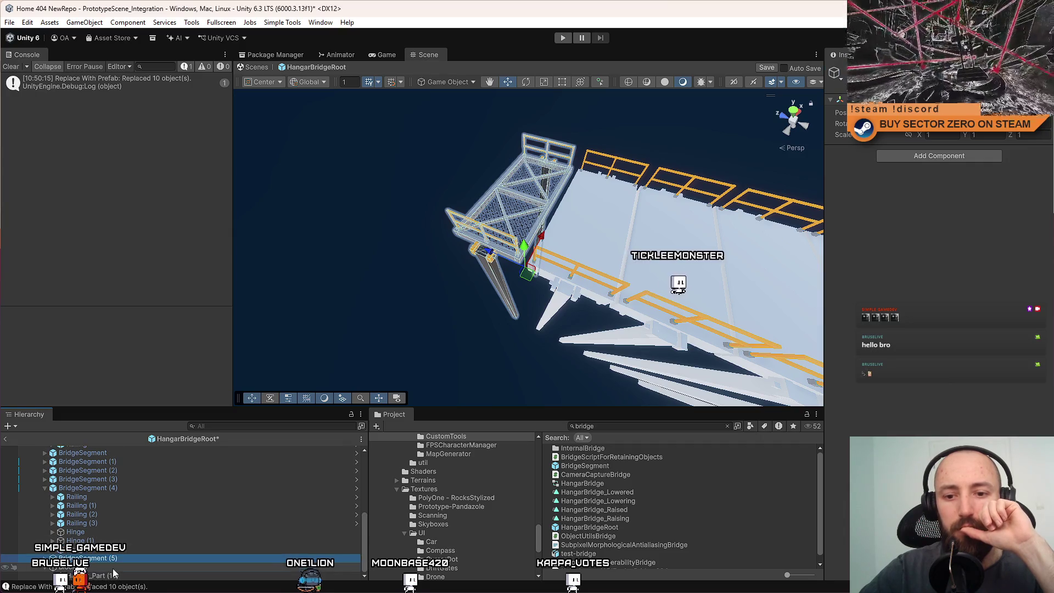
left_click(140, 559)
type("_New")
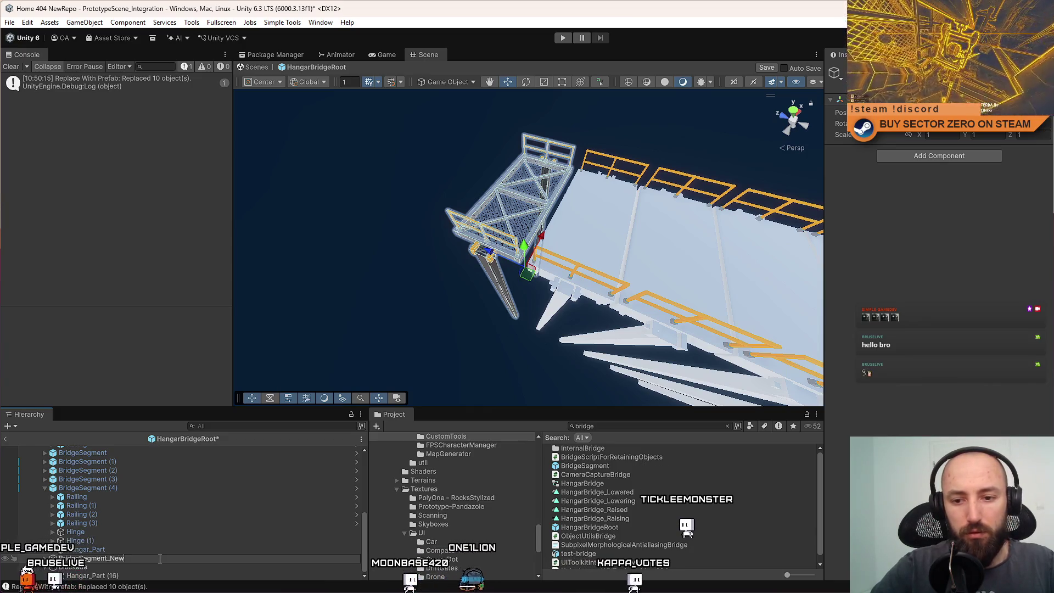
key("Return")
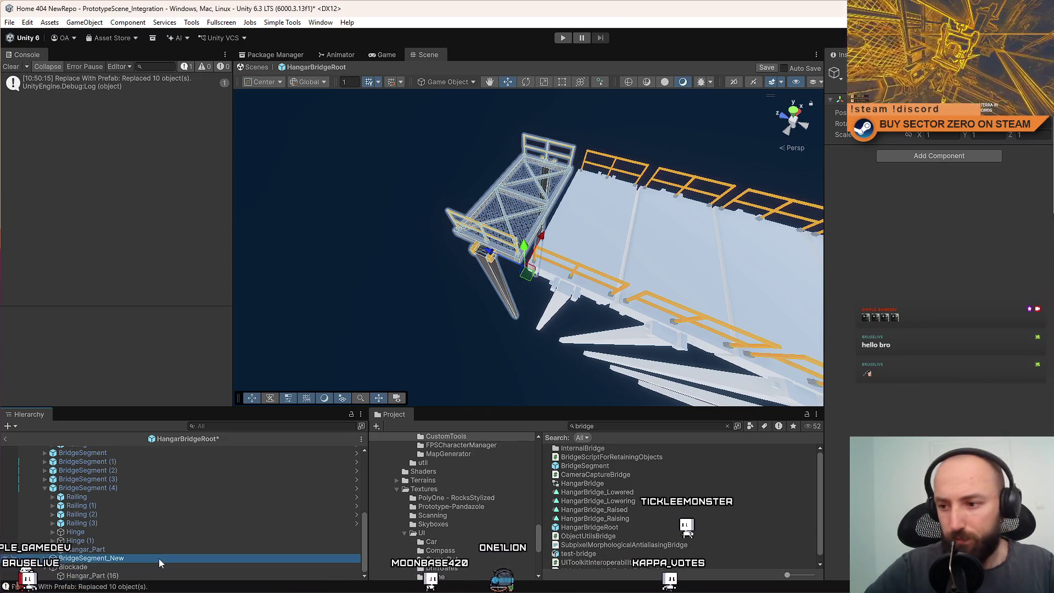
Save BridgeSegment_New as a prefab in the Prefabs/Hangar folder
left_click(602, 464)
left_click(727, 426)
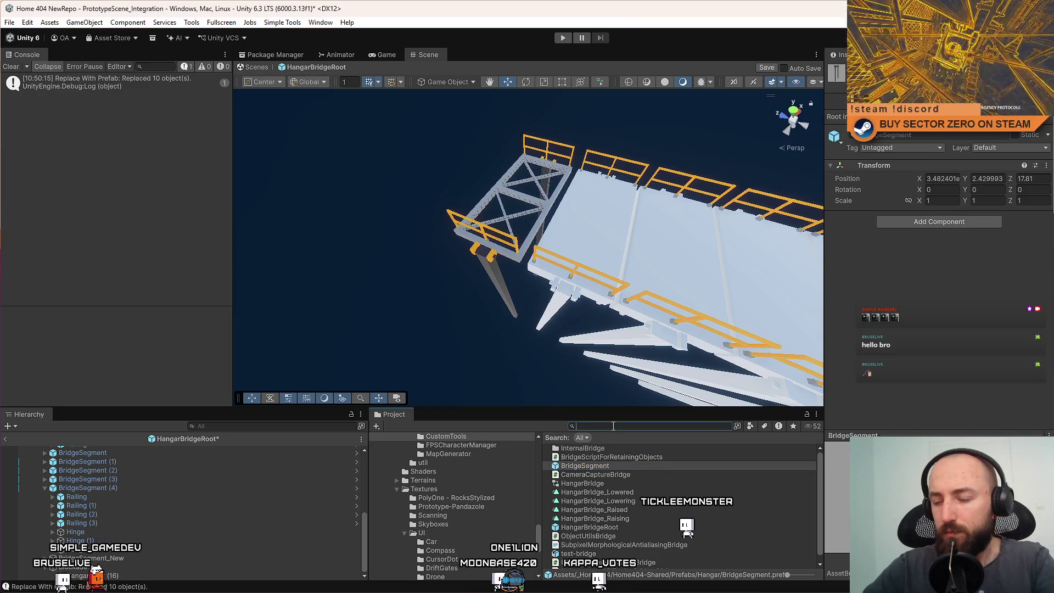
left_click(88, 558)
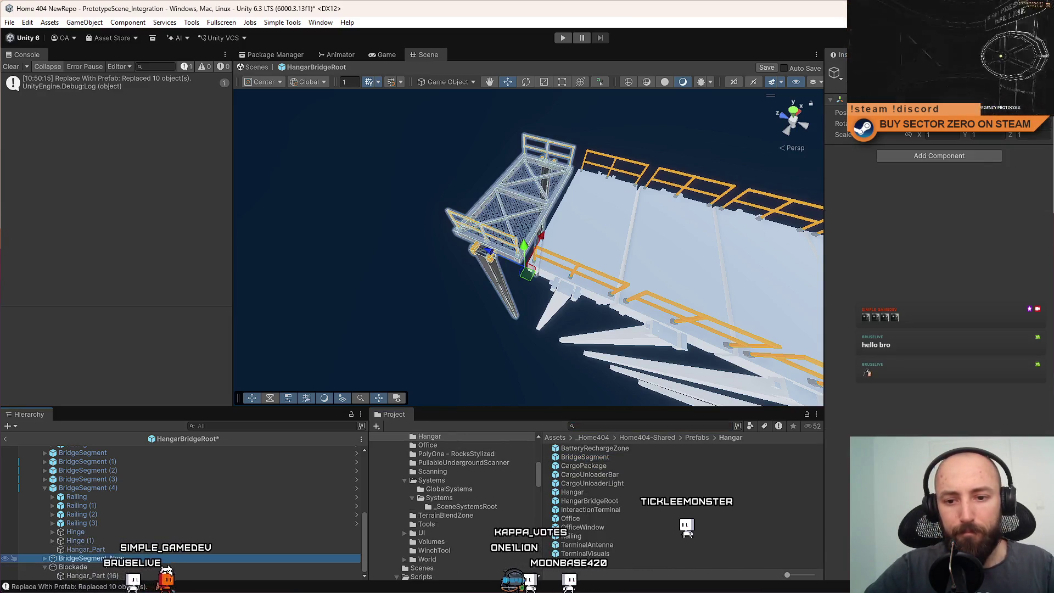
left_click_drag(220, 564, 589, 571)
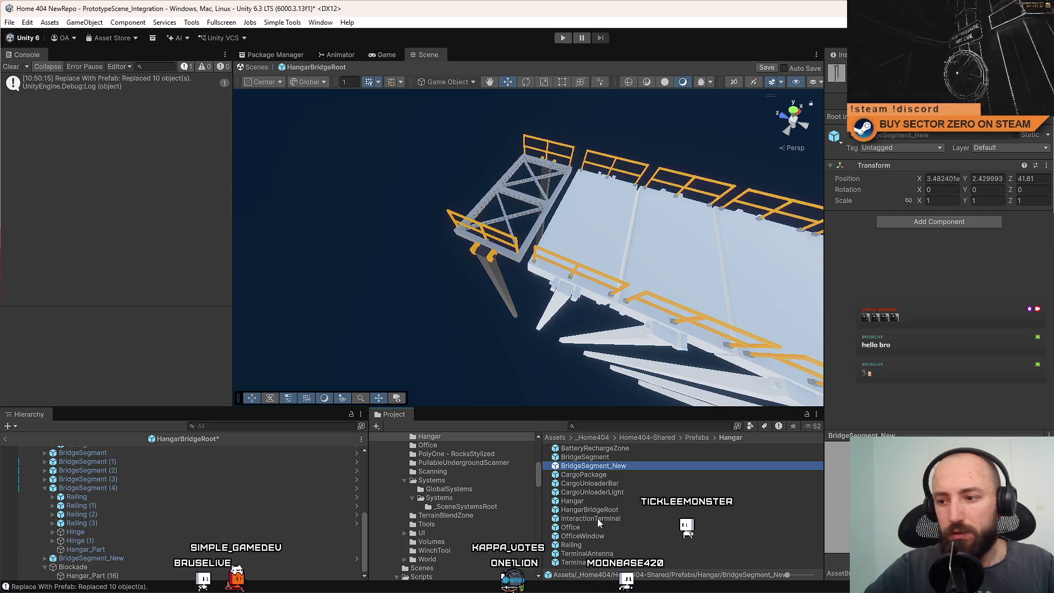
Delete BridgeSegment_New from the scene
left_click(151, 558)
key("Delete")
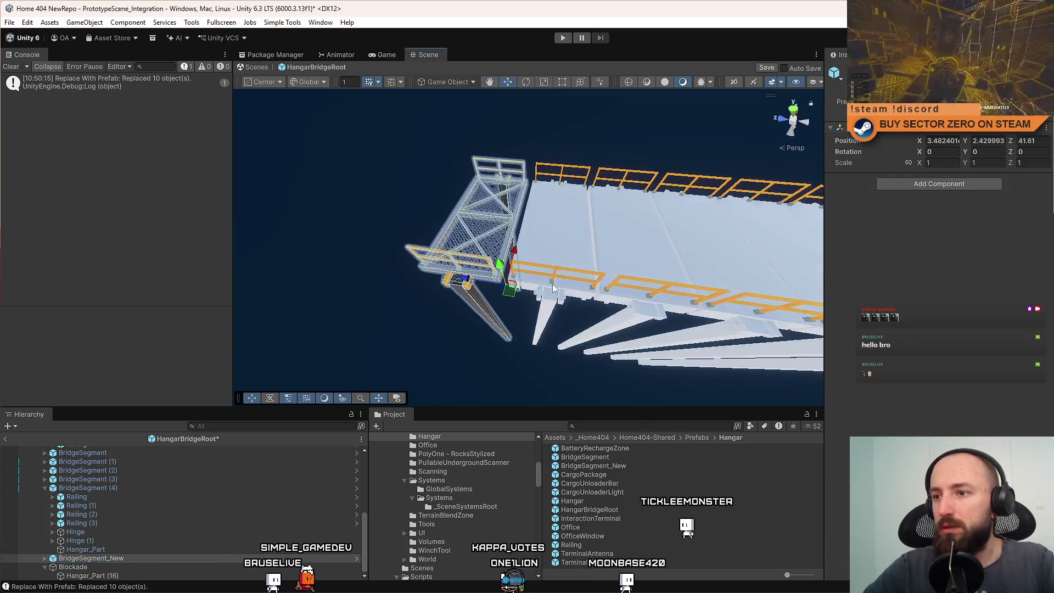
mouse_move(522, 288)
left_mouse_down()
mouse_move(583, 268)
mouse_move(472, 282)
mouse_move(466, 254)
mouse_move(535, 230)
left_mouse_up()
left_click(508, 235)
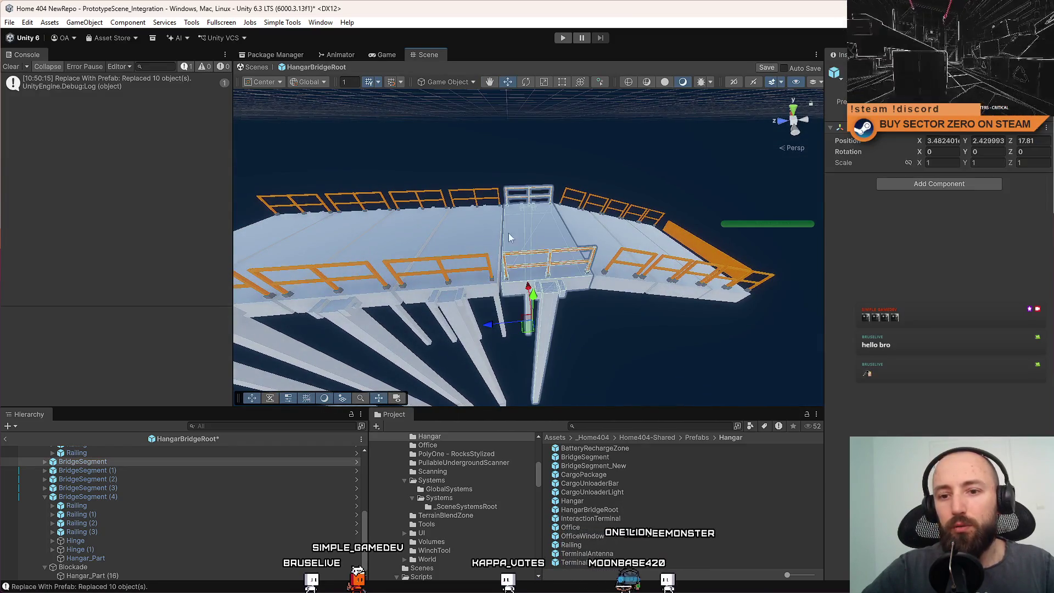
Select all five bridge segments and frame the whole bridge
left_click(45, 496)
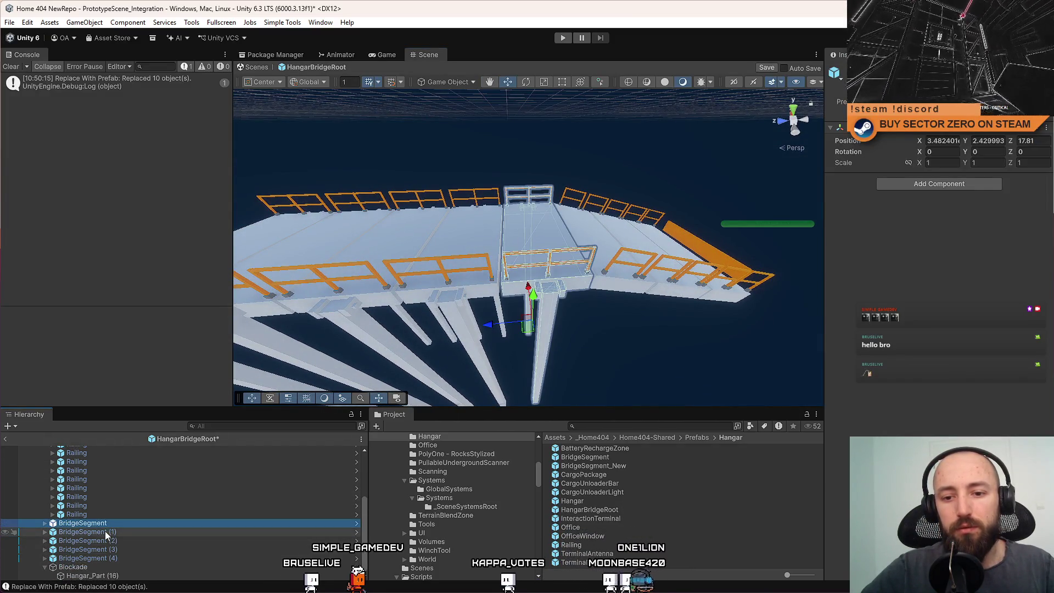
mouse_move(549, 231)
left_mouse_down()
mouse_move(541, 225)
mouse_move(560, 219)
mouse_move(550, 215)
left_mouse_up()
left_click(115, 558, "shift")
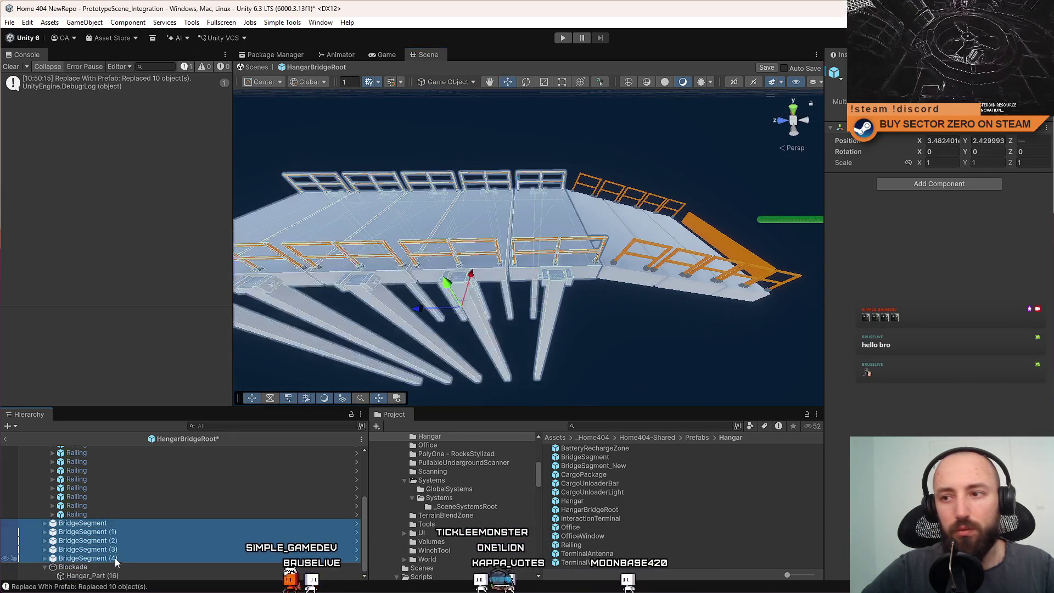
key("f")
left_click_drag(516, 277, 478, 266)
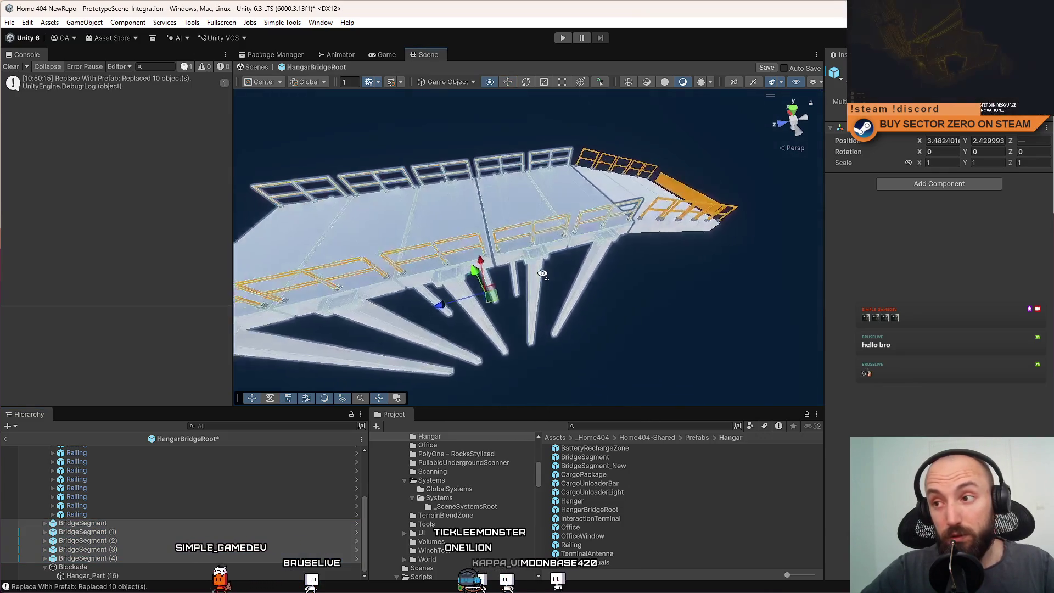
scroll(473, 264, "up", 3)
Replace the selected segments with BridgeSegment_New using Simple Tools' Change Selected Objects To Prefab
left_click(269, 24)
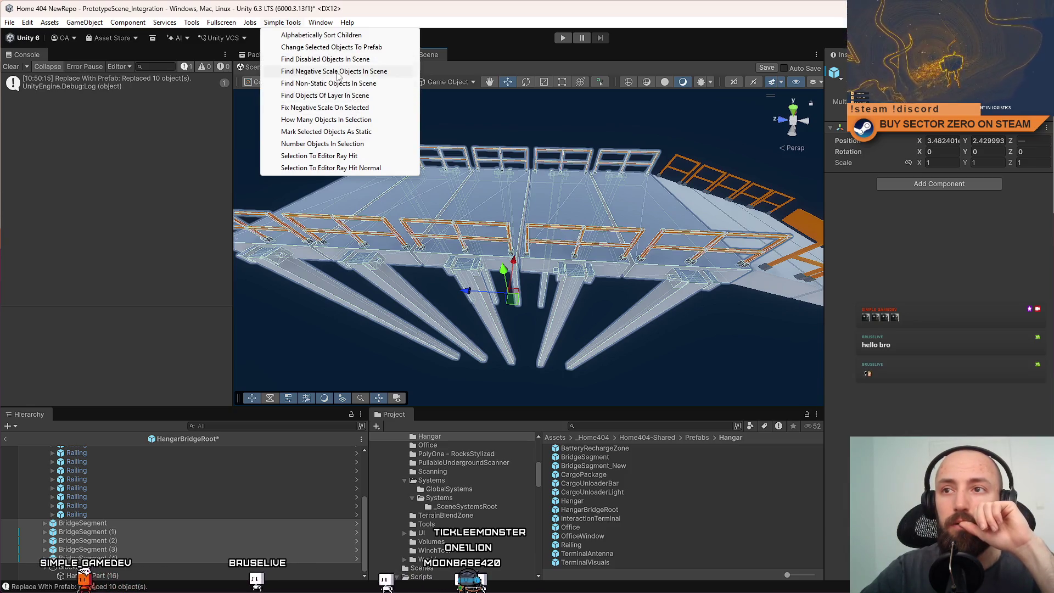
left_click(331, 48)
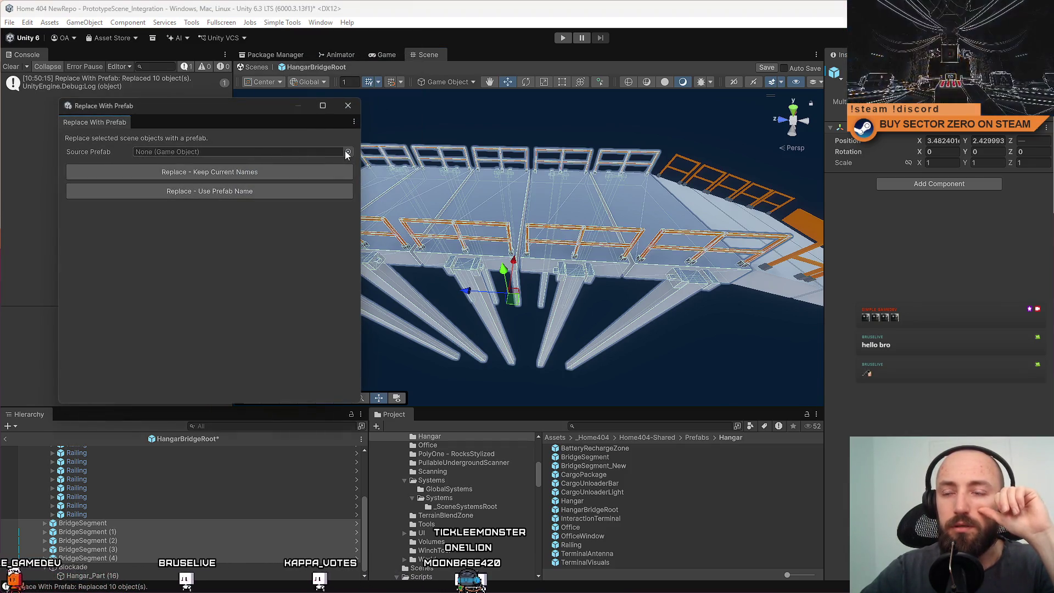
left_click(347, 153)
type("bridge se")
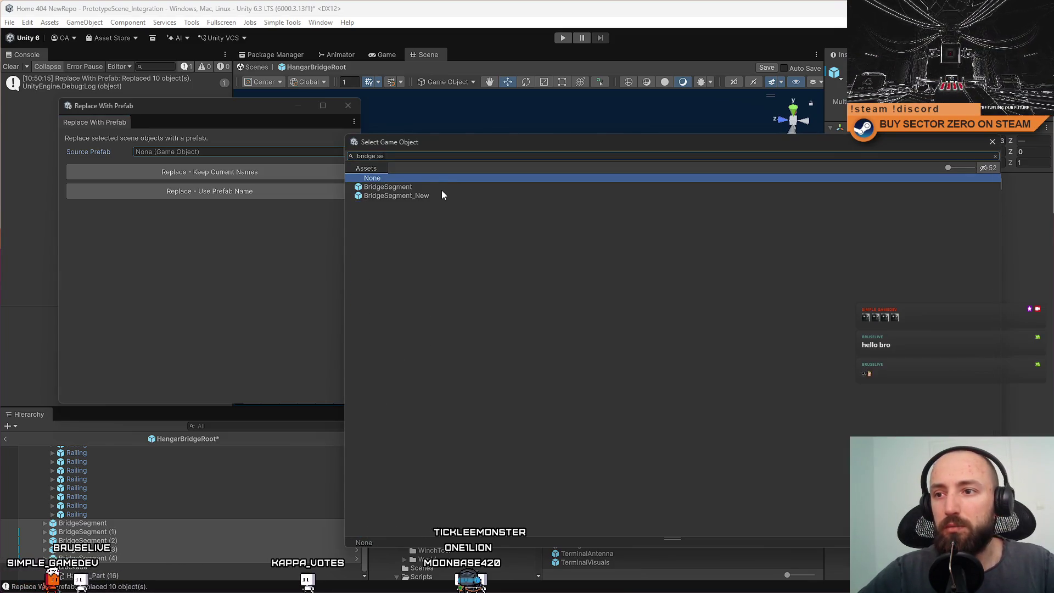
double_click(433, 196)
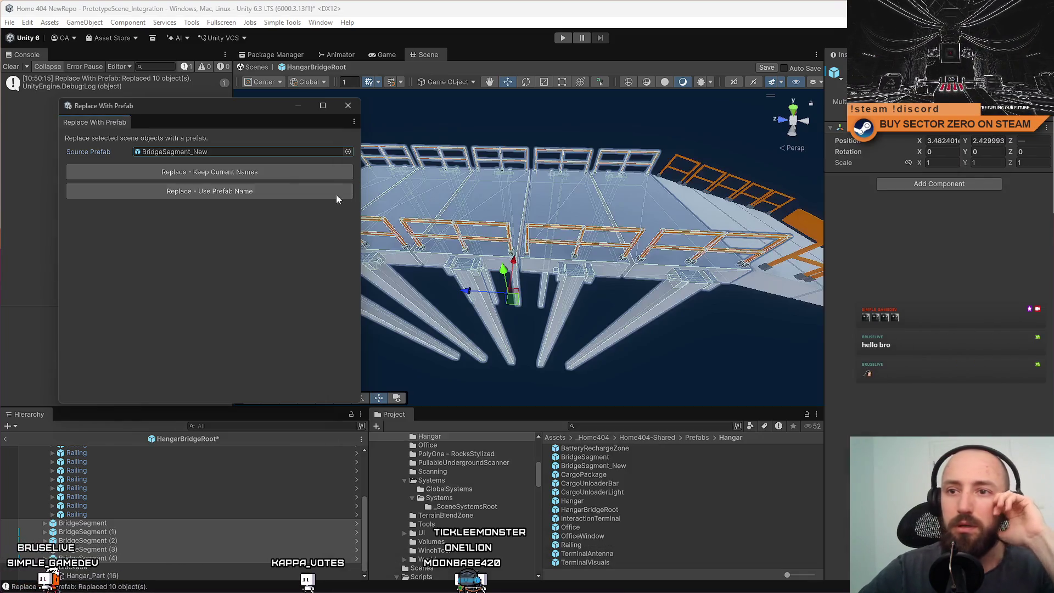
left_click(288, 173)
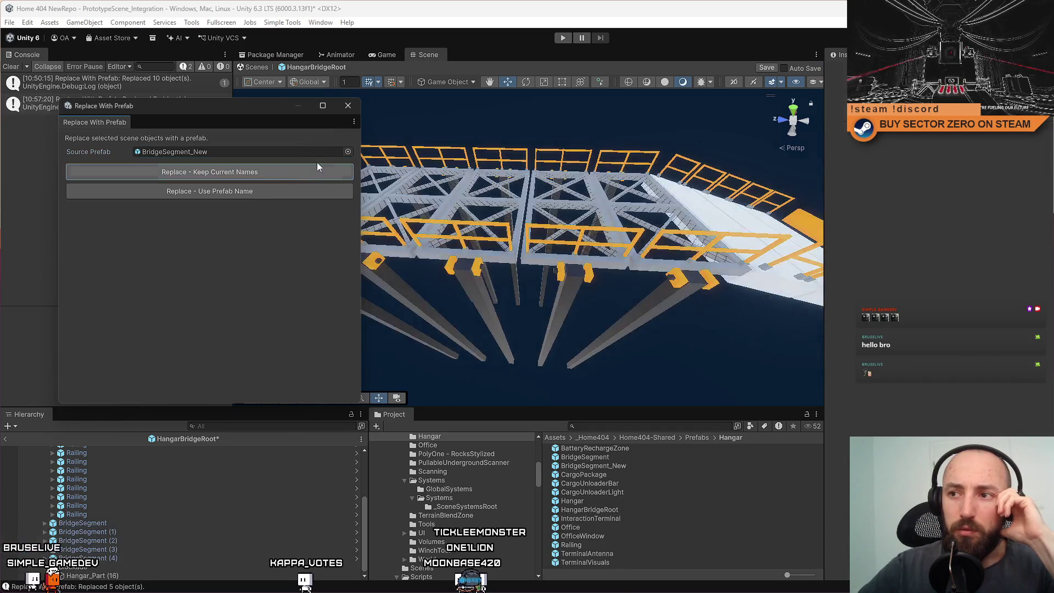
left_click(348, 106)
mouse_move(442, 272)
left_mouse_down()
mouse_move(170, 237)
mouse_move(192, 302)
left_mouse_up()
key("f")
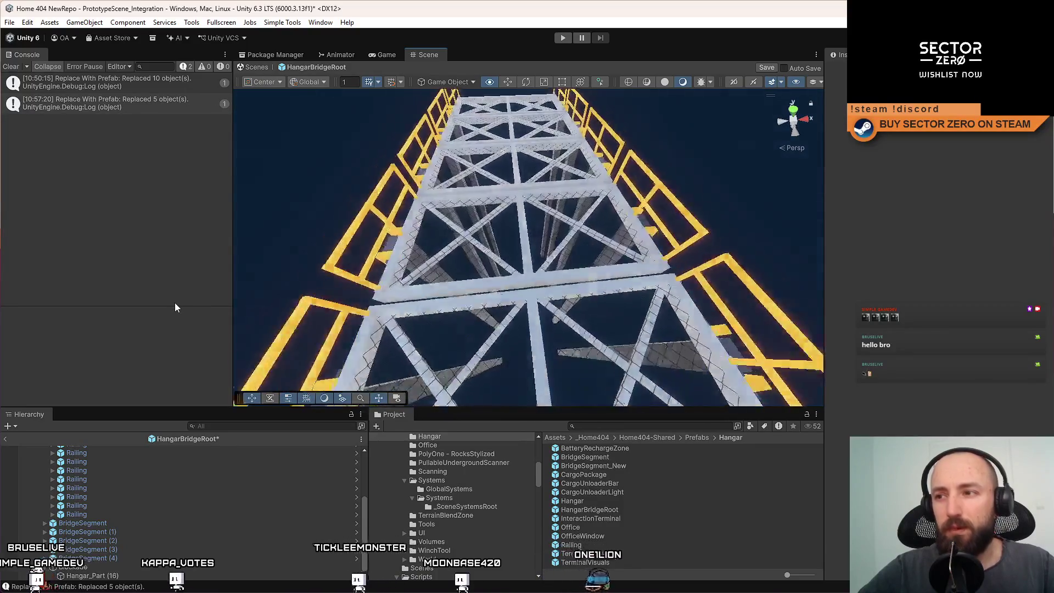
mouse_move(384, 247)
left_mouse_down()
mouse_move(508, 351)
mouse_move(452, 353)
left_mouse_up()
scroll(447, 346, "up", 5)
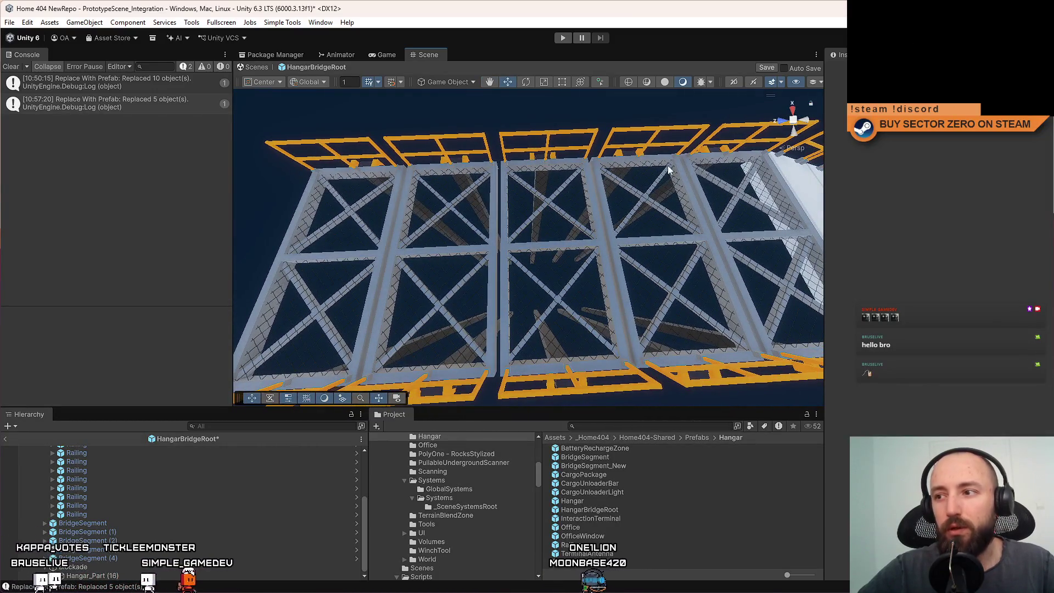
mouse_move(672, 165)
left_mouse_down()
mouse_move(534, 290)
mouse_move(559, 265)
mouse_move(548, 276)
left_mouse_up()
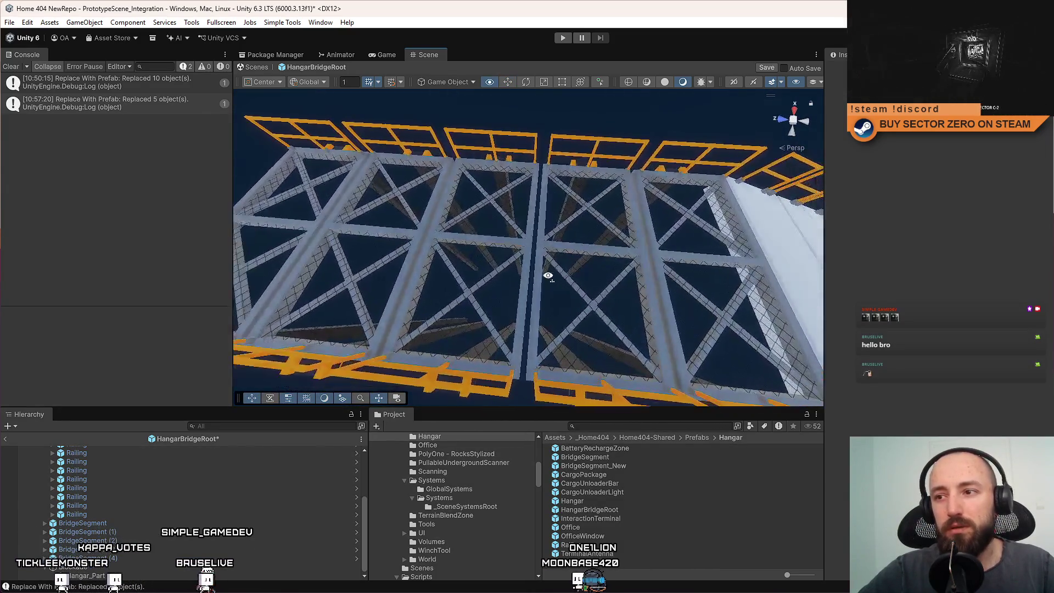
Save the modified bridge prefab and start Play mode in the Game view
left_click(254, 68)
left_click(508, 322)
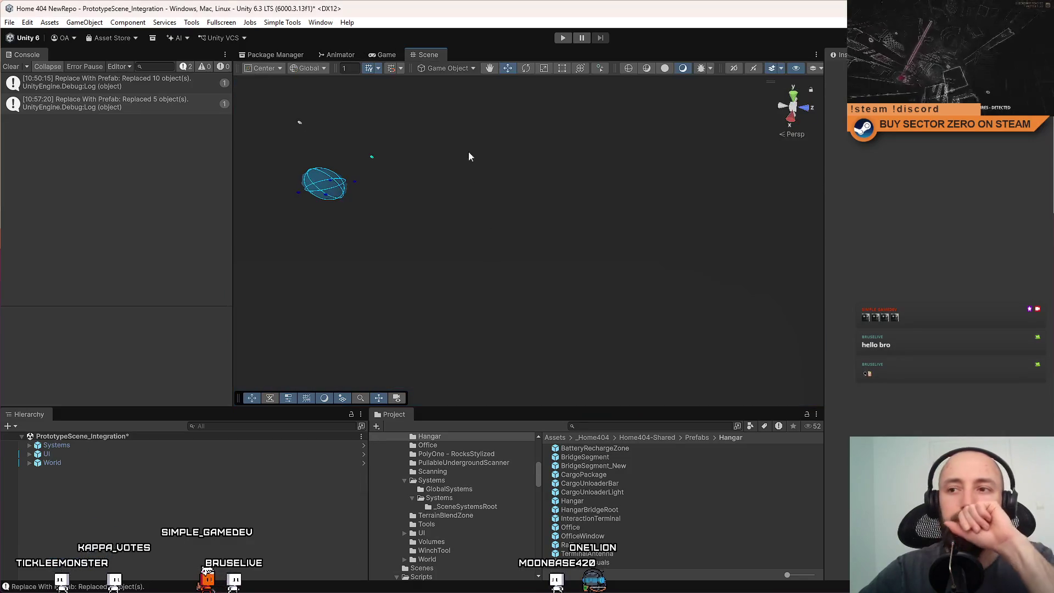
left_click(386, 54)
left_click(563, 37)
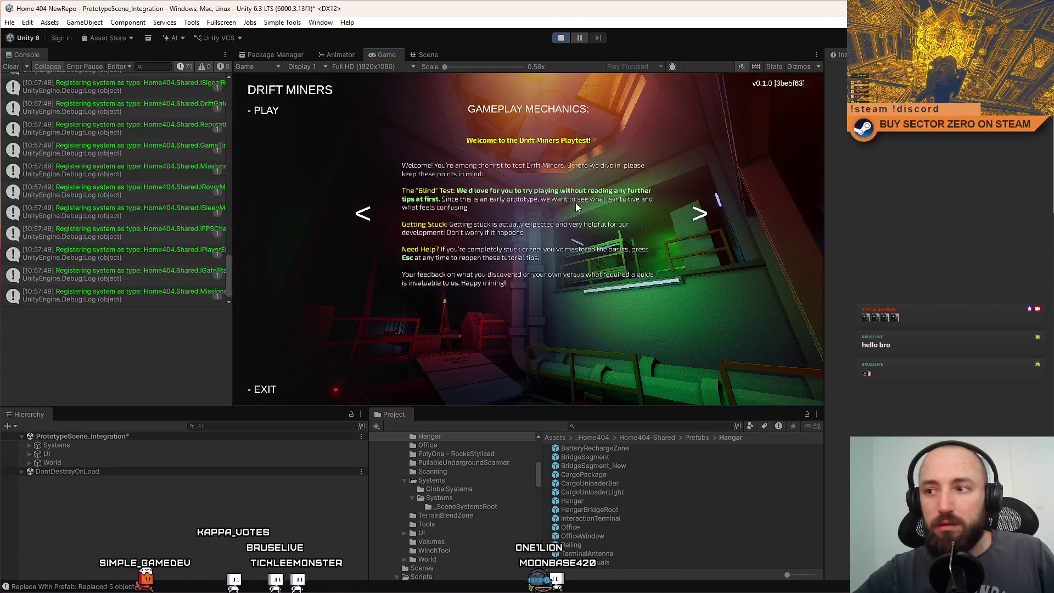
Start the game fullscreen, walk through the hub into the hangar, then stop play
left_click(344, 125)
key("F10")
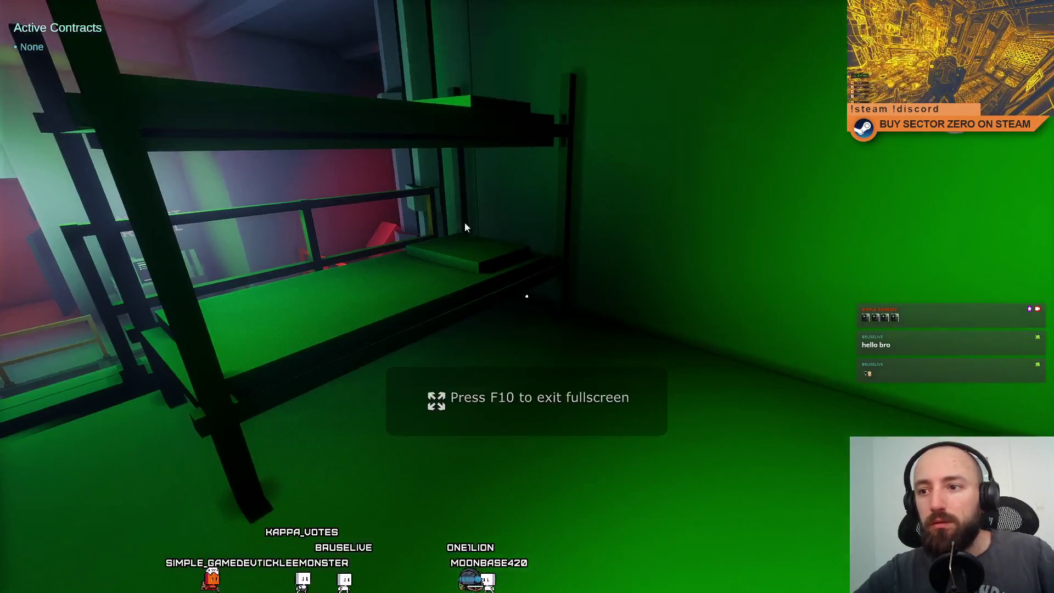
key("w")
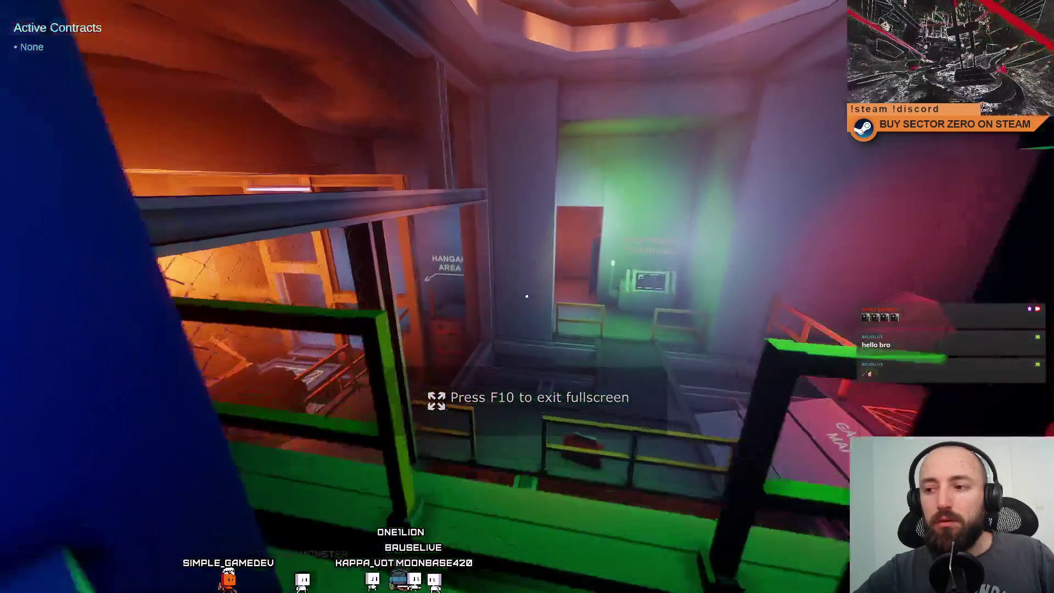
key("w")
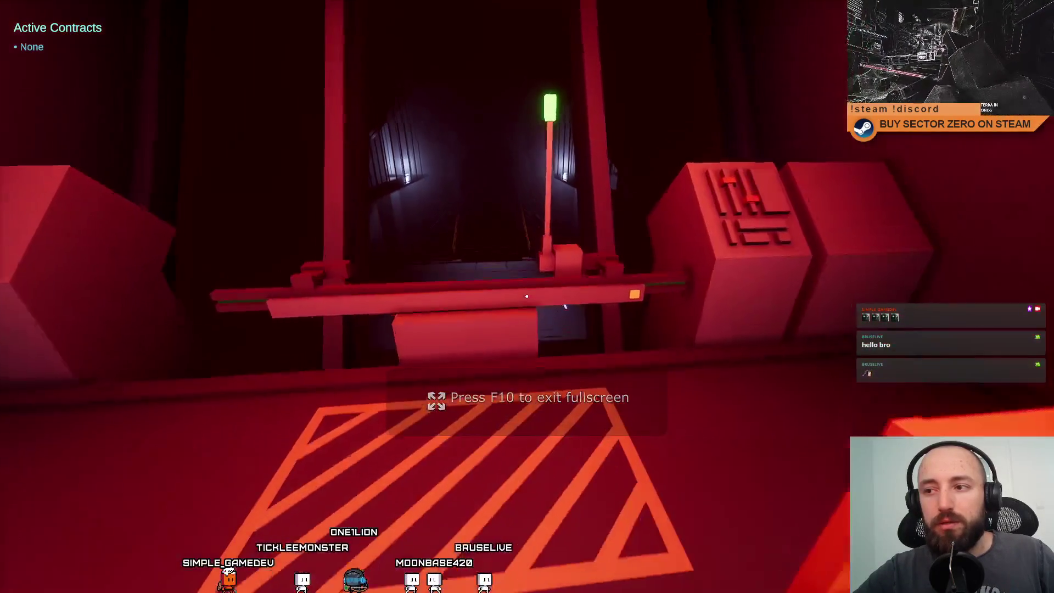
key("w")
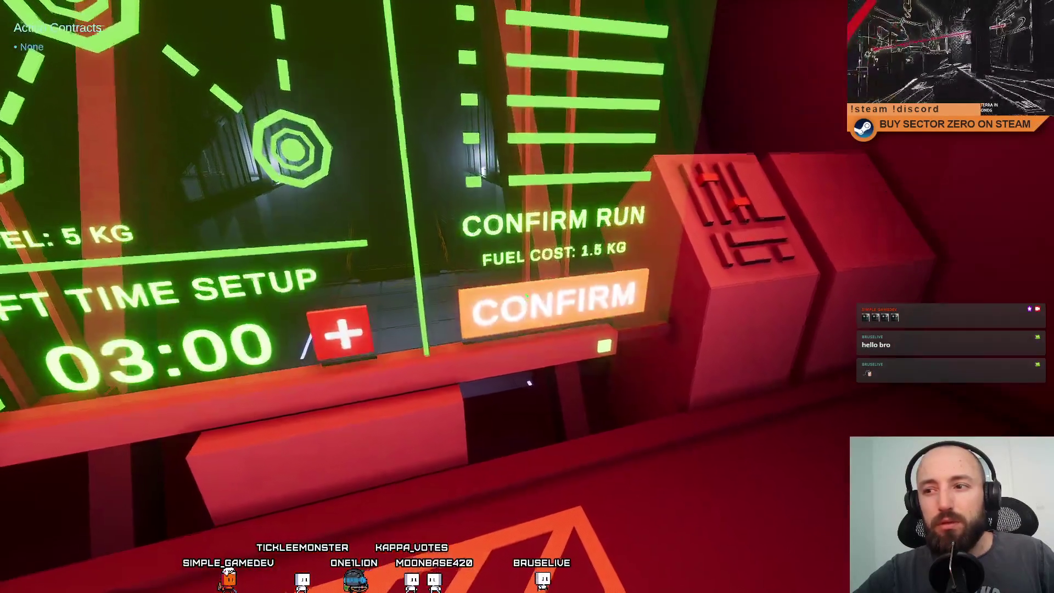
key("w")
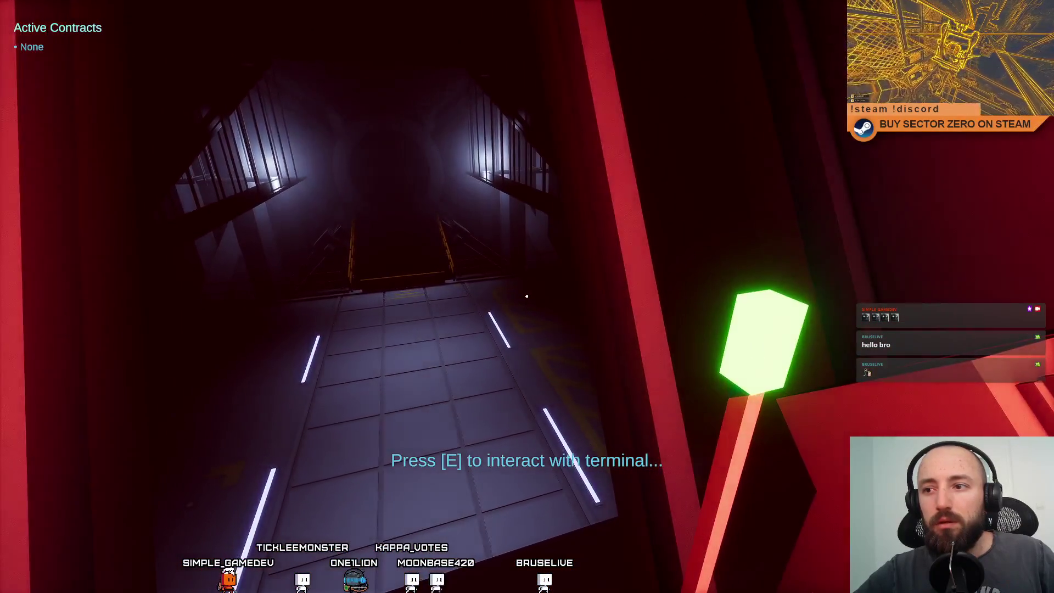
key("w")
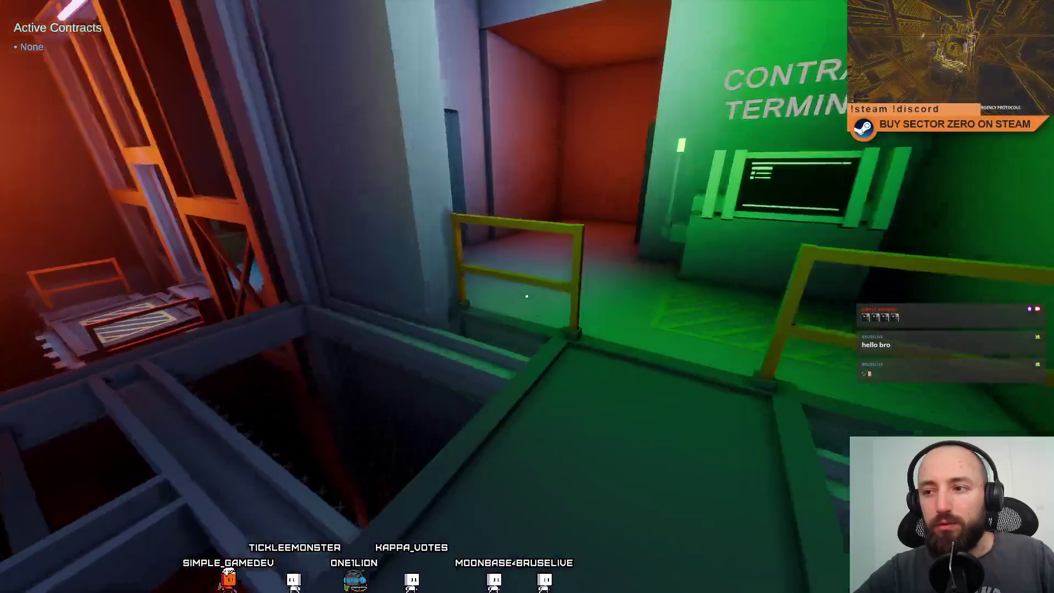
key("w")
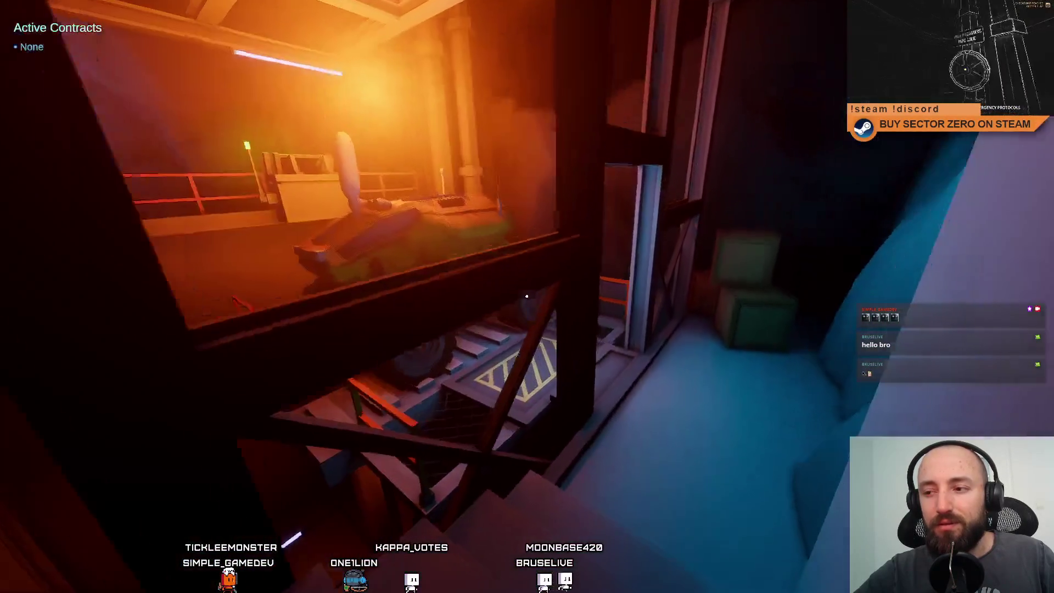
key("Escape")
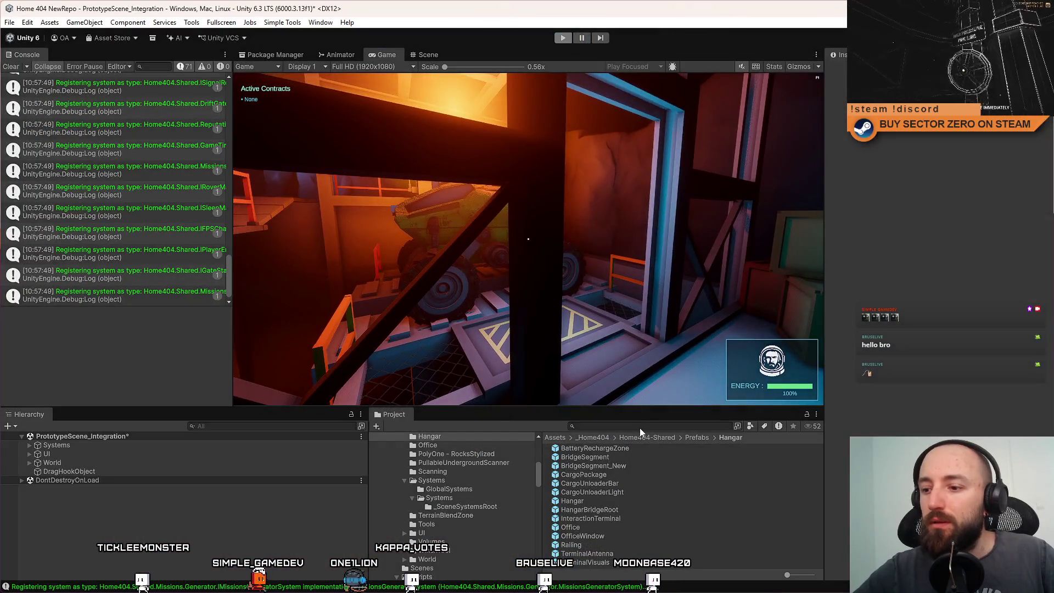
key("ctrl+p")
Find the HangarBridgeRoot prefab in the 'bridge' search results and open it
left_click(629, 427)
type("bridge")
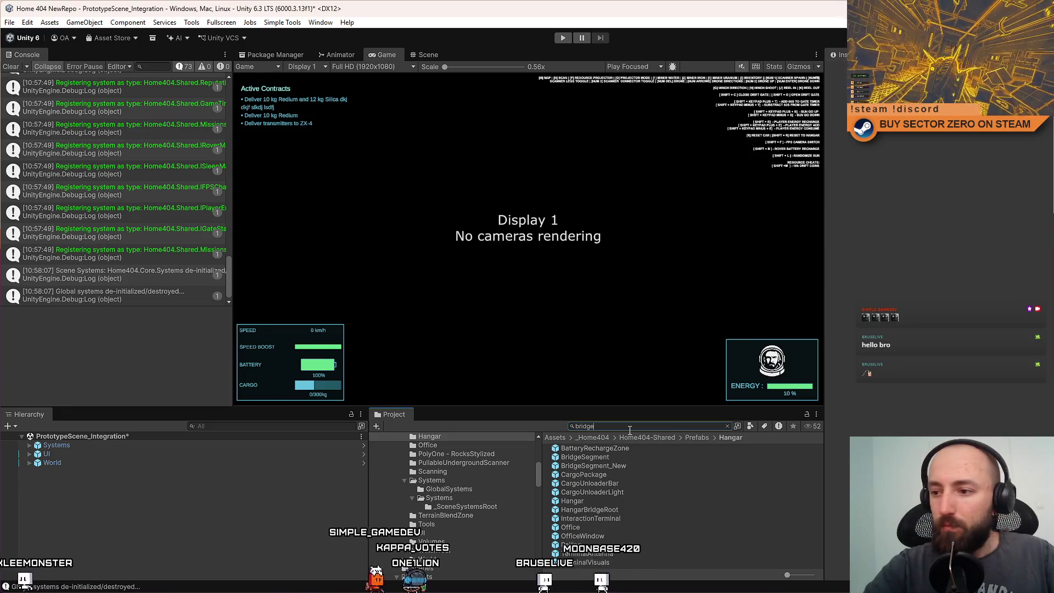
left_click(630, 466)
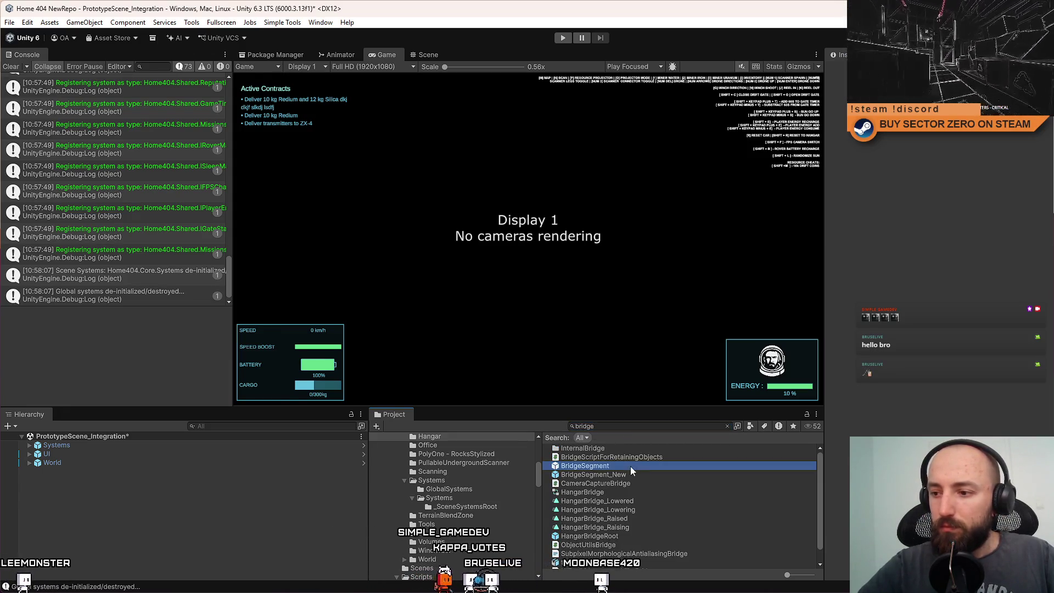
scroll(628, 512, "down", 1)
left_click(630, 521)
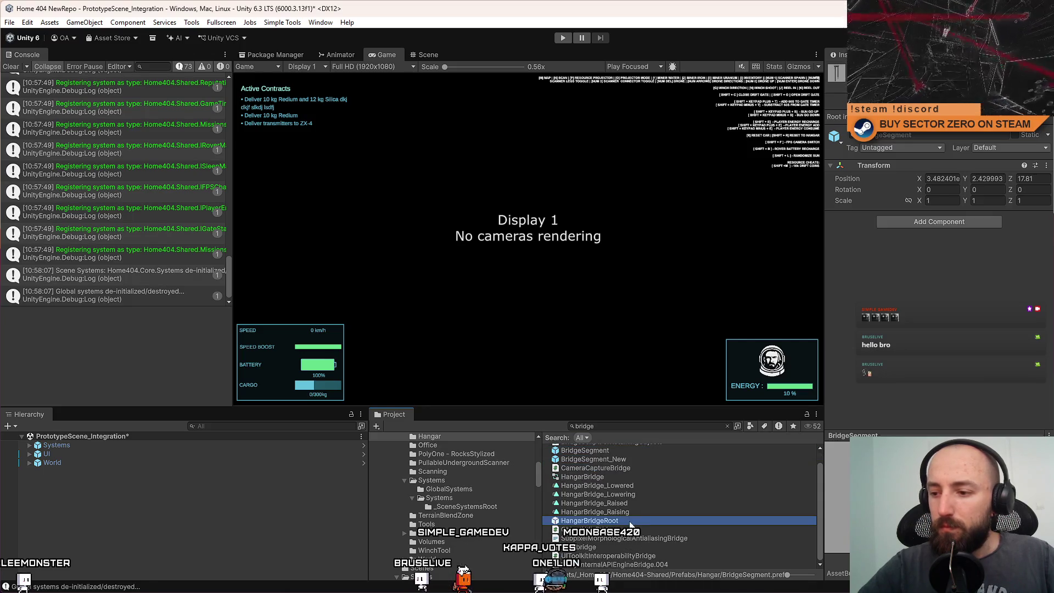
double_click(630, 521)
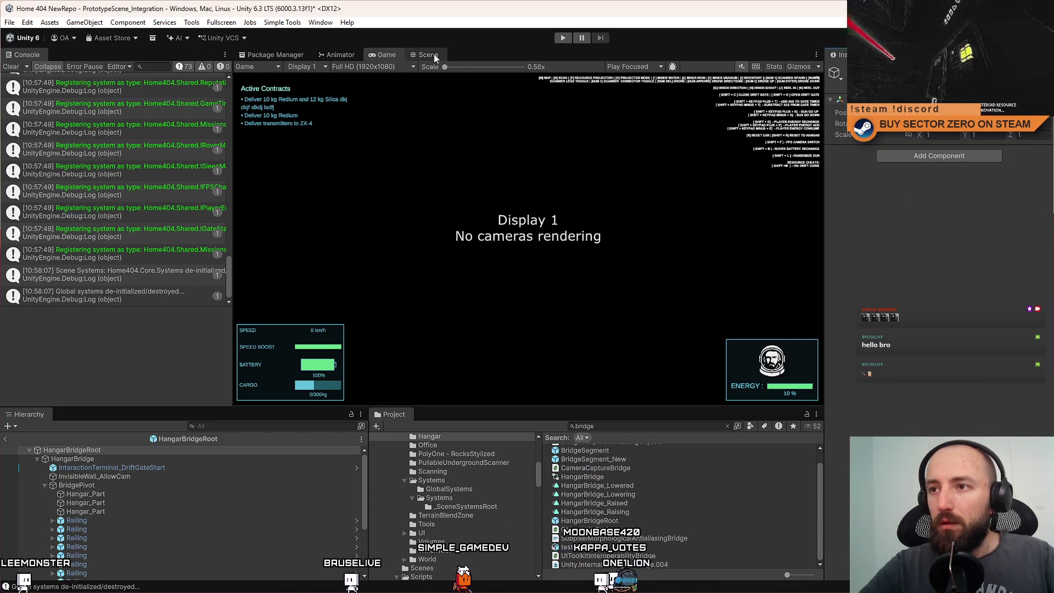
left_click(428, 55)
Select all ten Railings and mark them Static, confirming both prompts
mouse_move(527, 164)
left_mouse_down()
mouse_move(573, 110)
mouse_move(565, 131)
left_mouse_up()
left_click(542, 240)
scroll(170, 486, "down", 2)
left_click(105, 488)
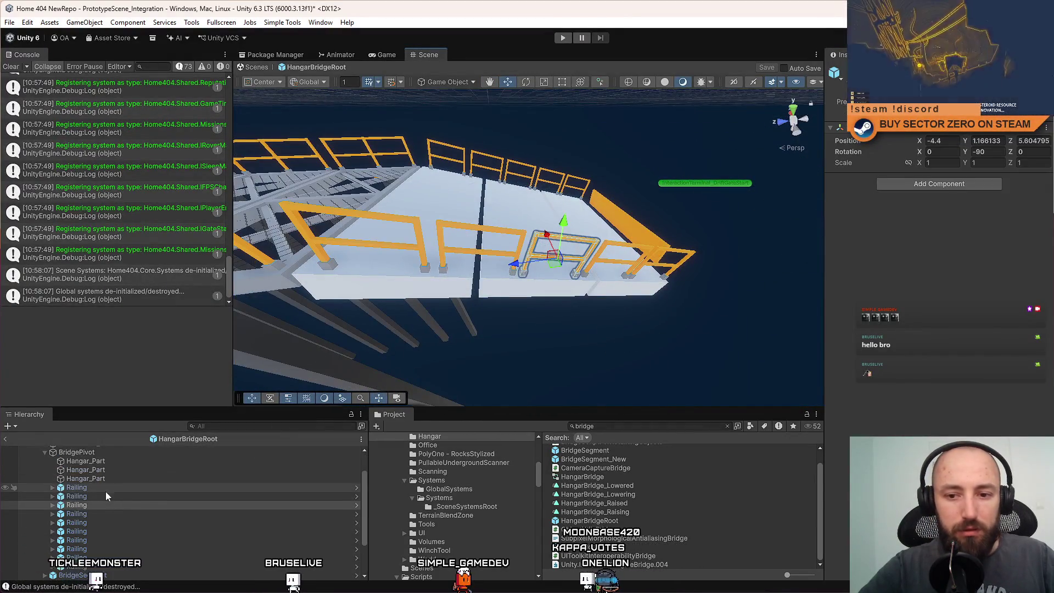
left_click(104, 566, "shift")
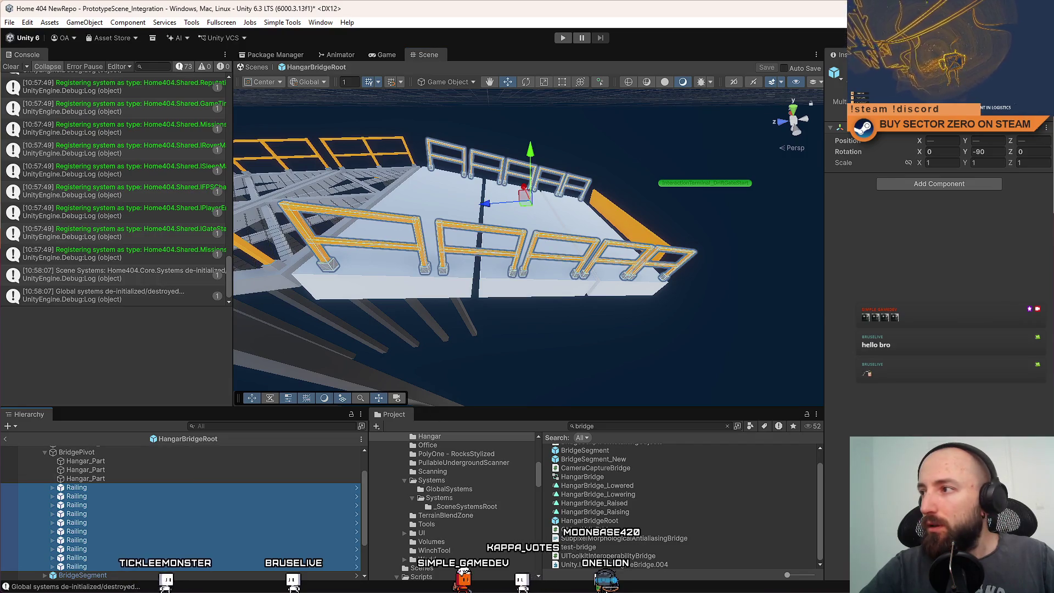
left_click(1035, 101)
left_click(472, 320)
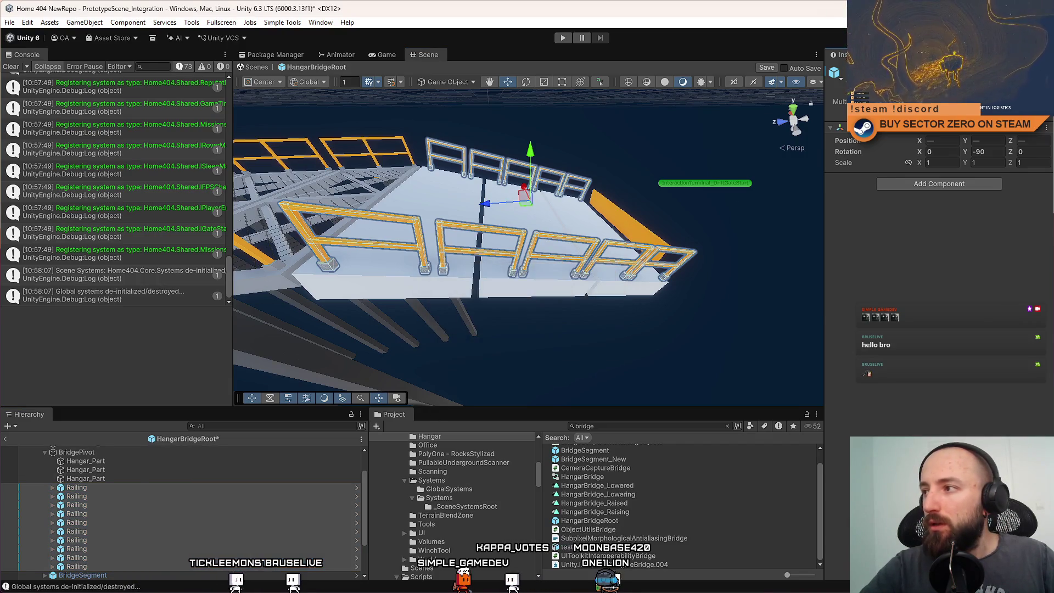
left_click(471, 320)
mouse_move(524, 346)
left_mouse_down()
mouse_move(600, 283)
mouse_move(640, 313)
mouse_move(631, 327)
mouse_move(591, 319)
left_mouse_up()
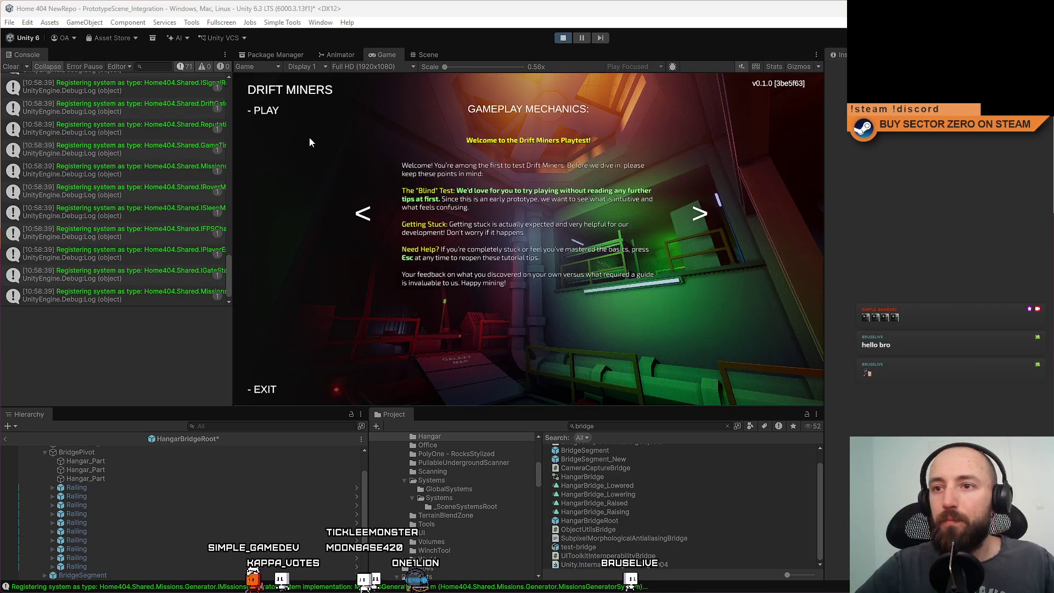
Start the game fullscreen, use the contract terminal, then walk through the Hangar Area doorway
left_click(265, 111)
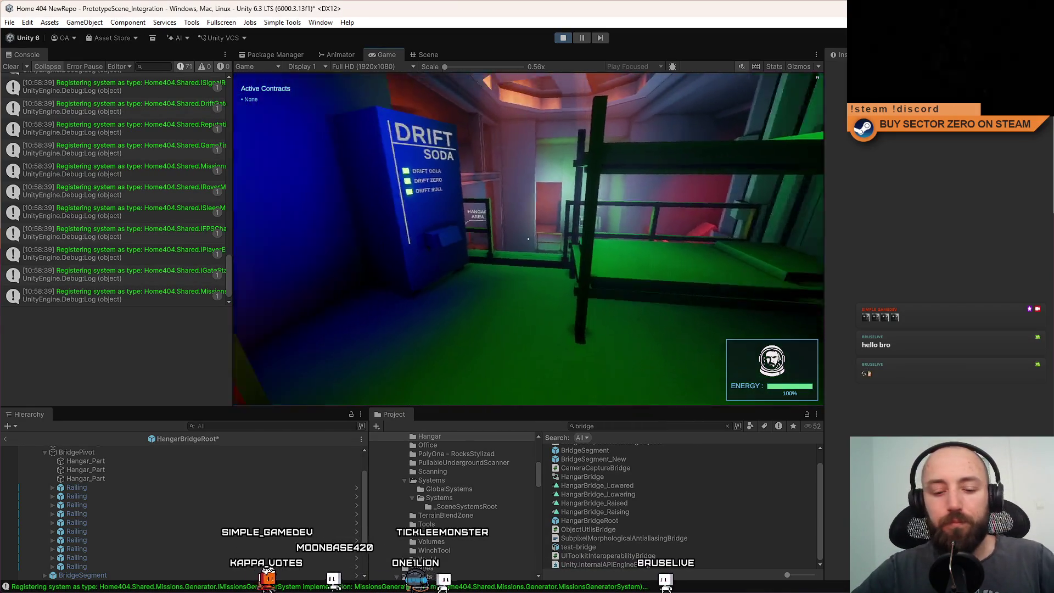
key("F10")
key("w")
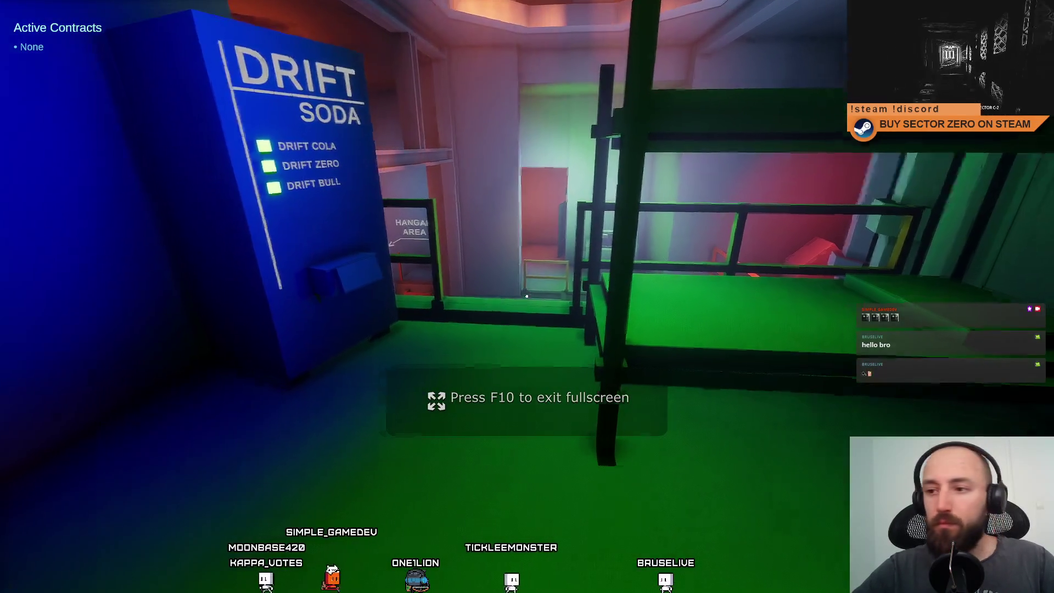
key("w")
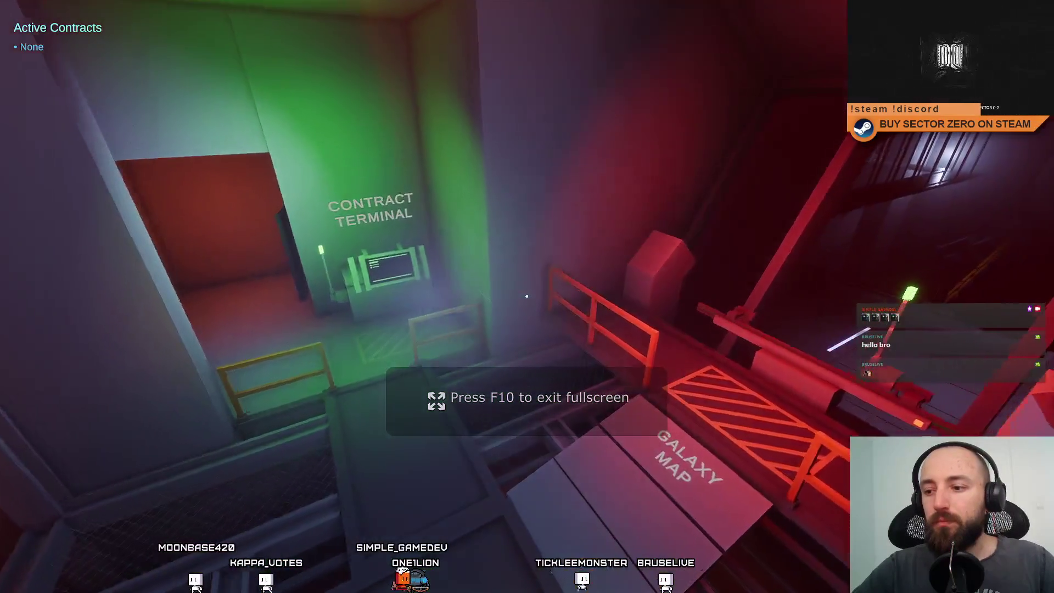
key("e")
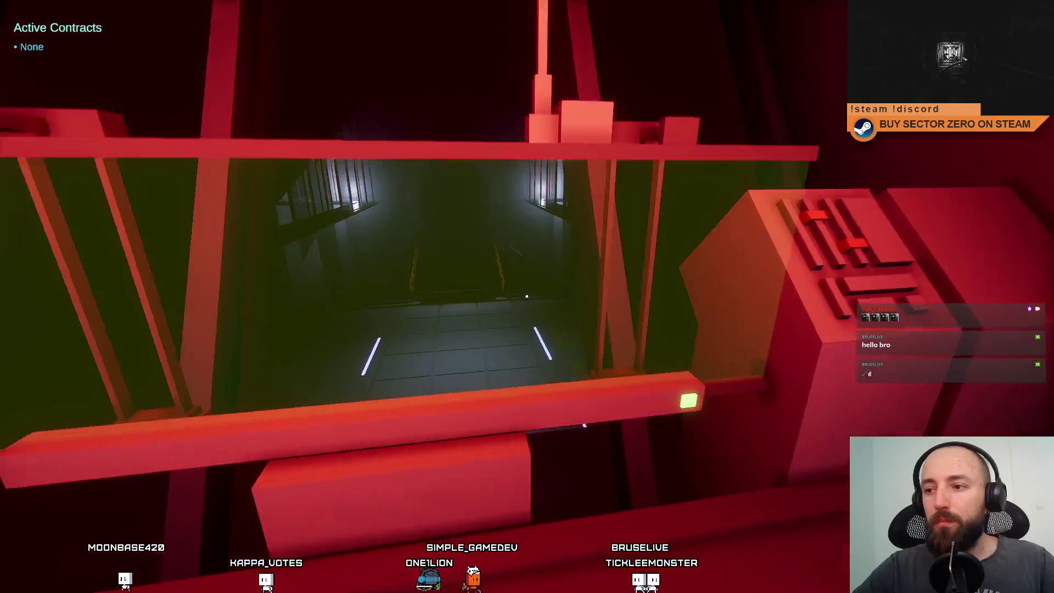
key("Escape")
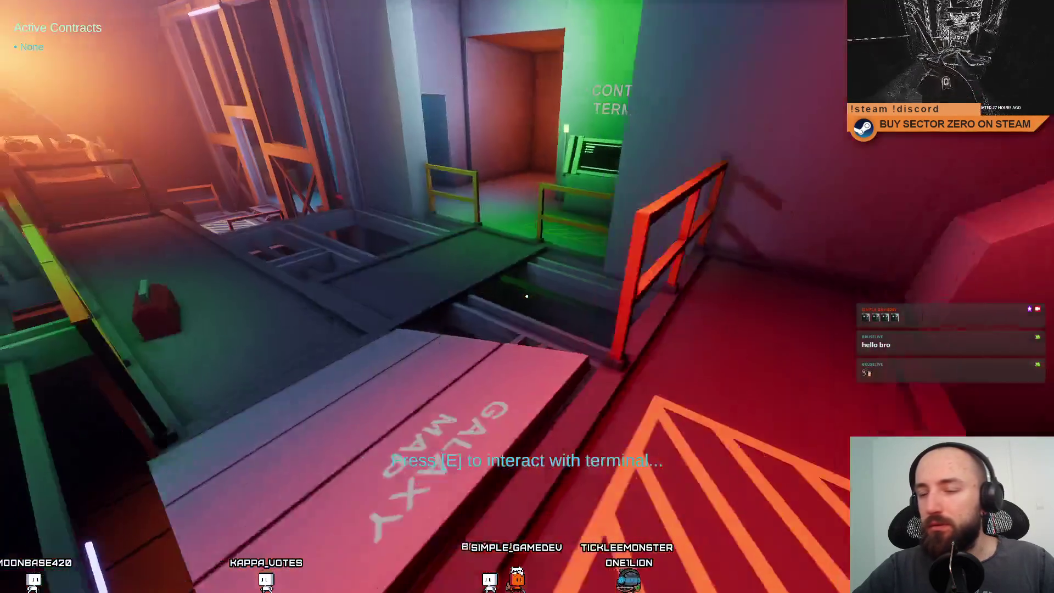
key("w")
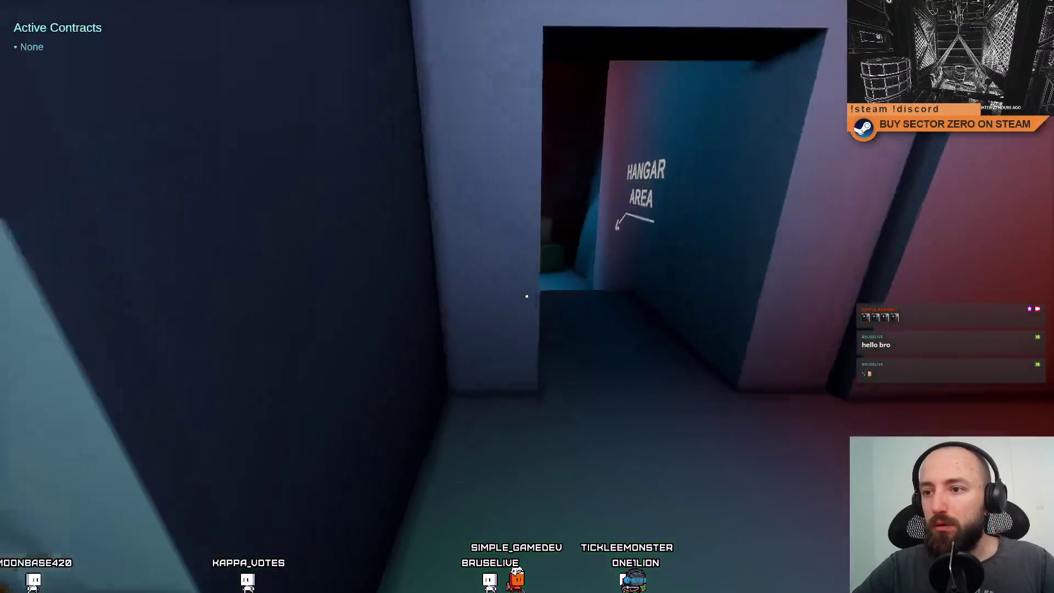
key("w")
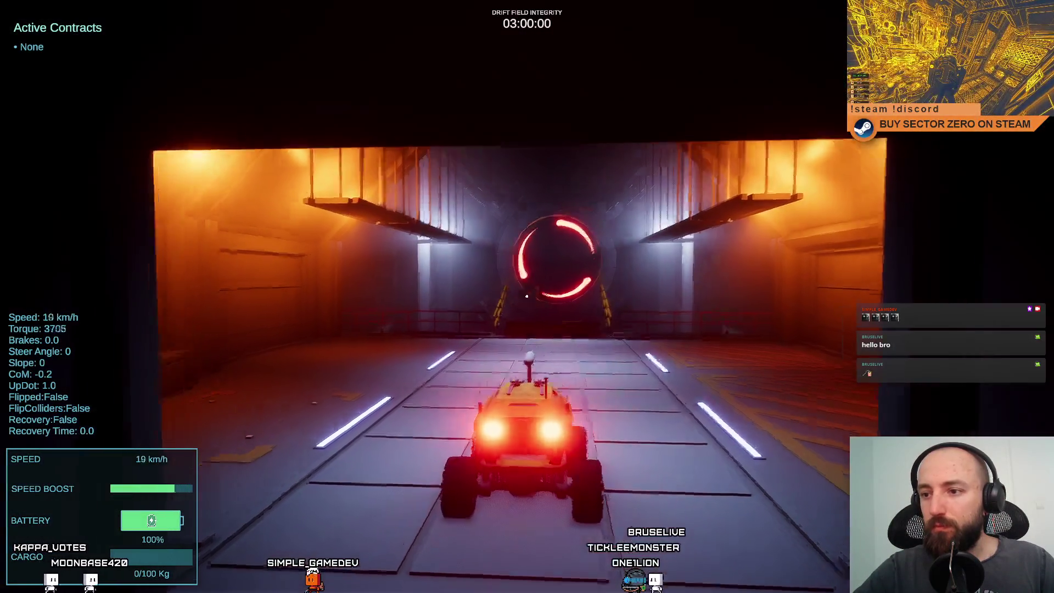
Drive the rover up the ramp toward the red drift gate, then reverse away from the railing
key("w")
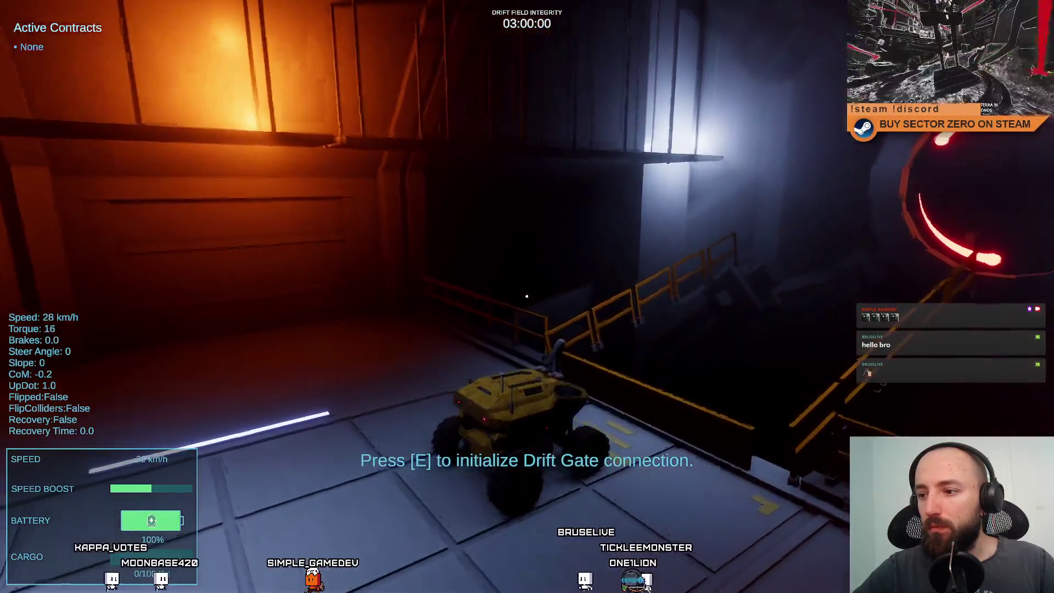
key("s")
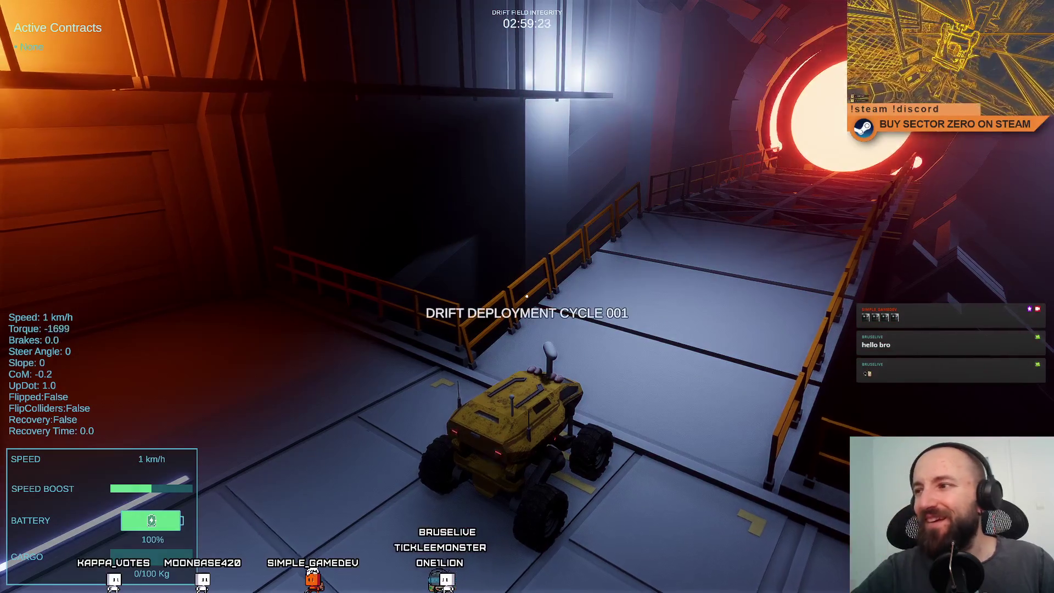
key("w")
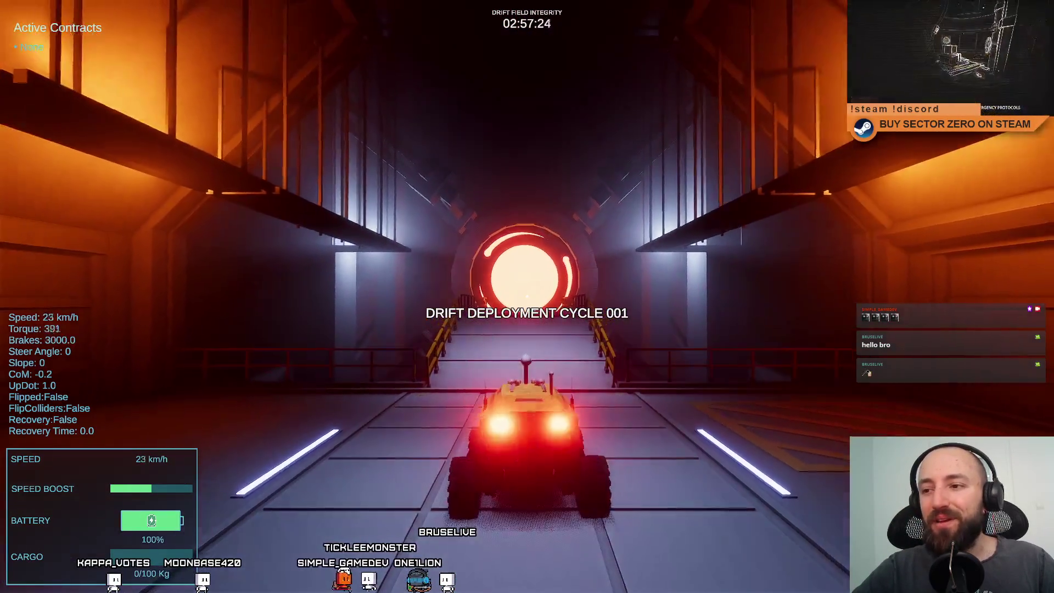
key("w")
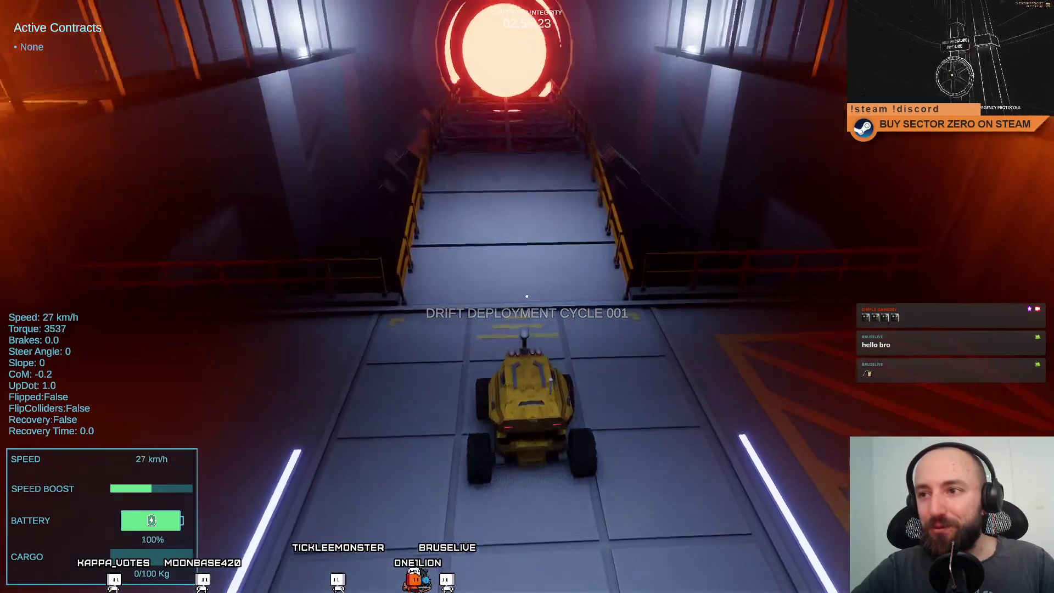
key("w")
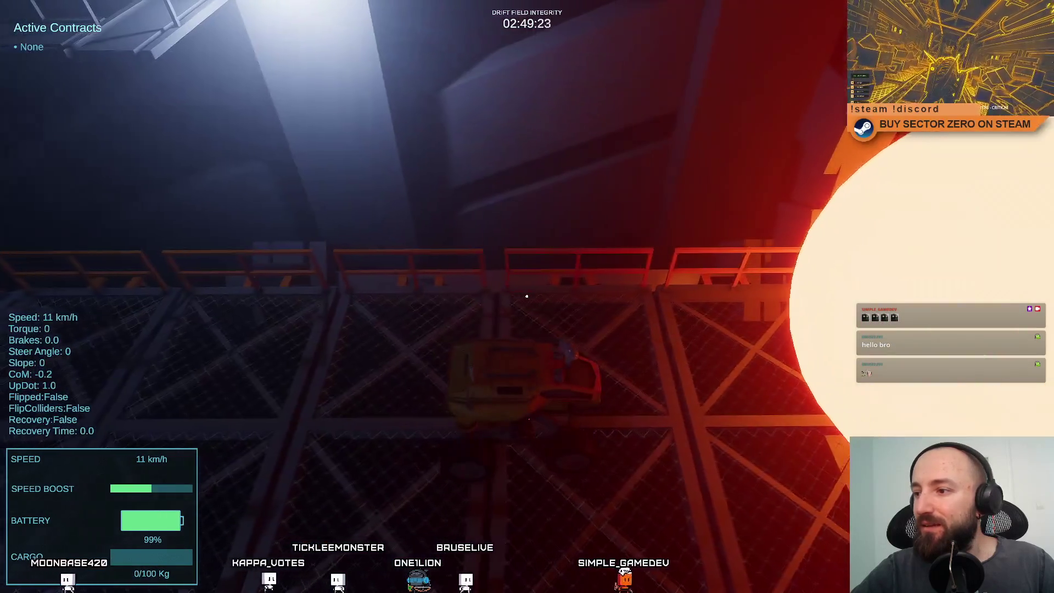
key("s")
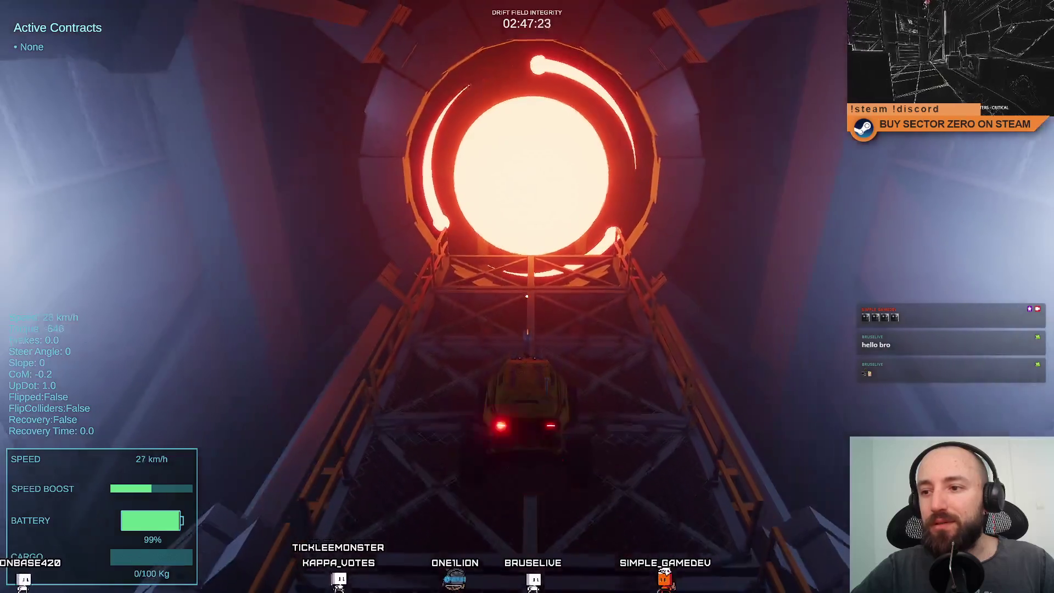
key("w")
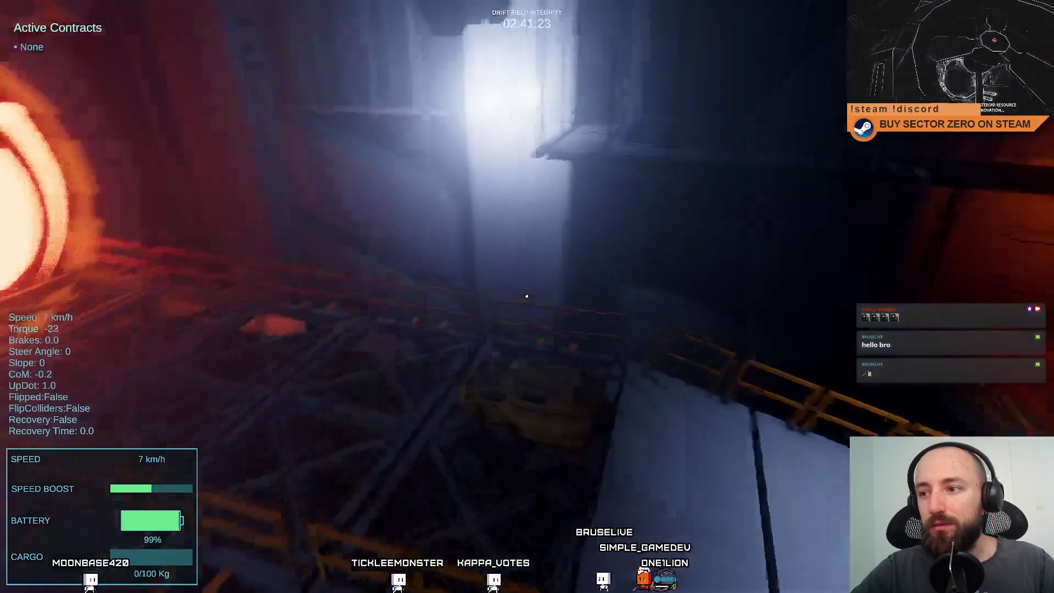
key("s")
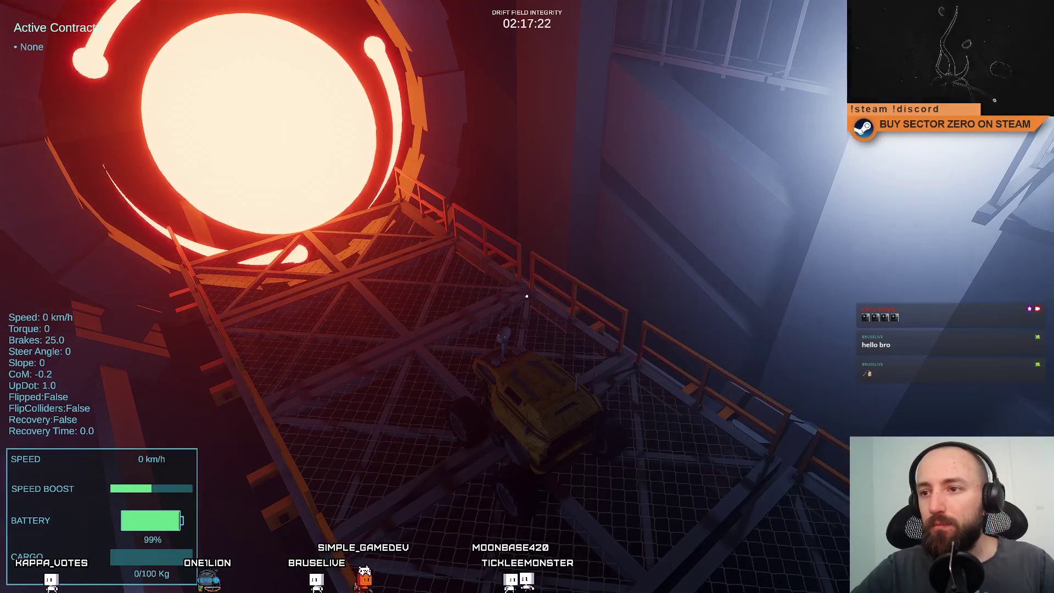
Drive the rover back and forth along the lattice walkway toward the reactor ring
key("w")
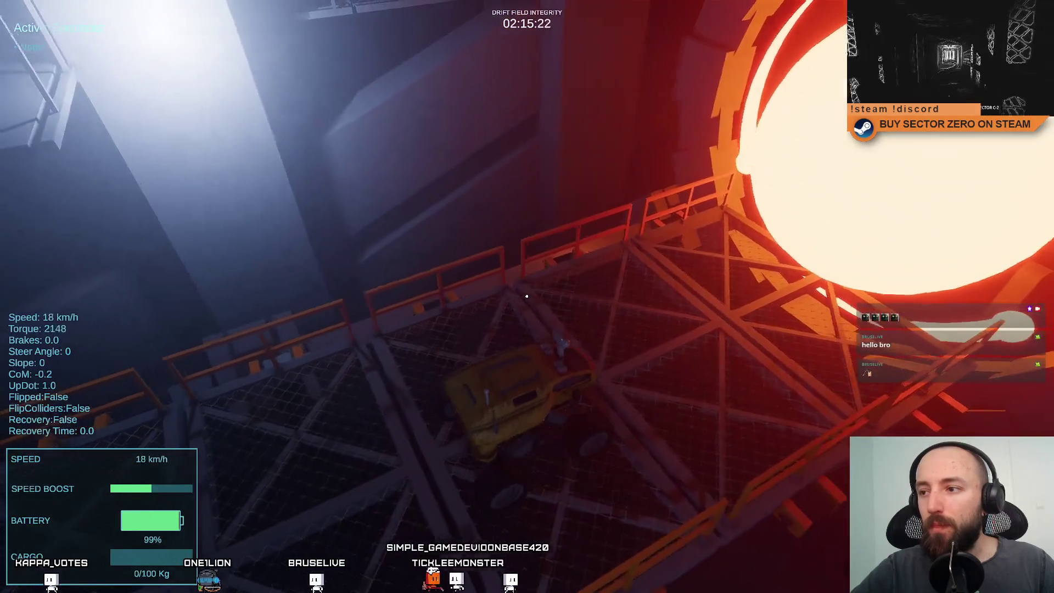
key("s")
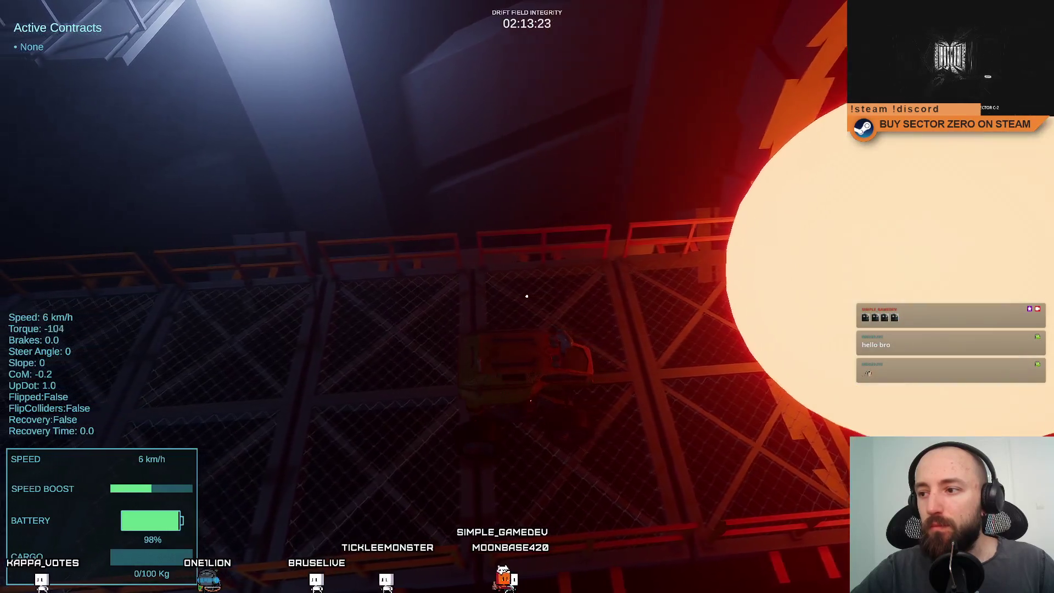
key("s")
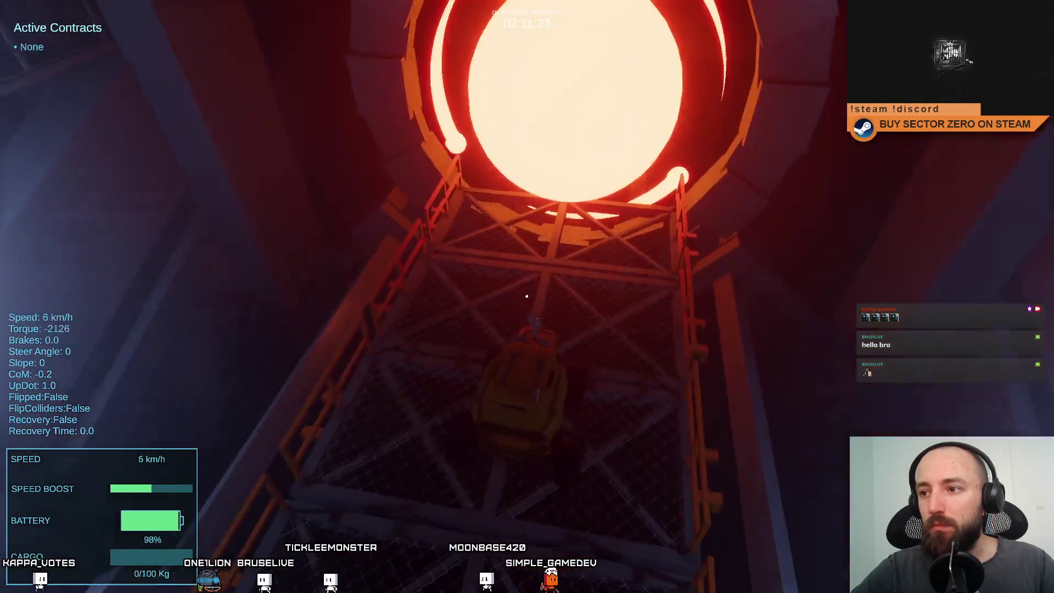
key("w")
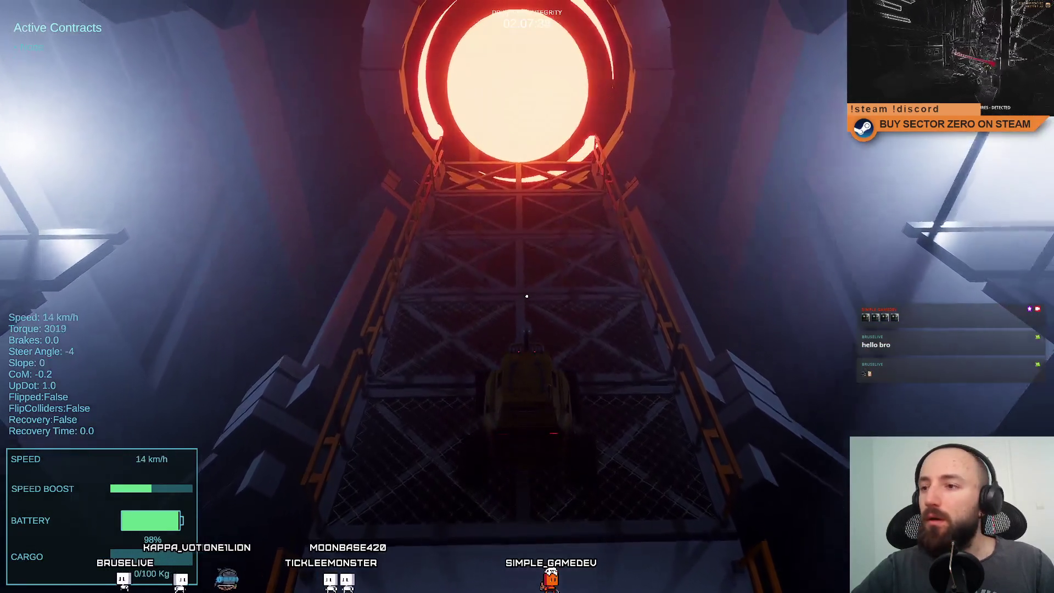
key("s")
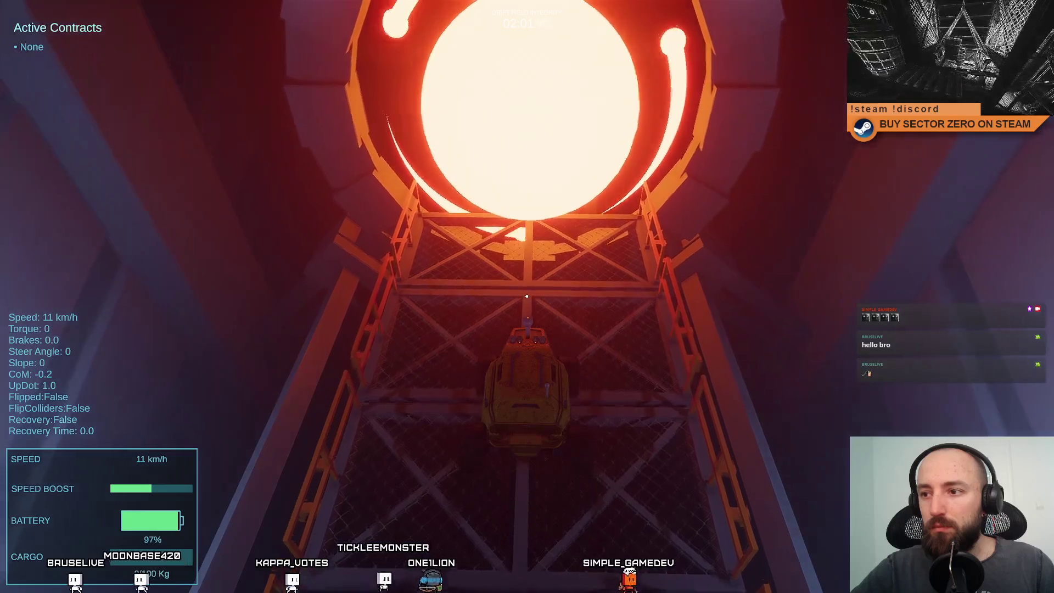
key("s")
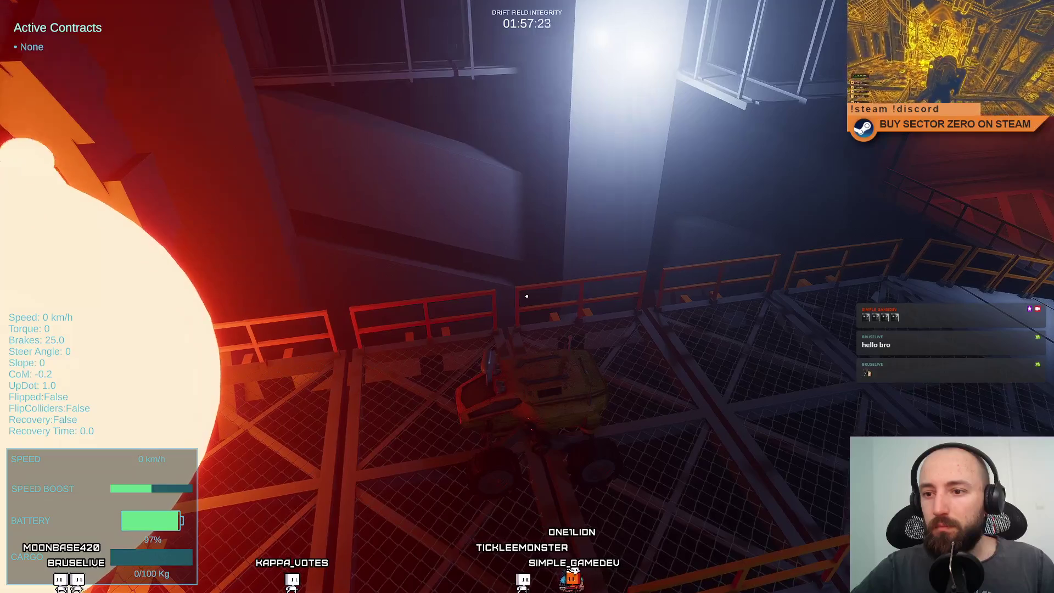
key("w")
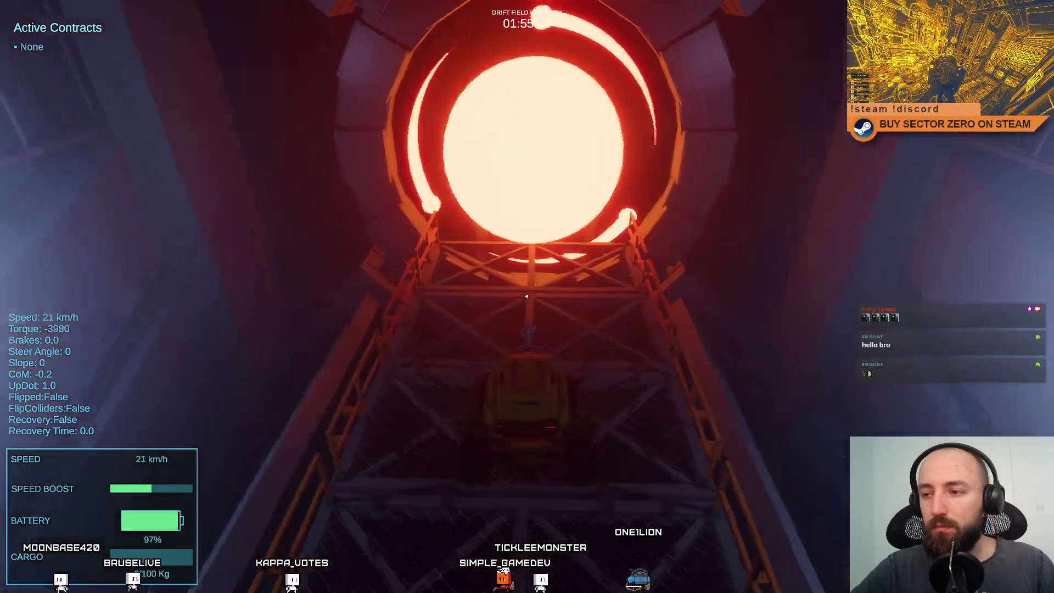
key("s")
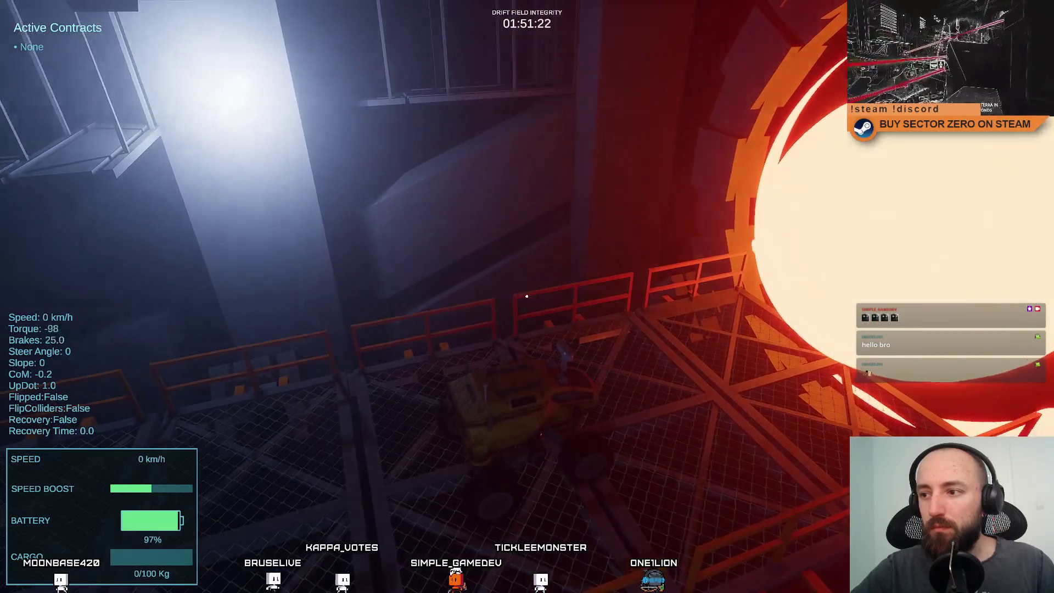
key("w")
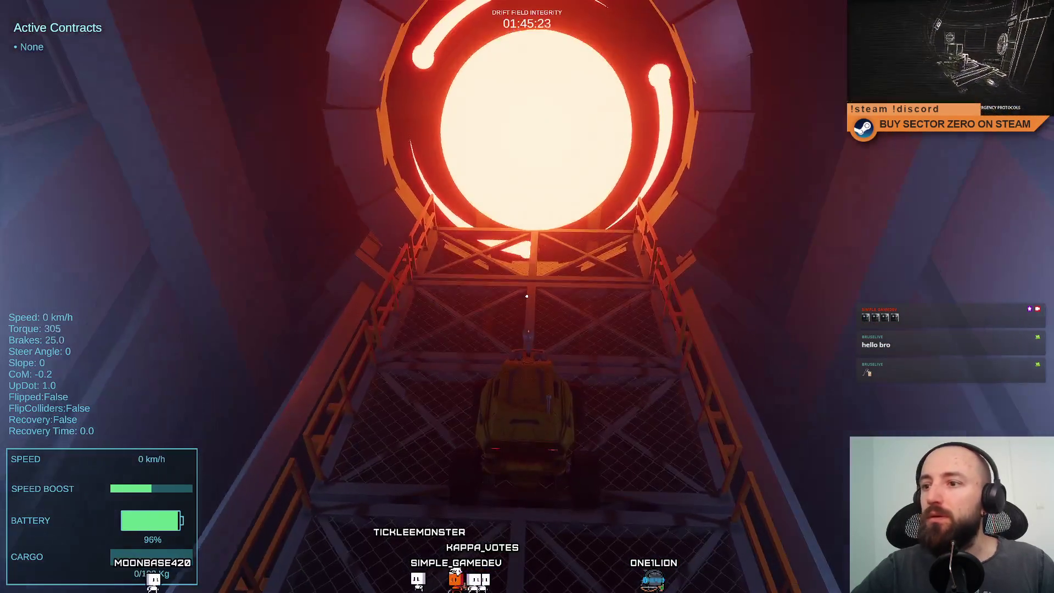
key("s")
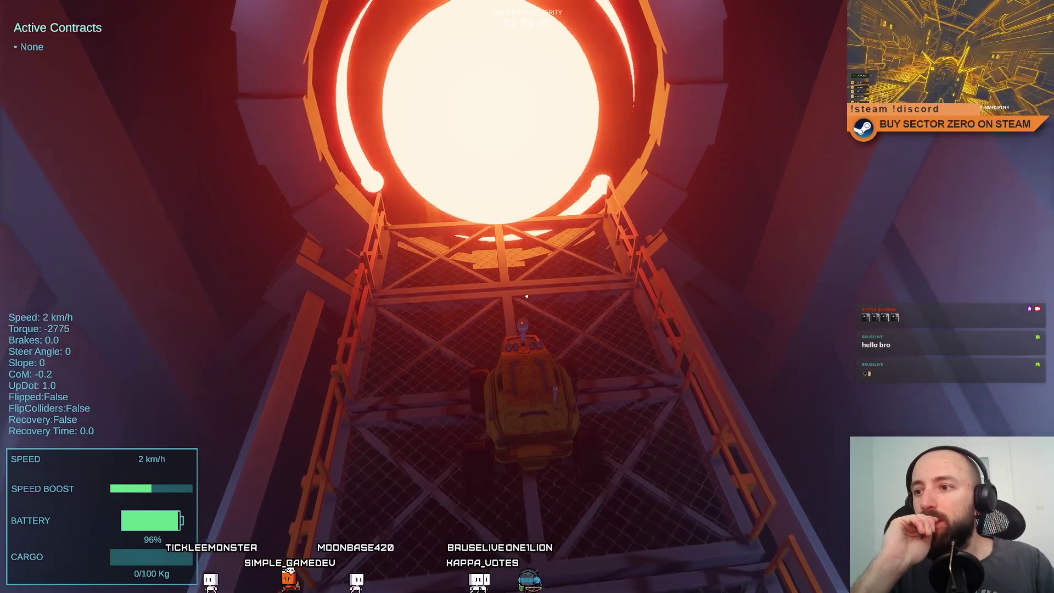
Drive up the lattice tower toward the ring and roll back, then exit fullscreen and pause
key("s")
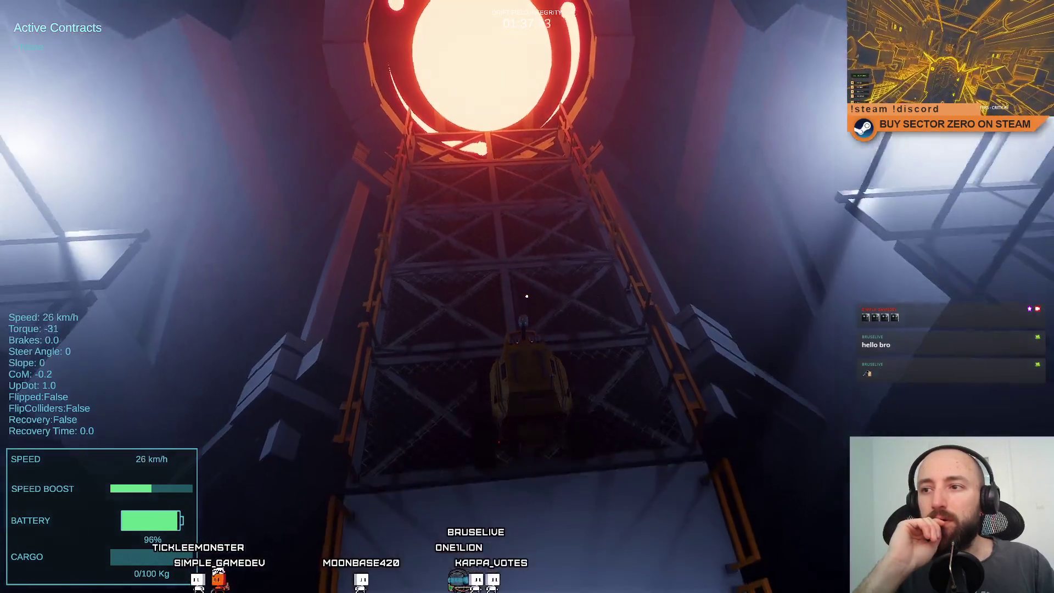
key("w")
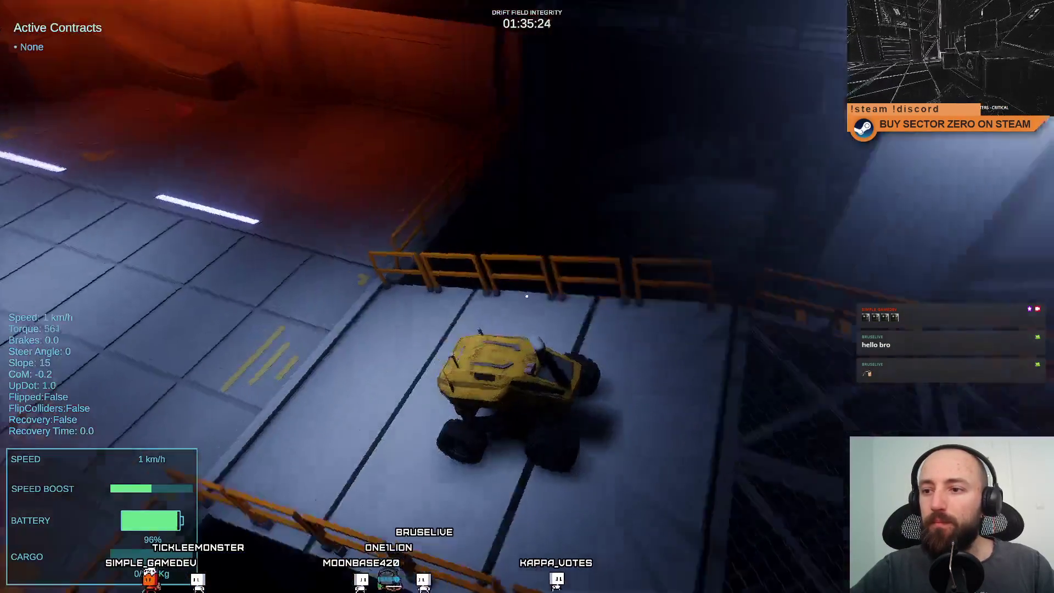
key("w")
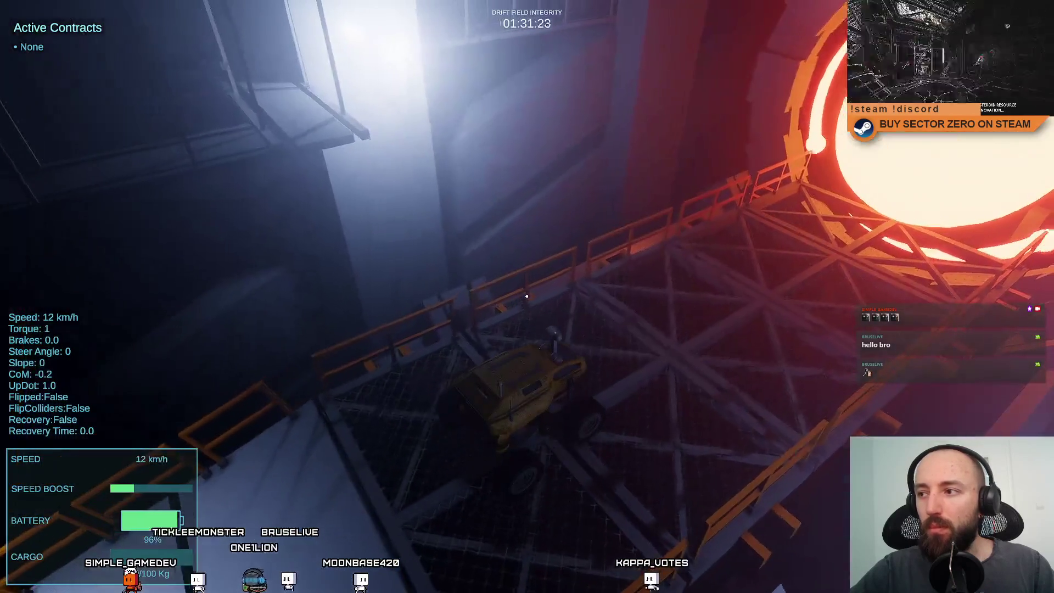
key("s")
key("w")
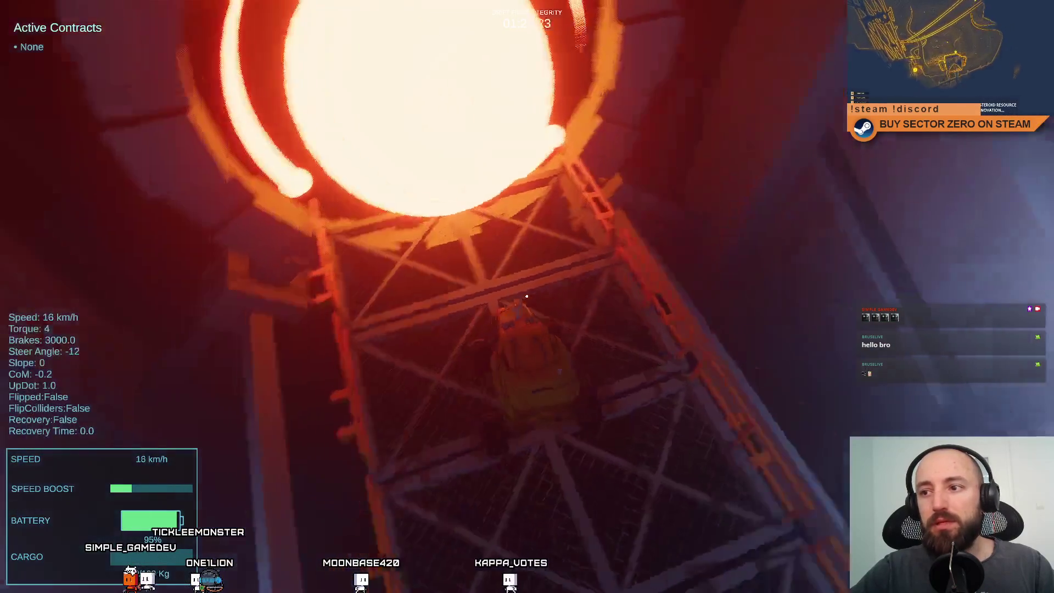
key("s")
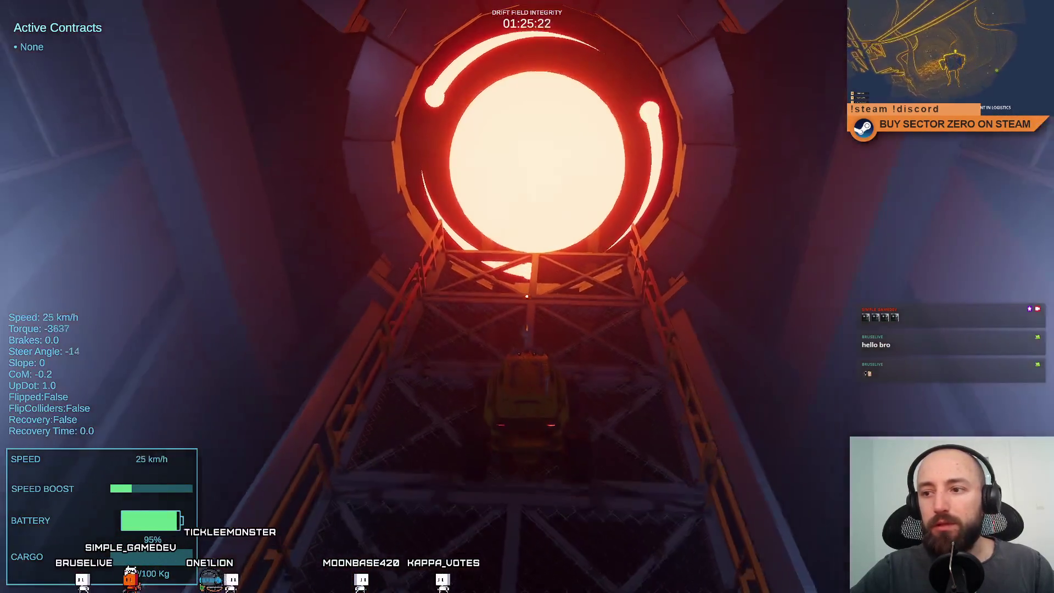
key("F11")
key("Escape")
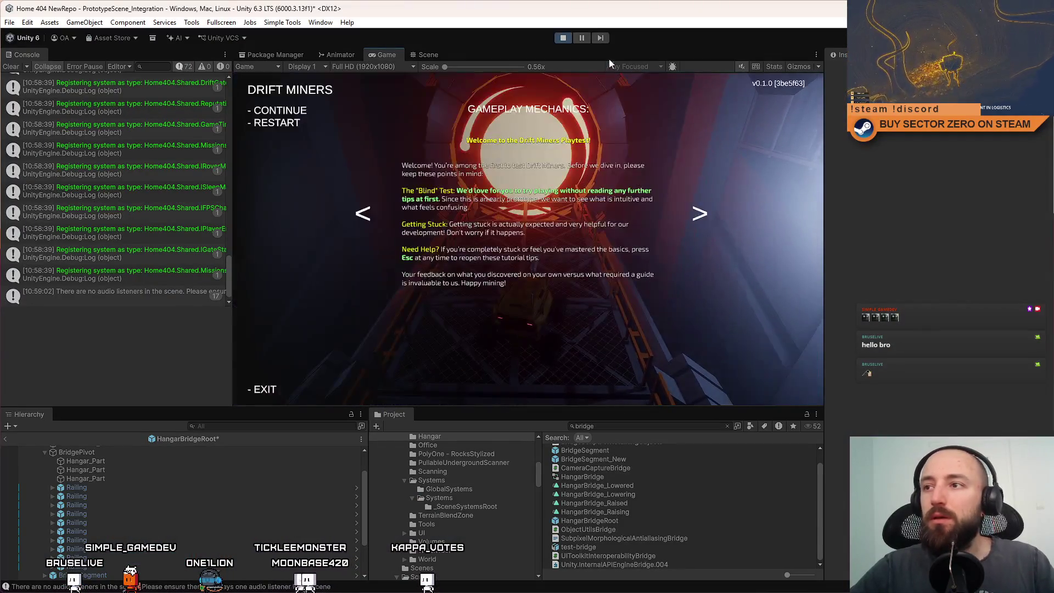
Dismiss the pause menu, select BridgeSegment (4) and orbit the Scene view around it, then return to Game
key("Escape")
left_click(427, 55)
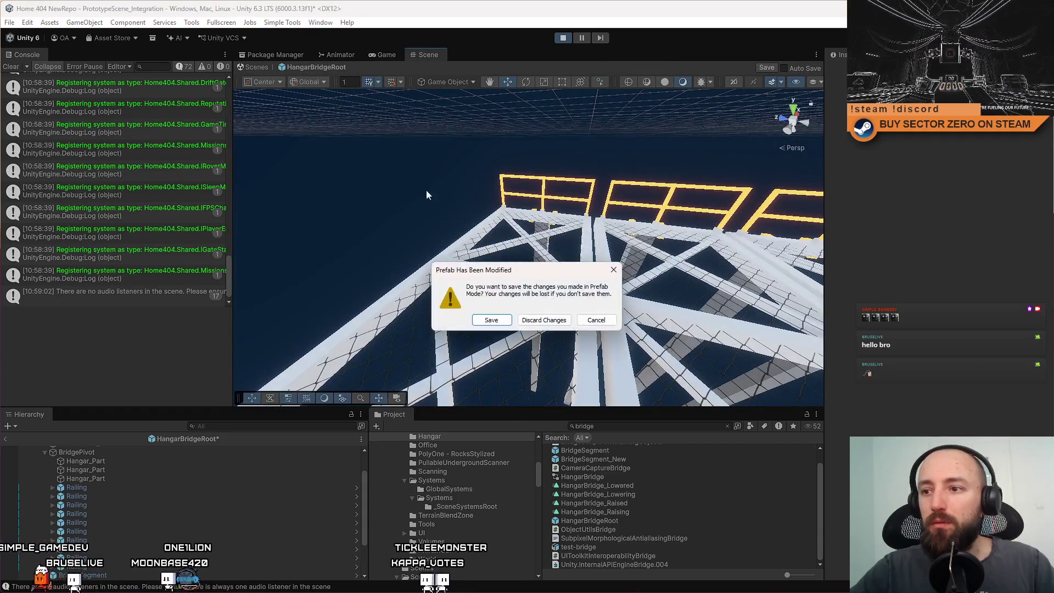
mouse_move(630, 213)
left_mouse_down()
mouse_move(617, 203)
mouse_move(556, 229)
left_mouse_up()
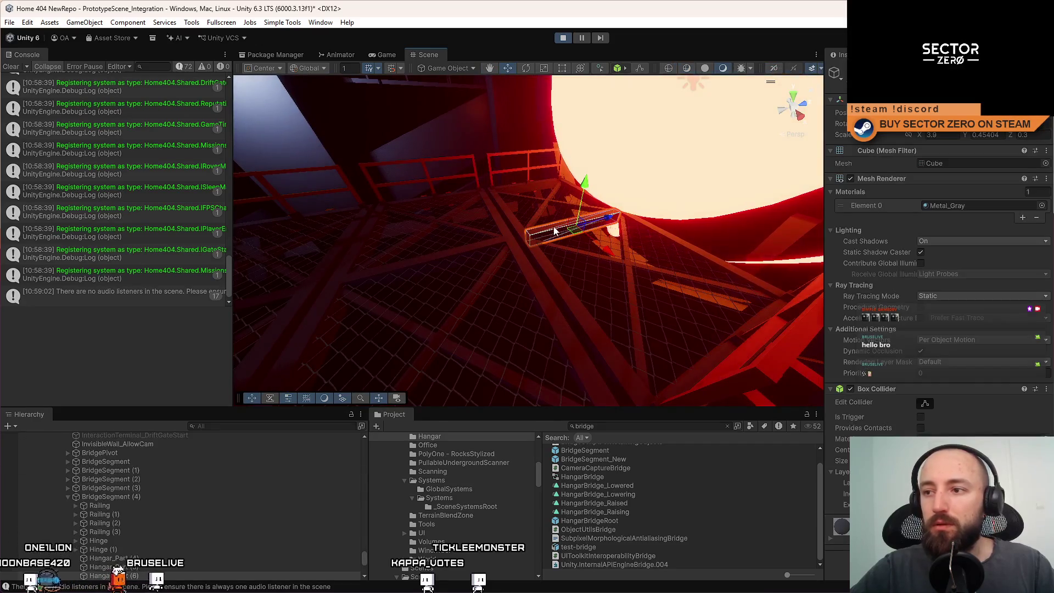
left_click(133, 497)
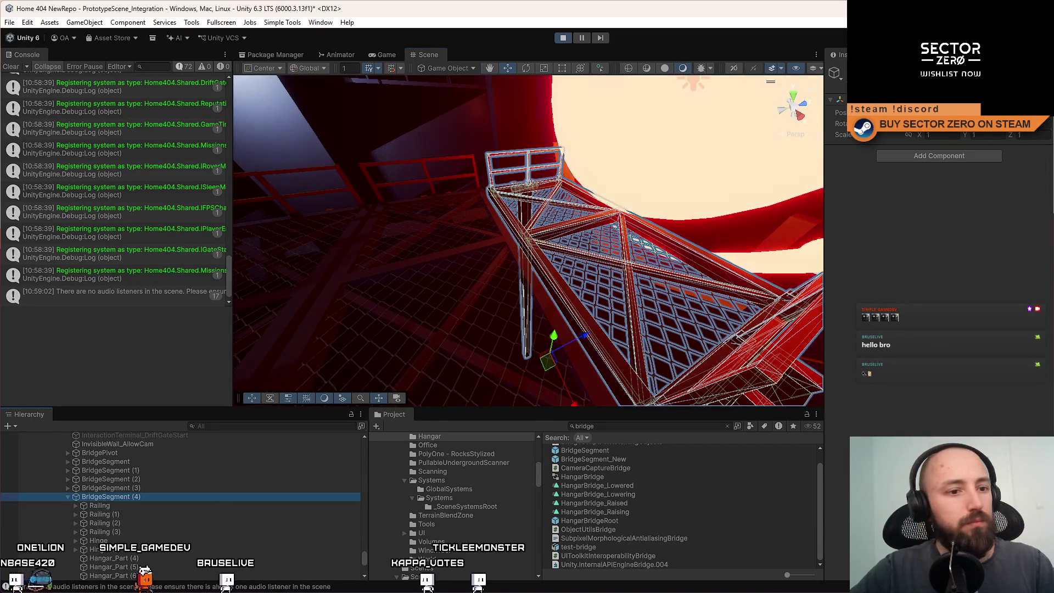
left_click_drag(549, 164, 536, 157)
left_click(400, 53)
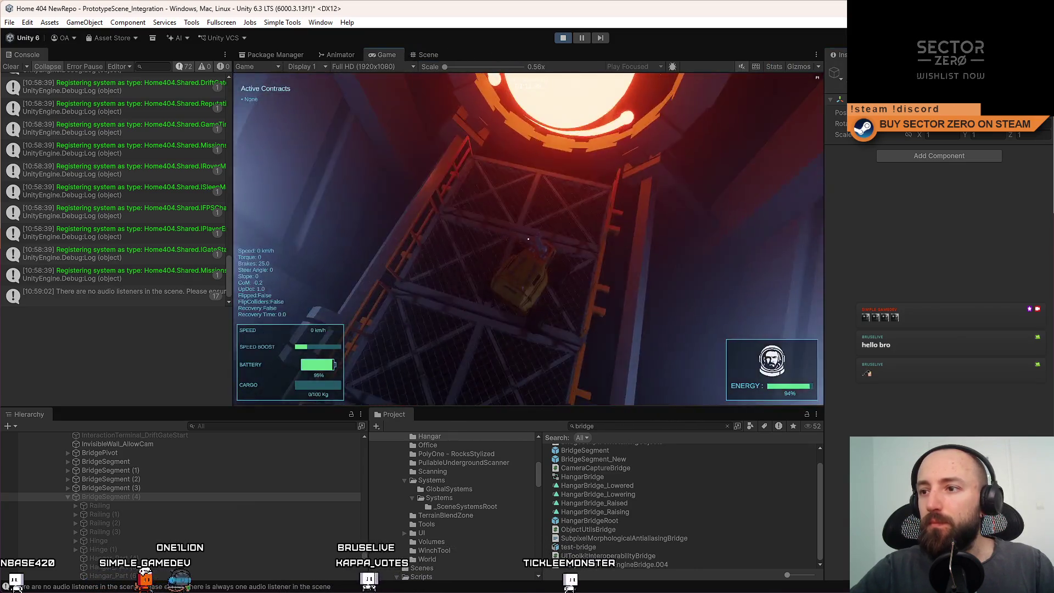
In fullscreen, drive the rover up the grated ramp to the portal, then brake and reverse
key("F10")
key("w")
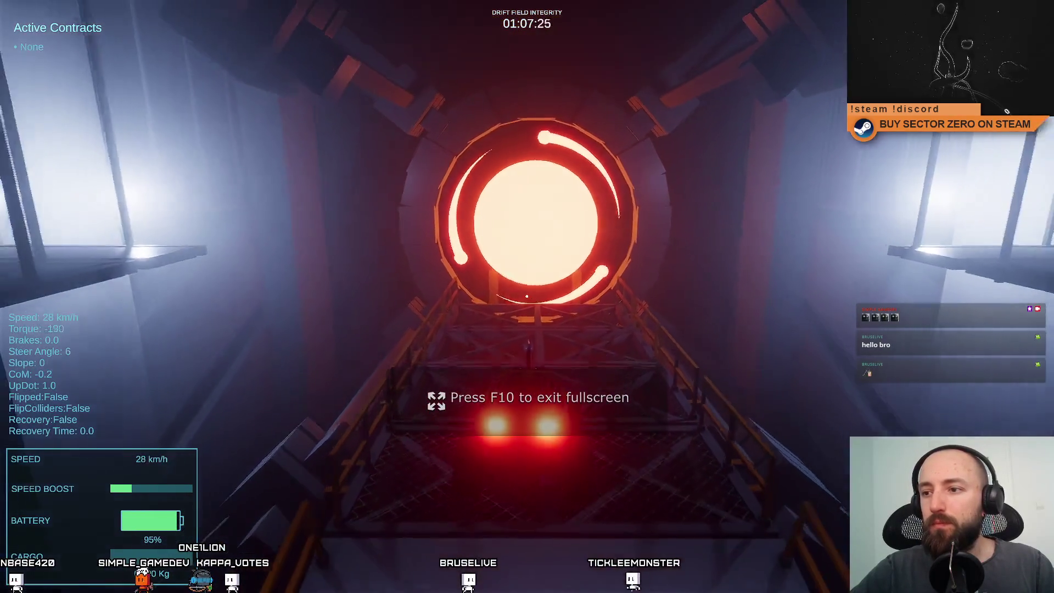
key("w")
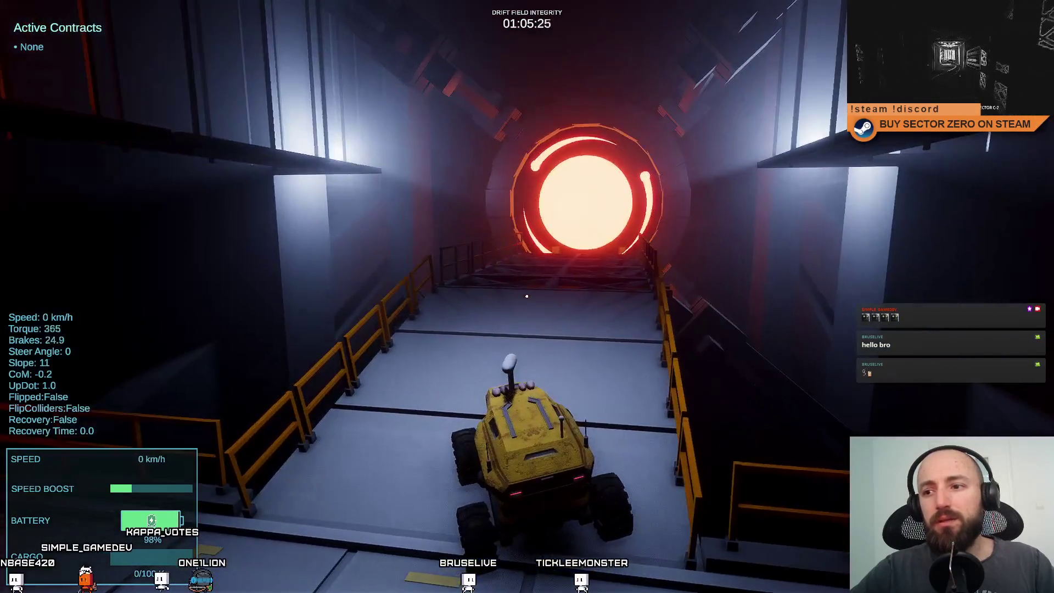
key("d")
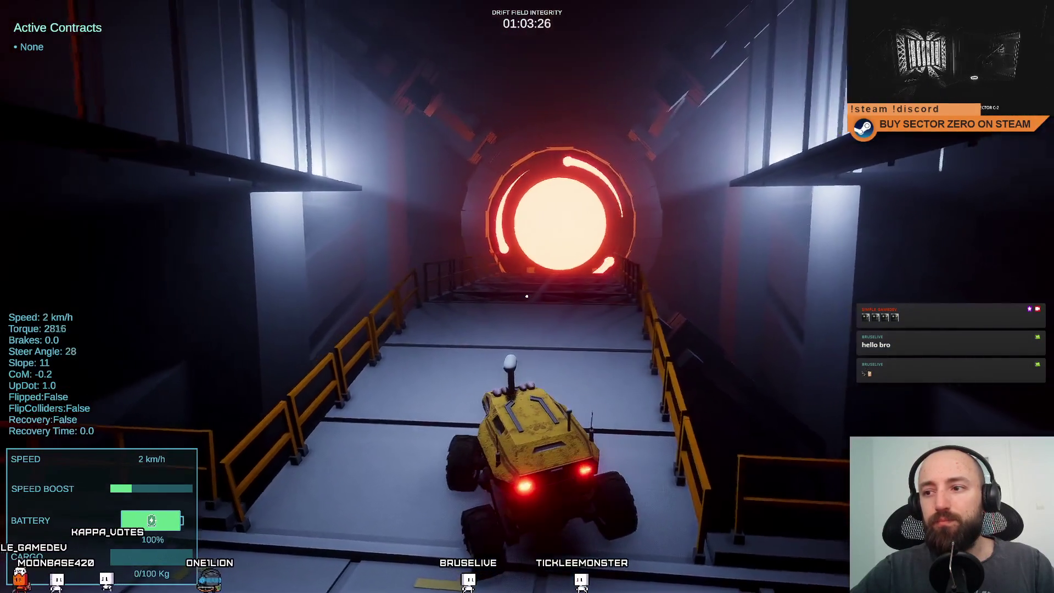
key("w")
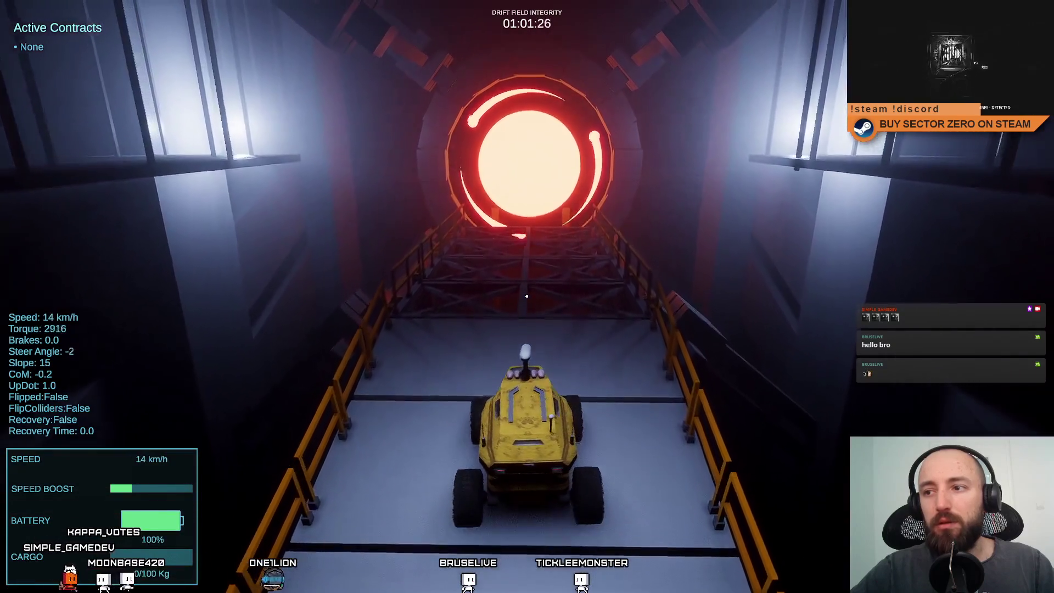
key("w")
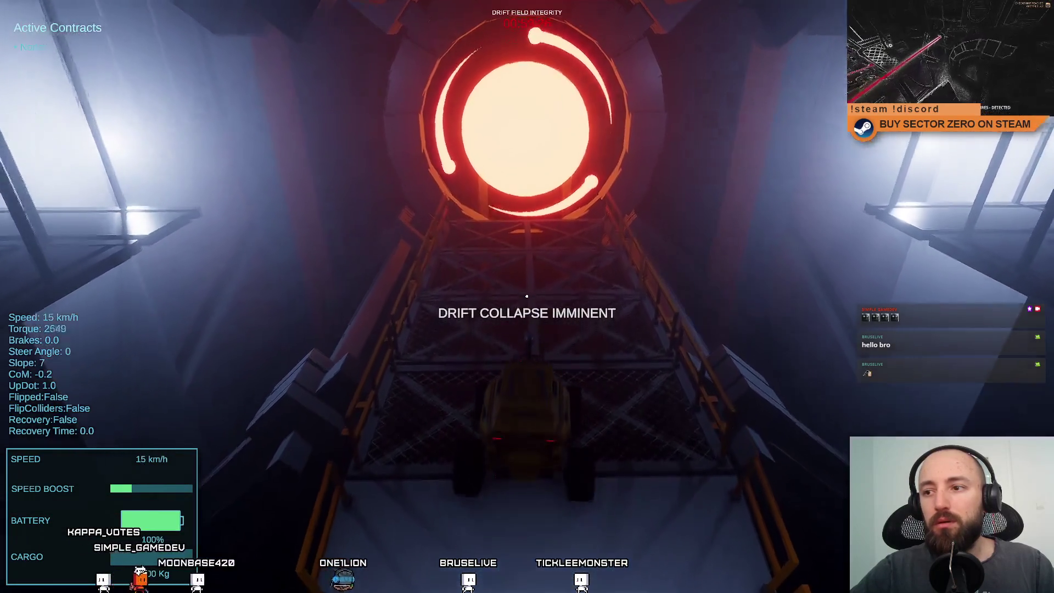
key("s")
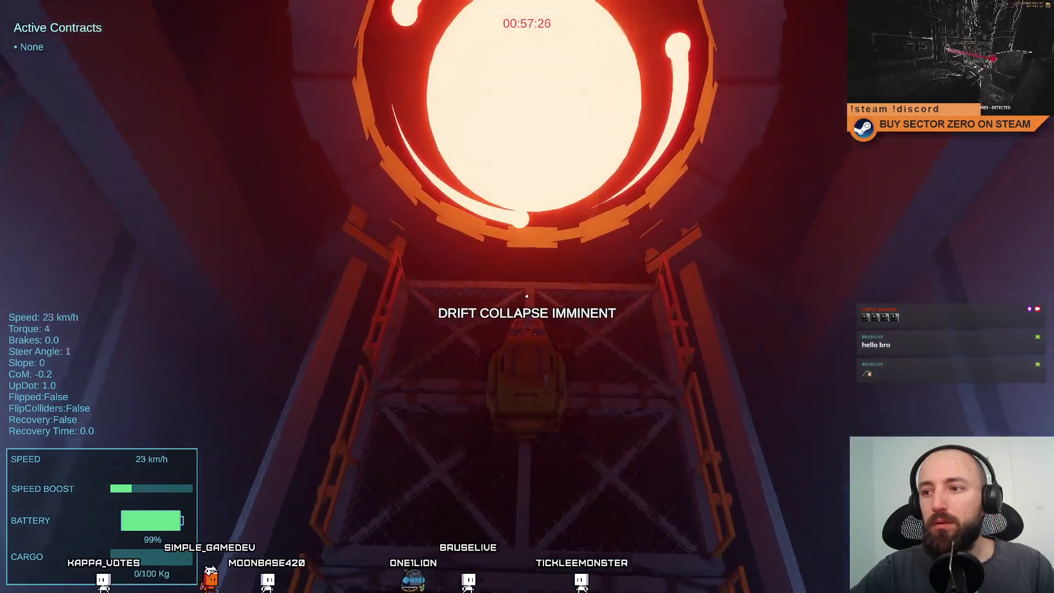
key("s")
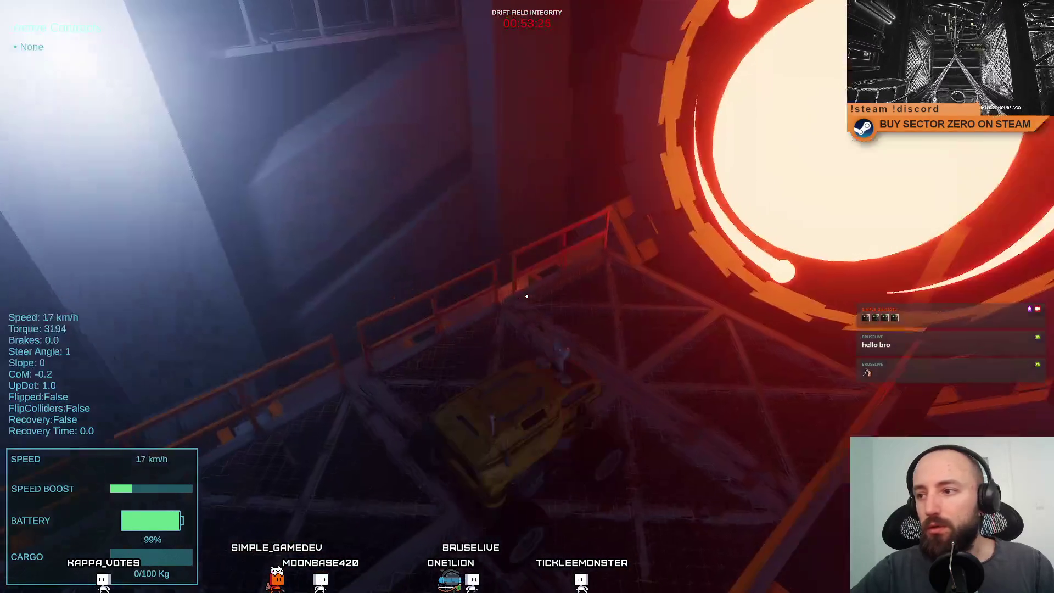
key("s")
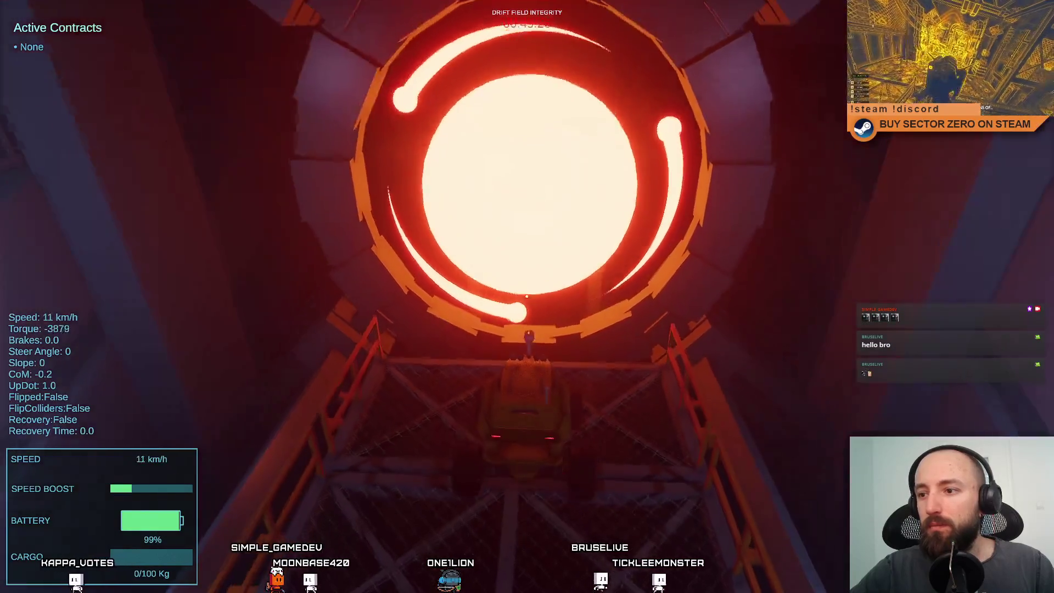
Drive into the portal, across the open ground, and turn back around it
key("w")
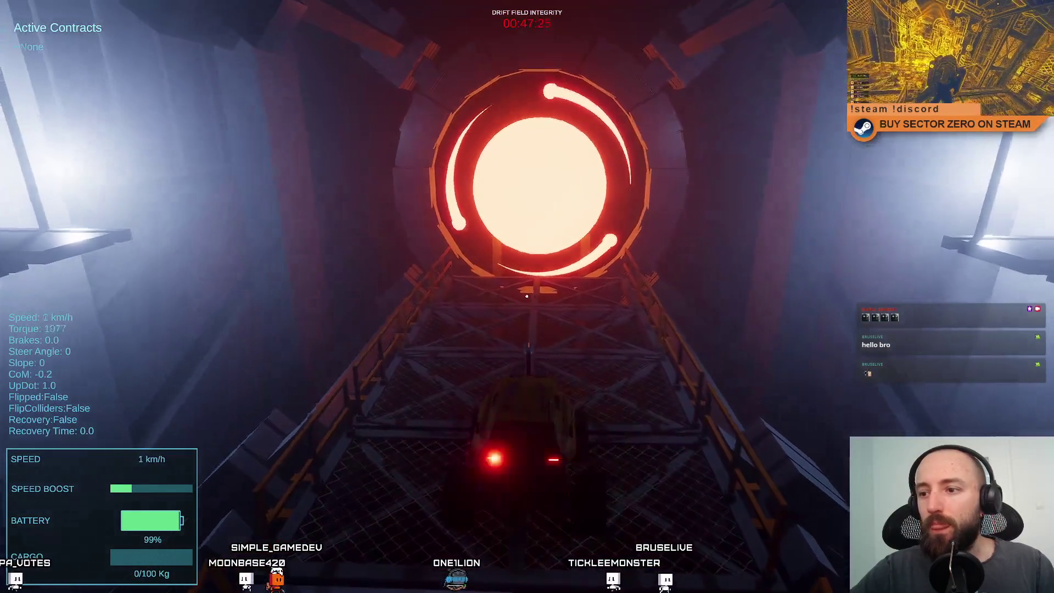
key("w")
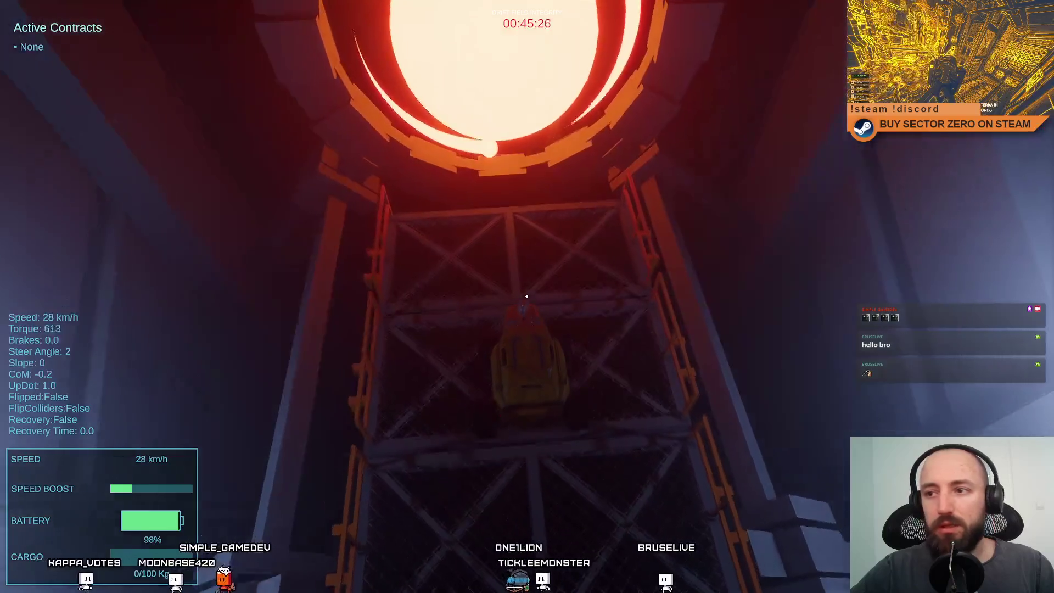
key("w")
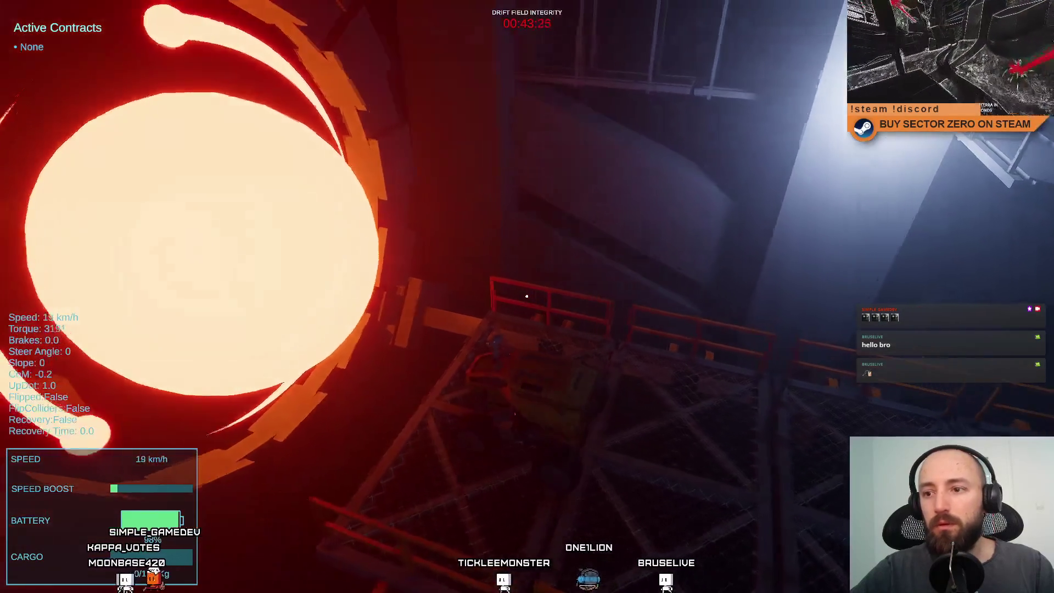
key("w")
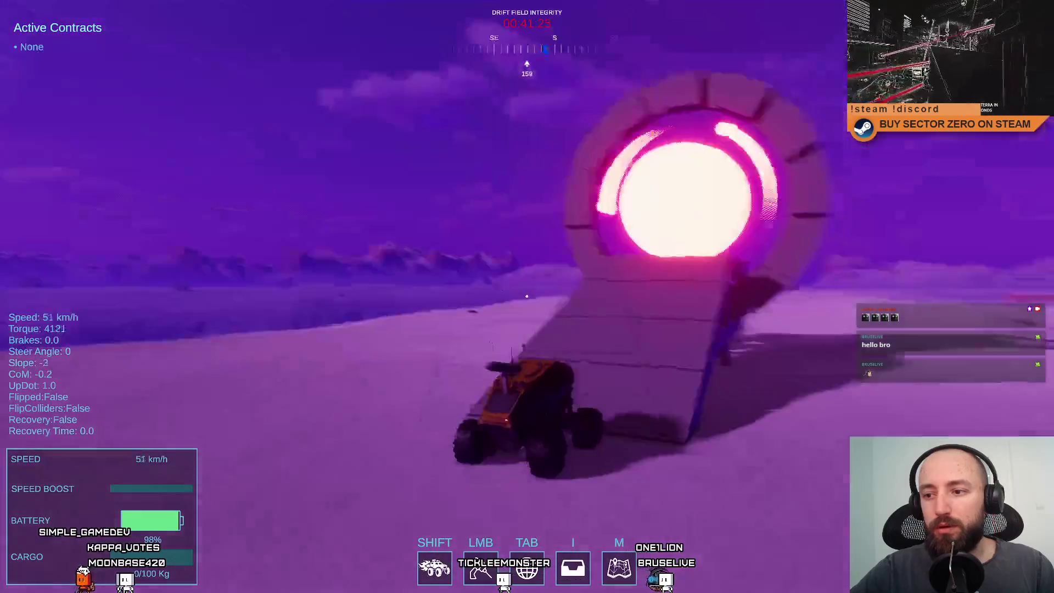
key("a")
key("s")
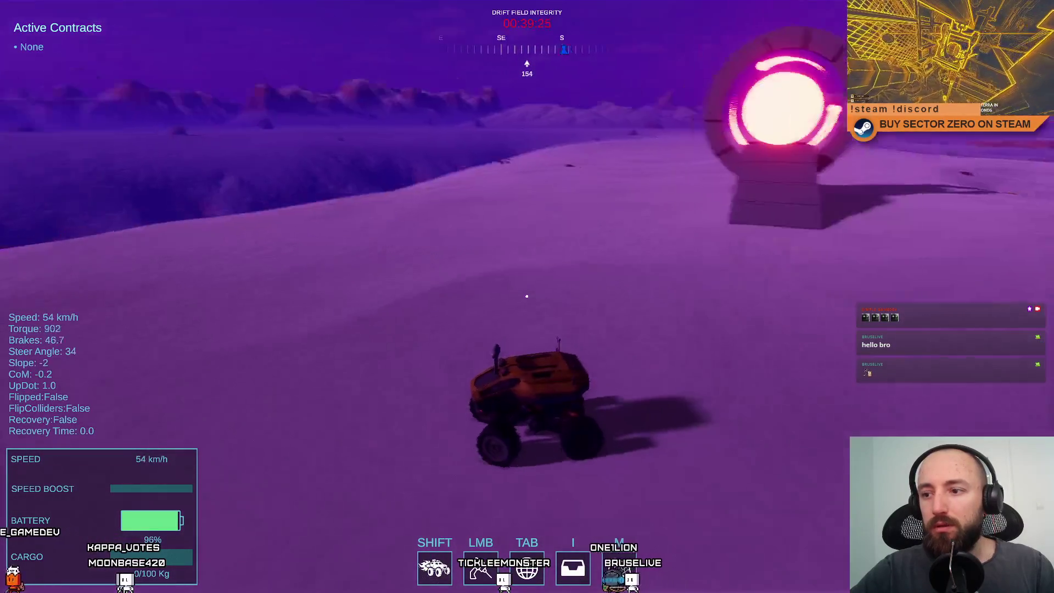
key("d")
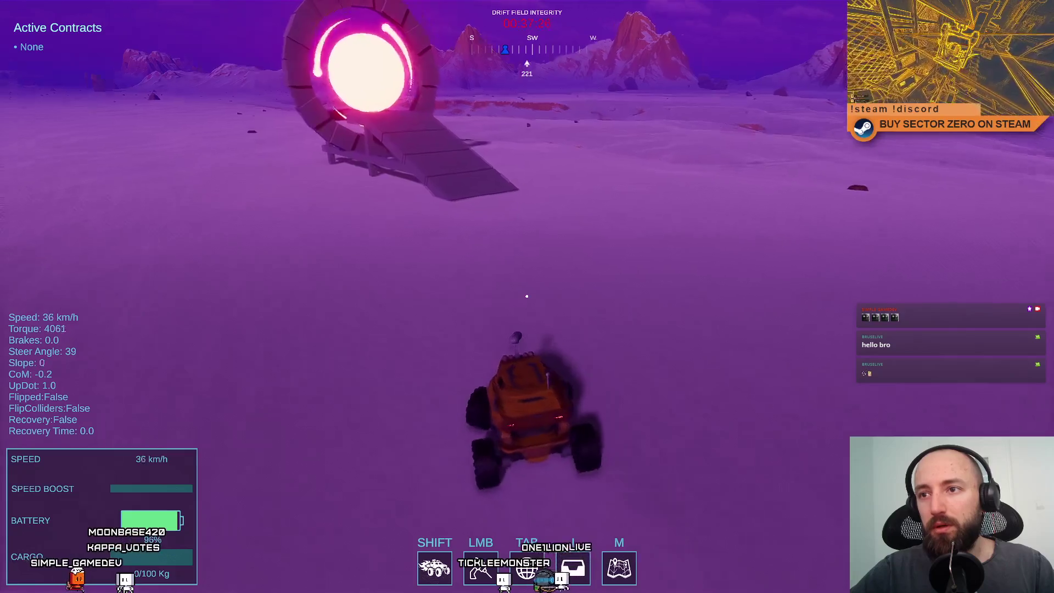
Drive up the lit ramp back into the glowing portal, then exit fullscreen and pause
key("a")
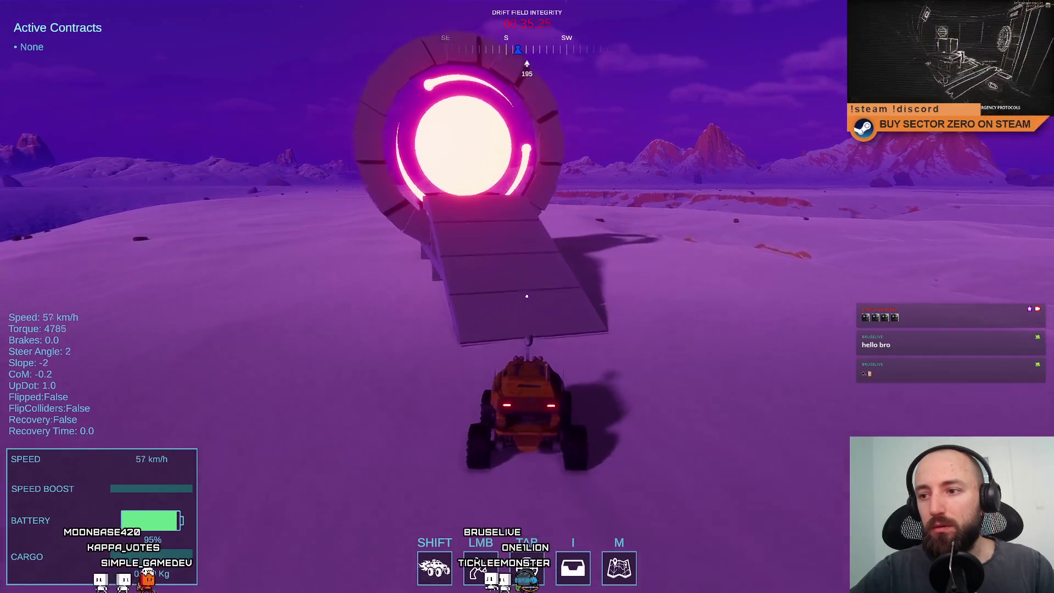
key("w")
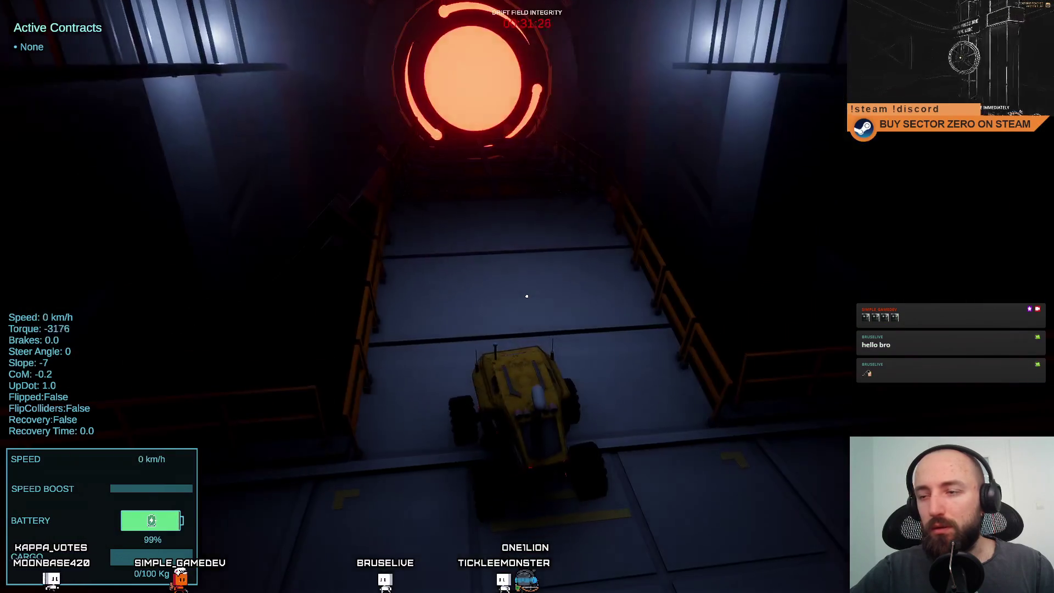
key("w")
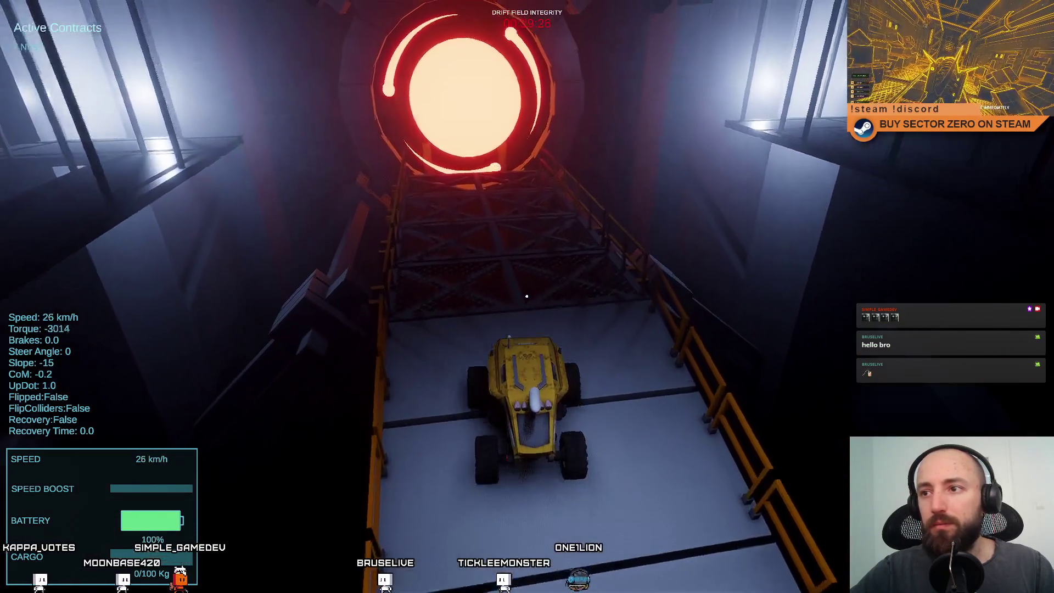
key("w")
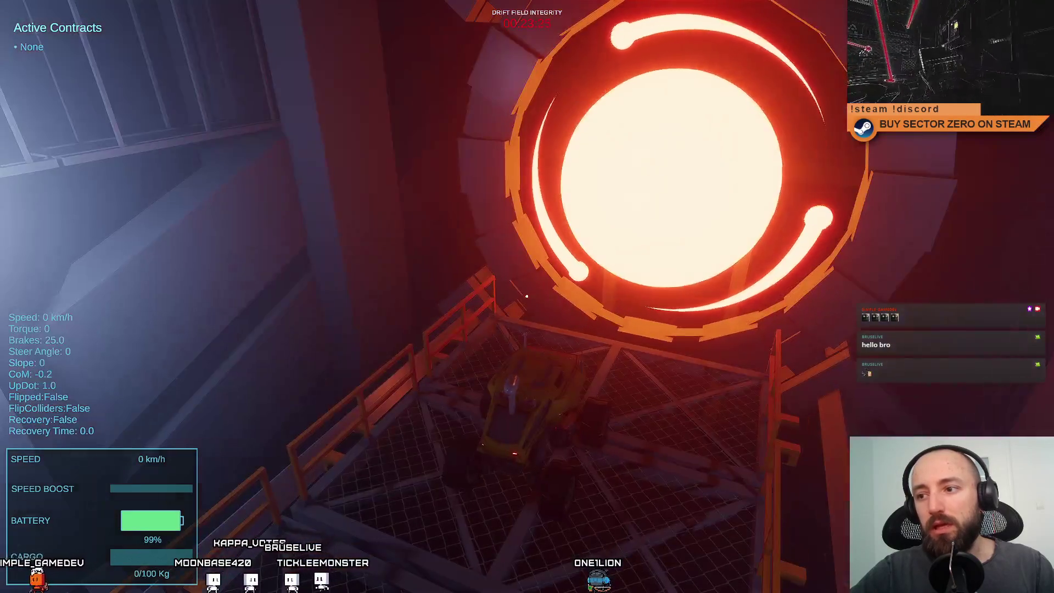
key("F11")
key("Escape")
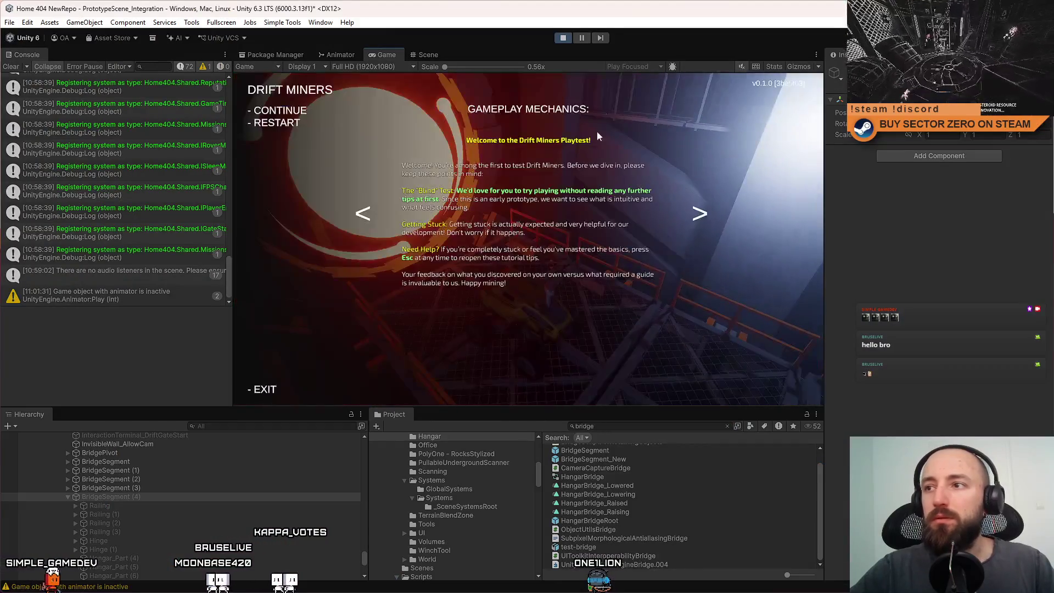
Leave the paused game for the Scene view and select the bridge beam near the portal
key("Escape")
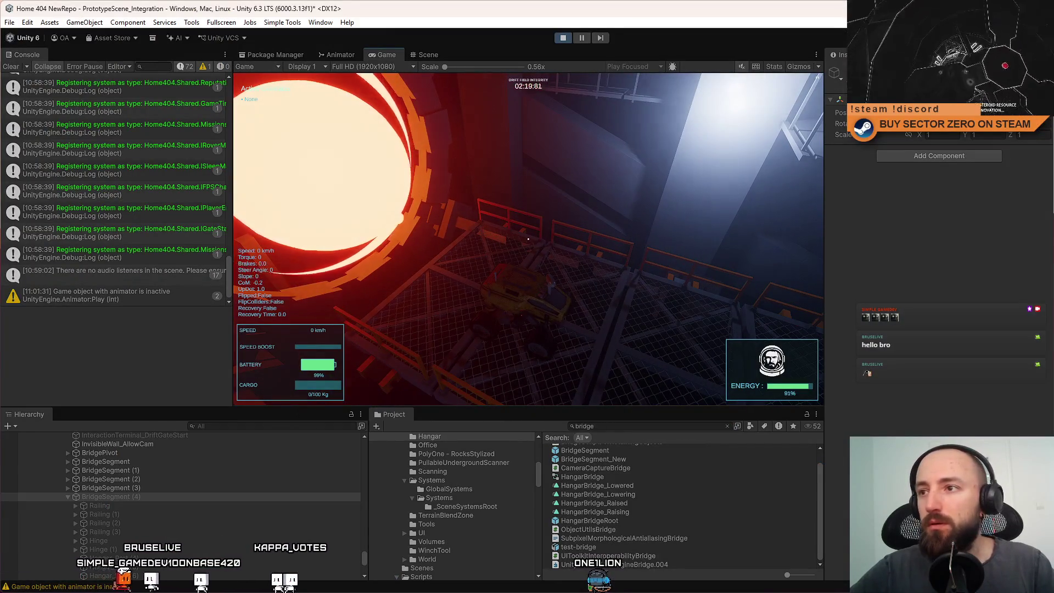
key("Escape")
key("Escape")
left_click(428, 54)
mouse_move(531, 205)
left_mouse_down()
mouse_move(632, 186)
mouse_move(538, 246)
mouse_move(522, 236)
mouse_move(486, 247)
mouse_move(493, 220)
left_mouse_up()
left_click(535, 251)
Scale the beam to roughly Y 0.22, Z 6.85, X 0.95
key("r")
left_click_drag(431, 173, 442, 212)
left_click_drag(535, 198, 542, 202)
mouse_move(583, 166)
left_mouse_down()
mouse_move(557, 163)
mouse_move(591, 179)
left_mouse_up()
key("e")
key("r")
key("e")
Inspect the resized beam from several angles, then select the fence beside the bridge
mouse_move(530, 143)
left_mouse_down()
mouse_move(508, 134)
mouse_move(547, 180)
left_mouse_up()
key("w")
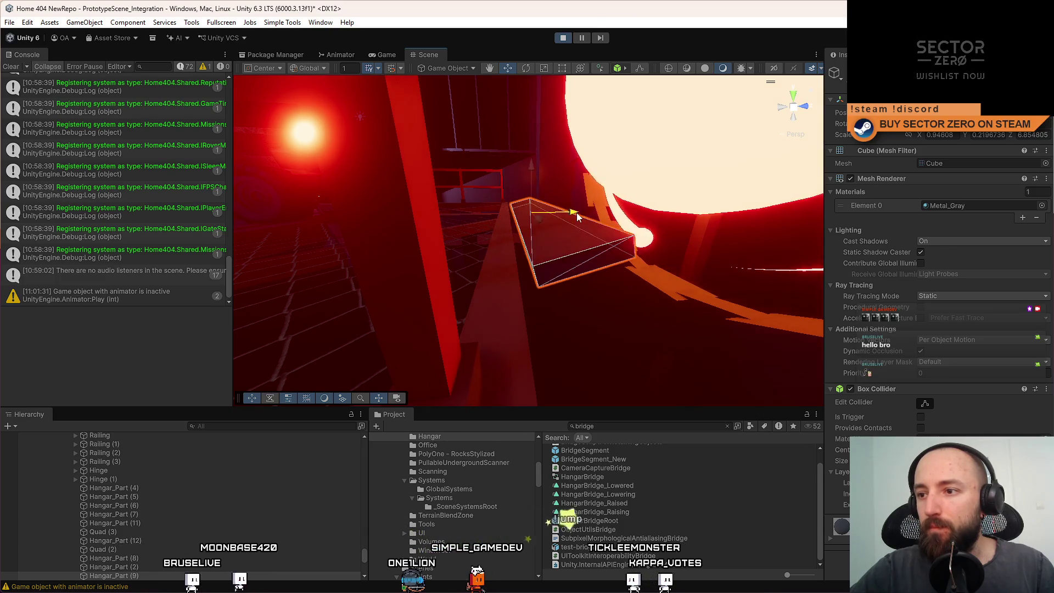
mouse_move(575, 214)
left_mouse_down()
mouse_move(648, 180)
mouse_move(149, 301)
mouse_move(698, 275)
mouse_move(633, 308)
mouse_move(481, 215)
mouse_move(440, 211)
mouse_move(666, 229)
mouse_move(414, 237)
mouse_move(555, 208)
mouse_move(516, 194)
left_mouse_up()
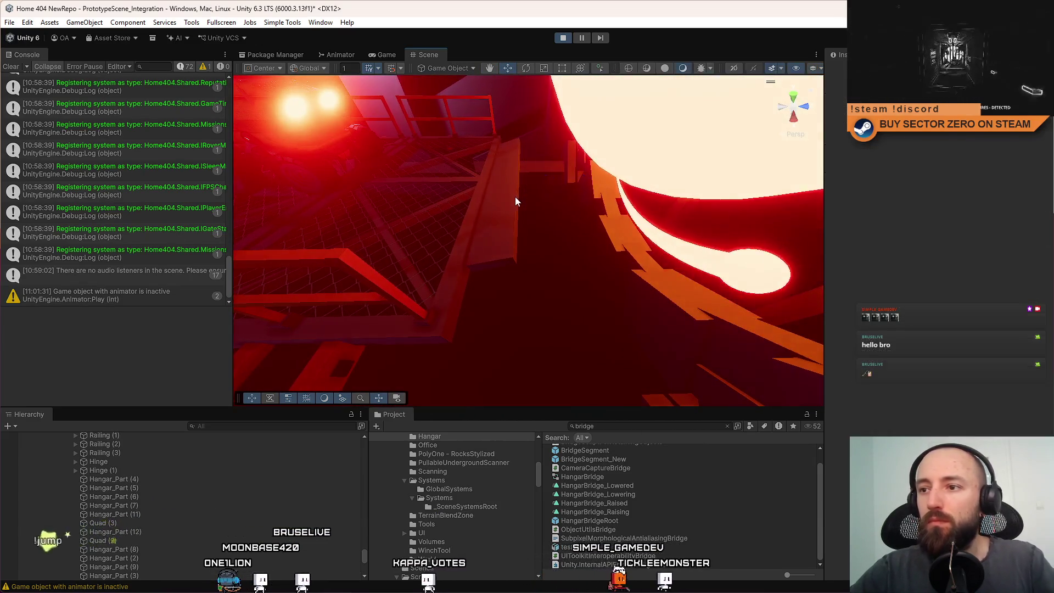
left_click(515, 197)
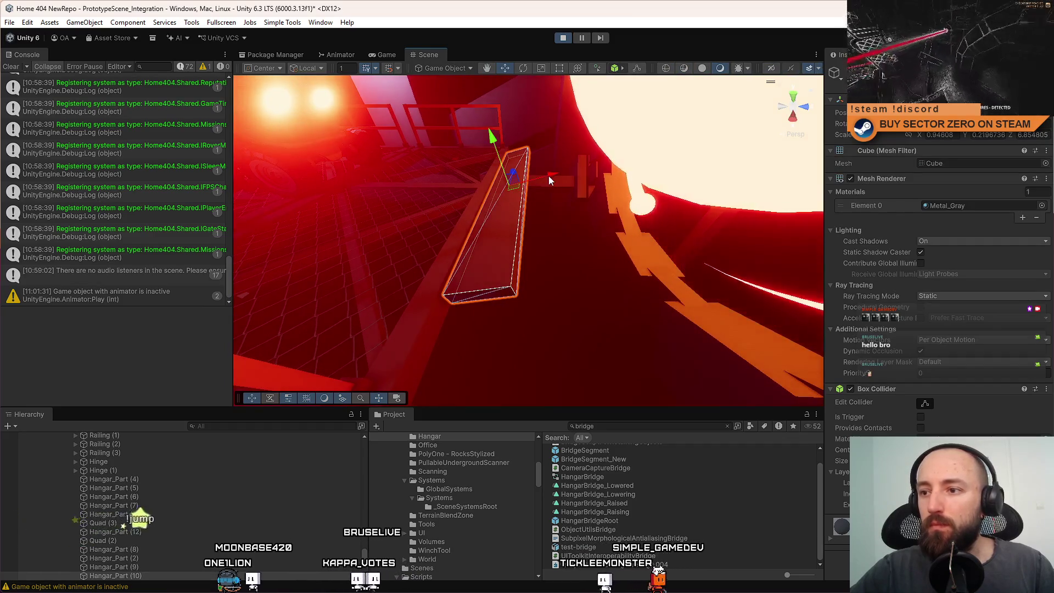
mouse_move(588, 173)
left_mouse_down()
mouse_move(711, 154)
mouse_move(616, 181)
mouse_move(588, 148)
mouse_move(643, 159)
mouse_move(539, 244)
left_mouse_up()
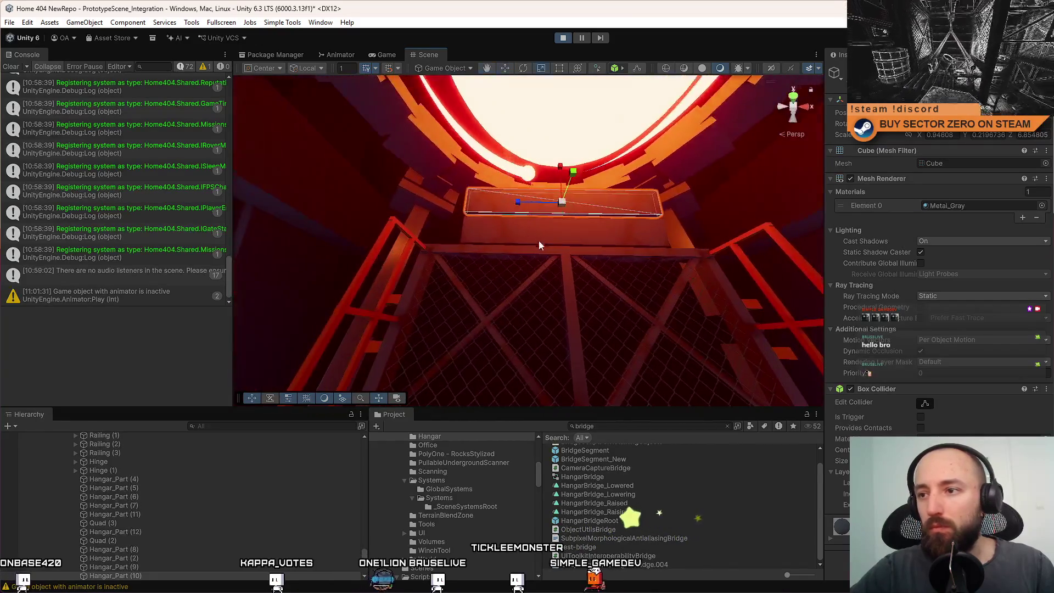
left_click(589, 282)
Reselect the thin bridge plank and stretch its X scale to about 1.95
mouse_move(590, 283)
left_mouse_down()
mouse_move(683, 240)
mouse_move(381, 229)
mouse_move(498, 232)
mouse_move(736, 265)
mouse_move(750, 247)
mouse_move(695, 226)
mouse_move(536, 258)
mouse_move(478, 254)
mouse_move(461, 285)
mouse_move(437, 269)
mouse_move(346, 277)
mouse_move(367, 198)
mouse_move(416, 241)
mouse_move(560, 242)
mouse_move(760, 273)
mouse_move(758, 263)
mouse_move(762, 277)
mouse_move(456, 202)
mouse_move(479, 206)
mouse_move(499, 217)
mouse_move(393, 196)
mouse_move(420, 155)
left_mouse_up()
left_click(537, 258)
left_click(419, 155)
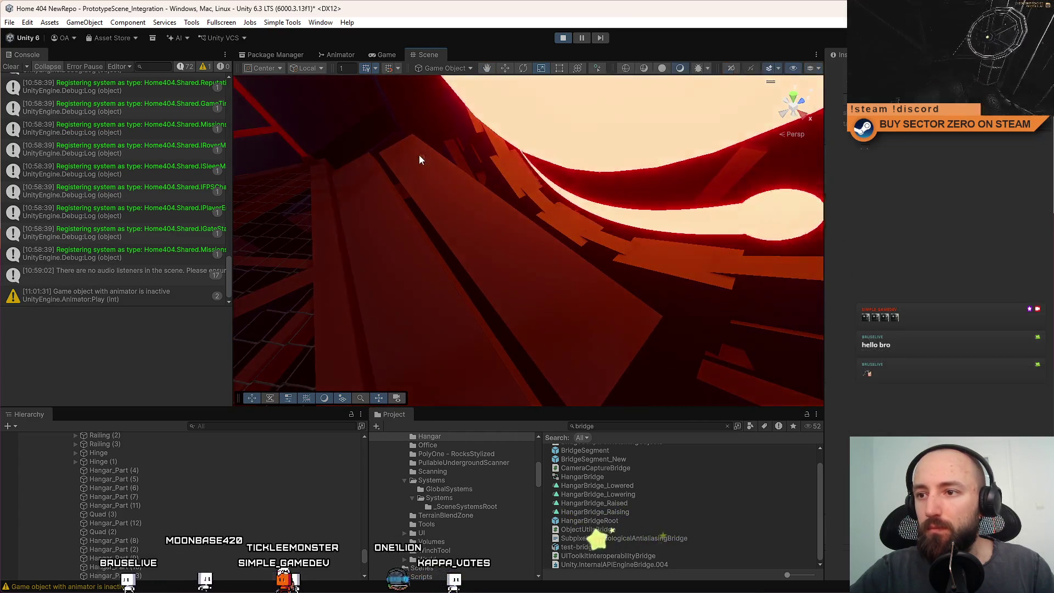
left_click(456, 198)
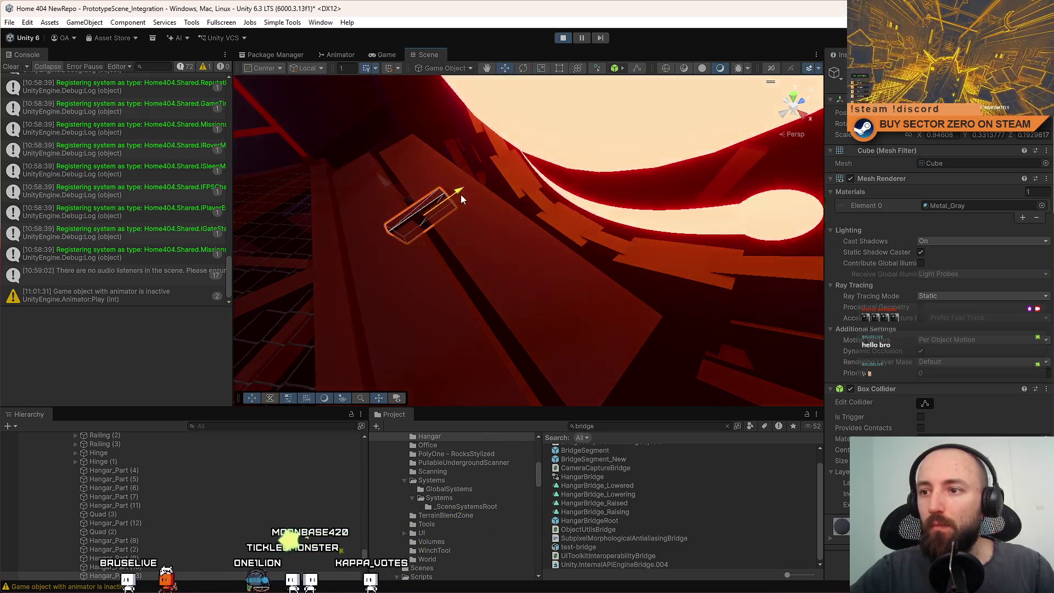
mouse_move(462, 193)
left_mouse_down()
mouse_move(499, 172)
mouse_move(480, 182)
mouse_move(516, 228)
mouse_move(635, 247)
mouse_move(619, 250)
left_mouse_up()
Inspect the stretched plank, select the HangarBridge_Raised clip, and return to the Game view
key("w")
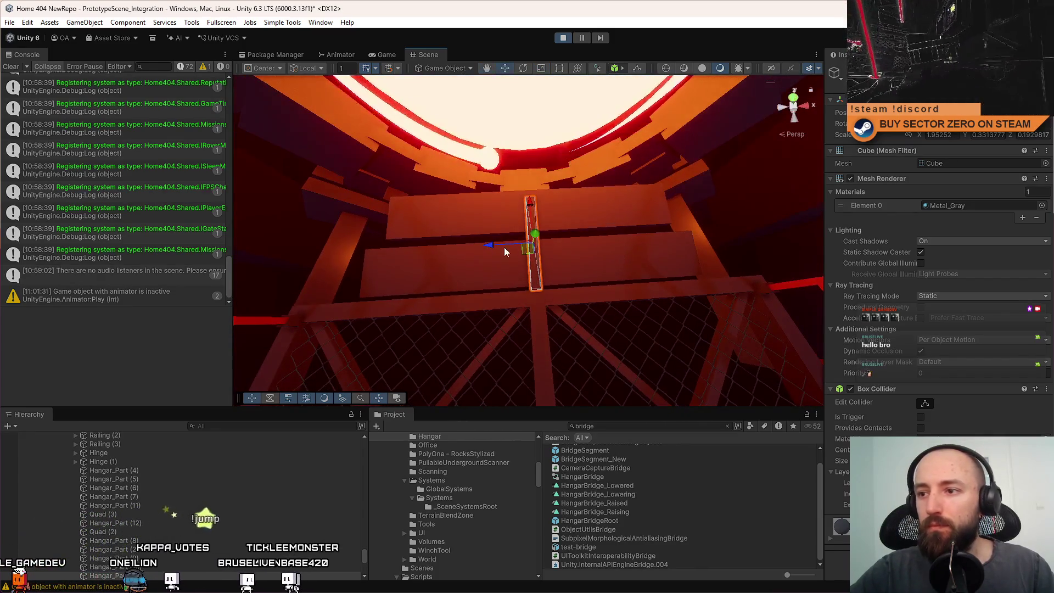
mouse_move(450, 249)
left_mouse_down()
mouse_move(416, 258)
mouse_move(428, 177)
mouse_move(438, 175)
mouse_move(434, 190)
mouse_move(368, 199)
mouse_move(406, 190)
mouse_move(439, 199)
left_mouse_up()
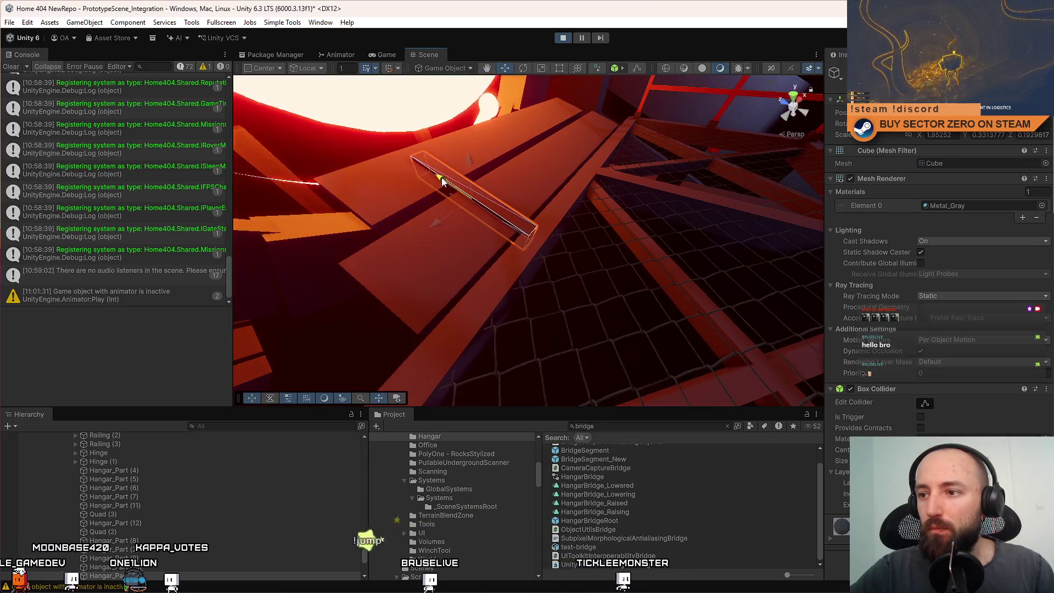
left_click_drag(437, 175, 420, 233)
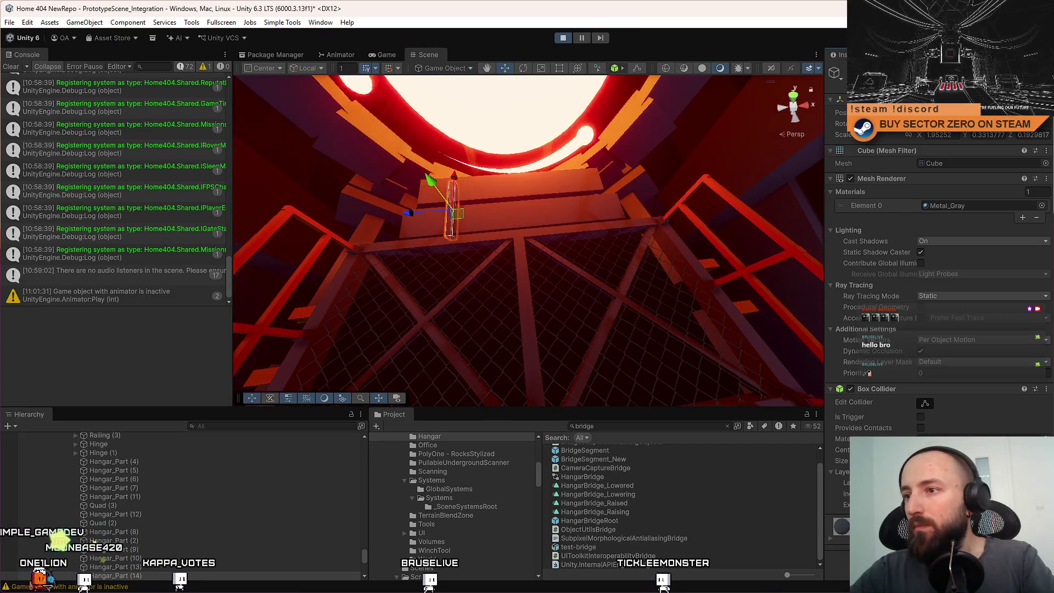
left_click(687, 293)
mouse_move(687, 292)
left_mouse_down()
mouse_move(604, 273)
mouse_move(522, 220)
left_mouse_up()
left_click(522, 220)
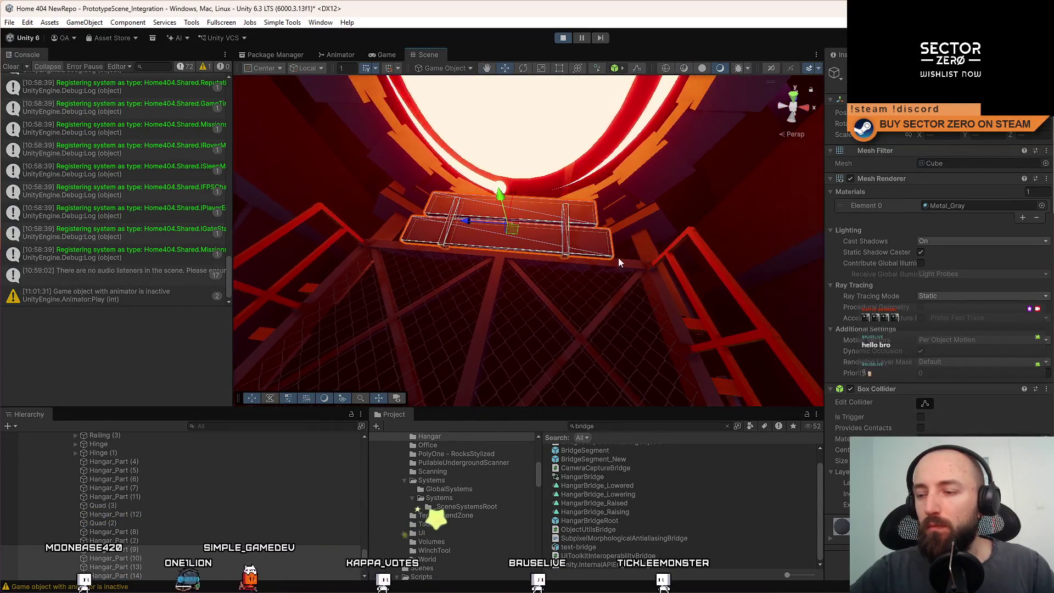
left_click(631, 503)
left_click(396, 50)
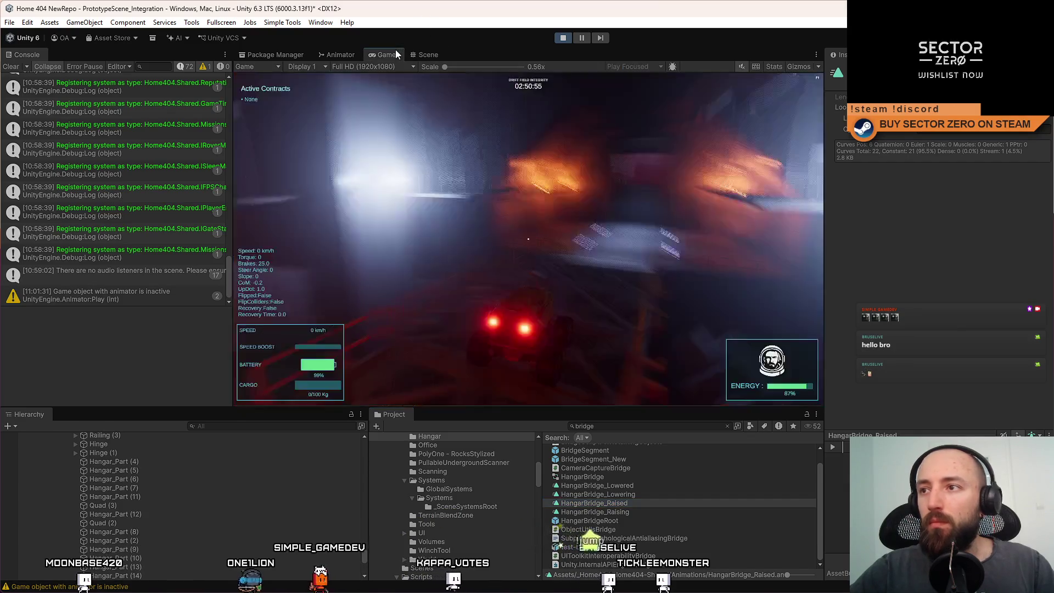
Drive the rover through the hangar and turn it to face the portal
key("w")
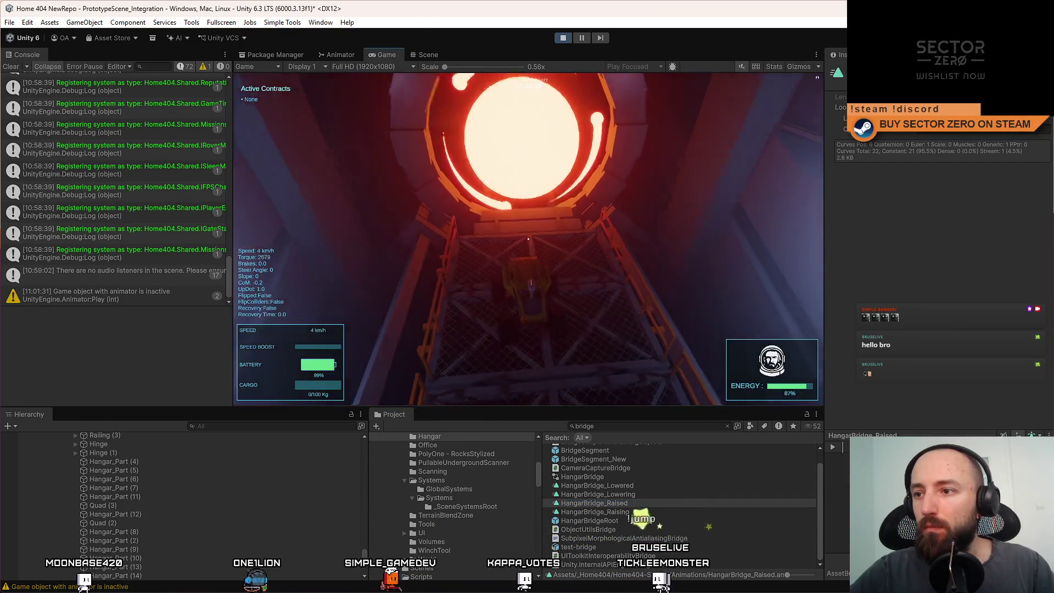
key("s")
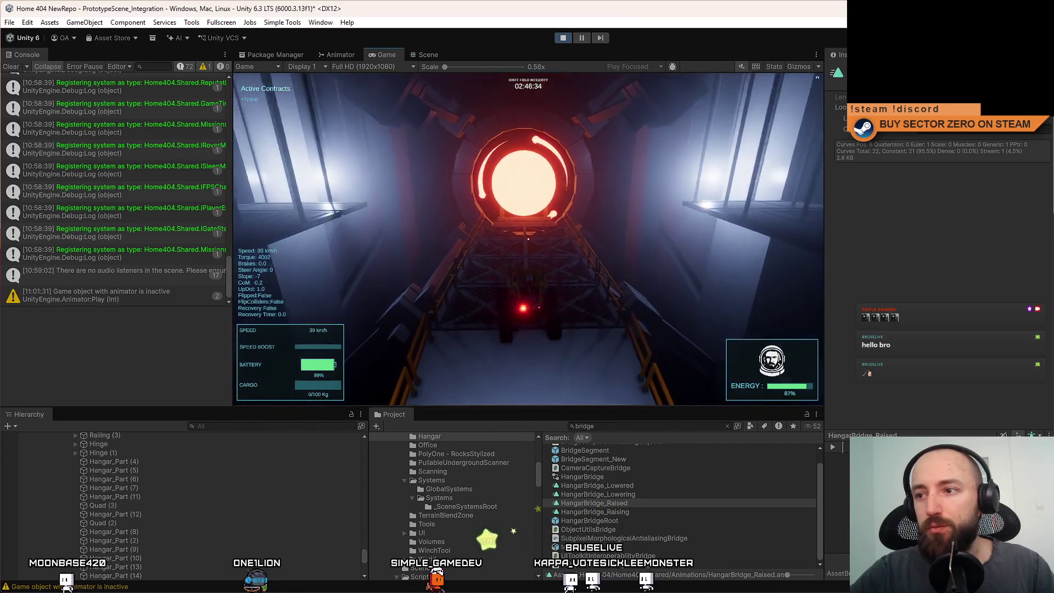
key("a")
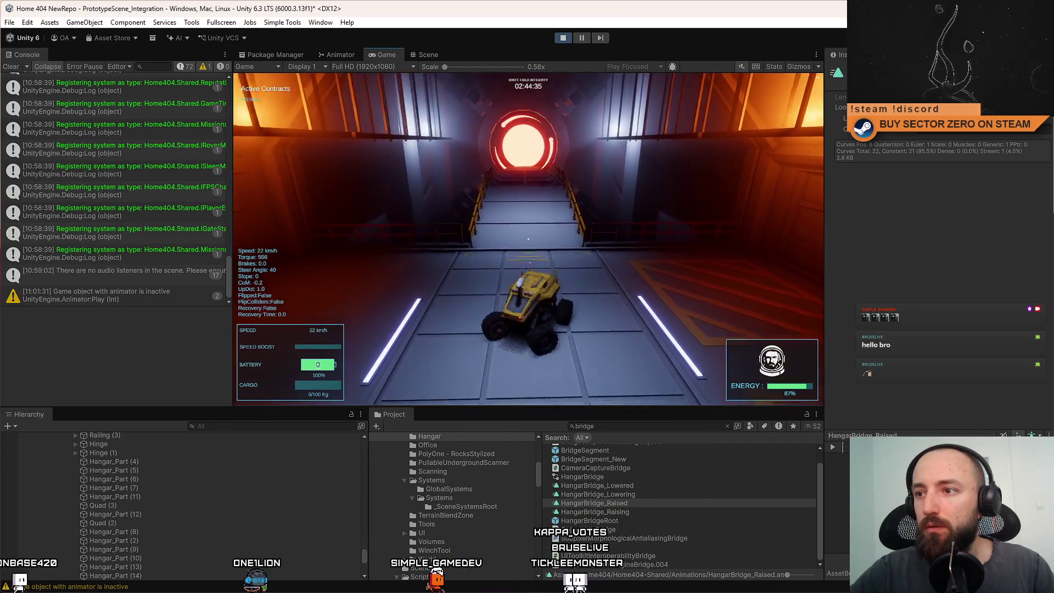
key("w")
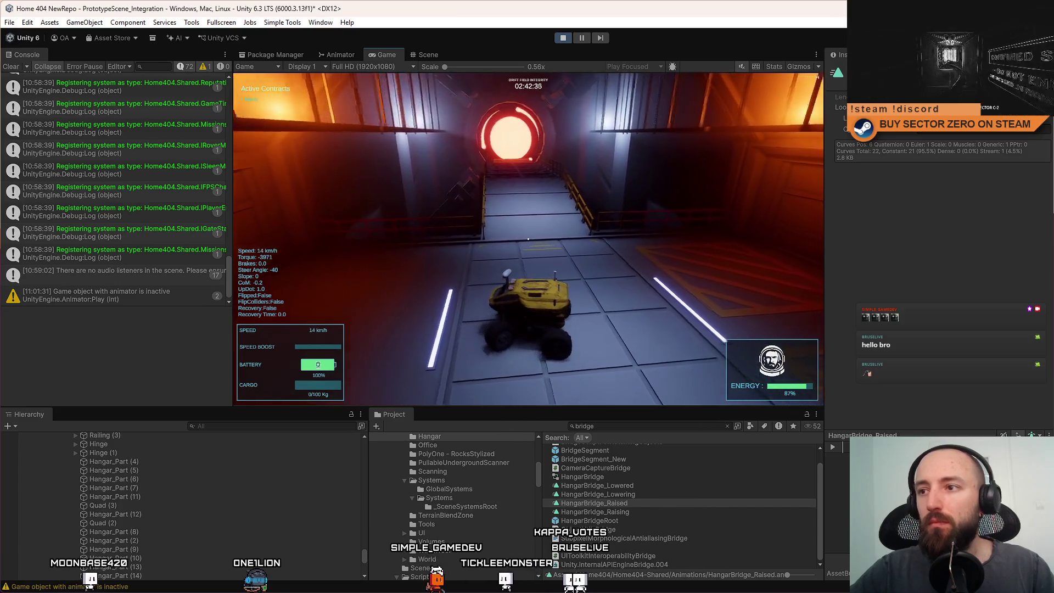
In fullscreen, drive up the ramp, brake and reverse, then accelerate toward the glowing portal
key("F10")
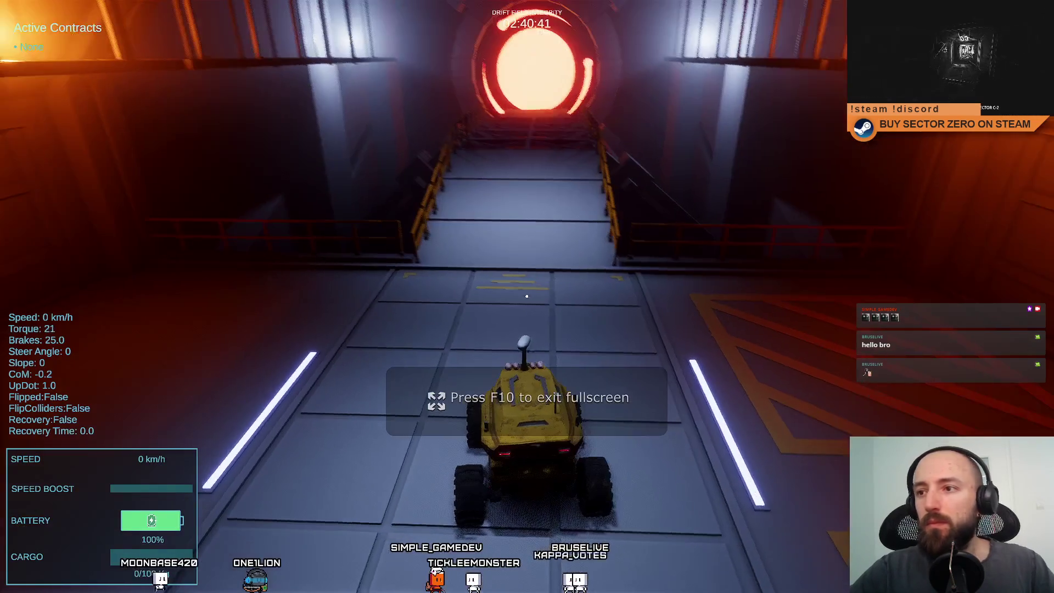
key("w")
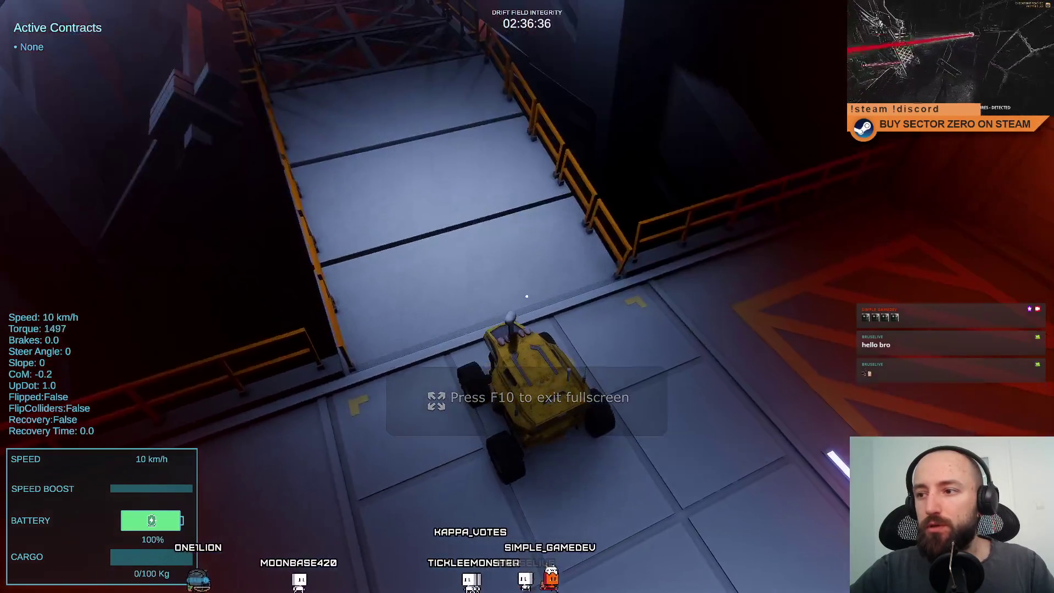
key("w")
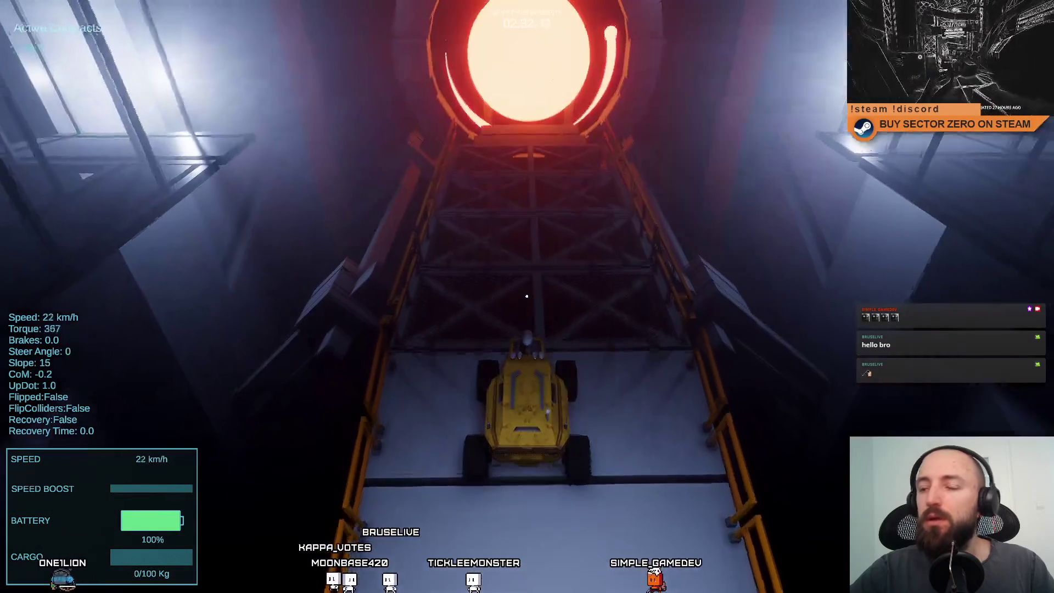
key("s")
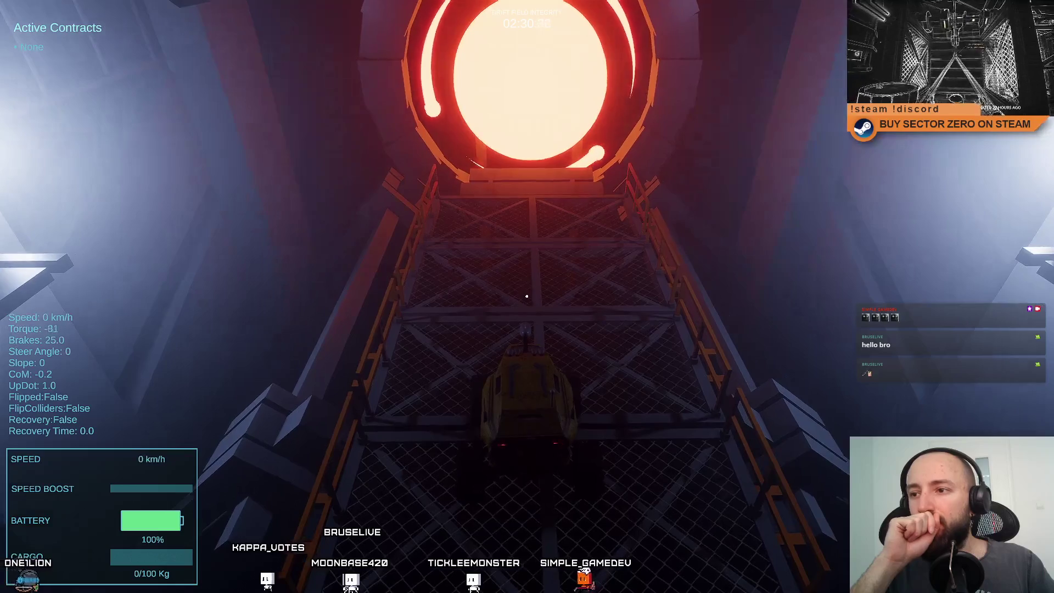
key("s")
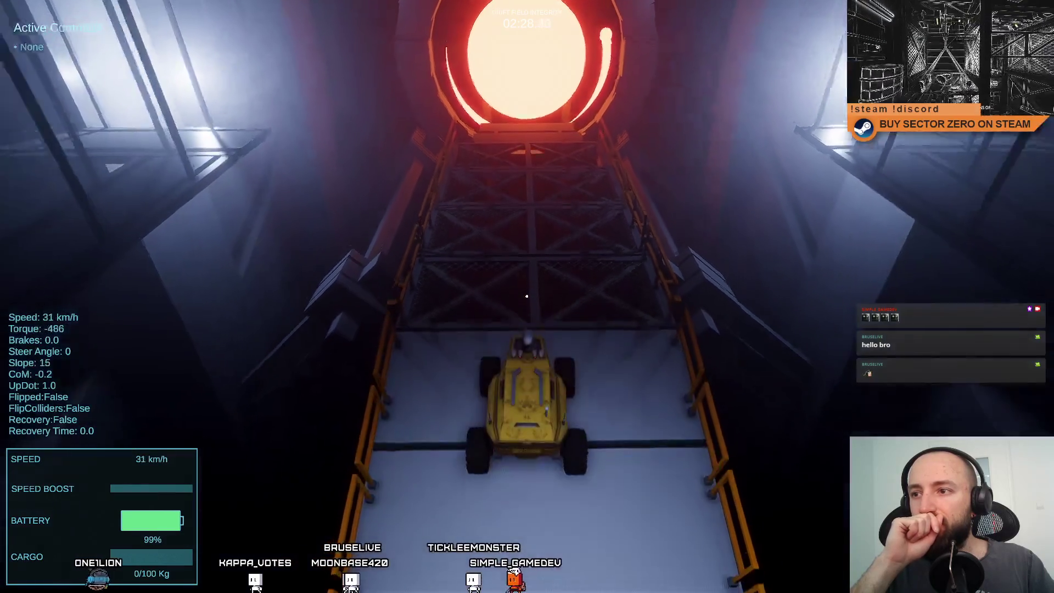
key("w")
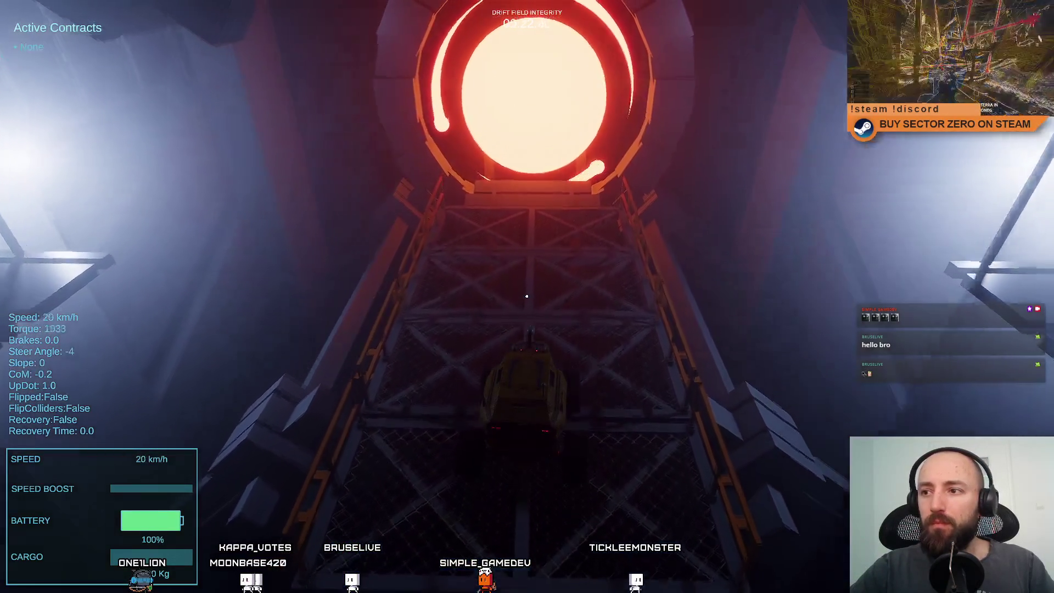
key("s")
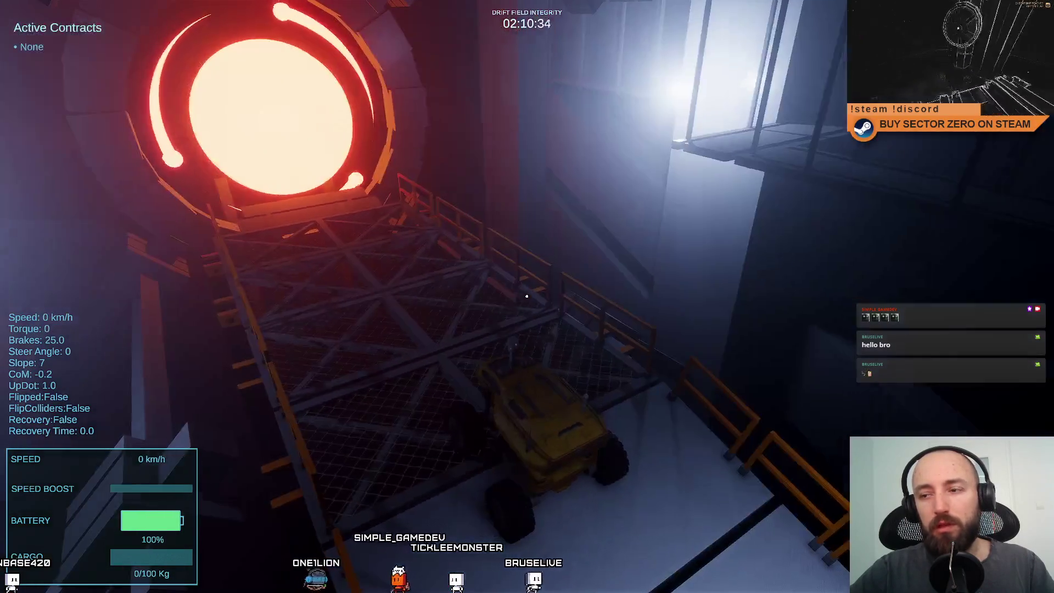
key("s")
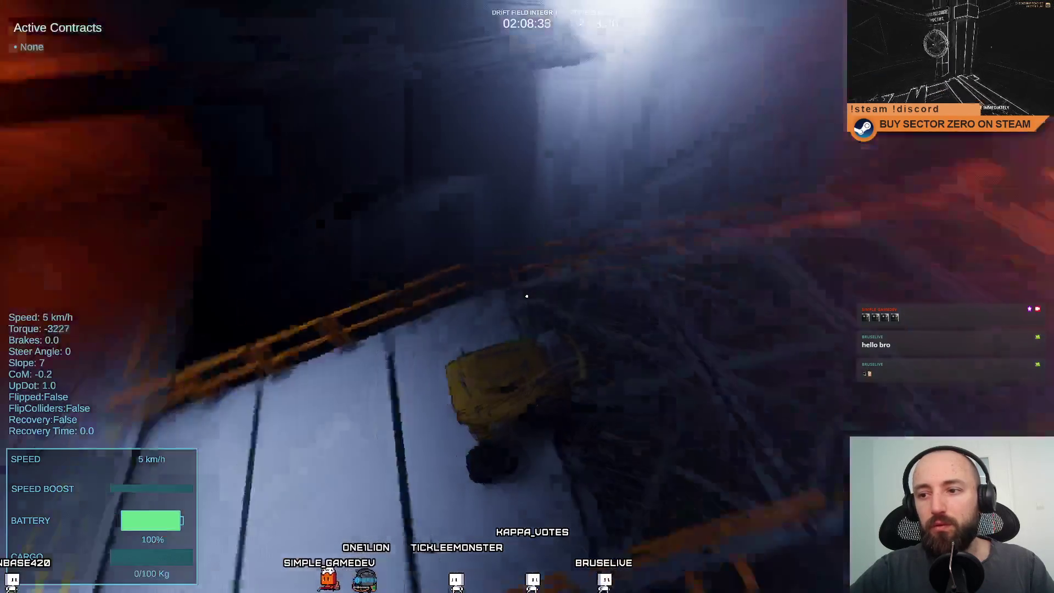
key("w")
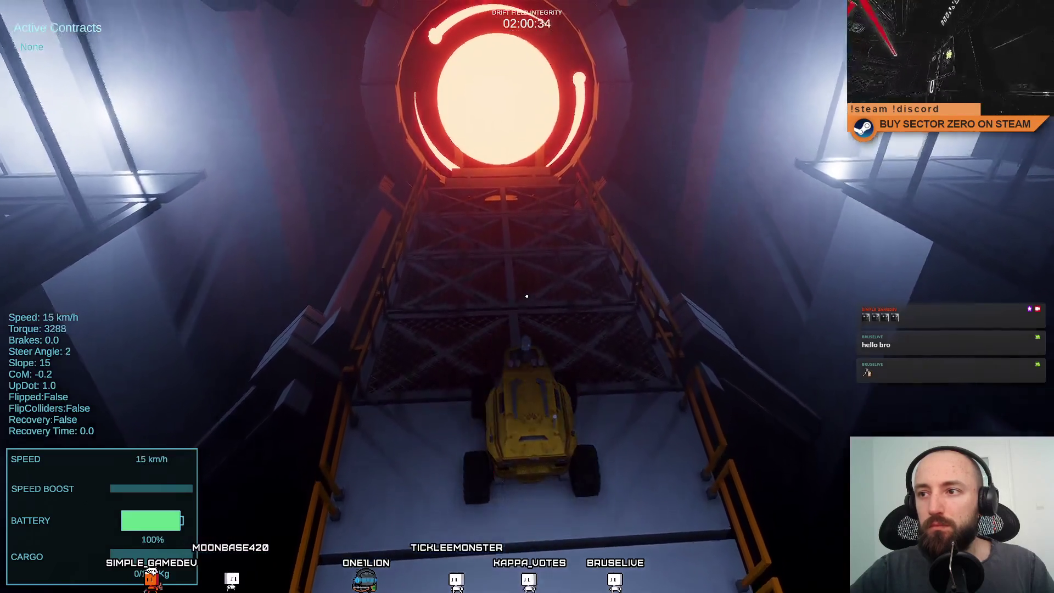
Drive through the portal across the purple plain and turn back toward the gate
key("w")
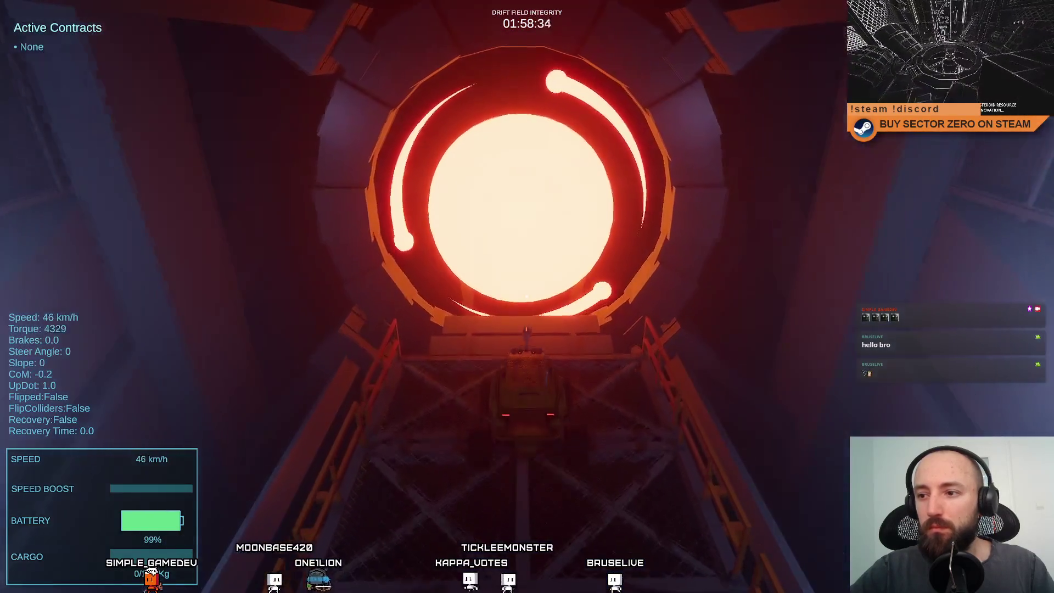
key("w")
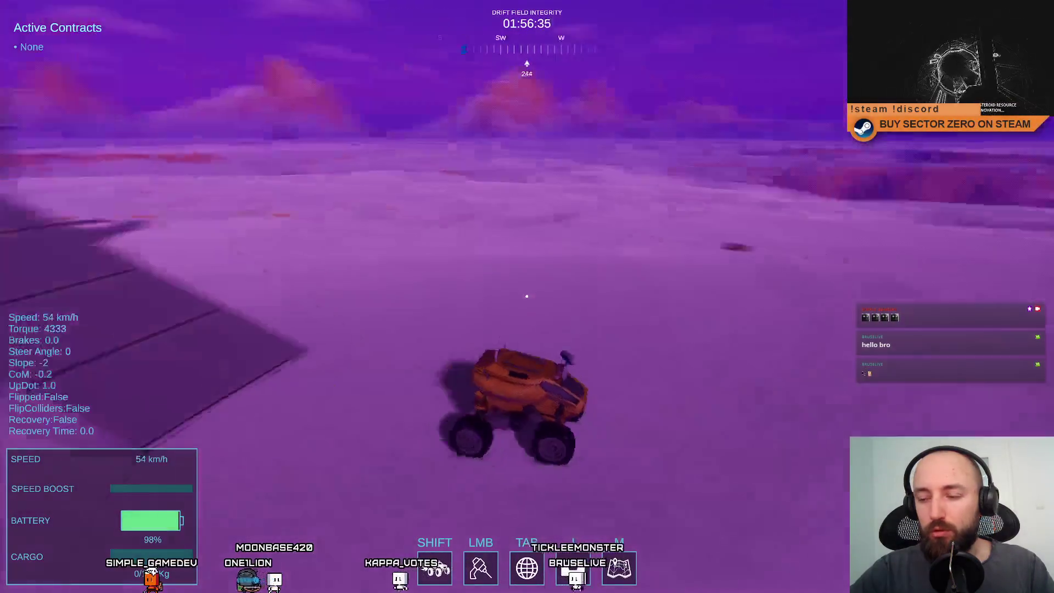
key("w")
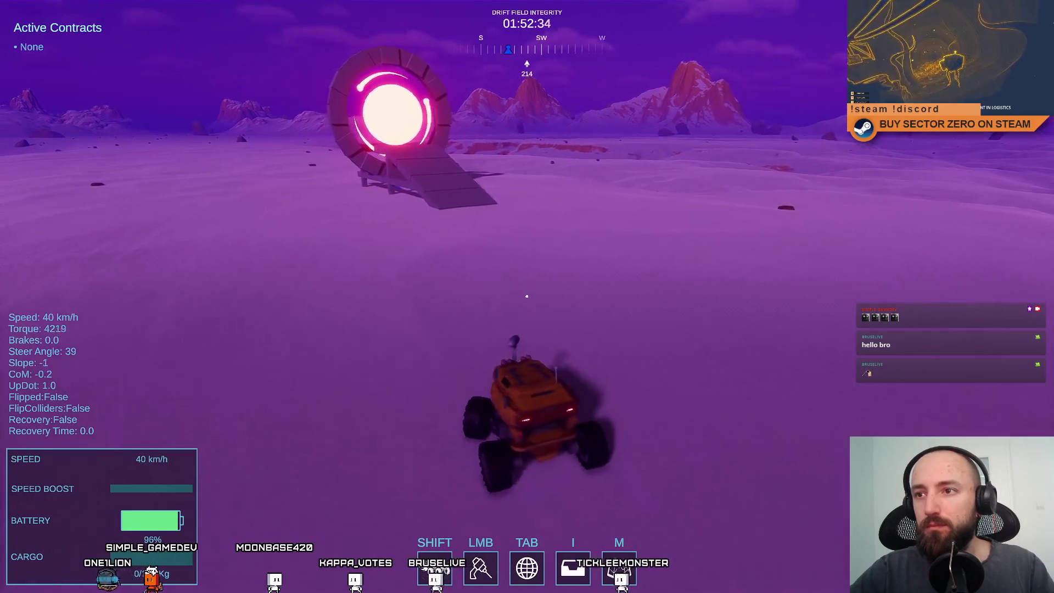
key("a")
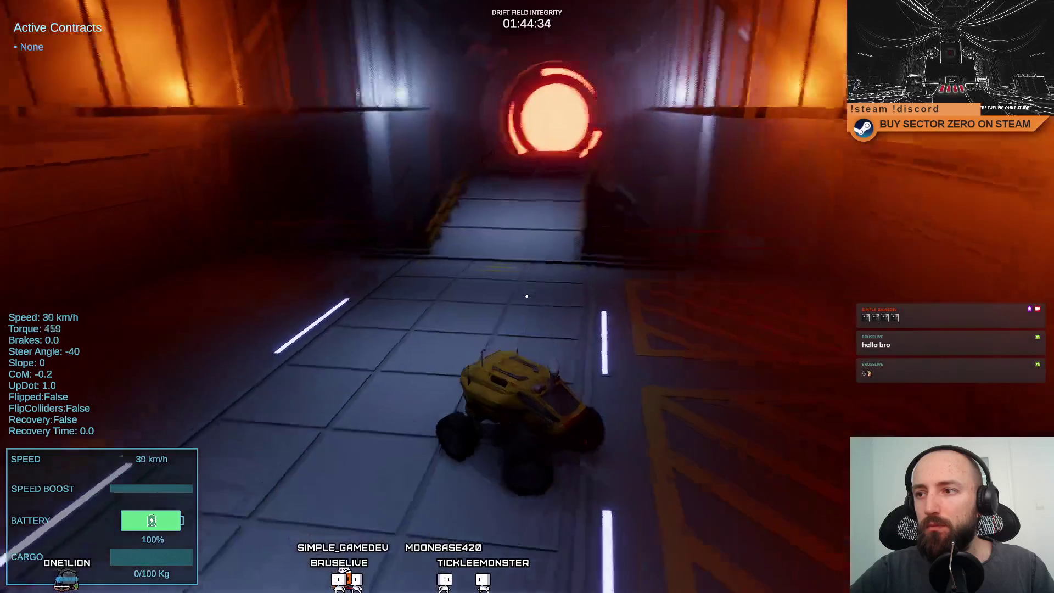
Line the rover up with the portal on the bridge, test braking and reversing, then exit fullscreen
key("w")
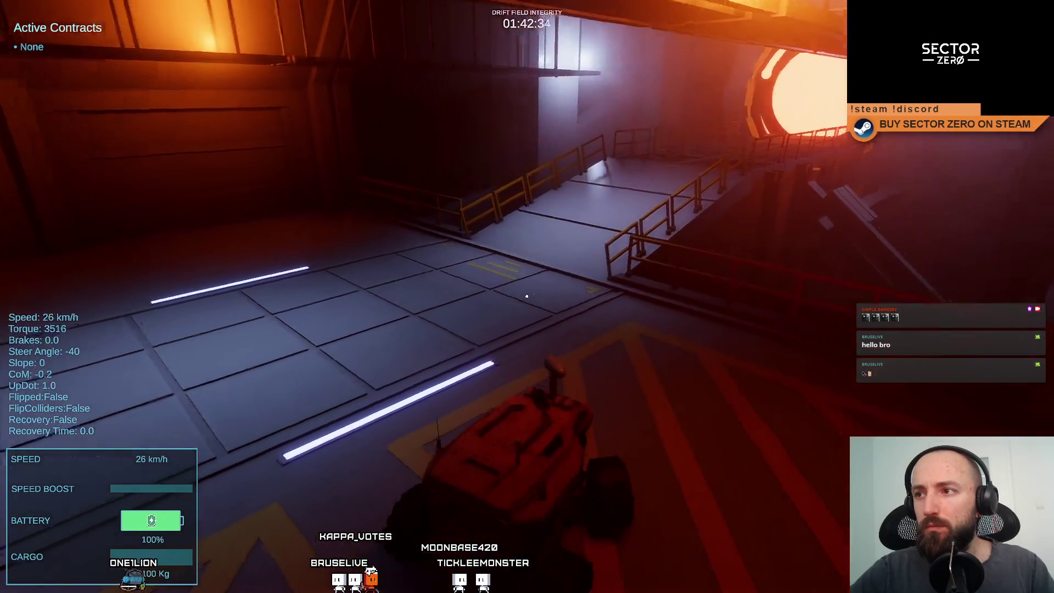
key("d")
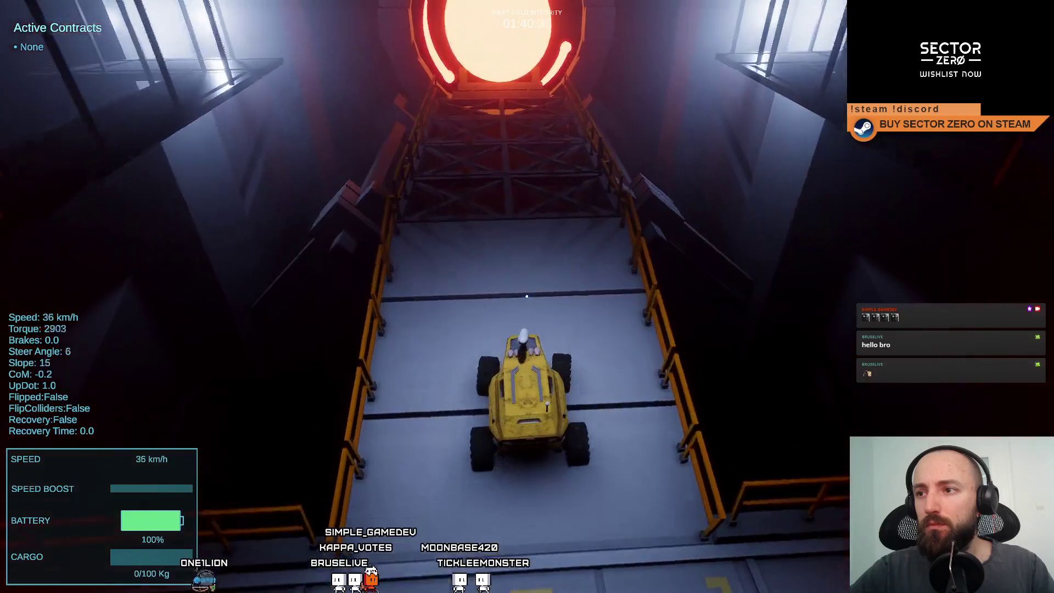
key("d")
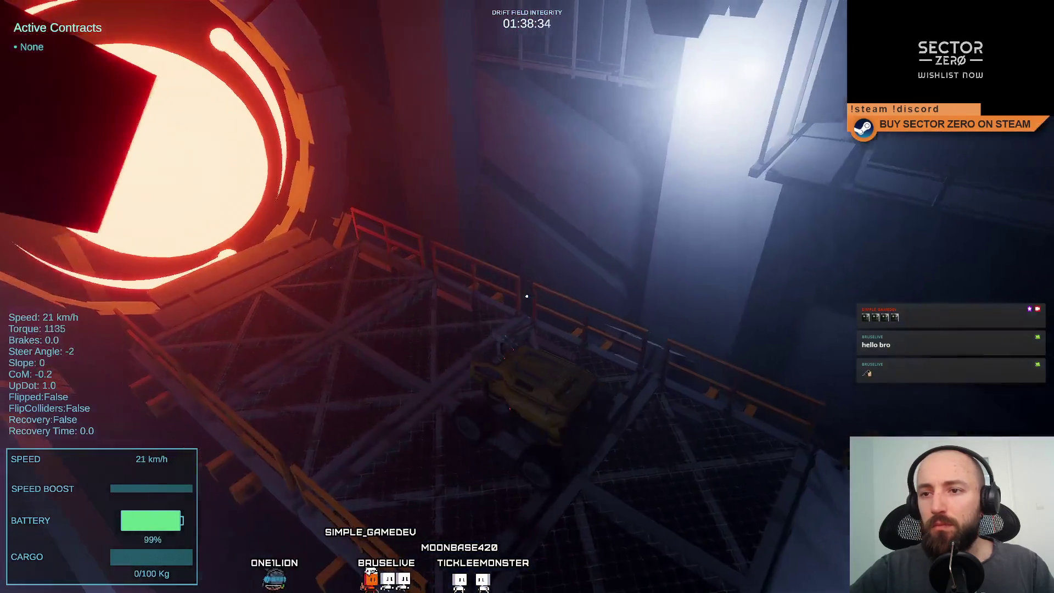
key("s")
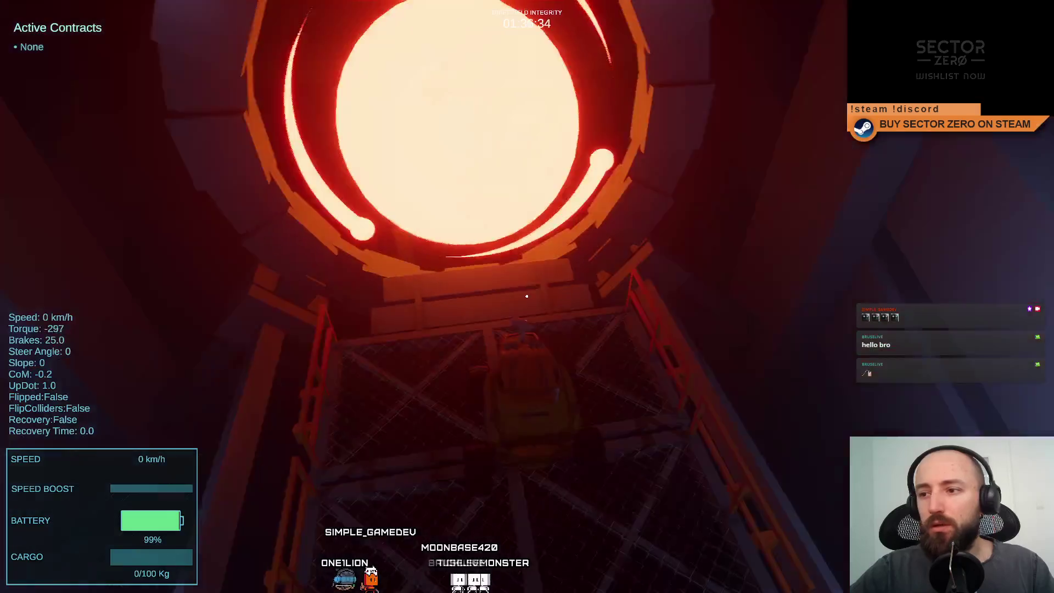
key("s")
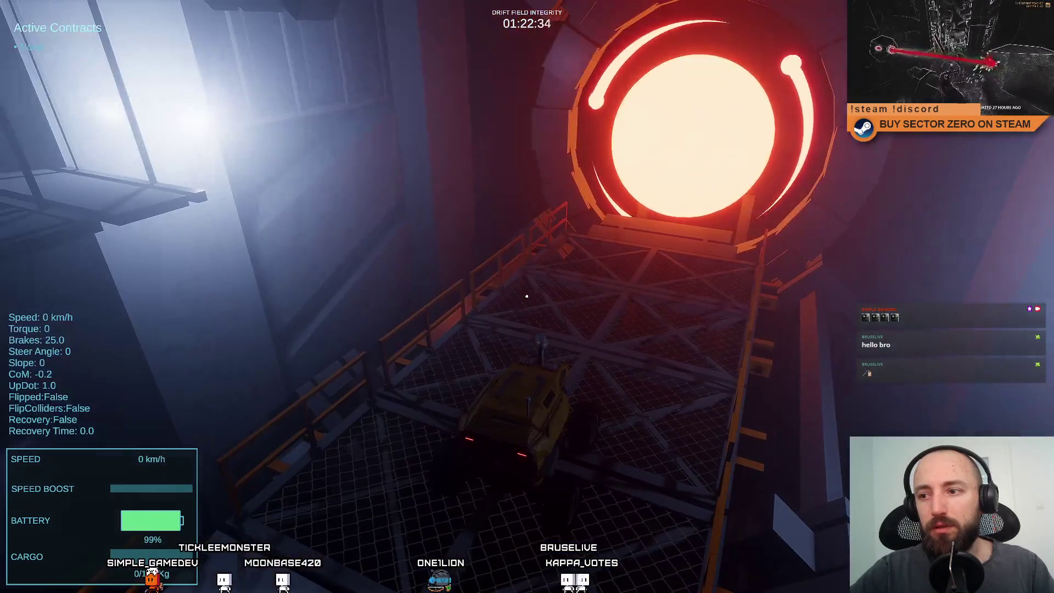
key("w")
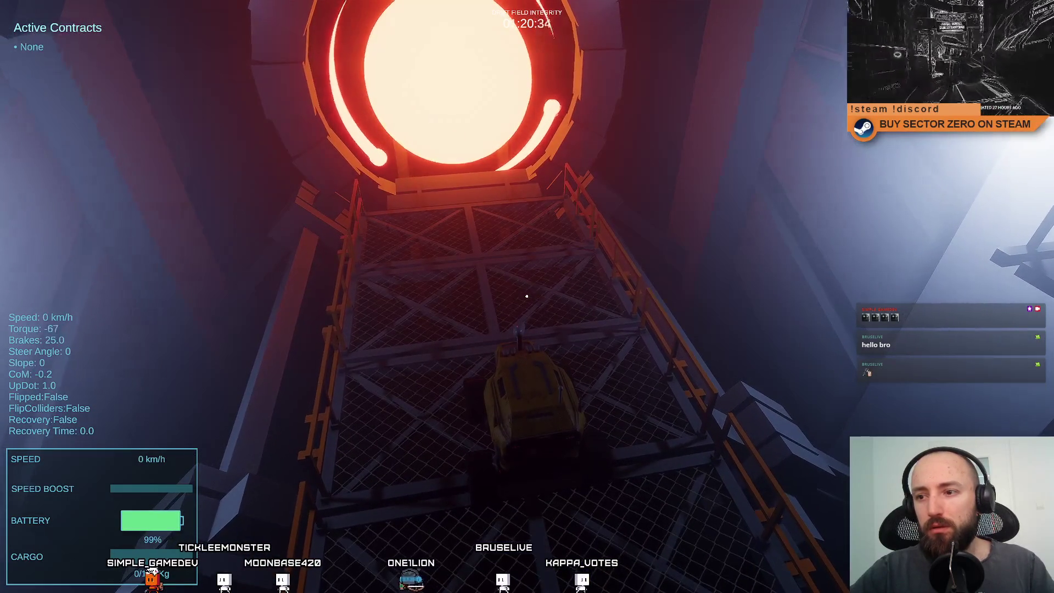
key("s")
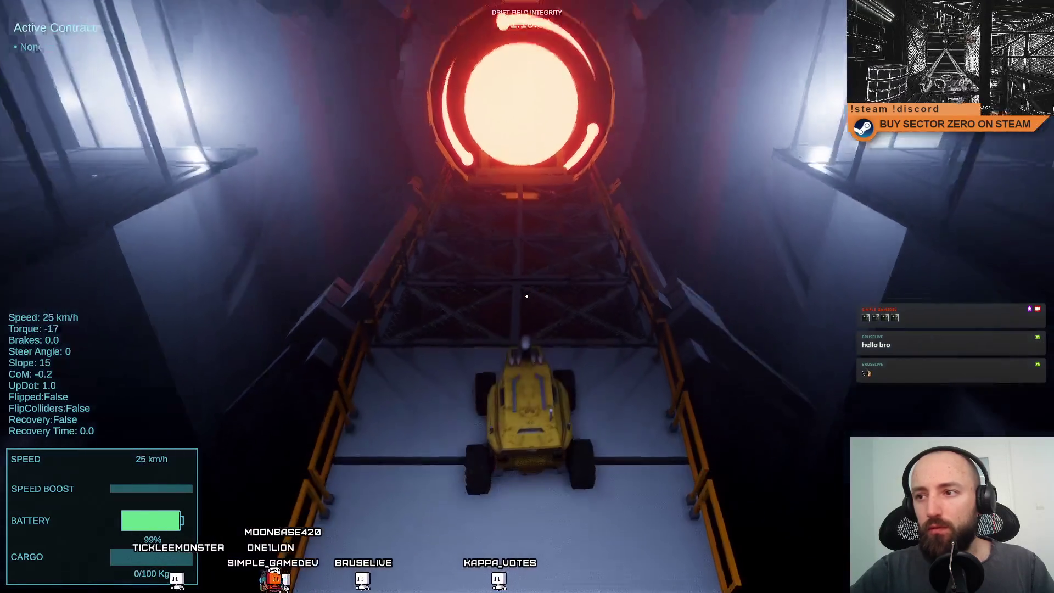
key("w")
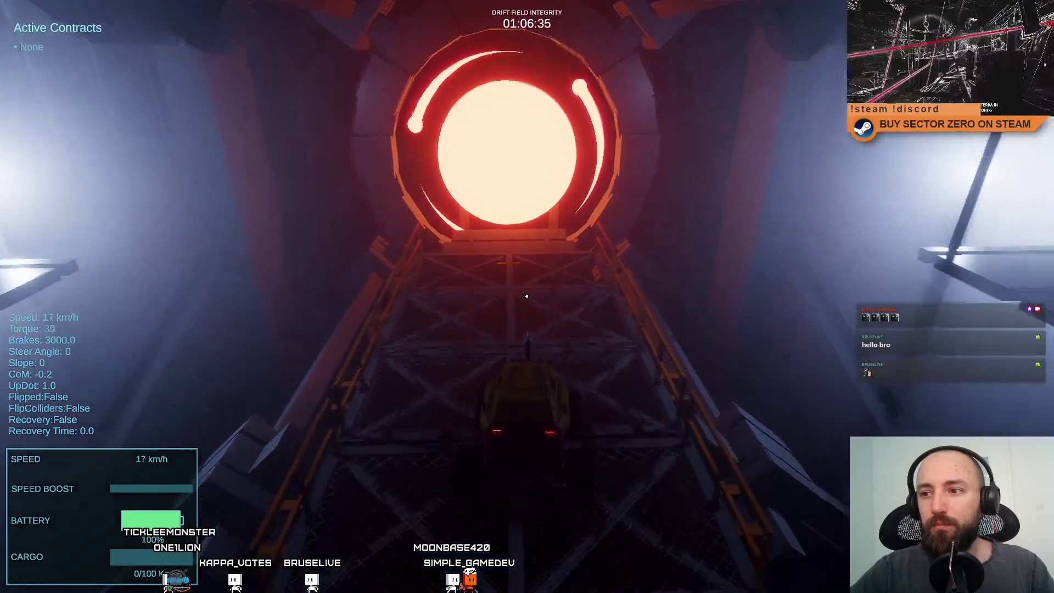
key("F11")
key("Escape")
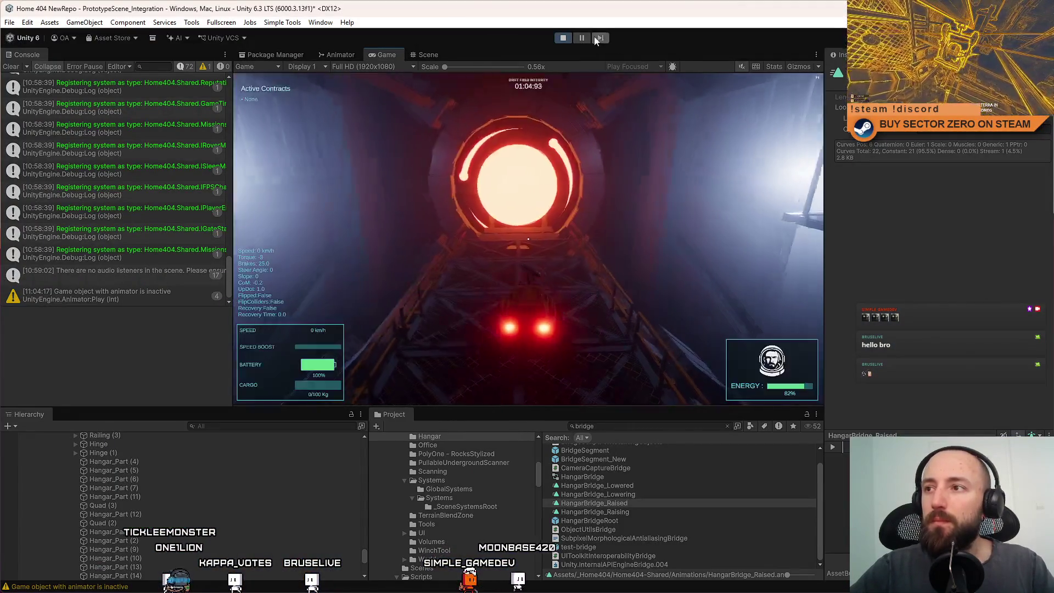
Stop the playtest and open the HangarBridgeRoot prefab from the Project search results
left_click(570, 36)
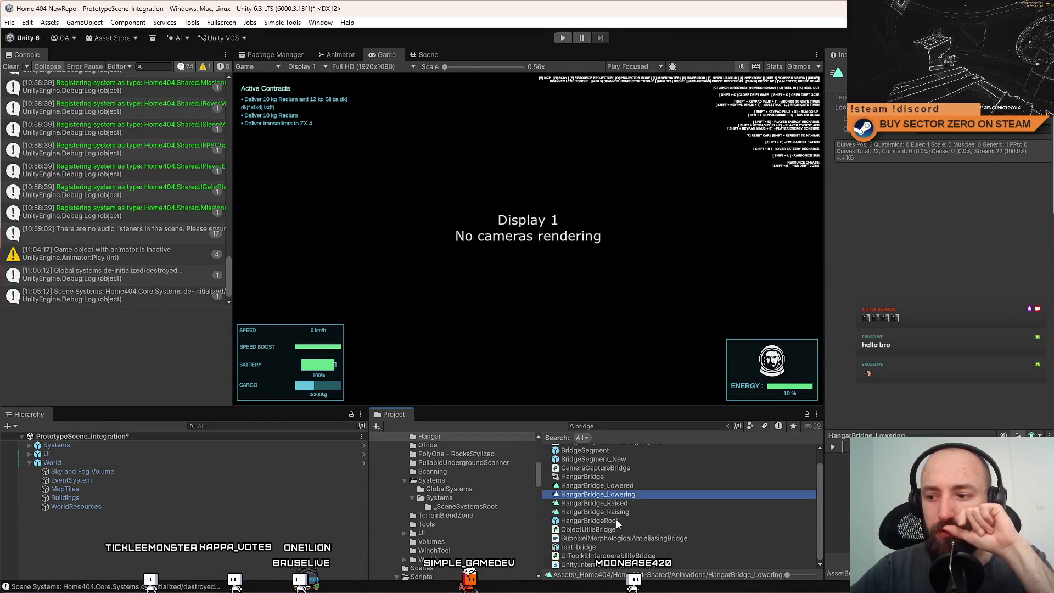
left_click(615, 521)
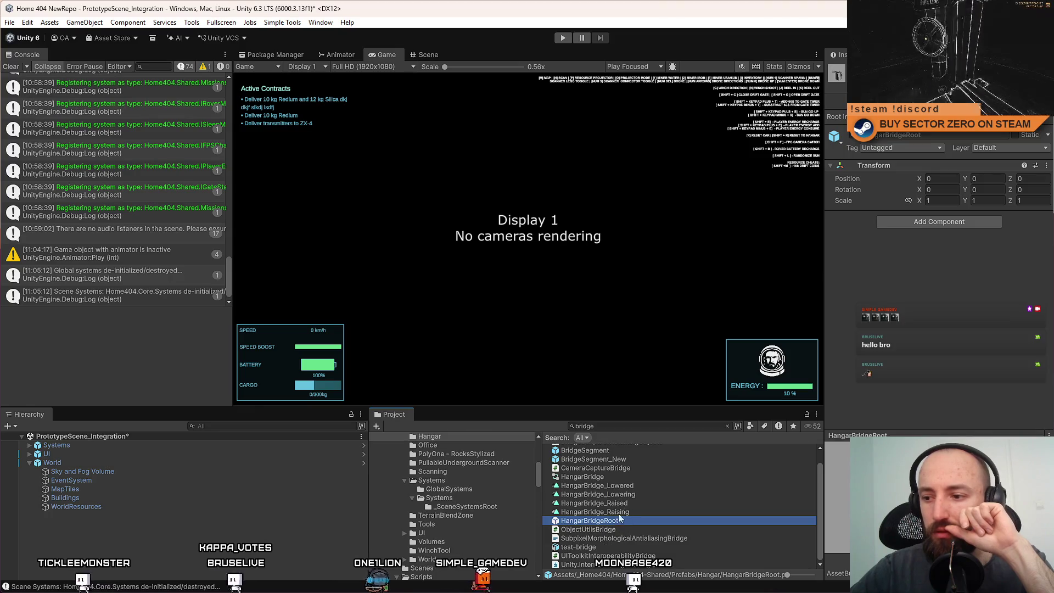
double_click(604, 520)
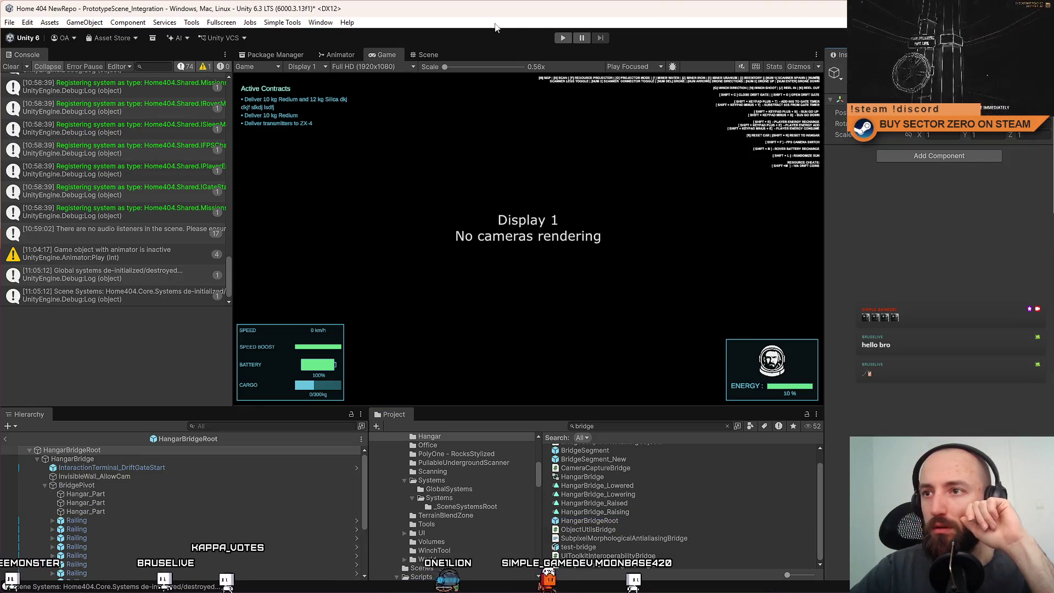
Orbit the Scene view around the bridge prefab and pick one of its segments
left_click(433, 54)
mouse_move(549, 219)
left_mouse_down()
mouse_move(538, 212)
mouse_move(549, 209)
mouse_move(503, 245)
left_mouse_up()
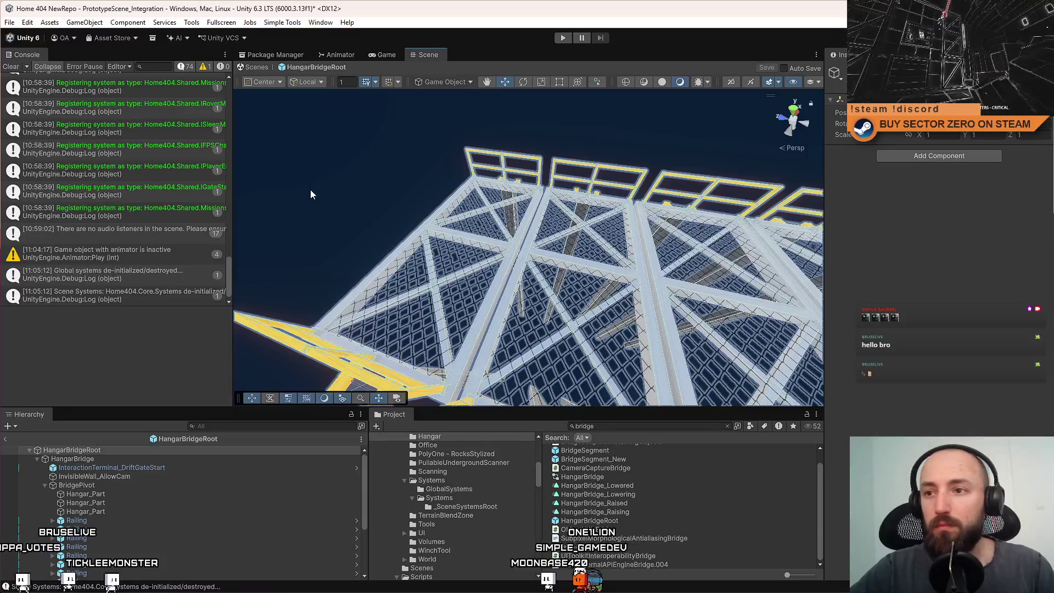
left_click_drag(310, 194, 354, 189)
left_click(464, 258)
left_click_drag(463, 258, 514, 217)
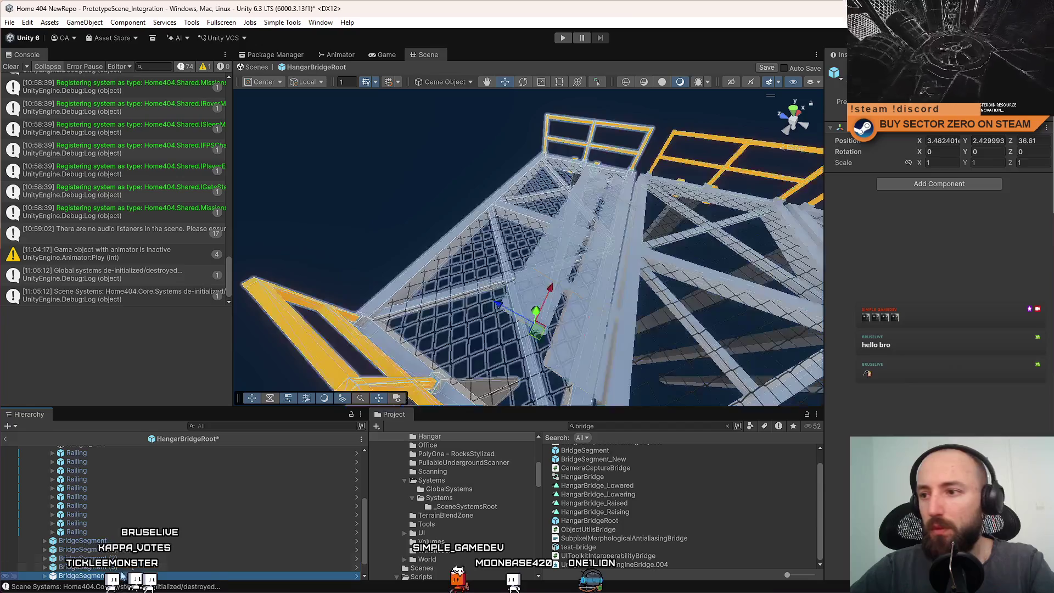
Delete the selected bridge segment, then frame and orbit around a bridge plank
key("Delete")
left_click(612, 275)
key("f")
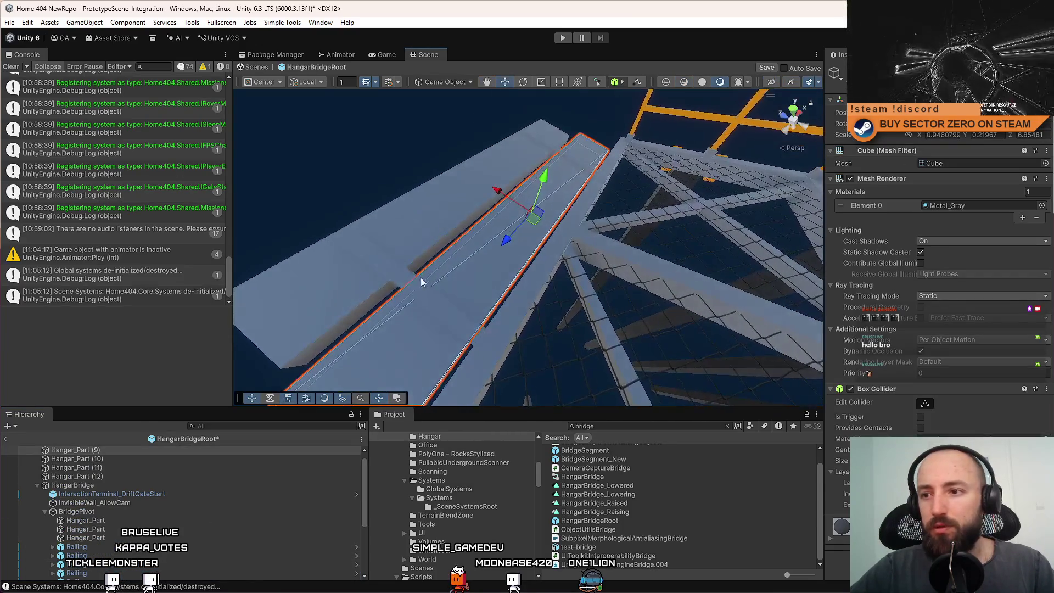
left_click_drag(407, 191, 555, 202)
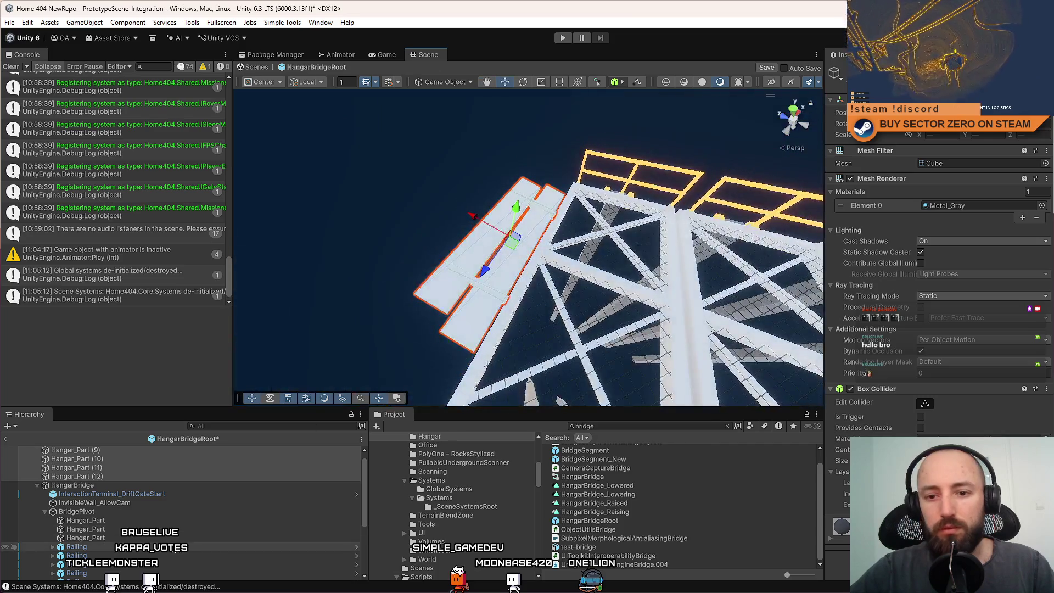
Drag Hangar_Part (9)–(12) under HangarBridge below BridgePivot and frame the whole bridge
left_click(45, 511)
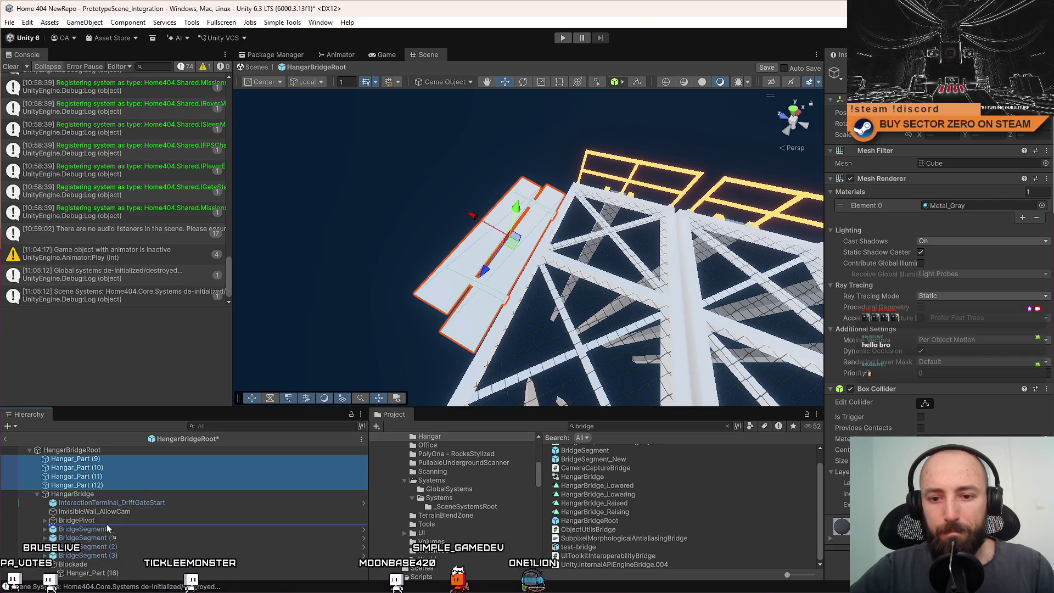
left_click_drag(108, 528, 108, 528)
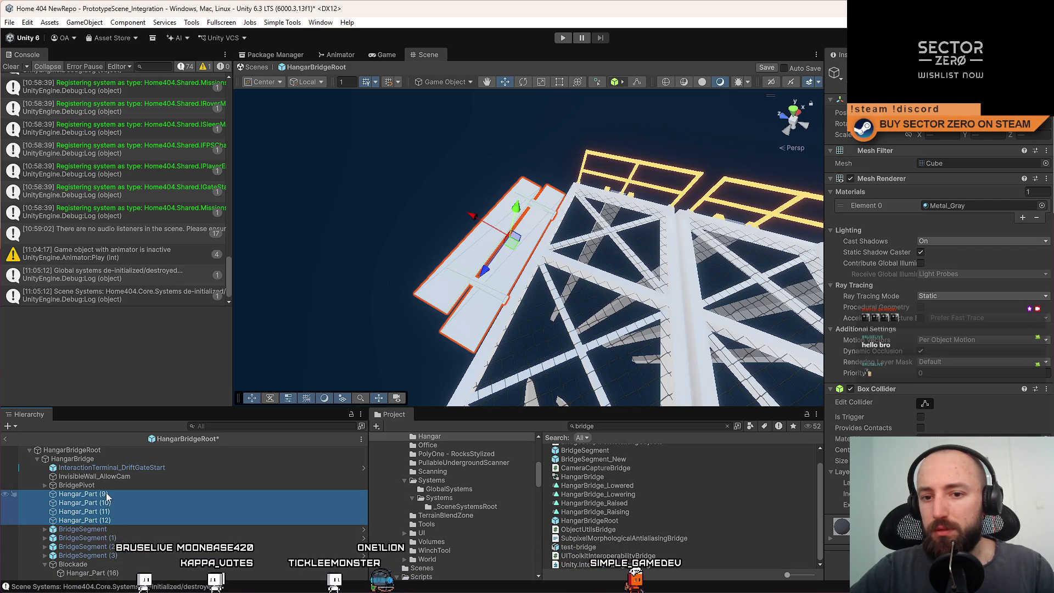
double_click(110, 459)
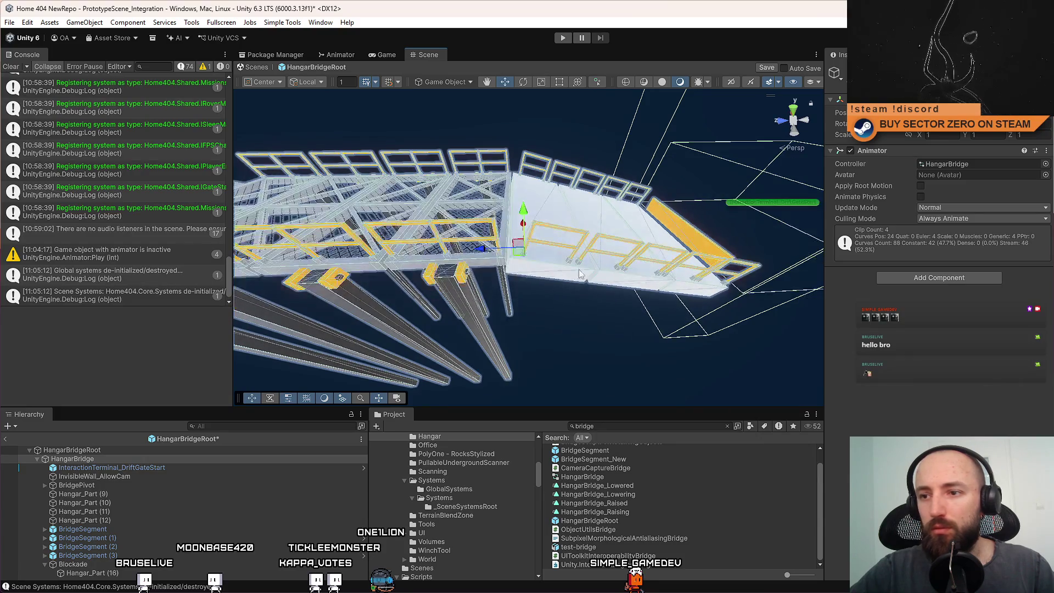
left_click(116, 483)
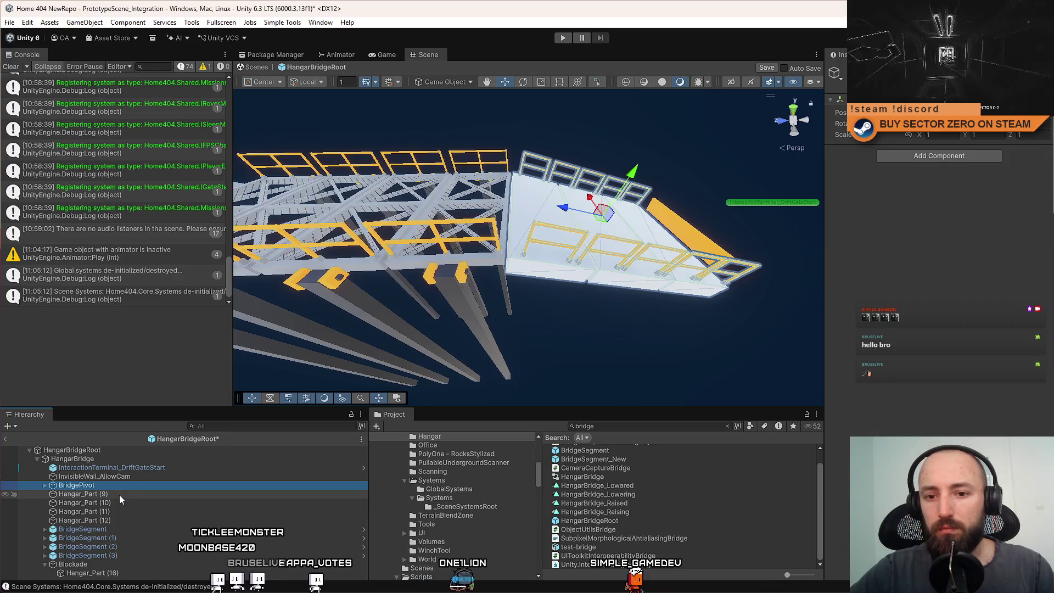
left_click(110, 459)
left_click(110, 485)
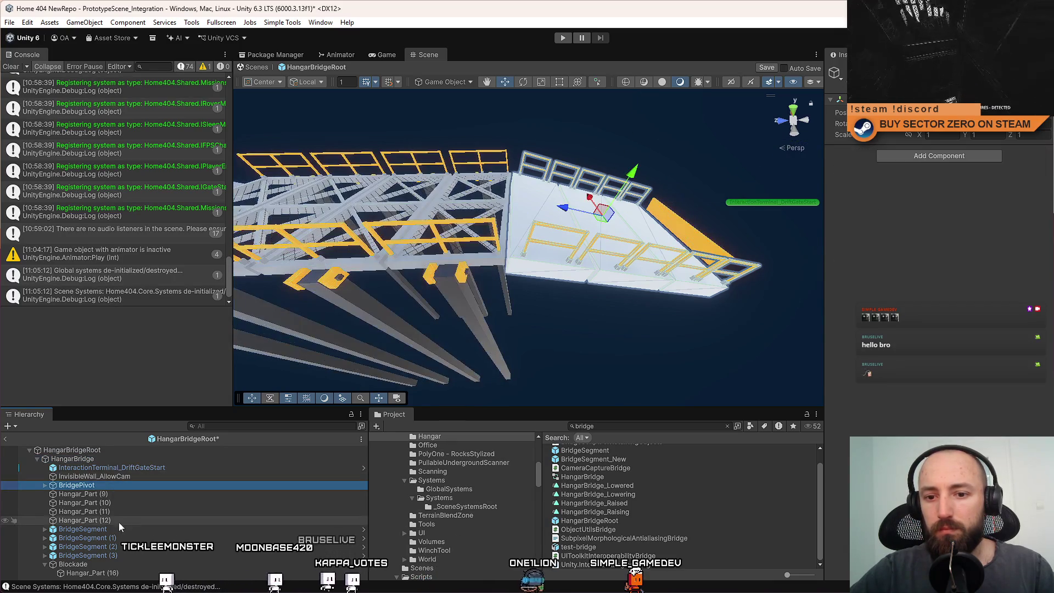
left_click(120, 495)
left_click_drag(329, 340, 390, 352)
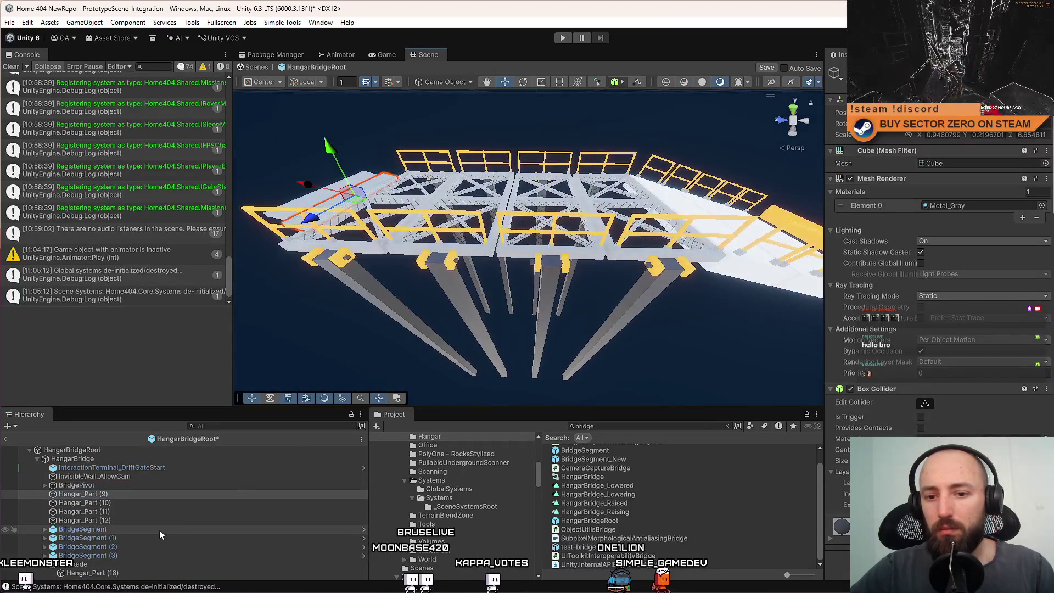
left_click(100, 564)
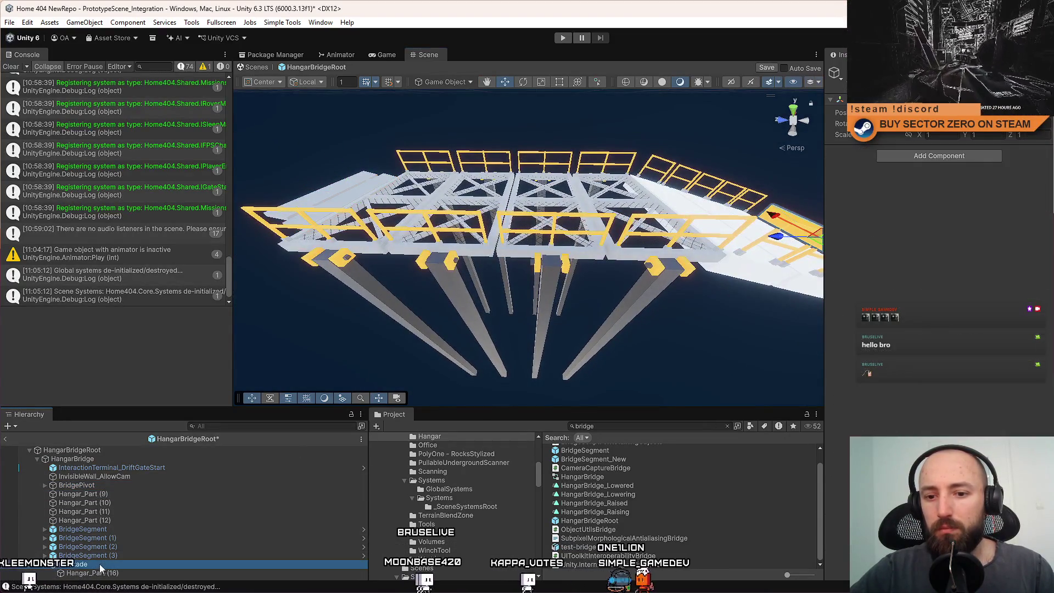
left_click(132, 528)
left_click(127, 537)
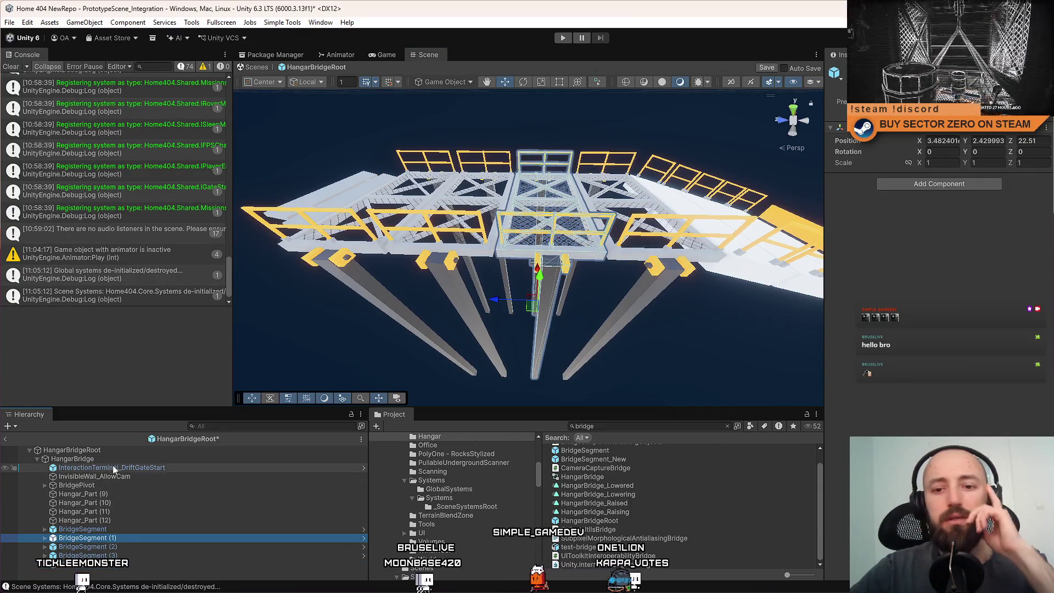
left_click(128, 460)
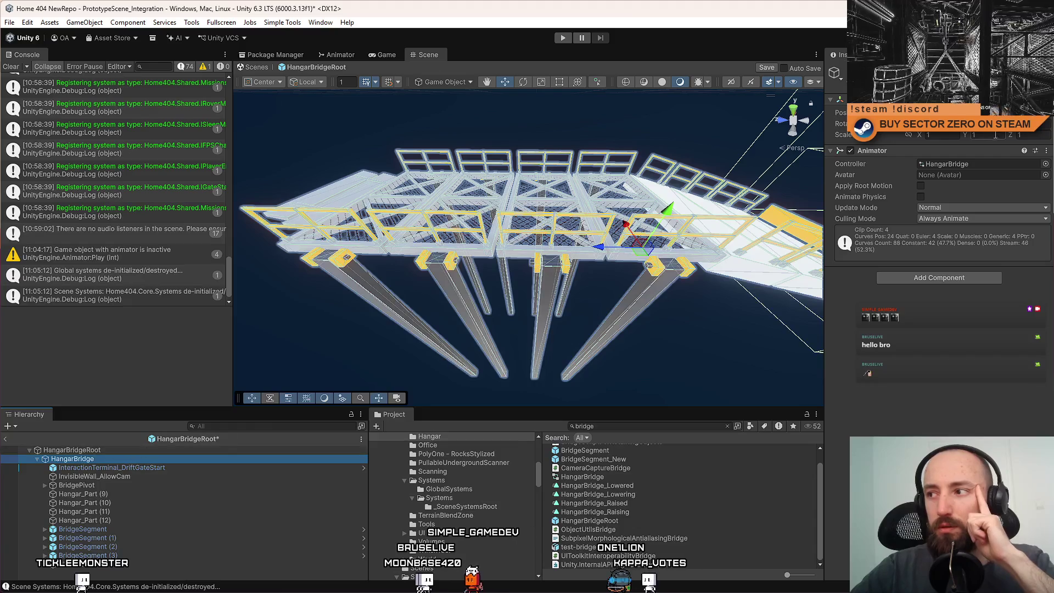
left_click(983, 163)
left_click(320, 22)
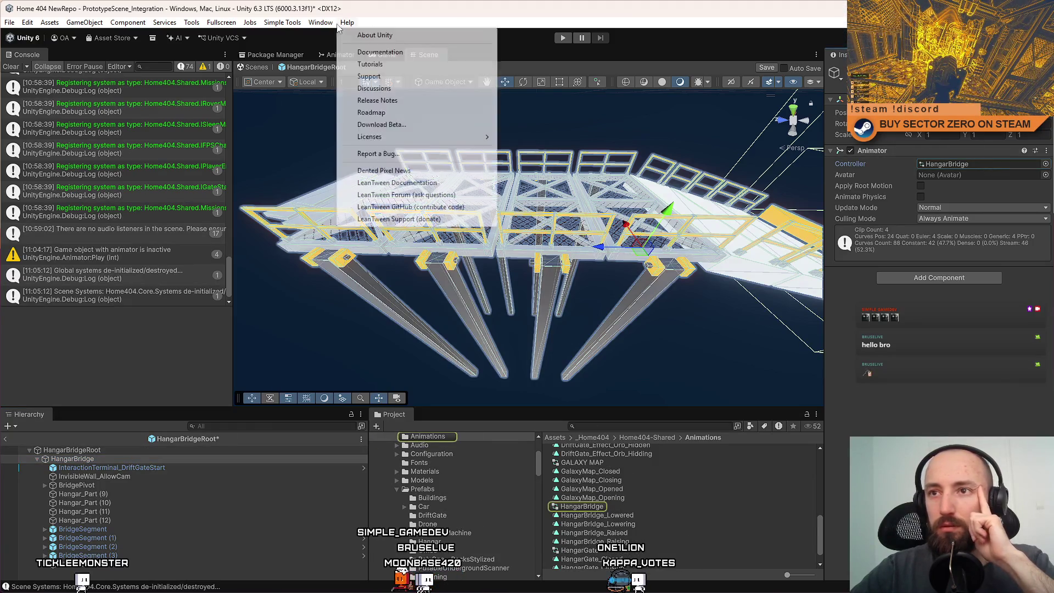
mouse_move(415, 177)
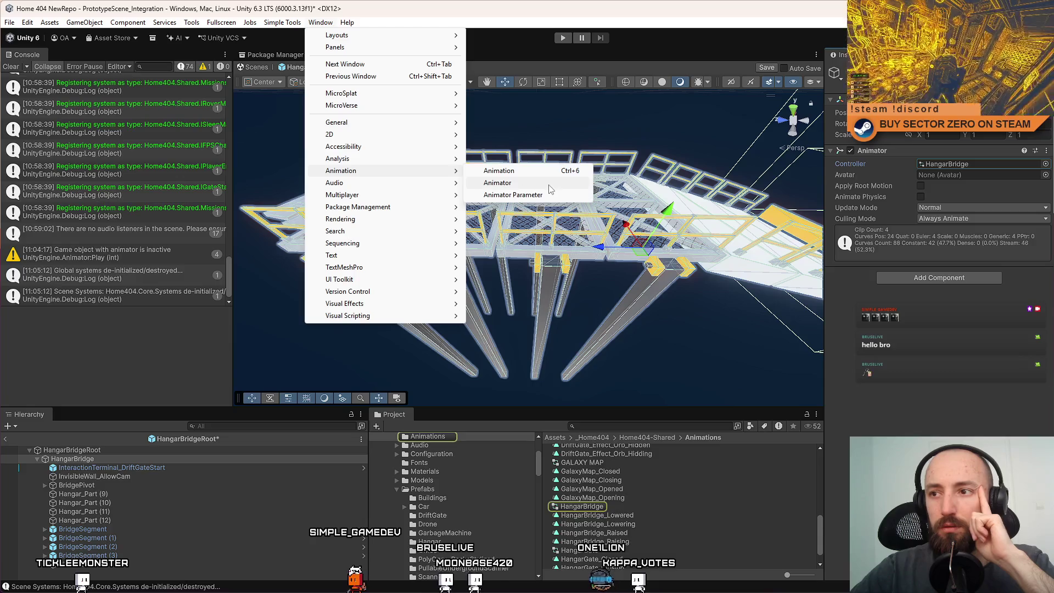
left_click(540, 173)
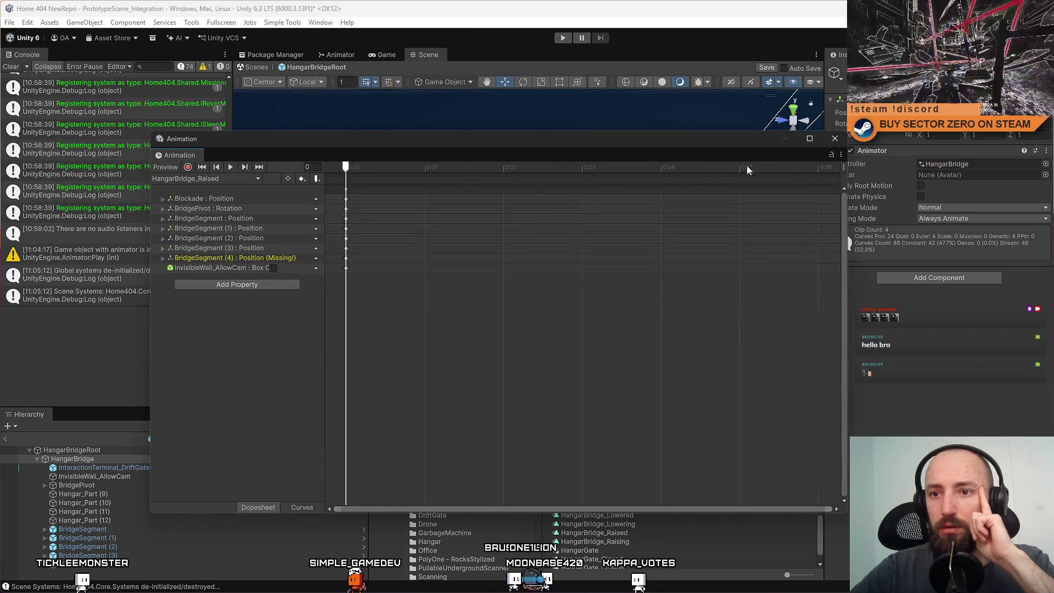
left_click(834, 139)
mouse_move(439, 251)
left_mouse_down()
mouse_move(477, 231)
mouse_move(467, 241)
left_mouse_up()
left_click(470, 219)
Select the four planks Hangar_Part (9)–(12) and drop them onto BridgeSegment (3) in the Hierarchy
left_click(434, 264)
left_click(456, 230, "ctrl")
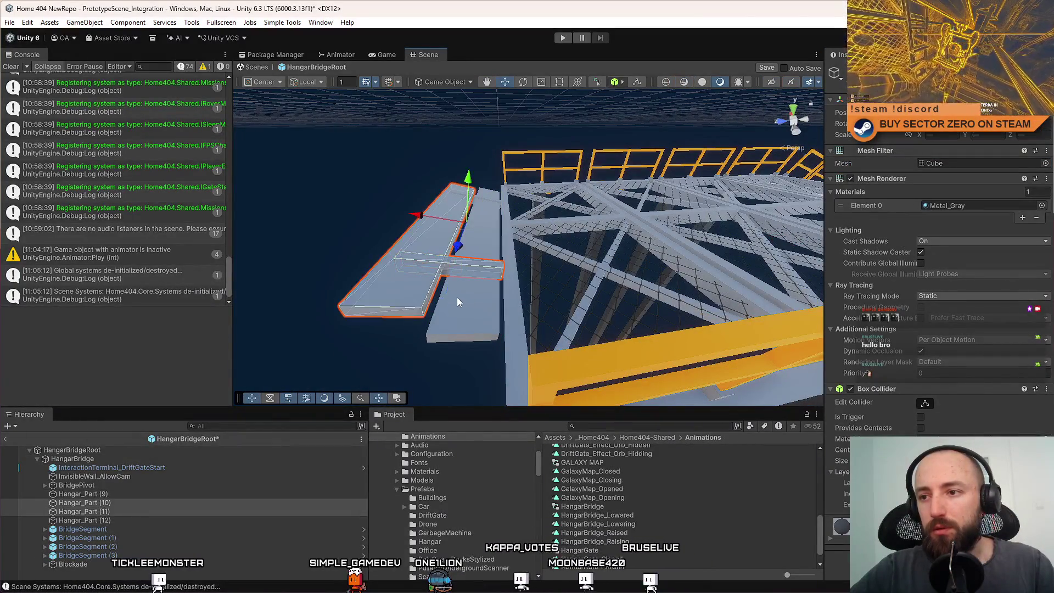
left_click(485, 199)
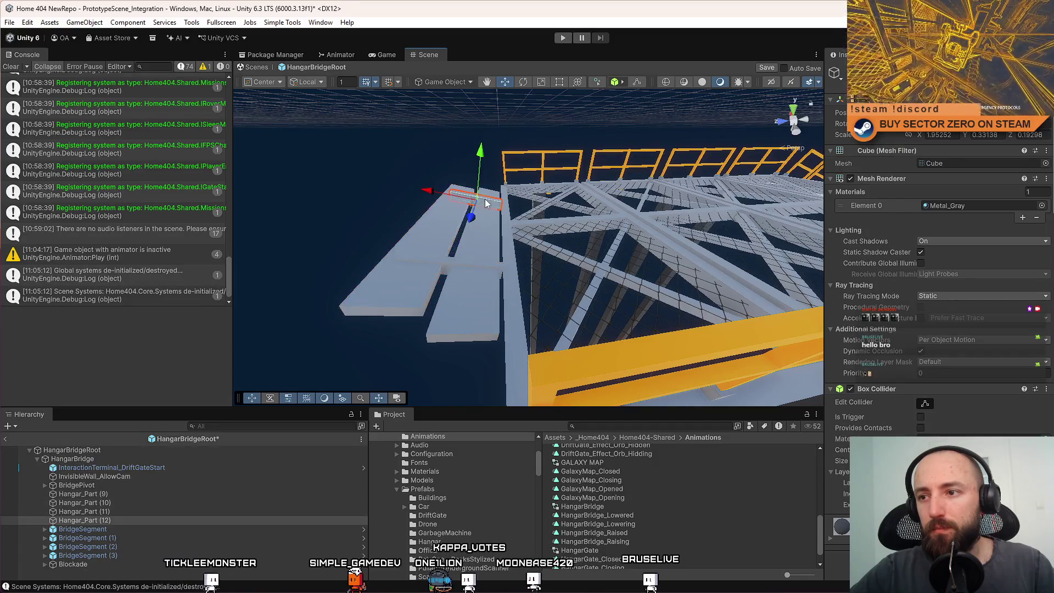
left_click(430, 222, "ctrl")
left_click(488, 252, "ctrl")
left_click(486, 267, "ctrl")
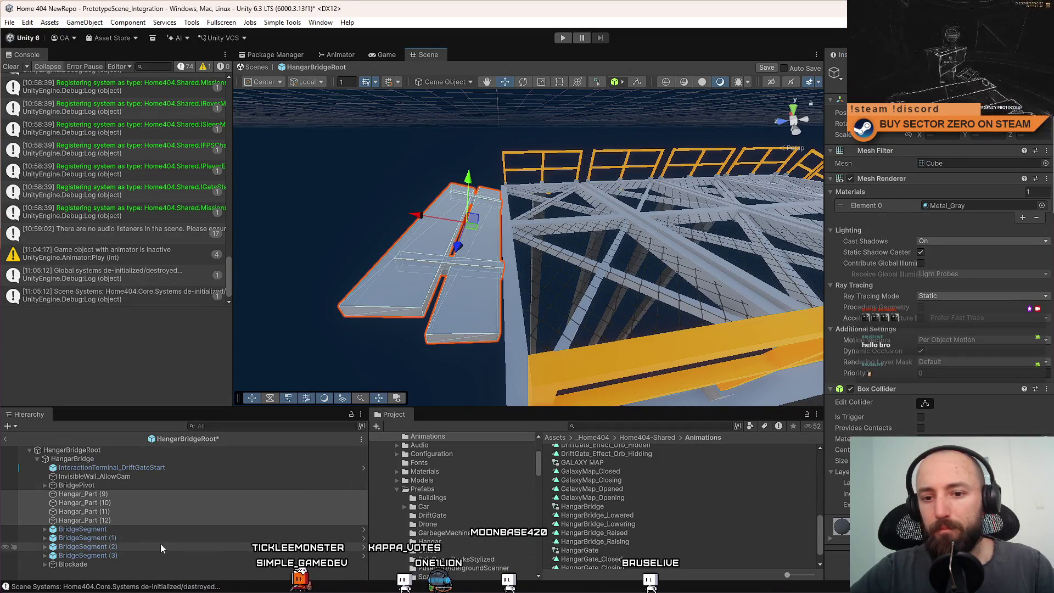
left_click_drag(100, 518, 117, 556)
Frame BridgeSegment (3), then inspect BridgeSegment (2)'s planks and truss up close
left_click(45, 521)
left_click(46, 521)
double_click(82, 520)
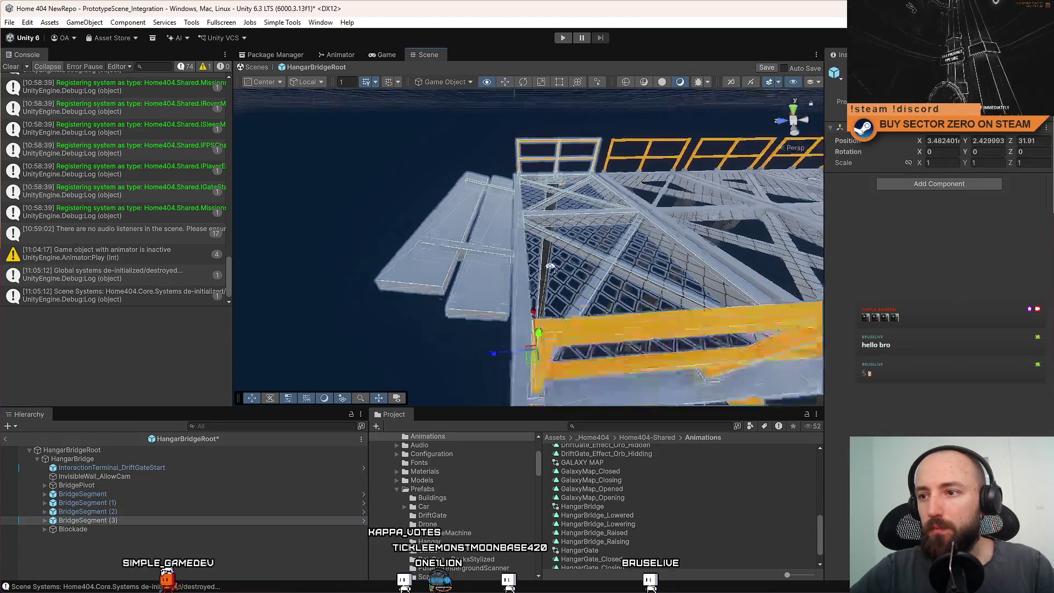
scroll(562, 320, "up", 5)
left_click(506, 173)
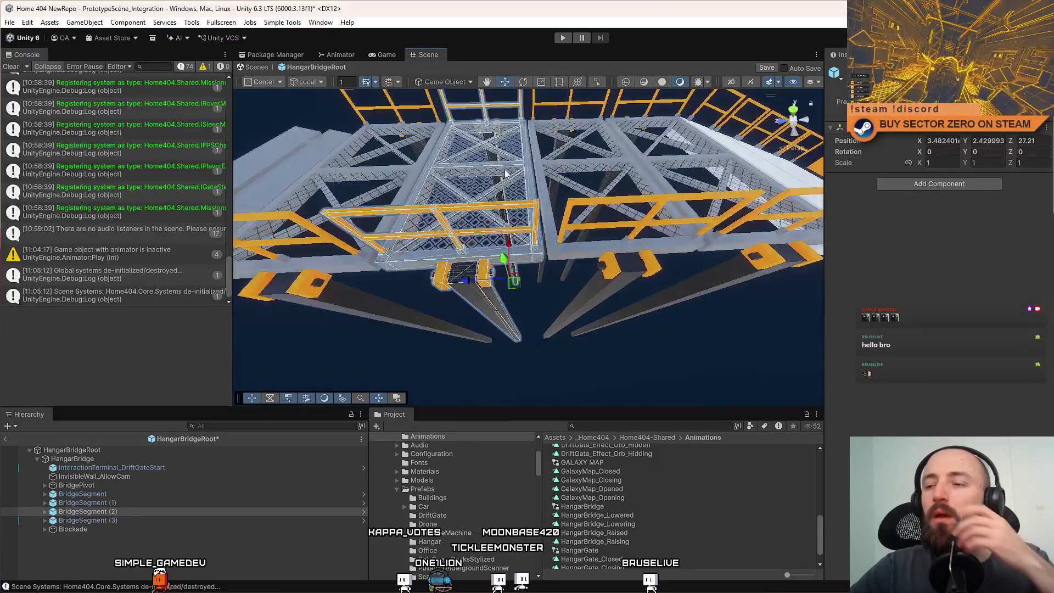
left_click_drag(487, 223, 506, 206)
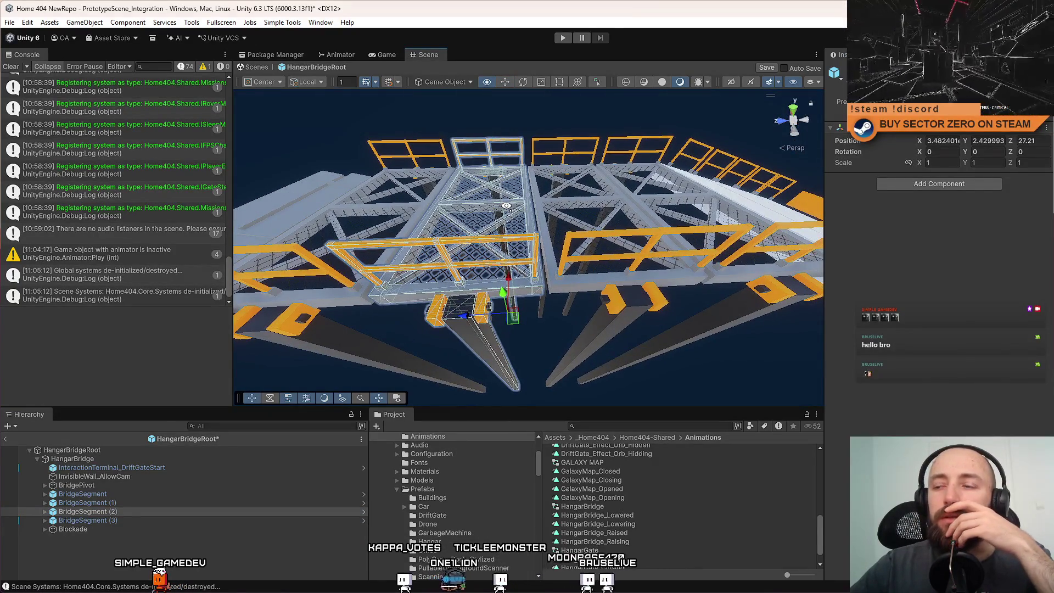
mouse_move(517, 265)
left_mouse_down()
mouse_move(504, 240)
mouse_move(604, 219)
mouse_move(492, 280)
mouse_move(474, 255)
left_mouse_up()
left_click(504, 240)
key("f")
left_click(527, 258)
left_click_drag(515, 287, 537, 256)
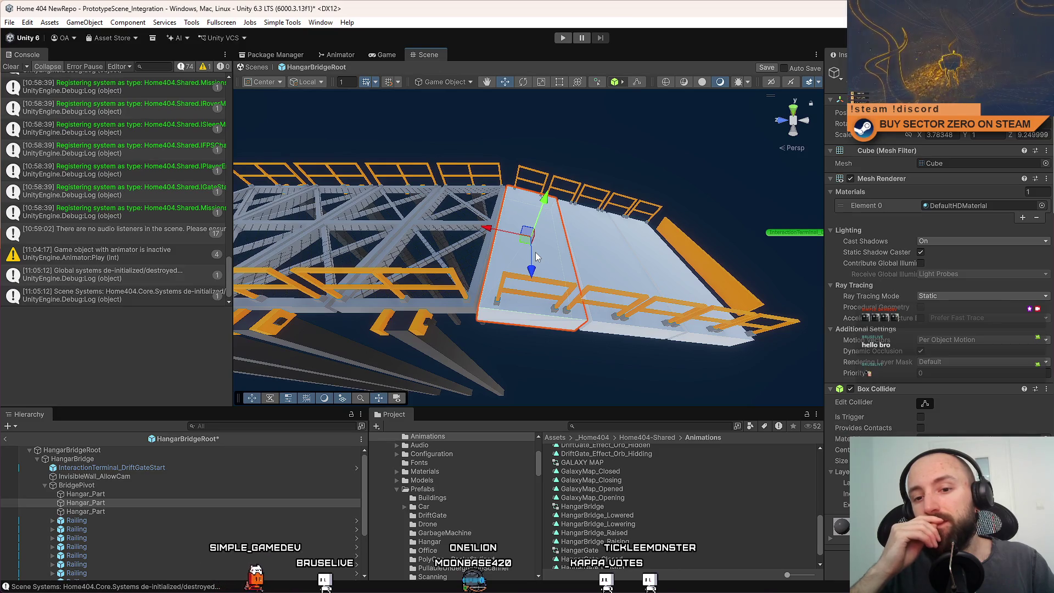
left_click_drag(537, 255, 538, 255)
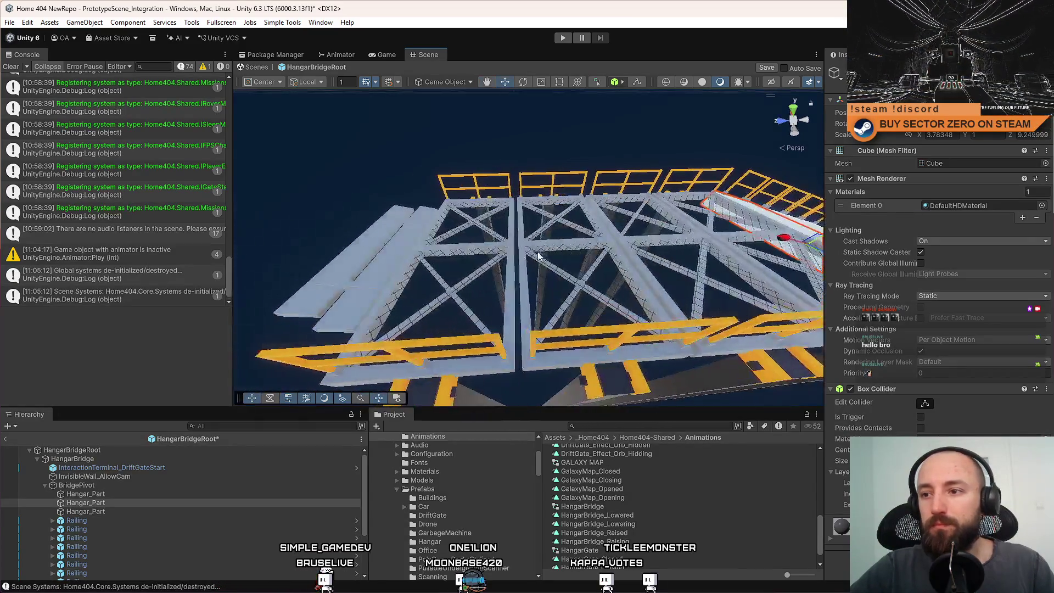
Expand BridgeSegment (3) to review its parts, then view BridgeSegment (2) from above
left_click(492, 248)
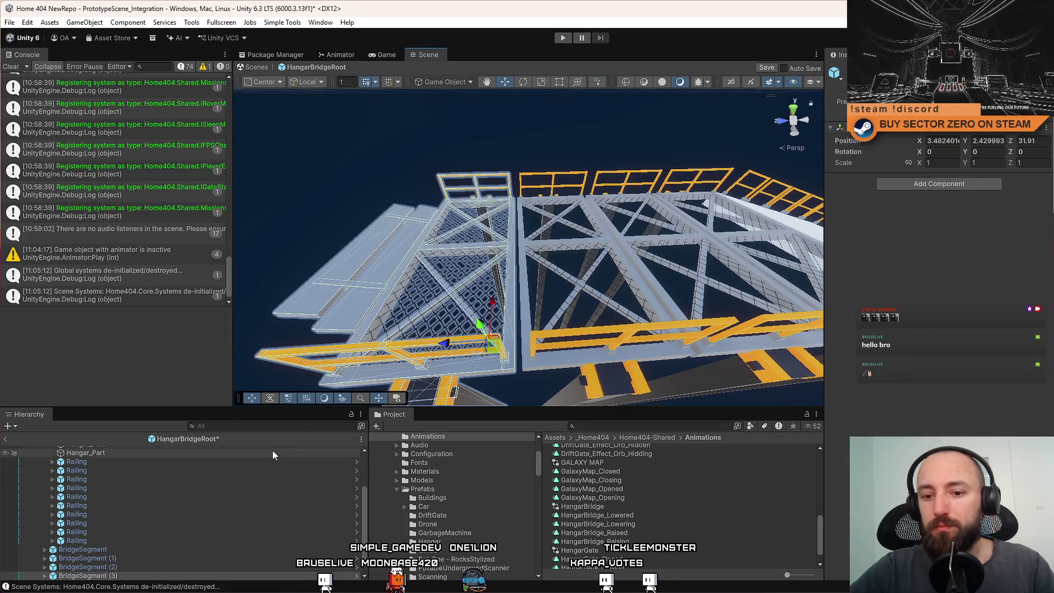
left_click(45, 576)
scroll(104, 540, "down", 3)
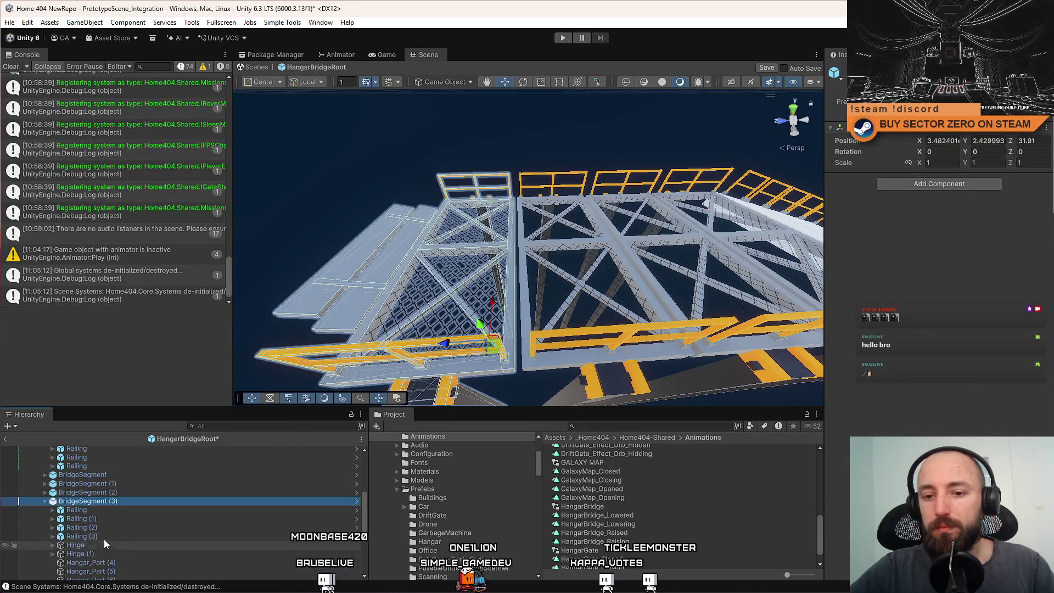
scroll(152, 532, "down", 2)
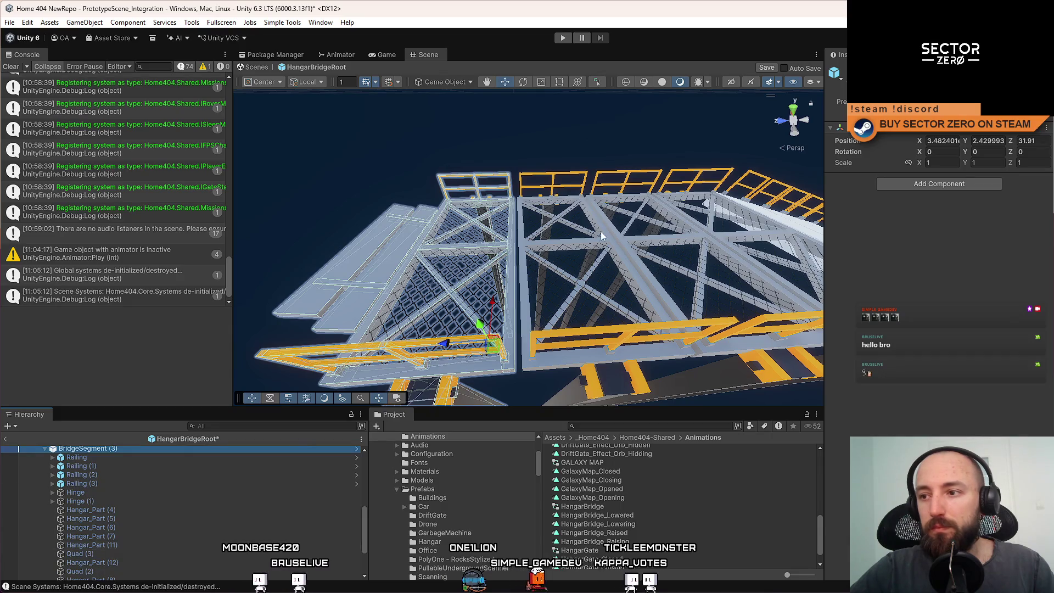
key("ctrl+z")
scroll(211, 490, "up", 2)
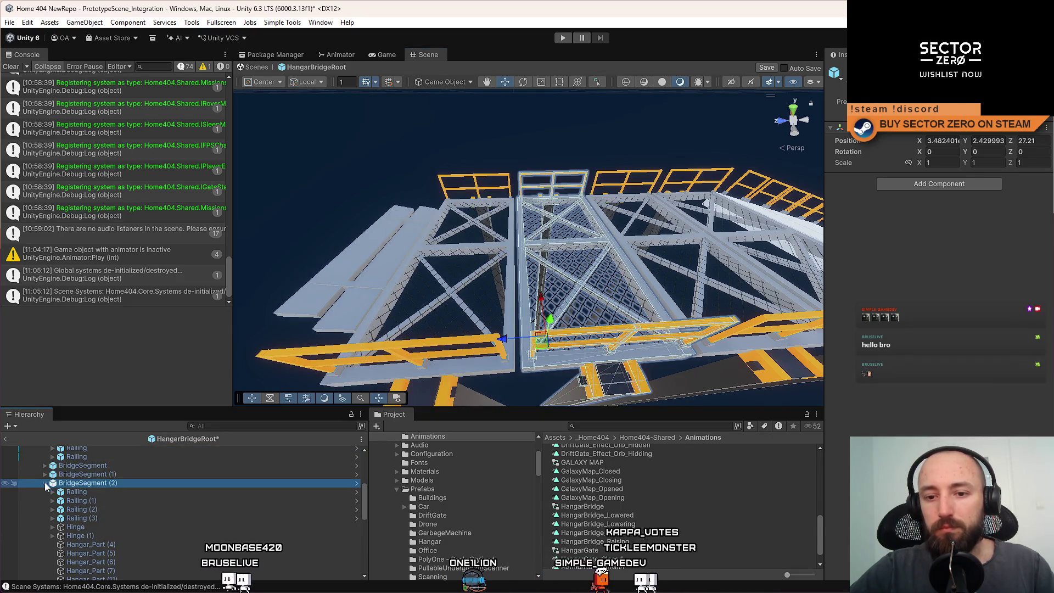
scroll(123, 515, "down", 2)
mouse_move(486, 278)
left_mouse_down()
mouse_move(565, 242)
mouse_move(520, 251)
mouse_move(427, 239)
mouse_move(634, 261)
mouse_move(554, 231)
mouse_move(471, 241)
left_mouse_up()
scroll(611, 258, "up", 5)
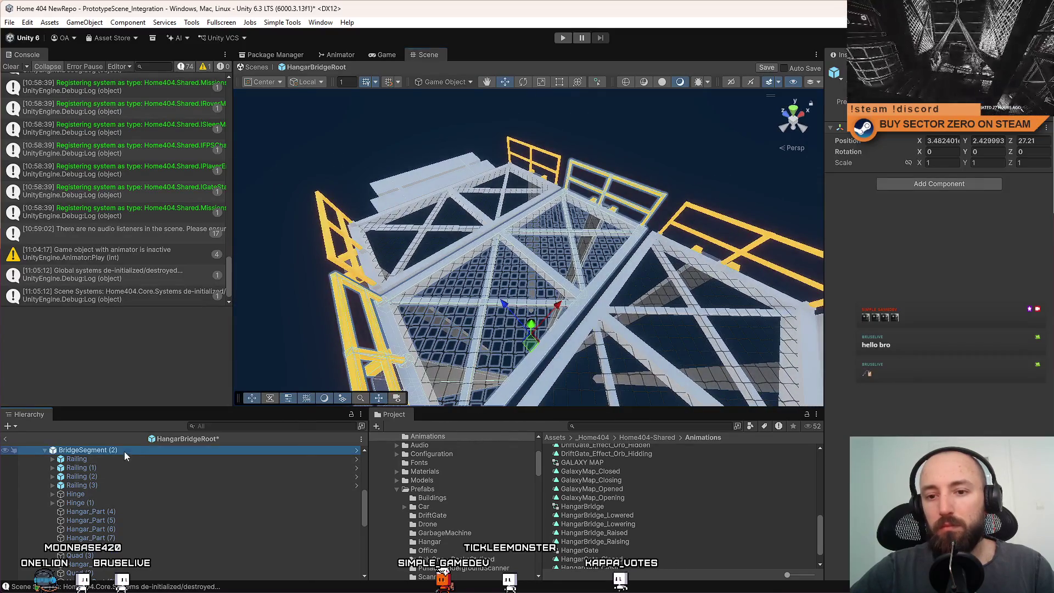
Unpack BridgeSegment (2) from its prefab
right_click(124, 450)
mouse_move(213, 278)
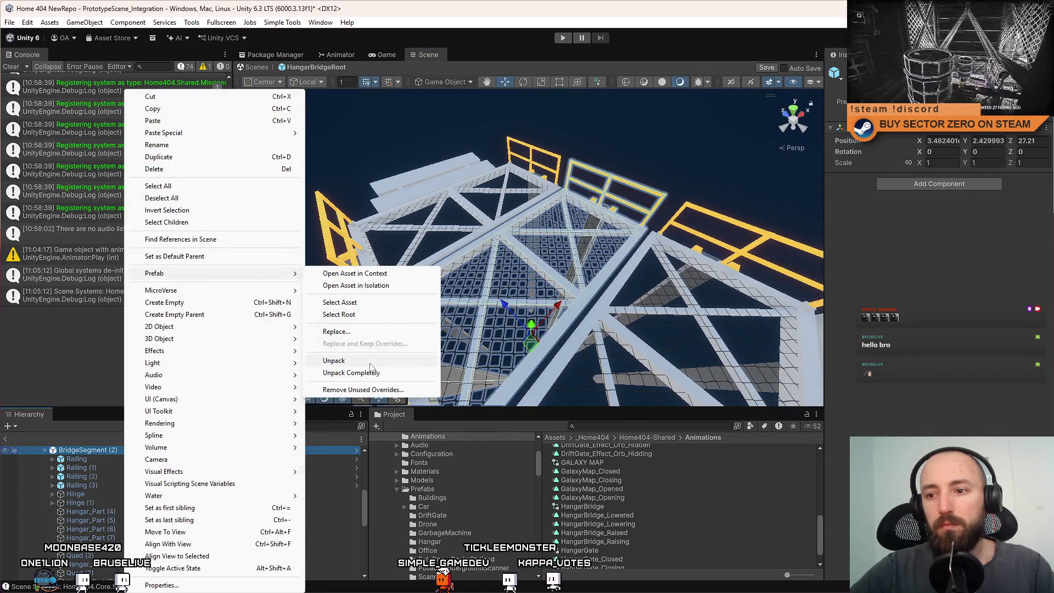
left_click(370, 363)
Delete the segment's floor grid and chain-link grid Quad (3)
left_click_drag(417, 329, 502, 264)
left_click(44, 449)
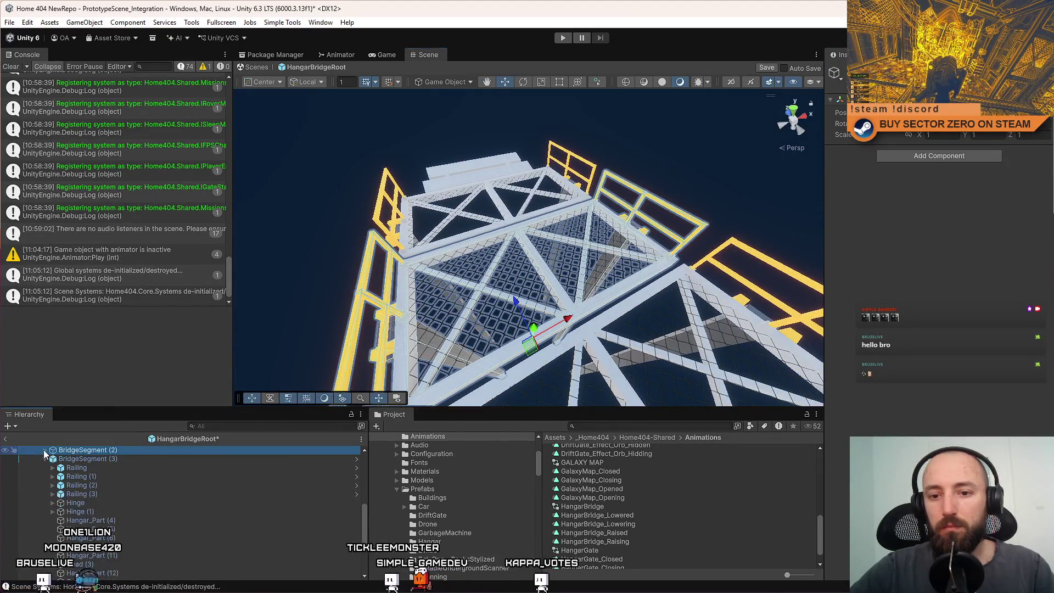
mouse_move(395, 329)
left_mouse_down()
mouse_move(431, 296)
mouse_move(527, 285)
left_mouse_up()
left_click(431, 296)
key("Delete")
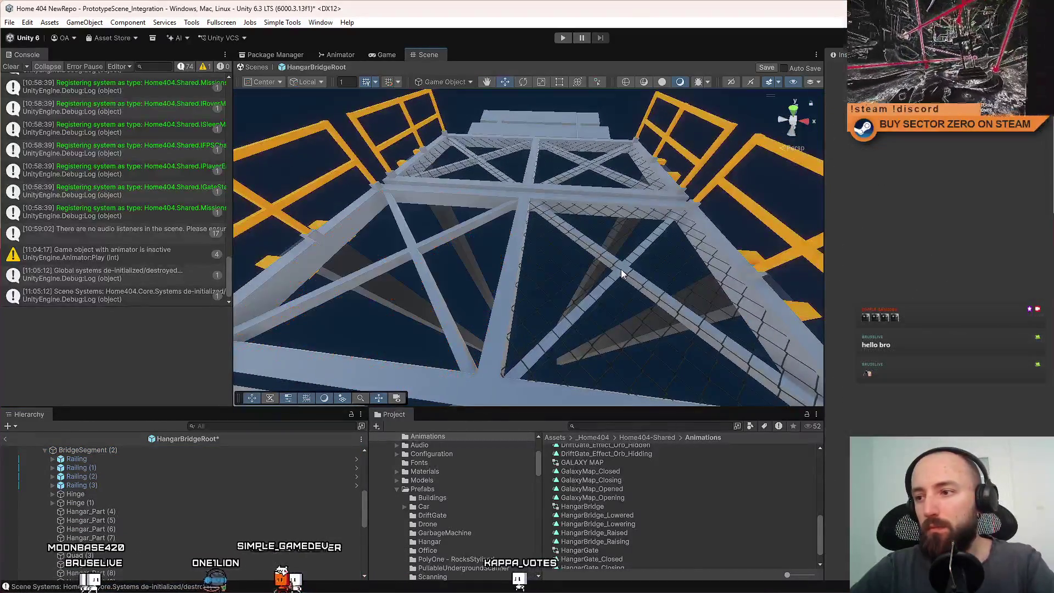
left_click(629, 278)
key("Delete")
Shift one vertical truss beam to the left with the Move gizmo
mouse_move(500, 209)
left_mouse_down()
mouse_move(287, 219)
mouse_move(526, 253)
mouse_move(499, 252)
left_mouse_up()
left_click(526, 254)
mouse_move(645, 250)
left_mouse_down()
mouse_move(547, 252)
mouse_move(564, 248)
mouse_move(419, 235)
mouse_move(409, 203)
left_mouse_up()
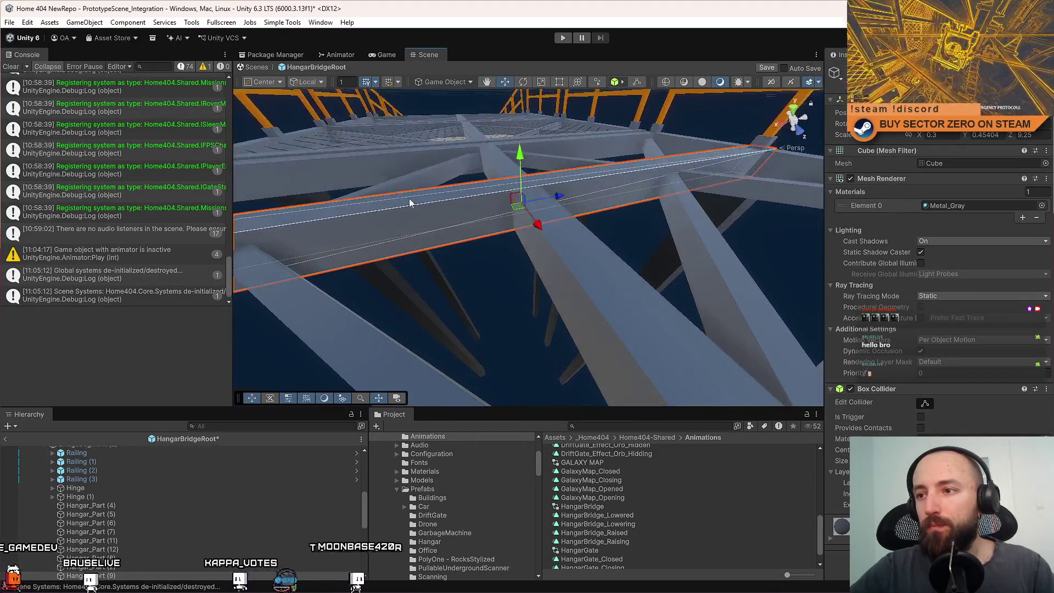
left_click_drag(531, 173, 660, 227)
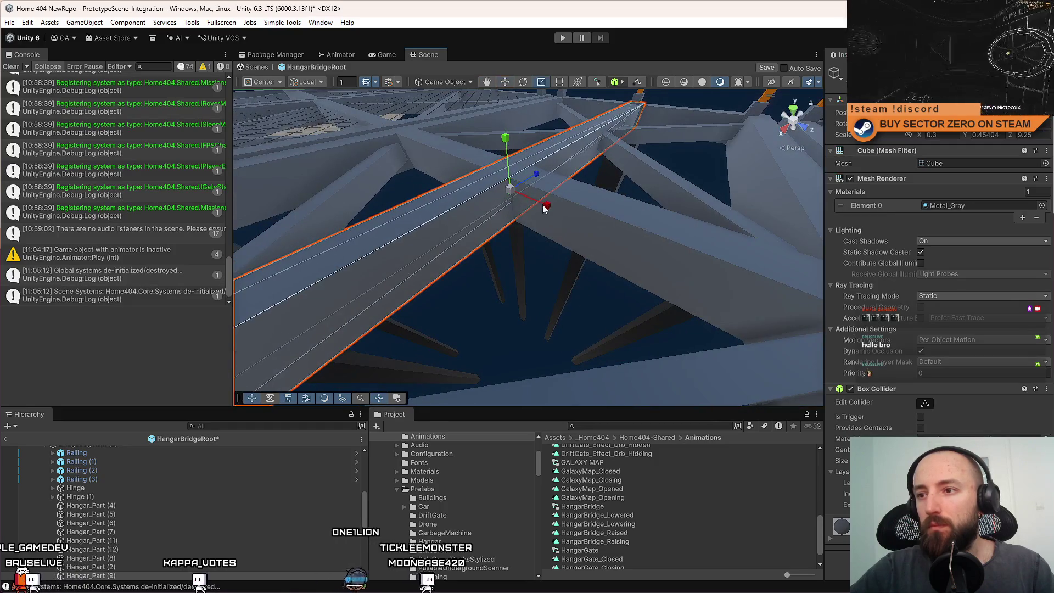
left_click_drag(546, 205, 628, 233)
mouse_move(505, 141)
left_mouse_down()
mouse_move(506, 164)
mouse_move(531, 165)
mouse_move(577, 219)
mouse_move(605, 226)
mouse_move(477, 223)
mouse_move(570, 214)
left_mouse_up()
key("w")
key("w")
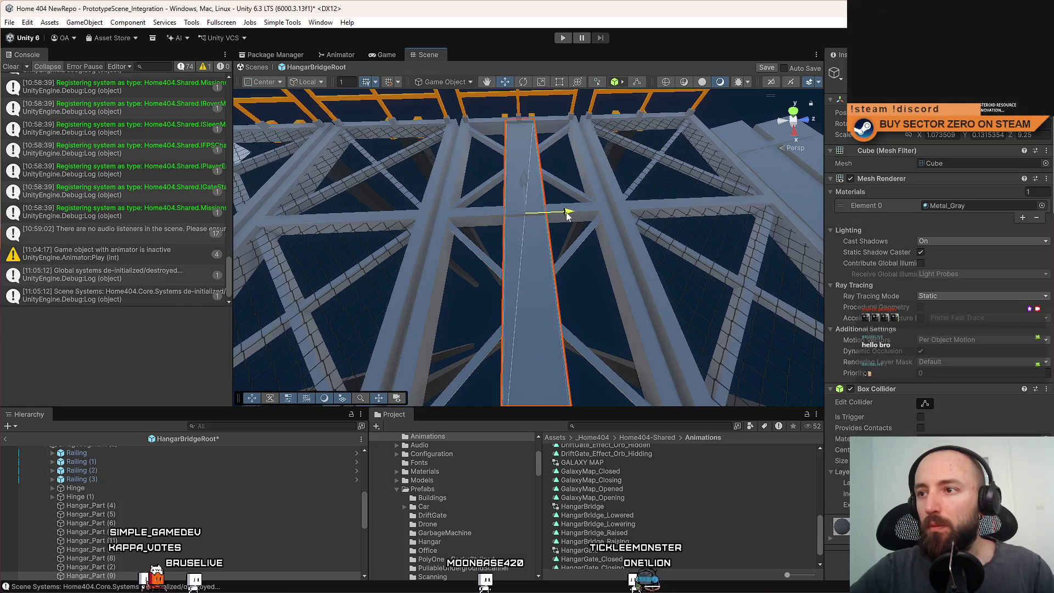
left_click_drag(560, 215, 591, 220)
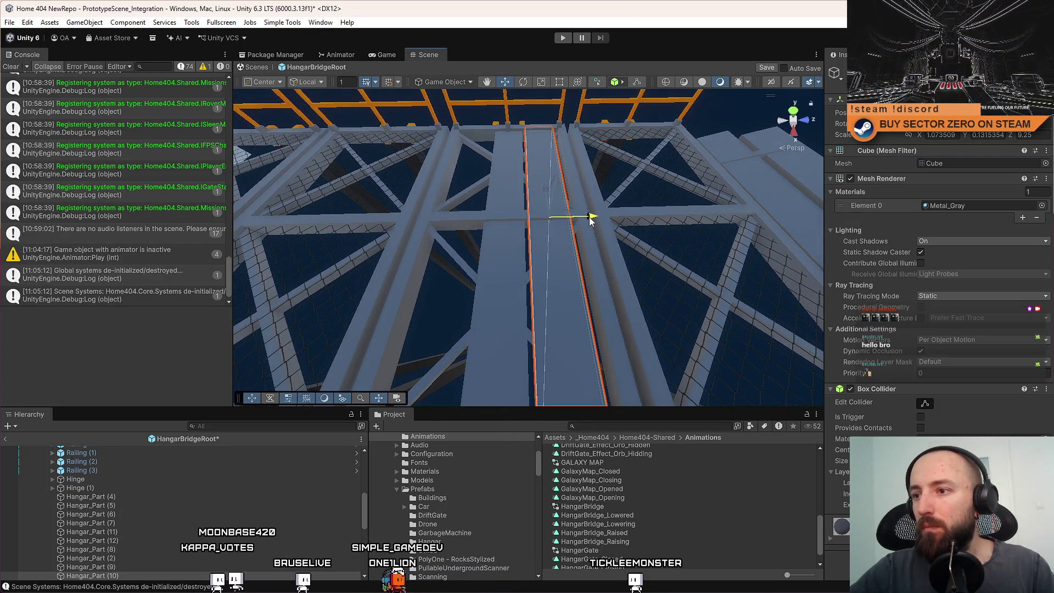
key("f")
left_click_drag(567, 197, 566, 198)
scroll(577, 208, "down", 5)
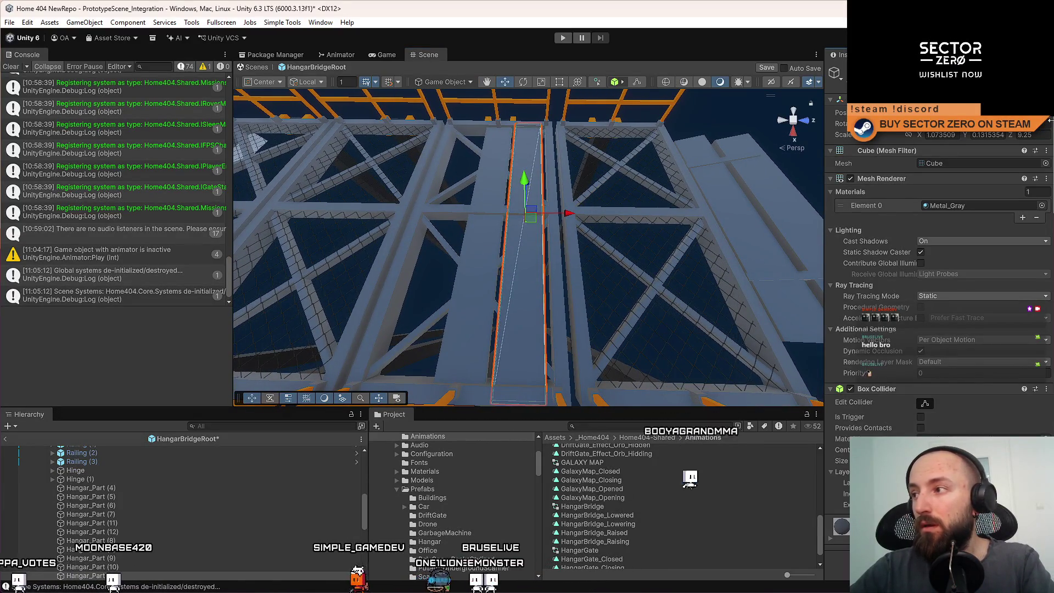
mouse_move(678, 254)
left_mouse_down()
mouse_move(672, 236)
mouse_move(395, 199)
mouse_move(381, 228)
mouse_move(549, 253)
left_mouse_up()
left_click(434, 230)
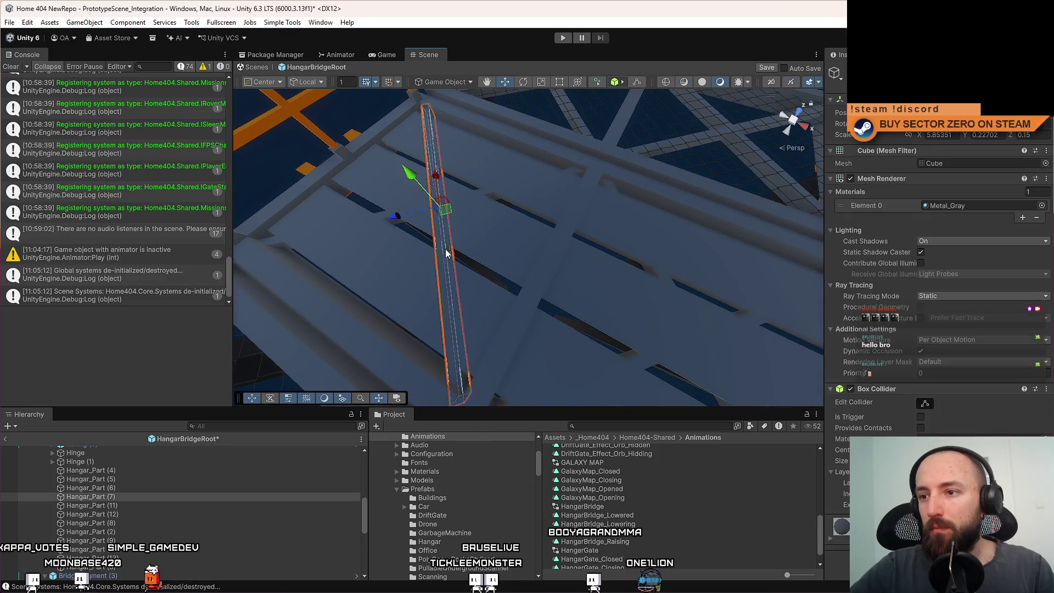
left_click_drag(434, 231, 574, 269)
left_click(570, 262, "shift")
left_click(632, 242, "shift")
mouse_move(631, 242)
left_mouse_down()
mouse_move(534, 210)
mouse_move(559, 269)
mouse_move(202, 225)
mouse_move(417, 184)
mouse_move(353, 212)
mouse_move(258, 224)
left_mouse_up()
left_click(559, 269)
left_click_drag(258, 225, 582, 285)
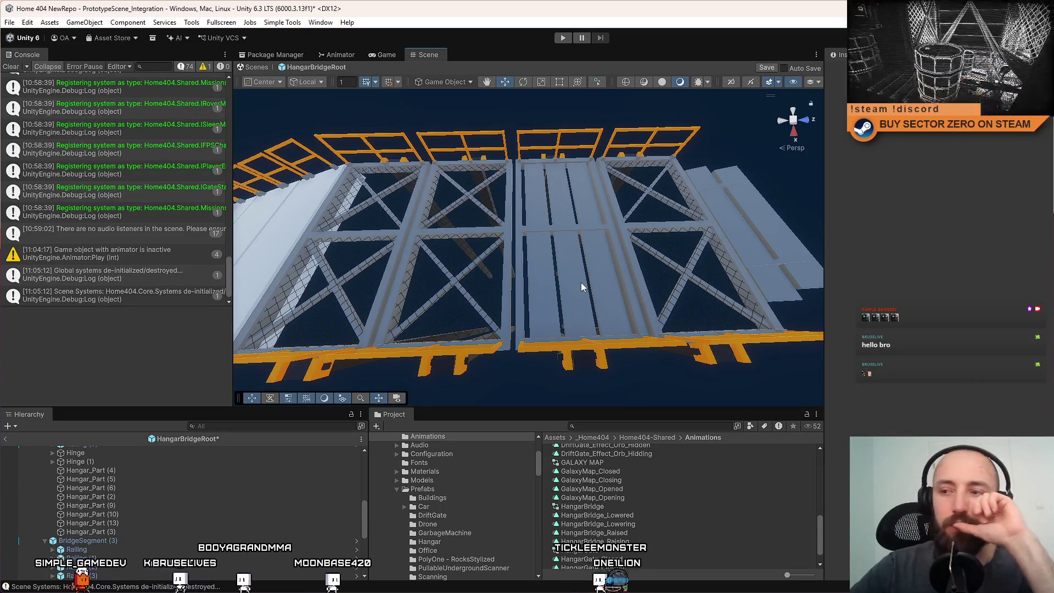
left_click(580, 282)
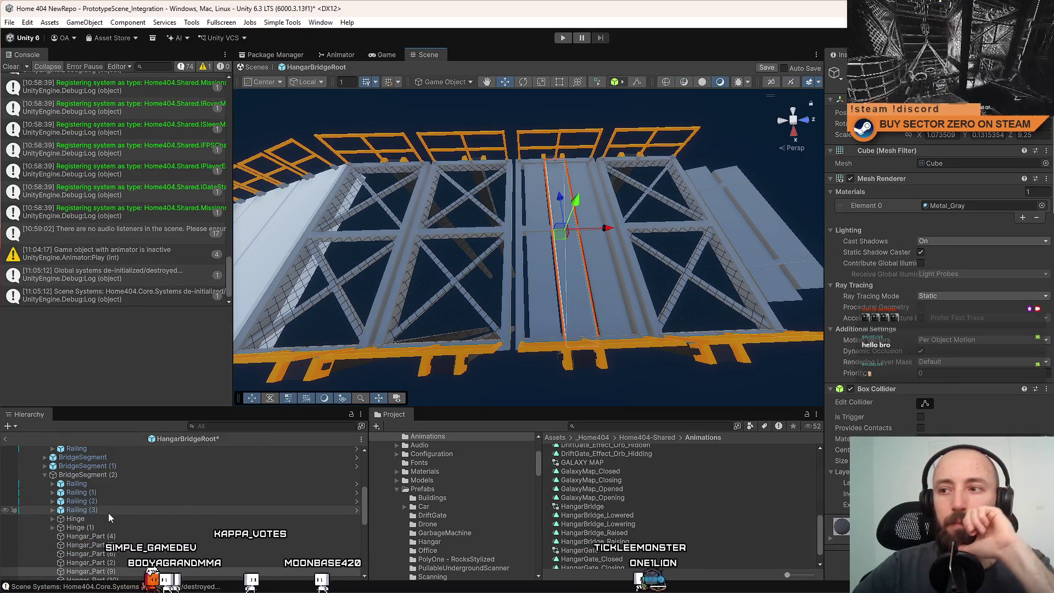
left_click(114, 510)
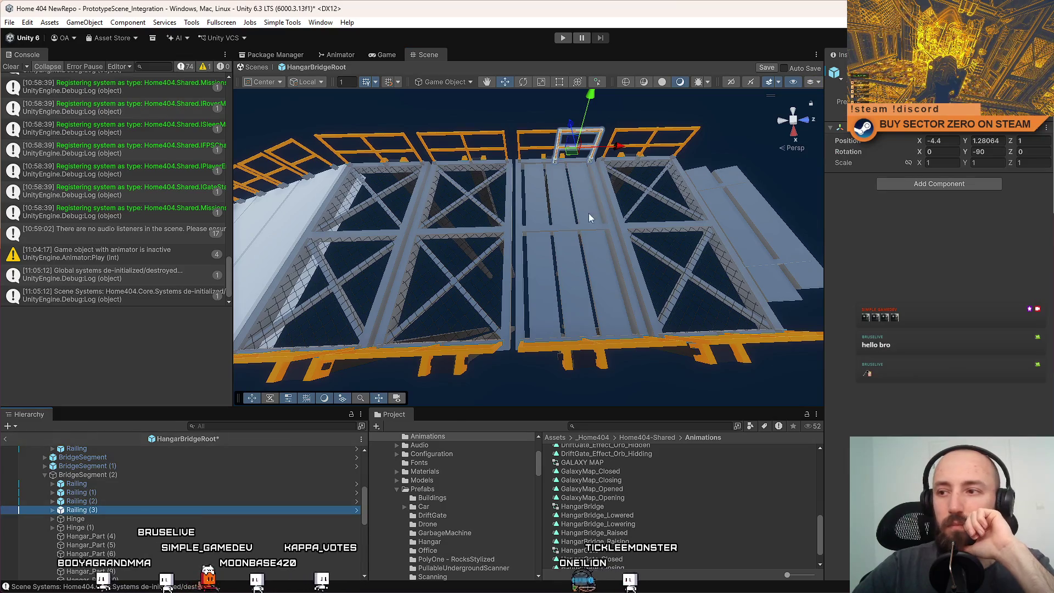
left_click(571, 225)
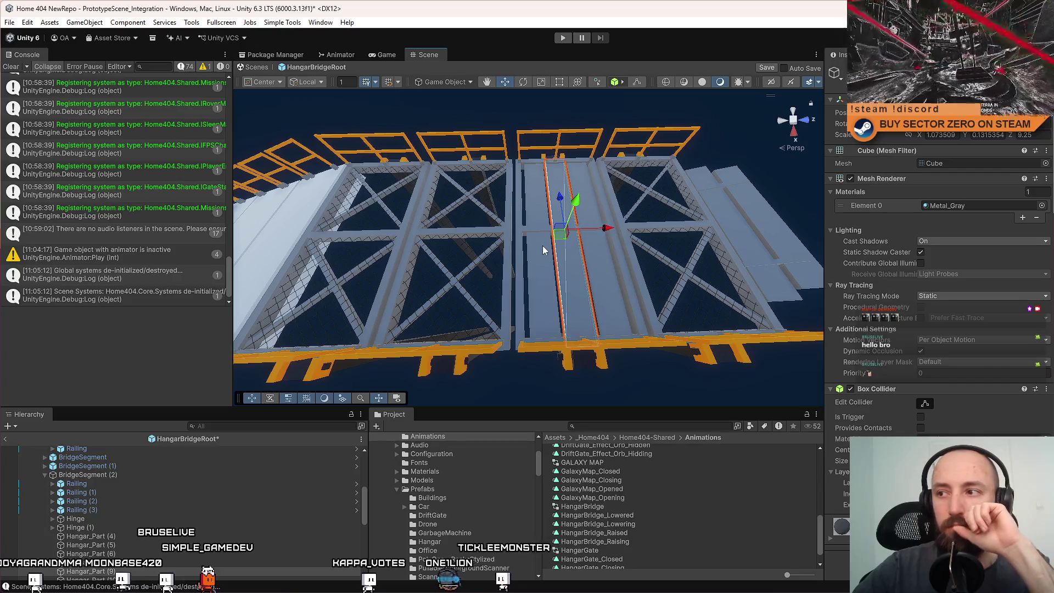
left_click(156, 536)
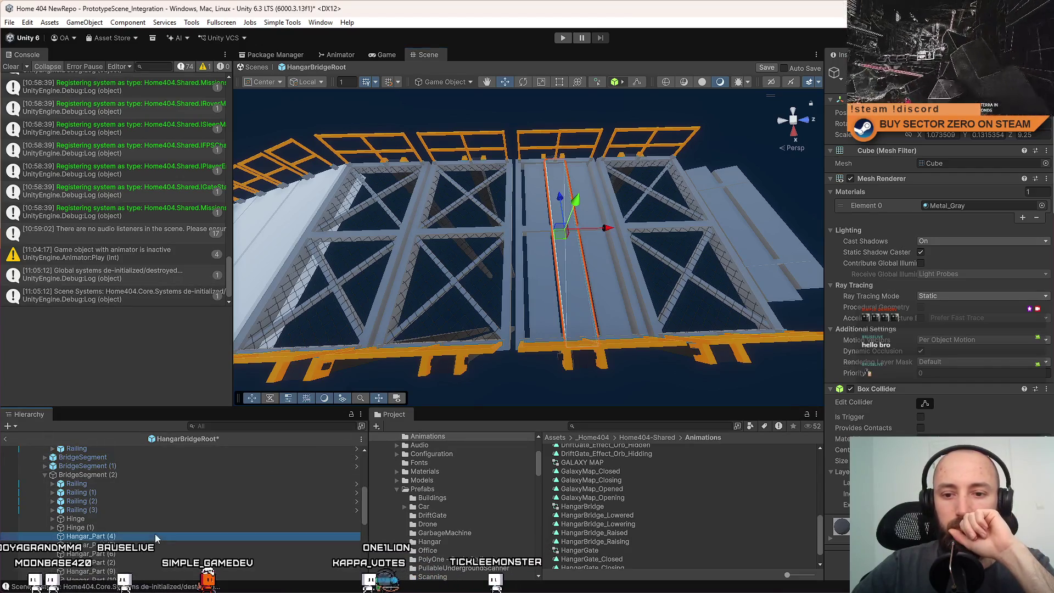
left_click(146, 476)
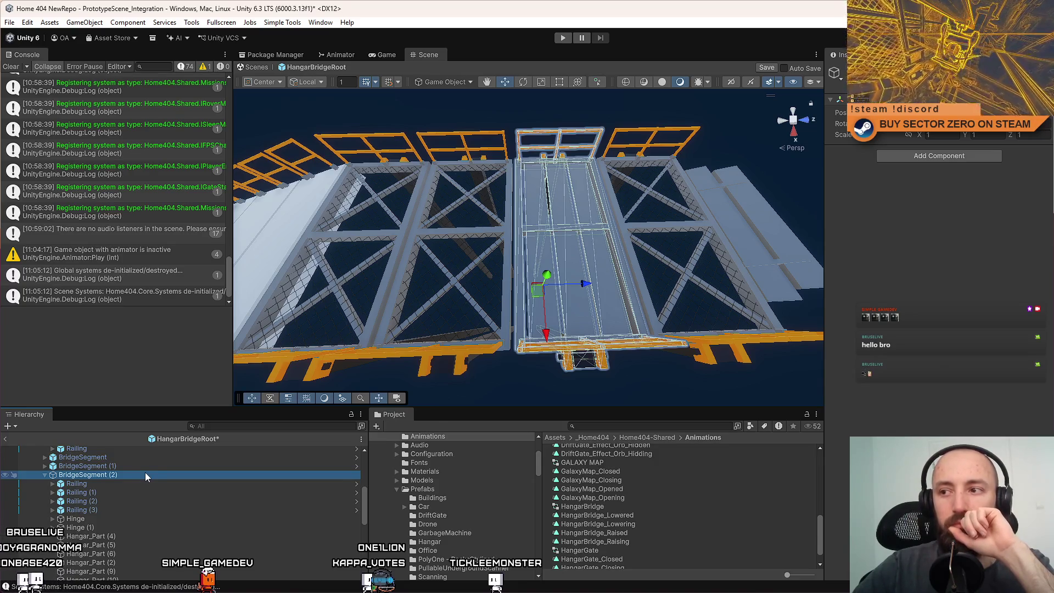
left_click(133, 484)
left_click(145, 476)
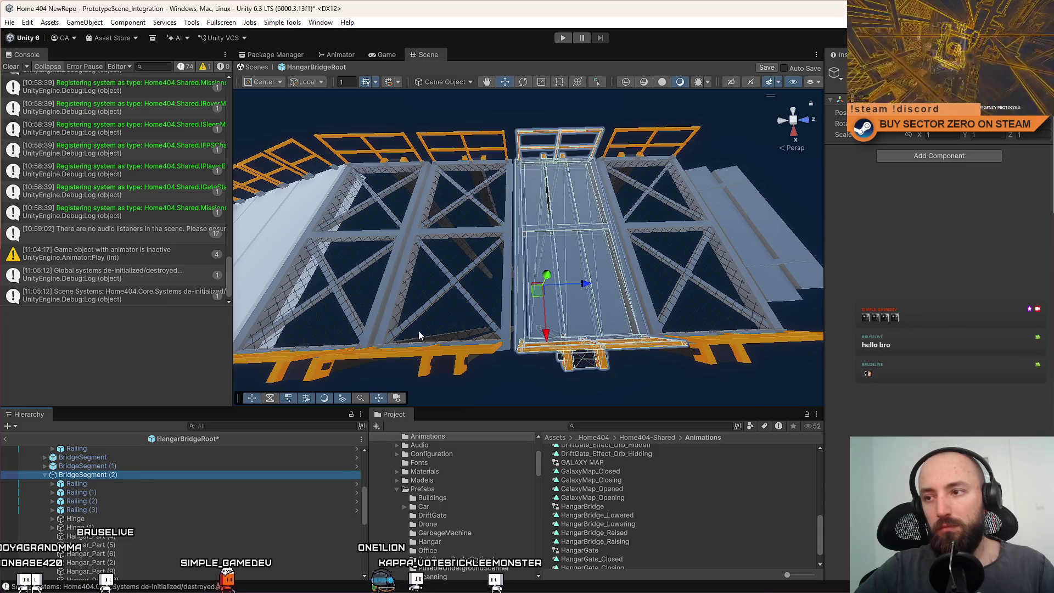
left_click(187, 474)
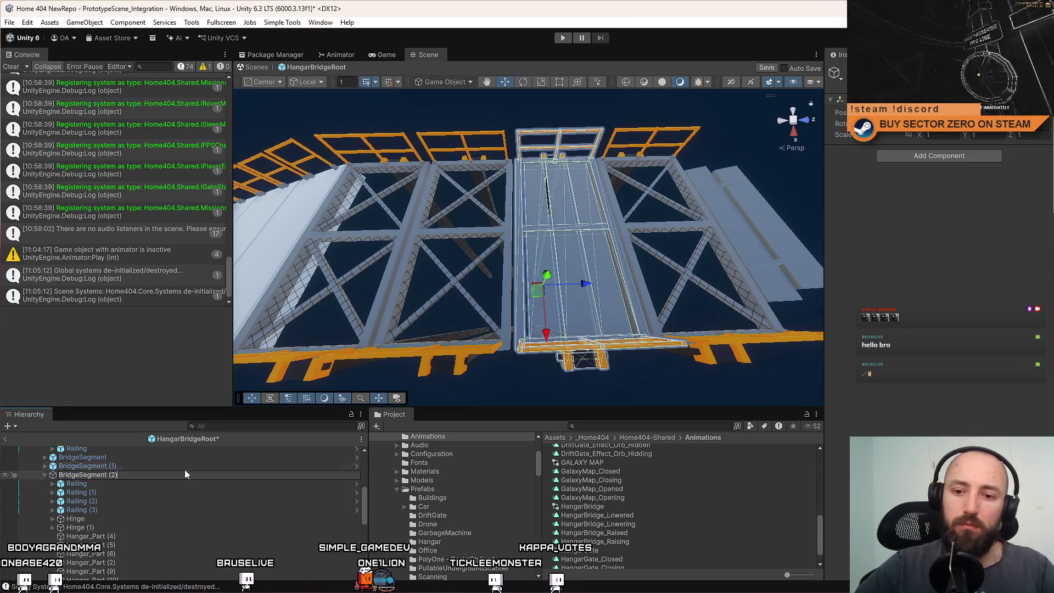
key("Return")
mouse_move(483, 258)
left_mouse_down()
mouse_move(699, 258)
mouse_move(739, 270)
left_mouse_up()
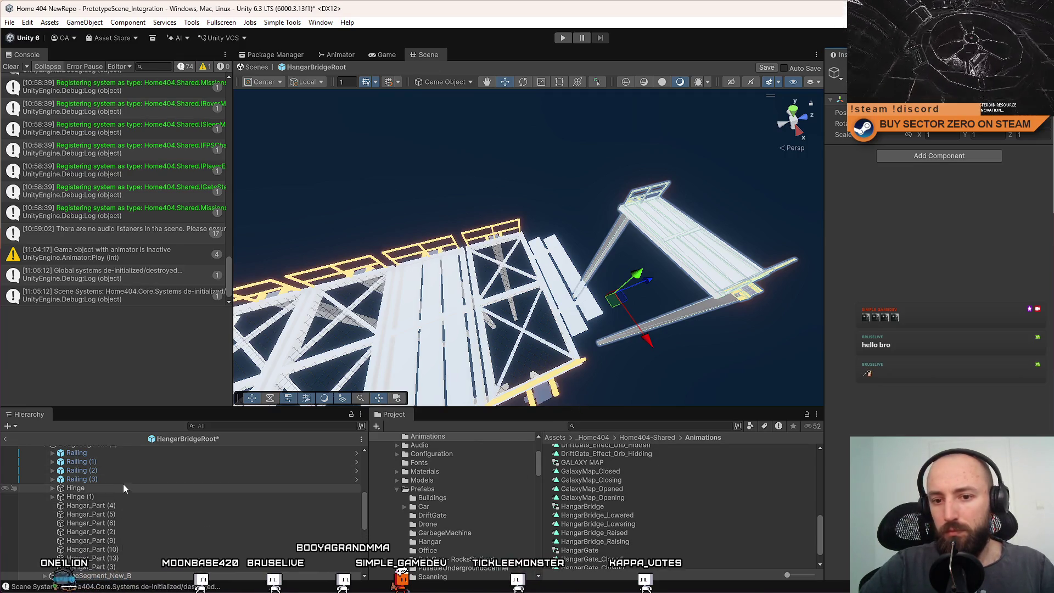
Drag BridgeSegment_New_B from the Hierarchy into the Prefabs/Hangar folder to create a prefab asset
scroll(132, 488, "down", 3)
left_click(135, 519)
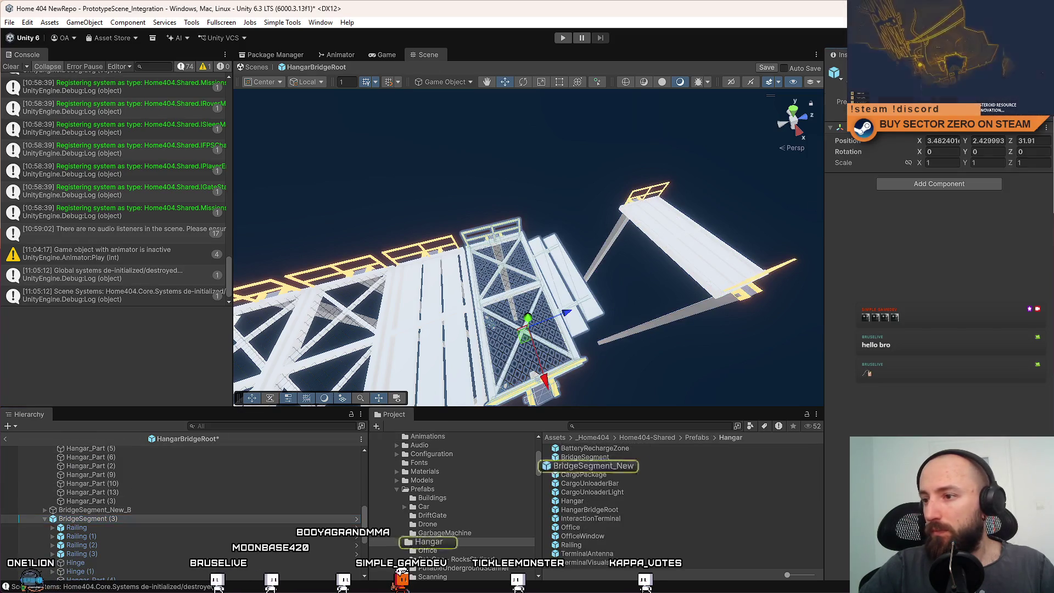
scroll(674, 492, "up", 2)
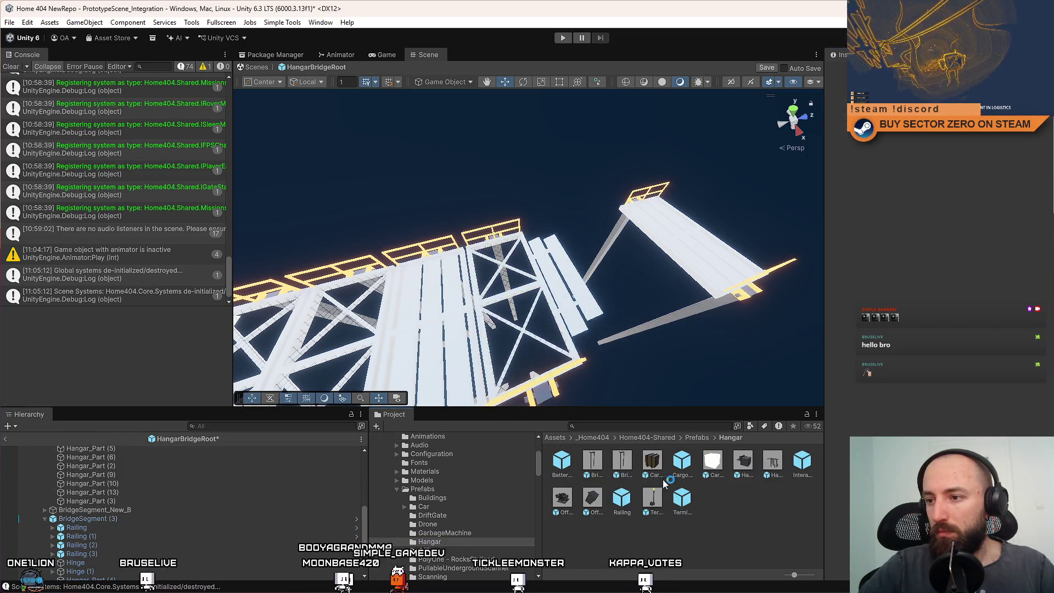
left_click(667, 236)
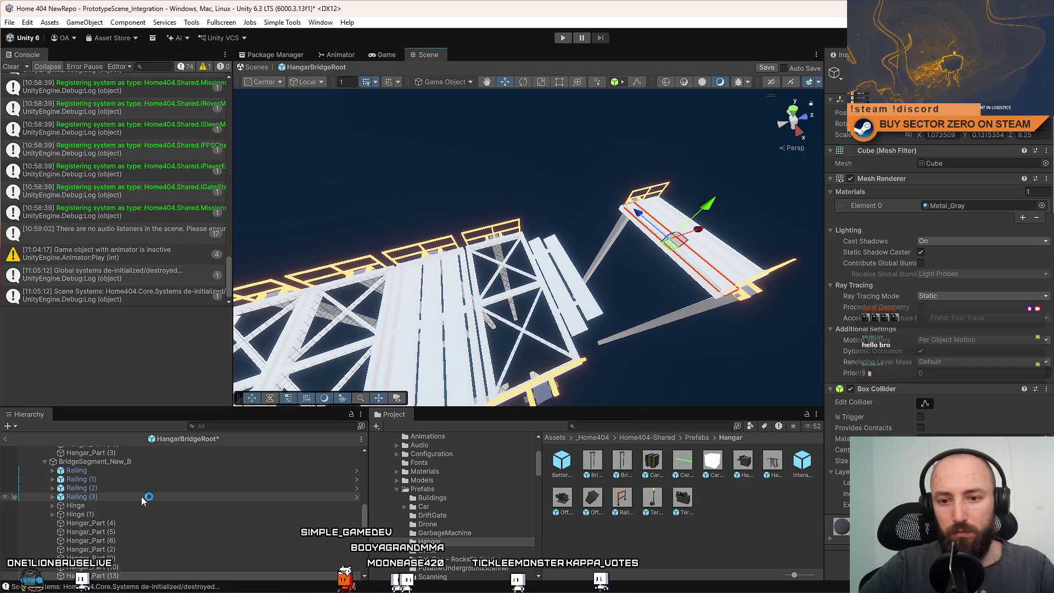
left_click(133, 462)
left_click(704, 522)
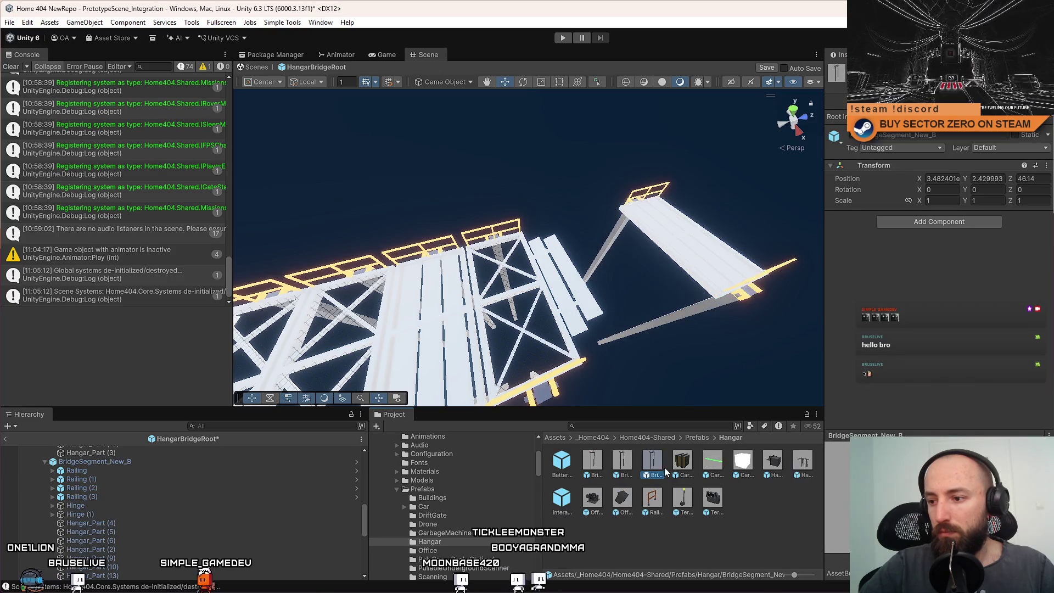
mouse_move(703, 289)
left_mouse_down()
mouse_move(631, 330)
mouse_move(274, 408)
left_mouse_up()
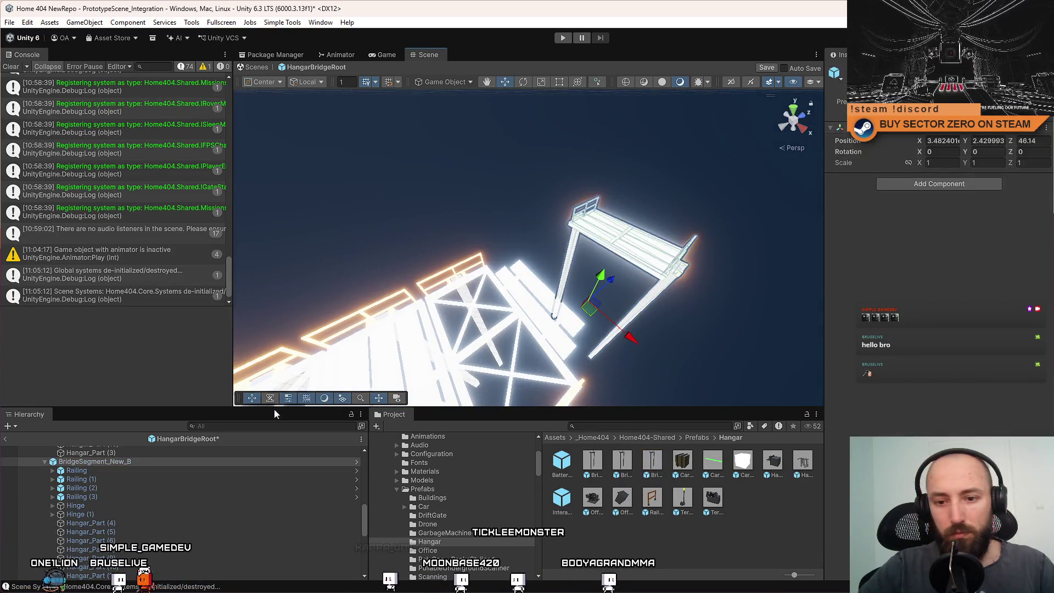
Restore the scene object to BridgeSegment (3), review the bridge, and collapse BridgeSegment (2)
left_click(132, 464)
key("ctrl+z")
left_click_drag(641, 265, 538, 297)
left_click(538, 297)
scroll(174, 528, "up", 2)
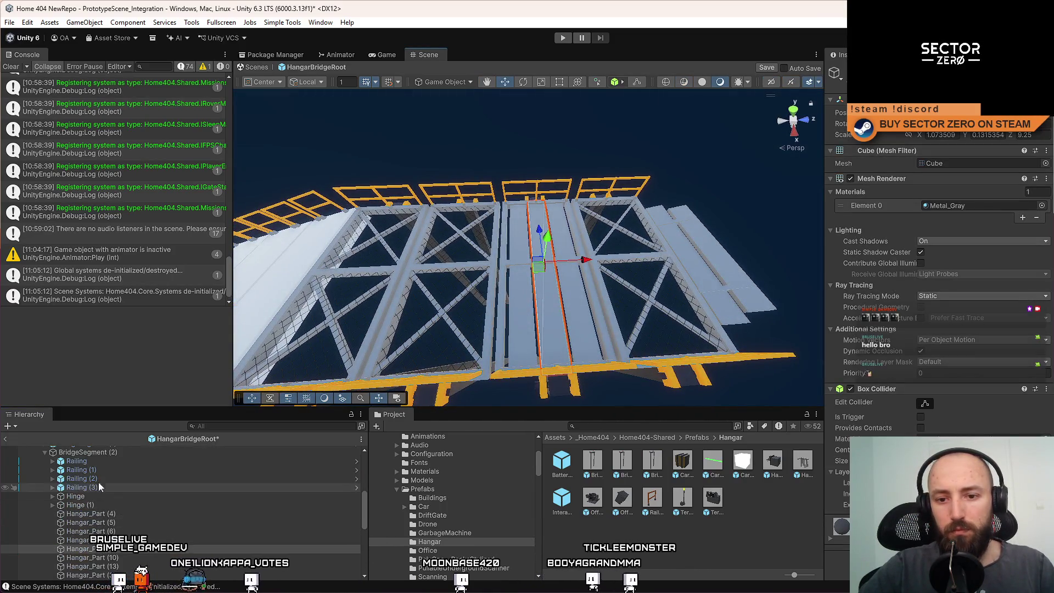
left_click(97, 452)
left_click(291, 23)
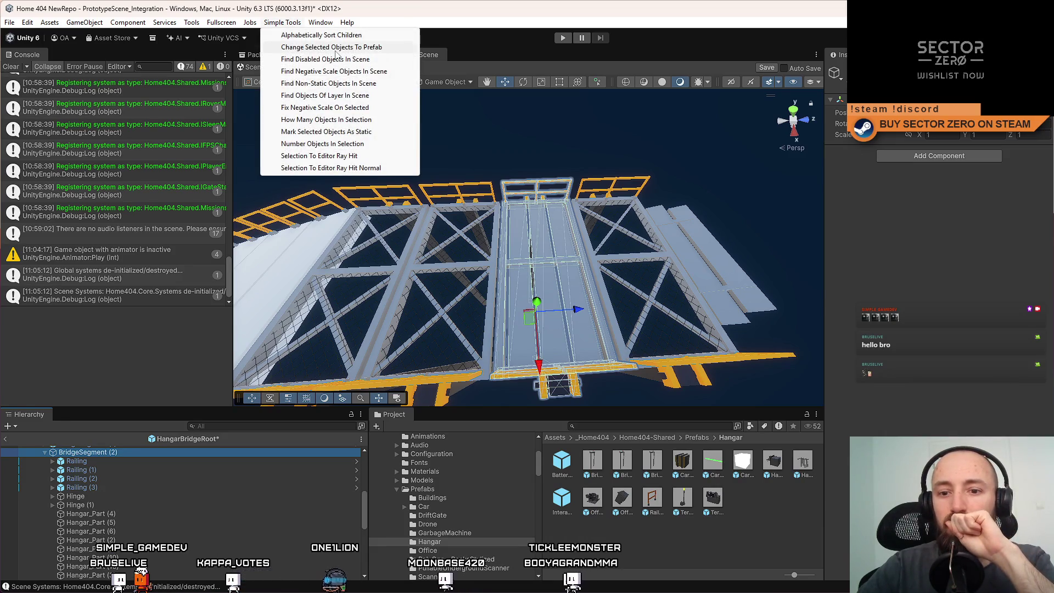
left_click(115, 463)
left_click(44, 452)
Select BridgeSegment and BridgeSegment (2) together in the Hierarchy
left_click(51, 463)
left_click(44, 461)
left_click(120, 541)
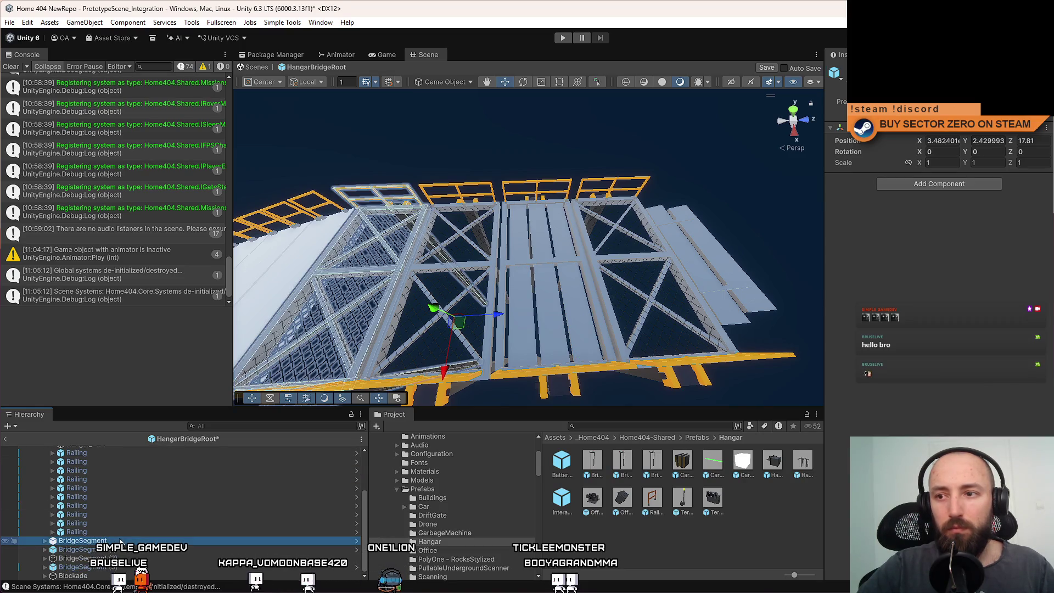
left_click(82, 558, "ctrl")
Replace them with BridgeSegment_New_B via Change Selected Objects To Prefab, keeping current names
left_click(276, 23)
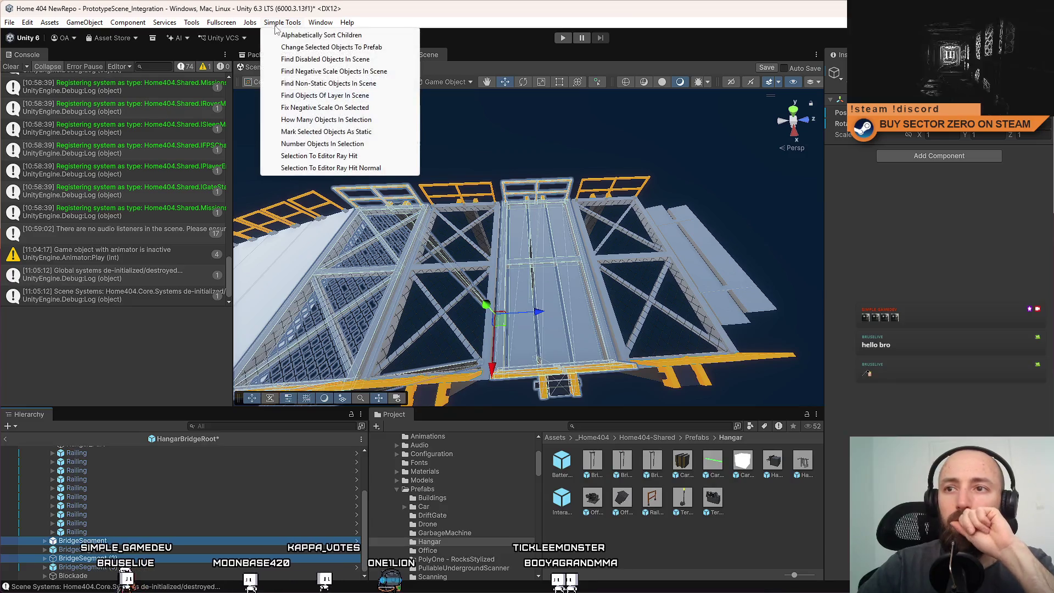
left_click(344, 48)
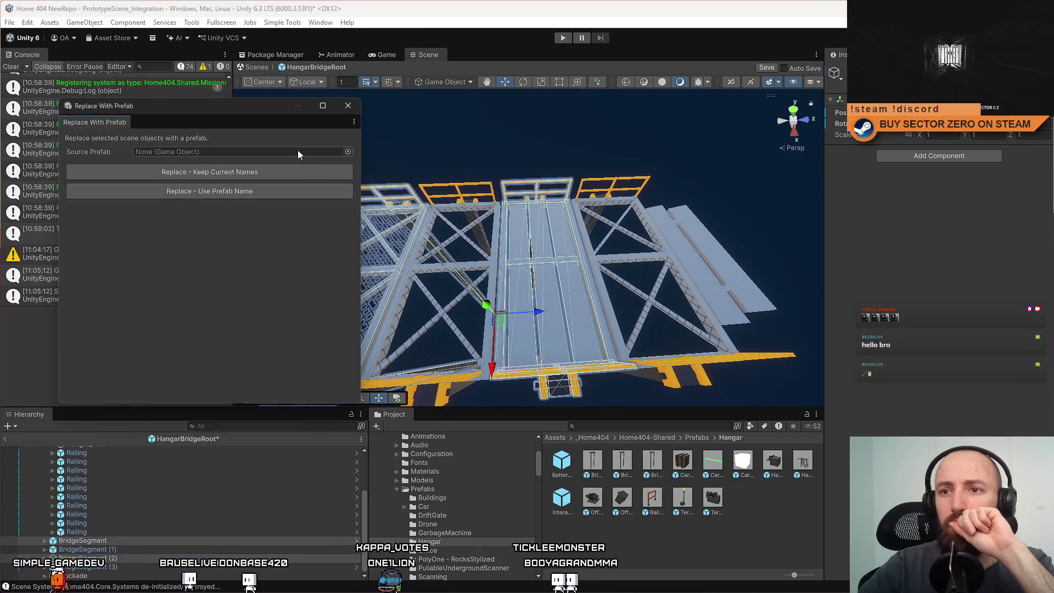
left_click(348, 152)
type("bridge segm")
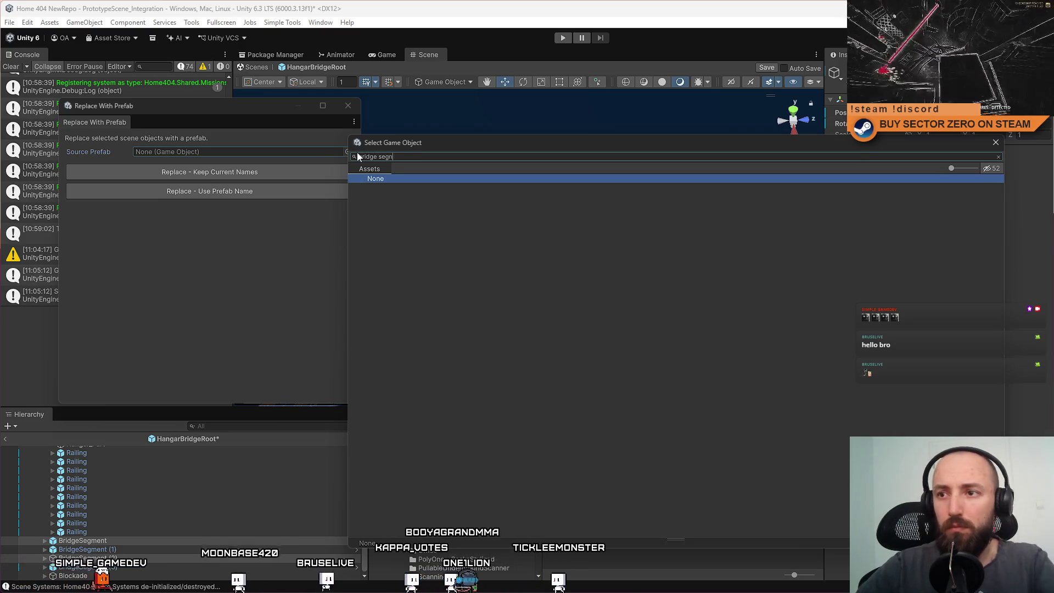
double_click(403, 205)
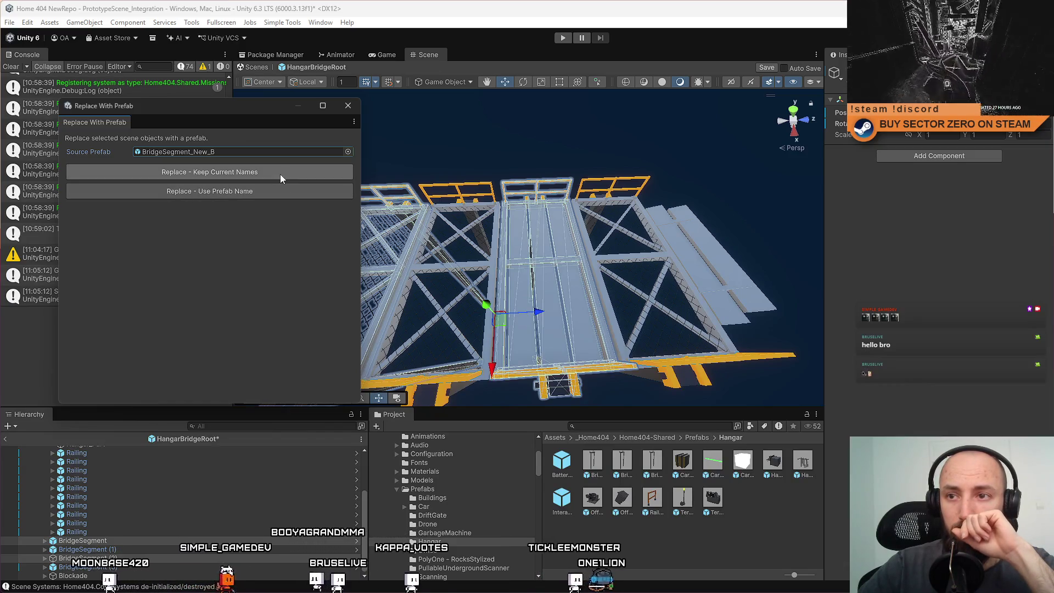
left_click(280, 174)
left_click(348, 106)
mouse_move(395, 220)
left_mouse_down()
mouse_move(573, 236)
mouse_move(744, 197)
mouse_move(467, 256)
left_mouse_up()
left_click(467, 256)
mouse_move(577, 245)
left_mouse_down()
mouse_move(527, 235)
mouse_move(571, 235)
mouse_move(598, 211)
left_mouse_up()
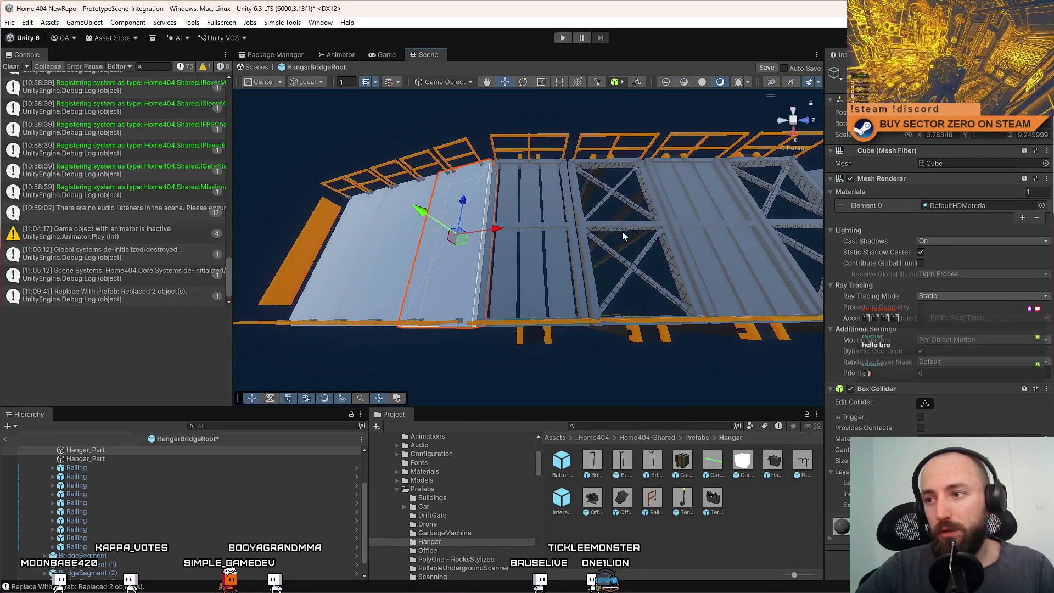
Orbit around the new cross-braced segments, then exit Prefab Mode via the Scenes breadcrumb
left_click_drag(466, 194, 551, 222)
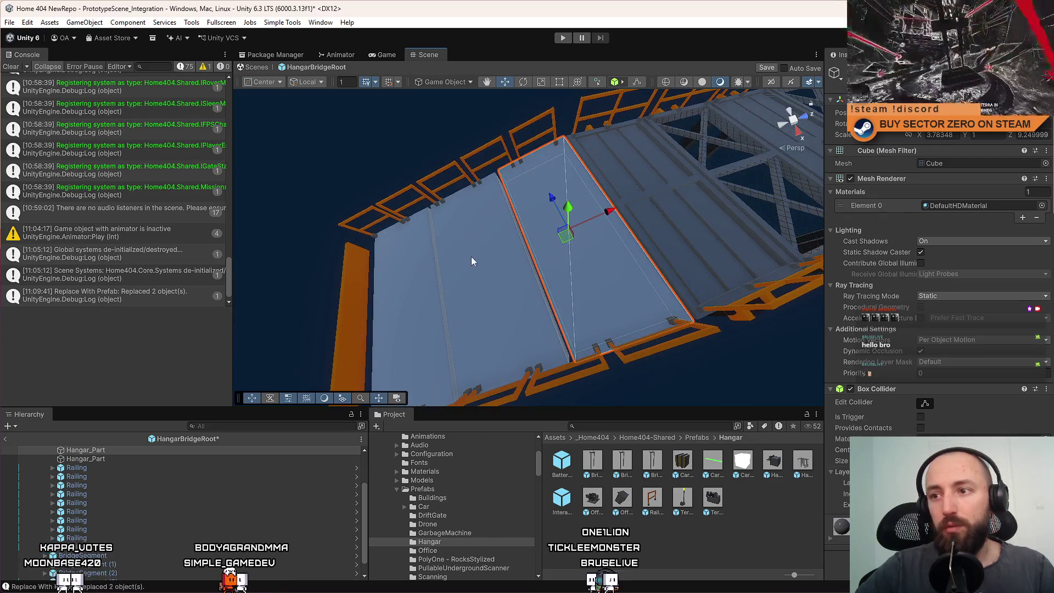
left_click(422, 319)
mouse_move(422, 319)
left_mouse_down()
mouse_move(660, 242)
mouse_move(623, 219)
mouse_move(530, 227)
left_mouse_up()
left_click(528, 227)
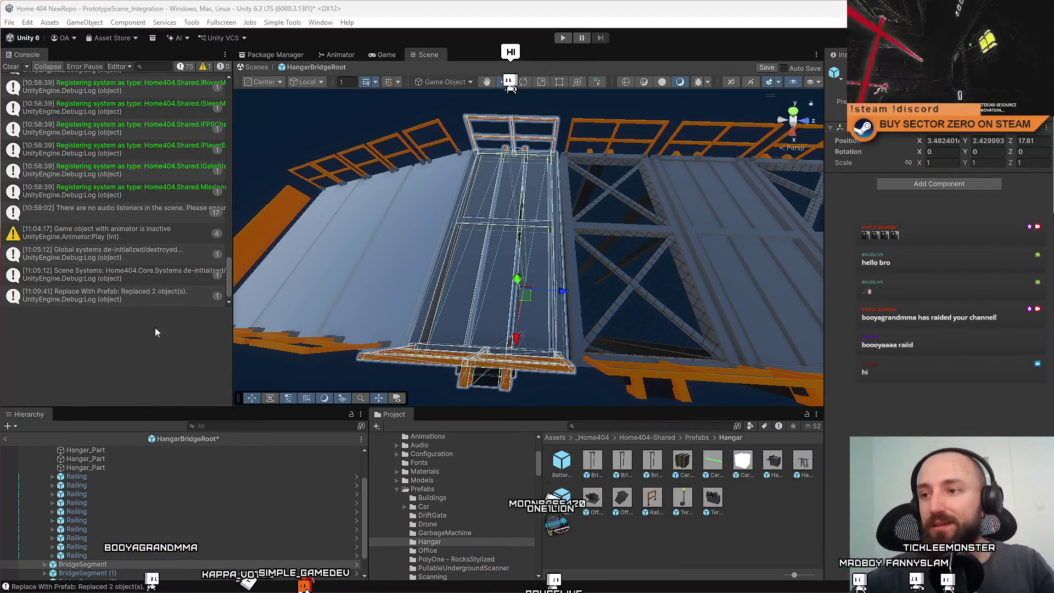
mouse_move(488, 265)
left_mouse_down()
mouse_move(576, 294)
mouse_move(538, 307)
left_mouse_up()
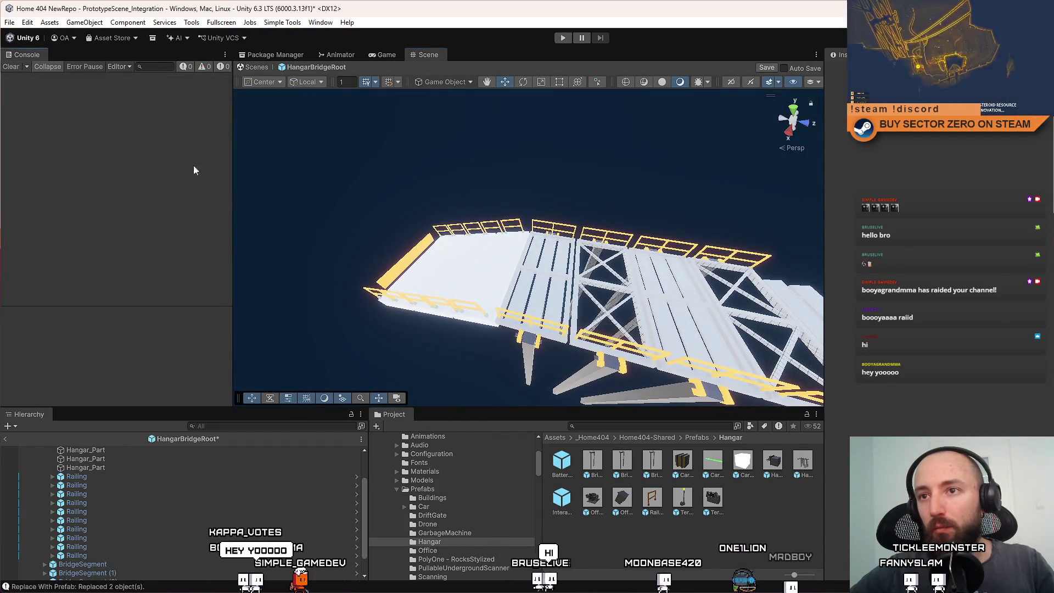
left_click_drag(472, 330, 496, 386)
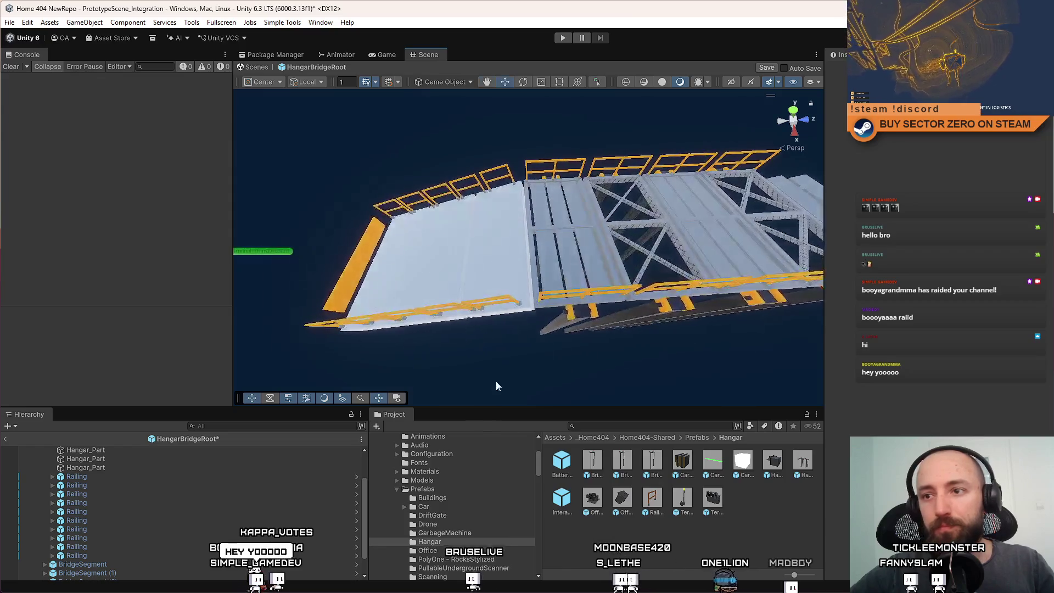
left_click(257, 66)
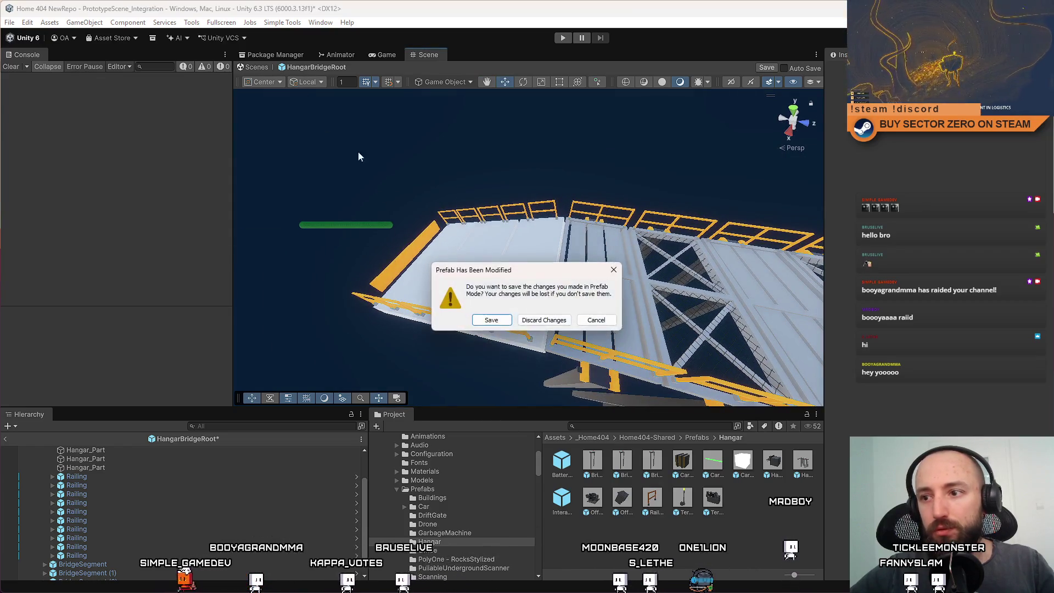
Answer the Prefab Has Been Modified prompt, enter Play mode in the Game view, and choose PLAY
left_click(491, 320)
left_click(385, 56)
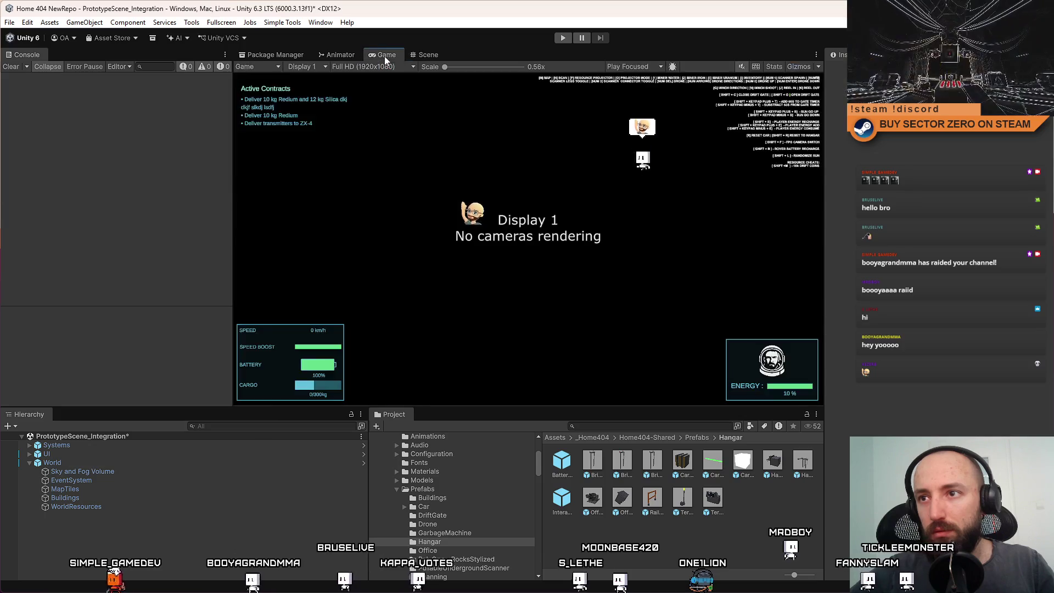
key("ctrl+p")
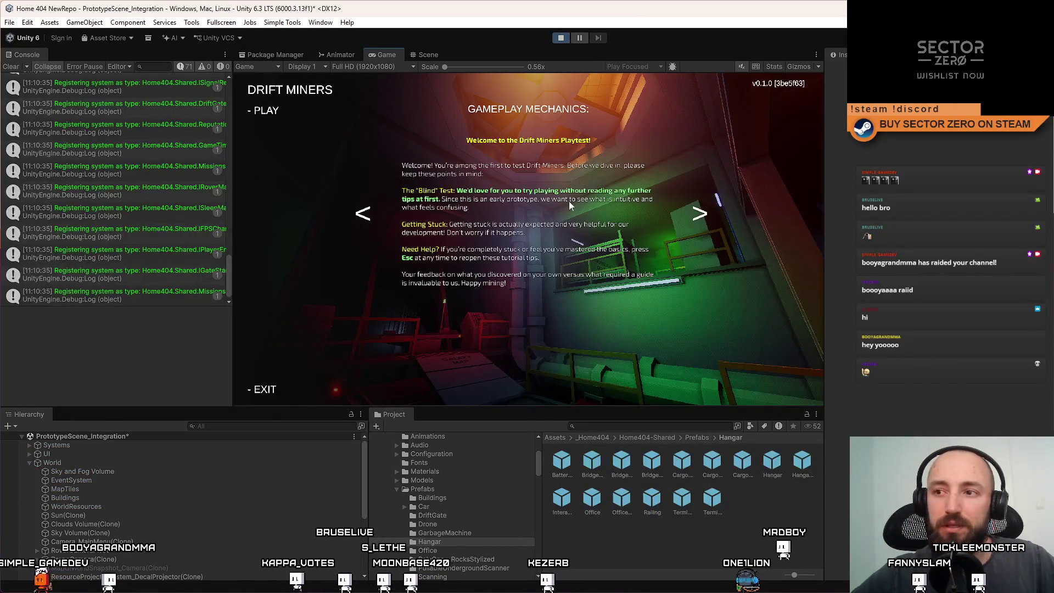
left_click(277, 112)
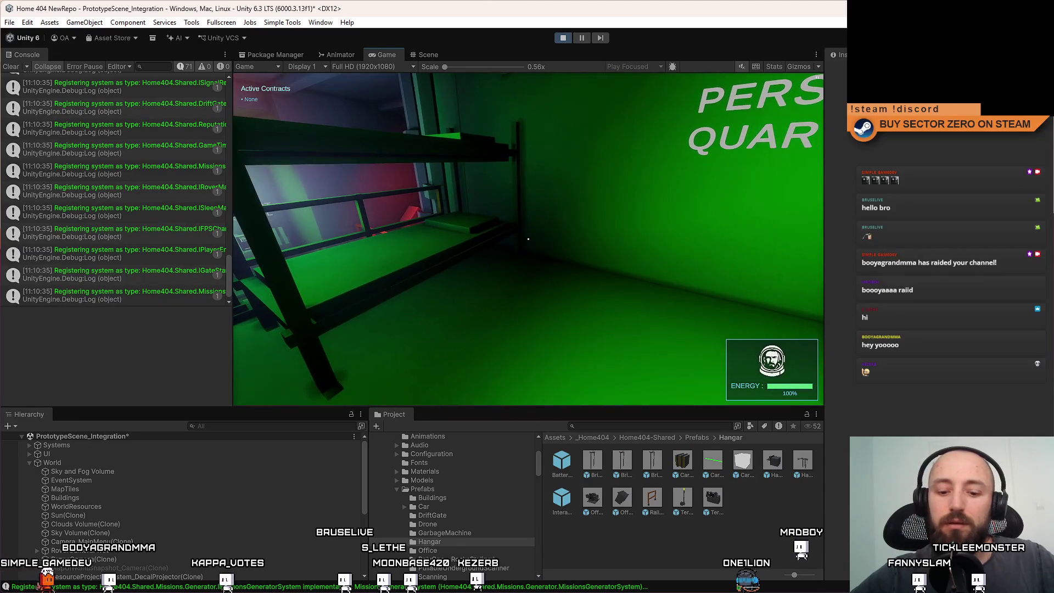
Go fullscreen with F10 and walk from the personal quarters past the Galaxy Map walkway to the hangar
key("F10")
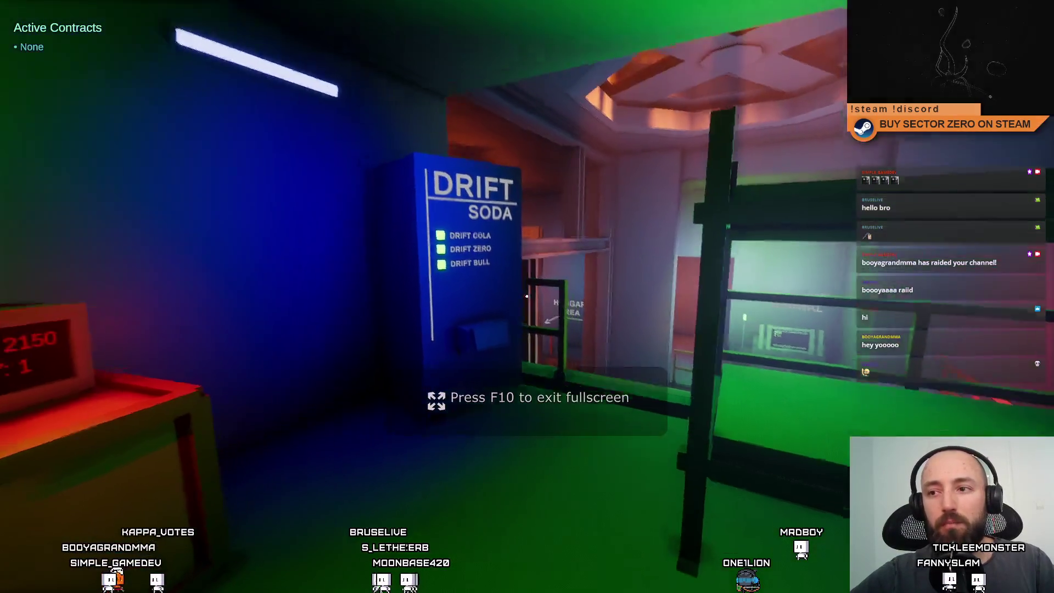
key("w")
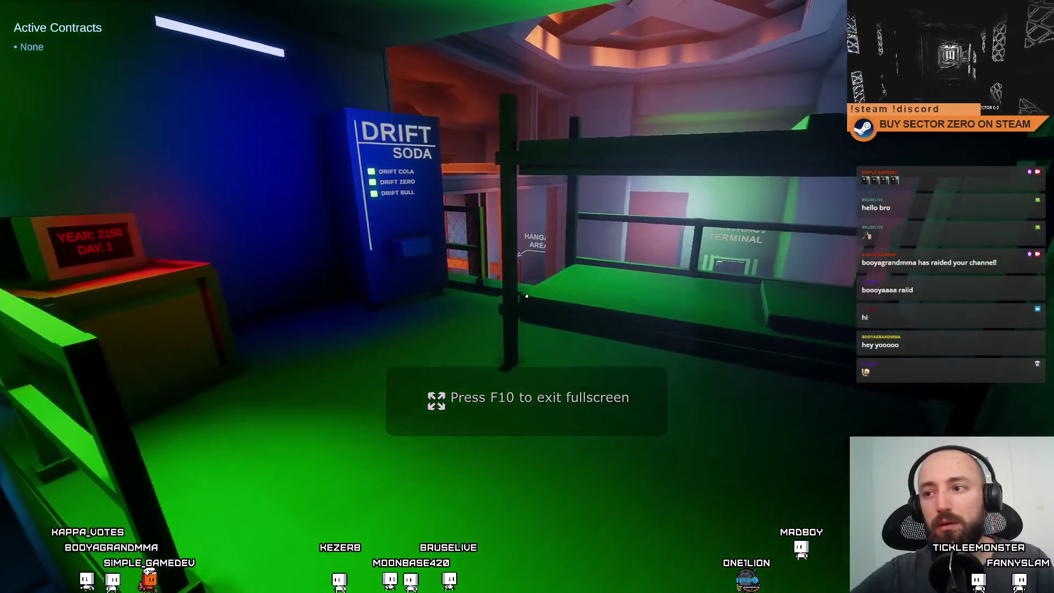
key("w")
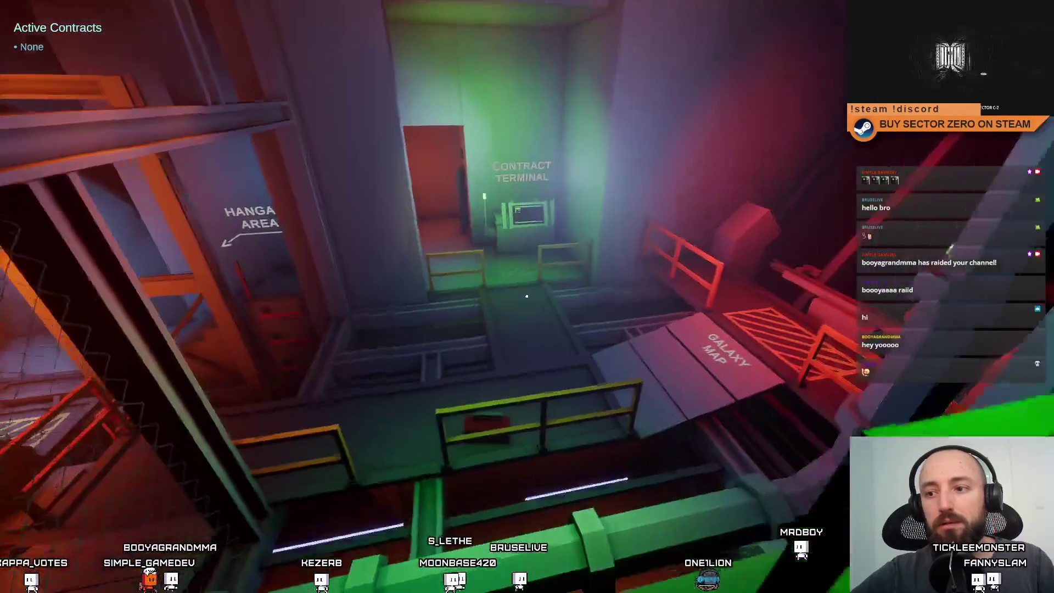
key("w")
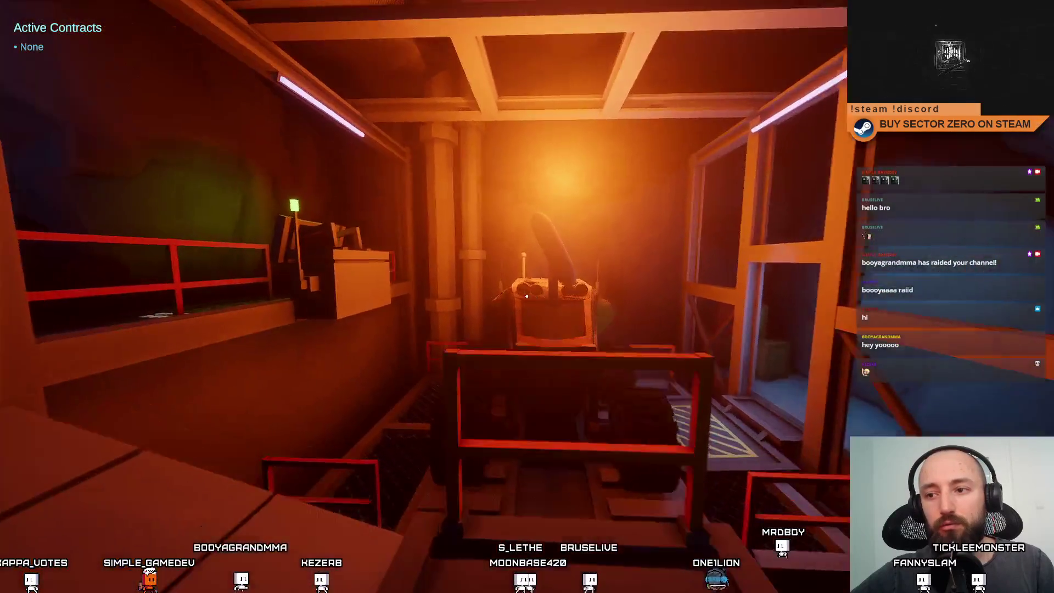
key("w")
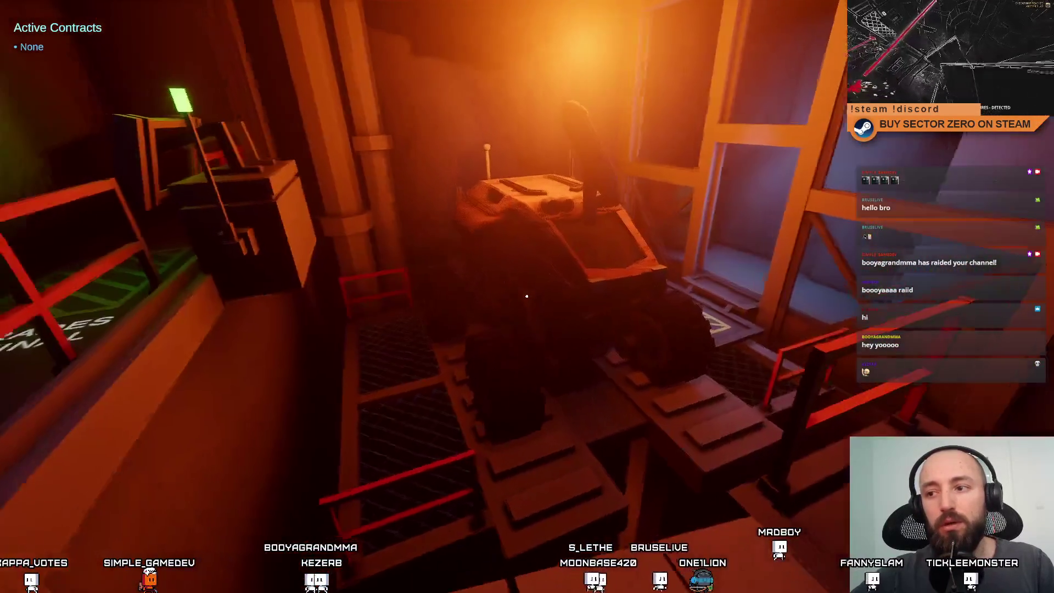
key("w")
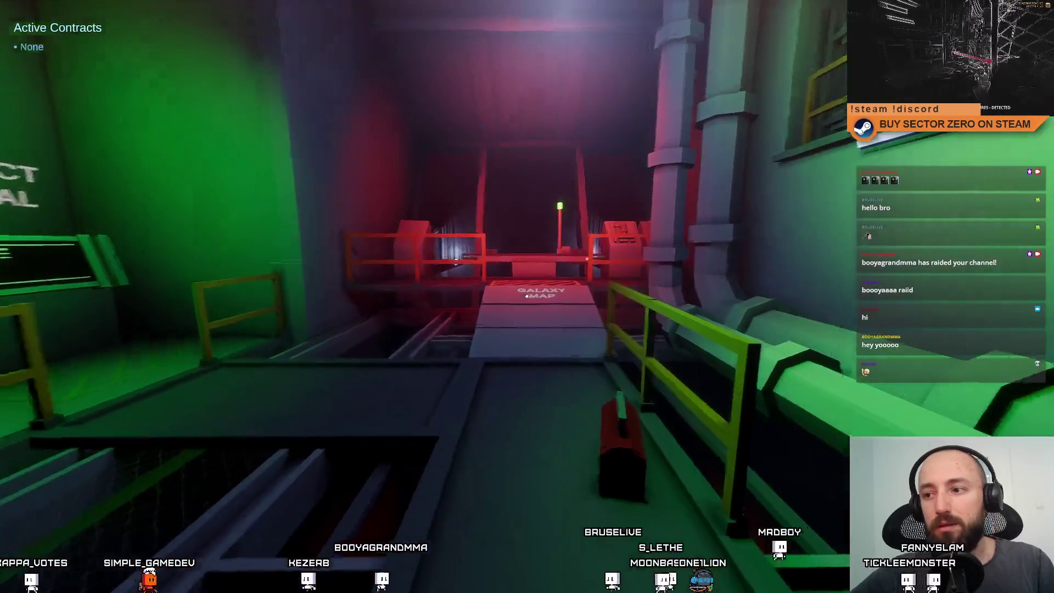
key("w")
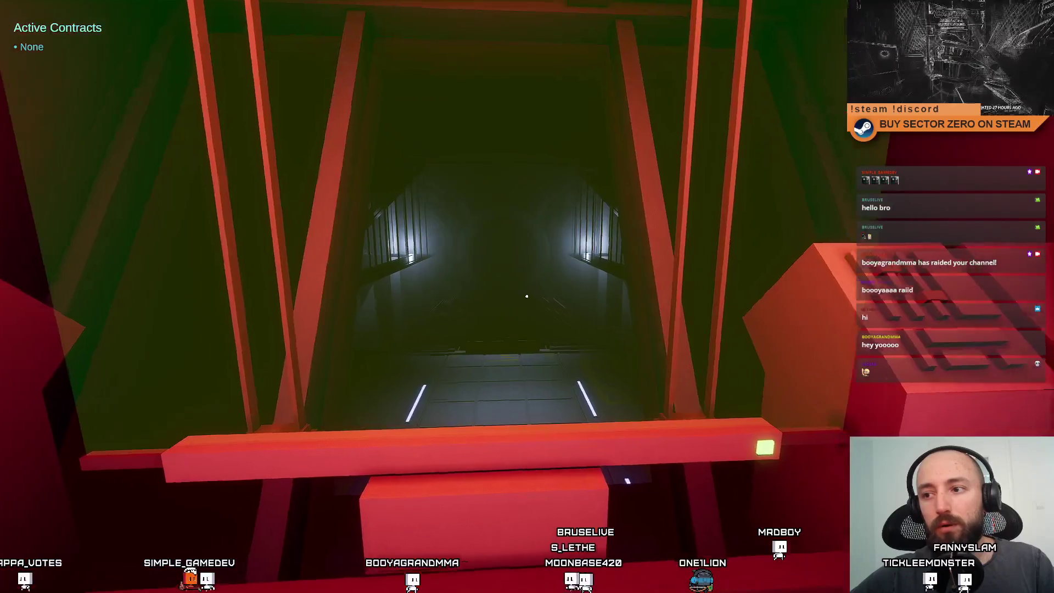
mouse_move(526, 296)
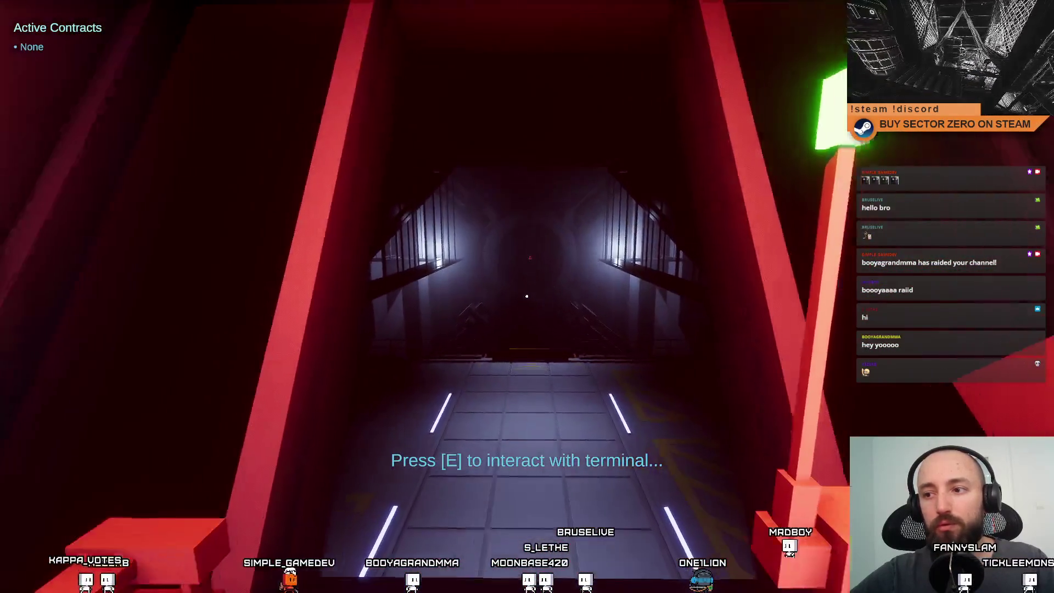
key("s")
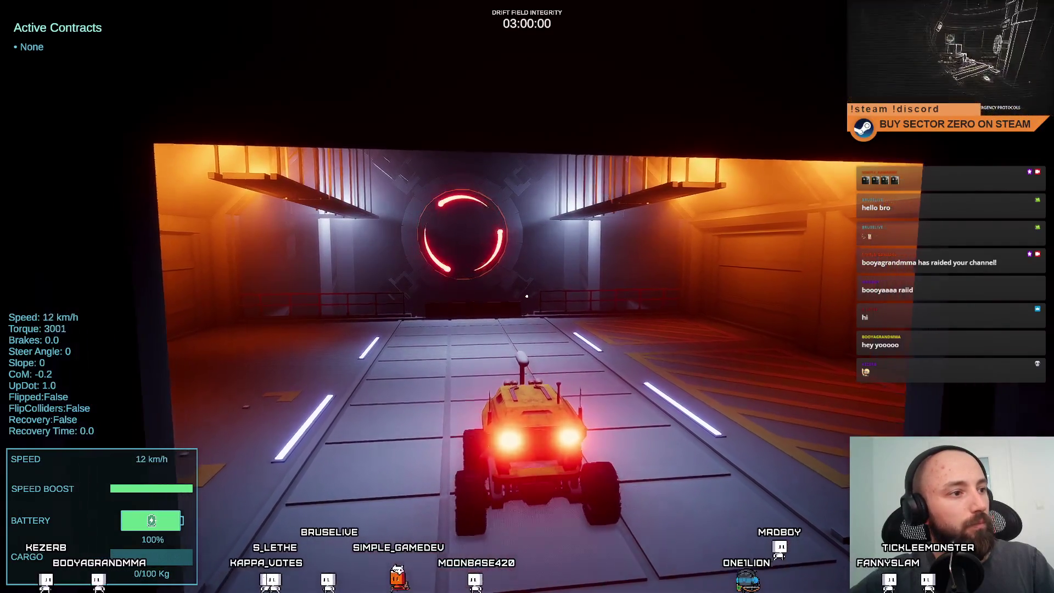
Drive the rover through the hangar, stop at the Drift Gate, then continue down the corridor
key("w")
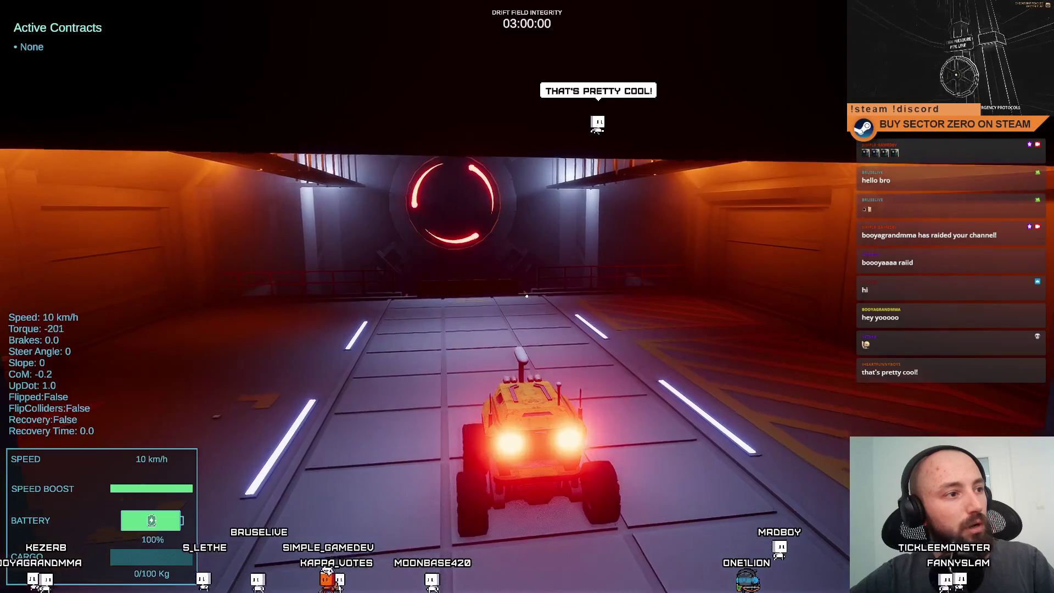
key("w")
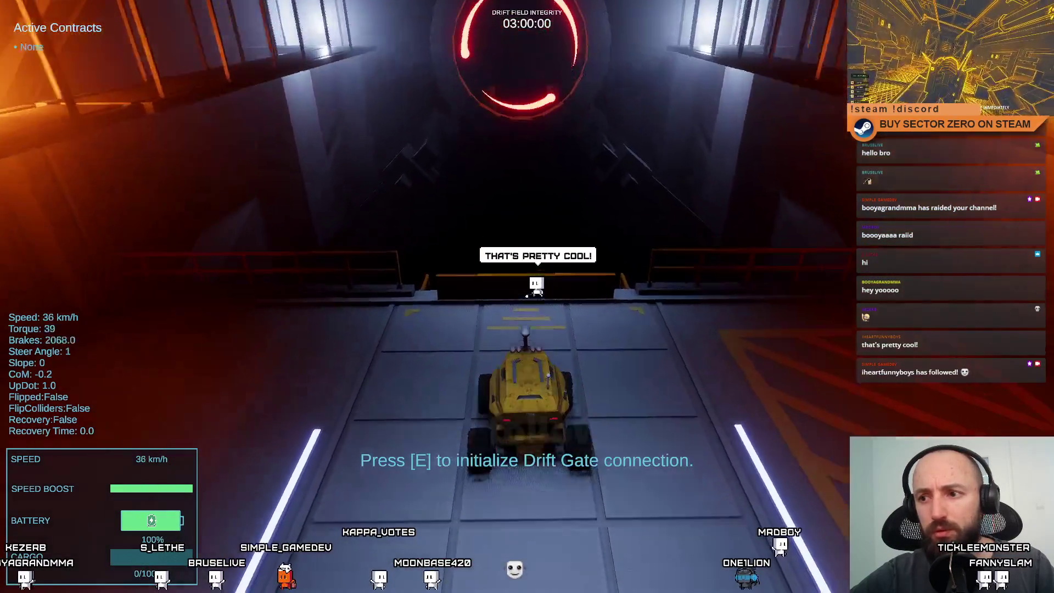
key("s")
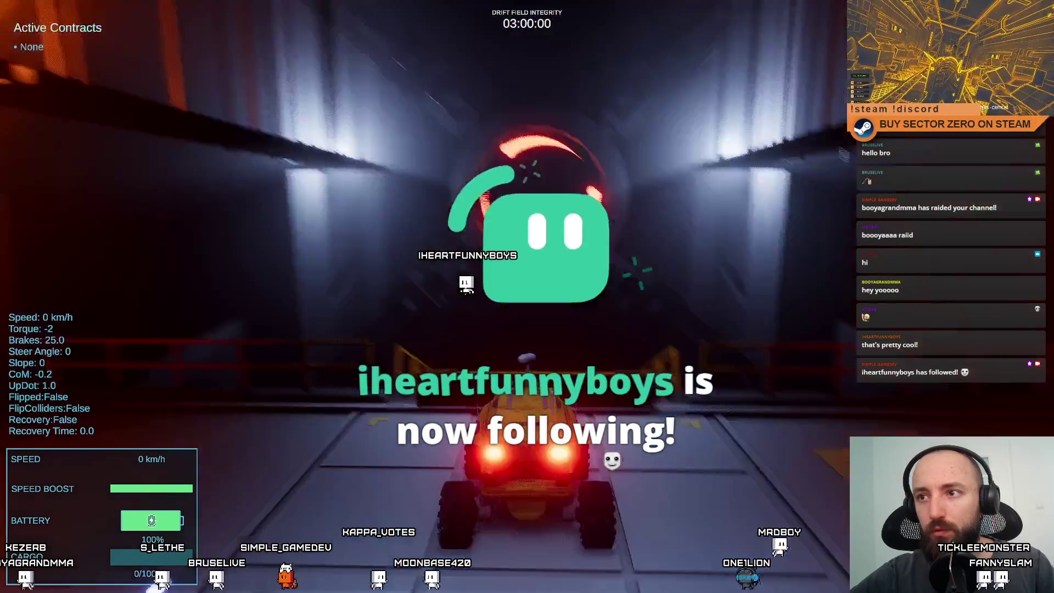
key("s")
key("s")
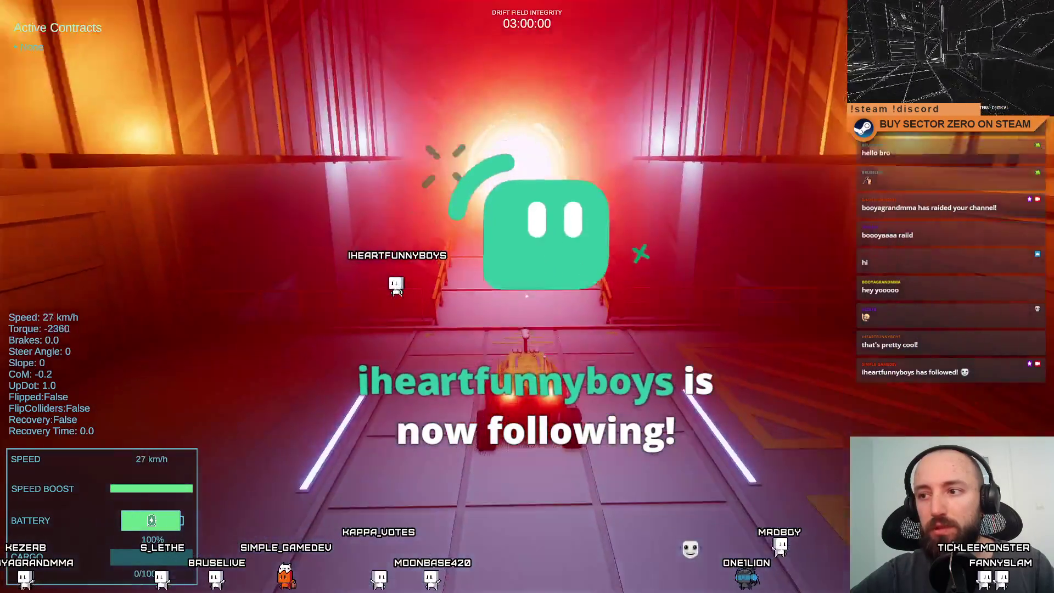
key("w")
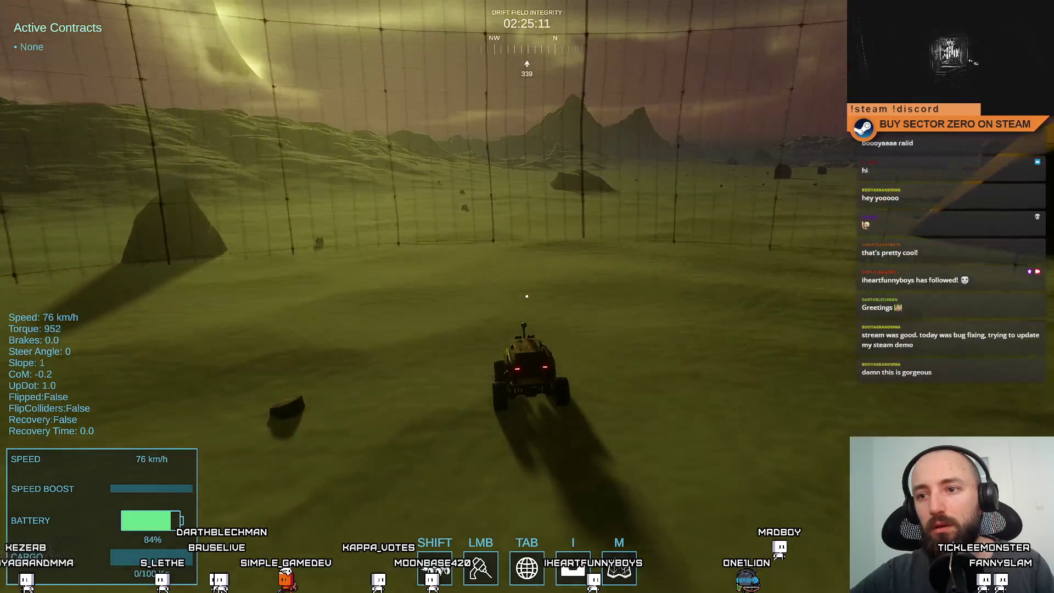
Steer the rover to the Silver marker and collect it, checking cargo with Tab
key("d")
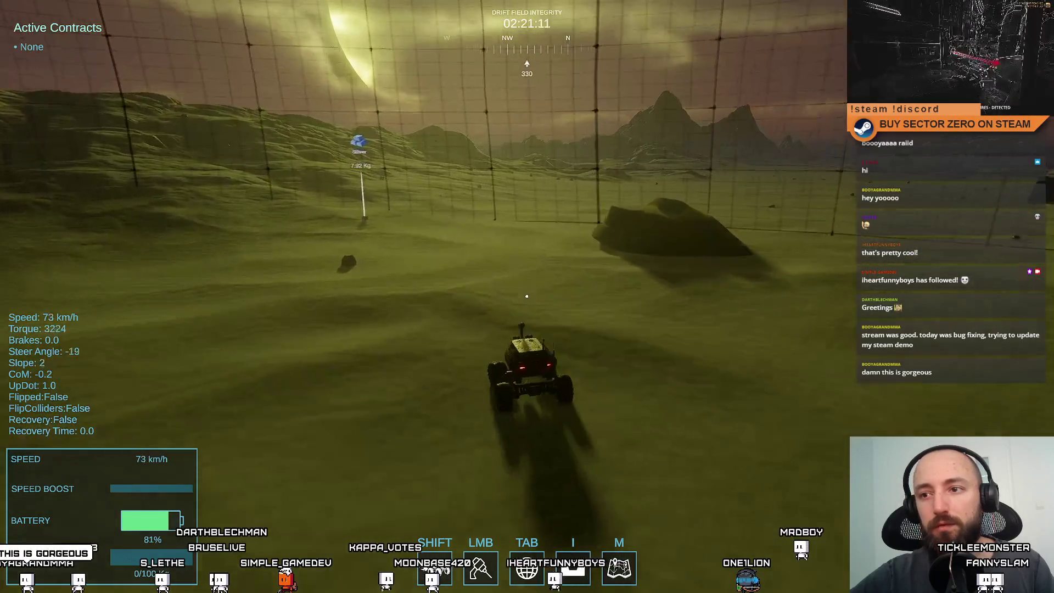
key("a")
key("s")
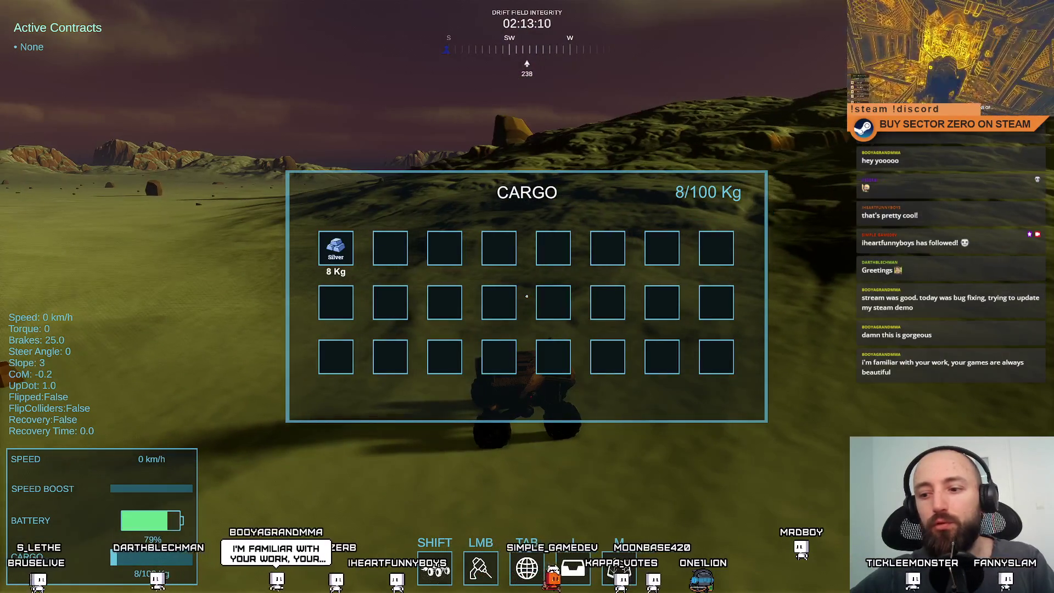
key("Tab")
Drive toward the glowing portal, braking once, then accelerating straight at it
key("w")
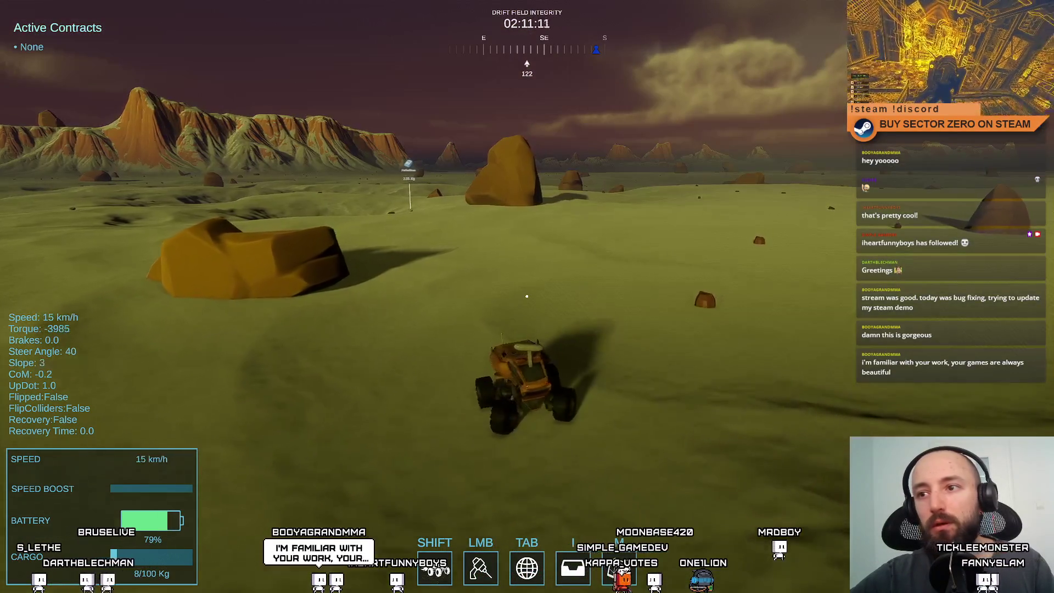
key("w")
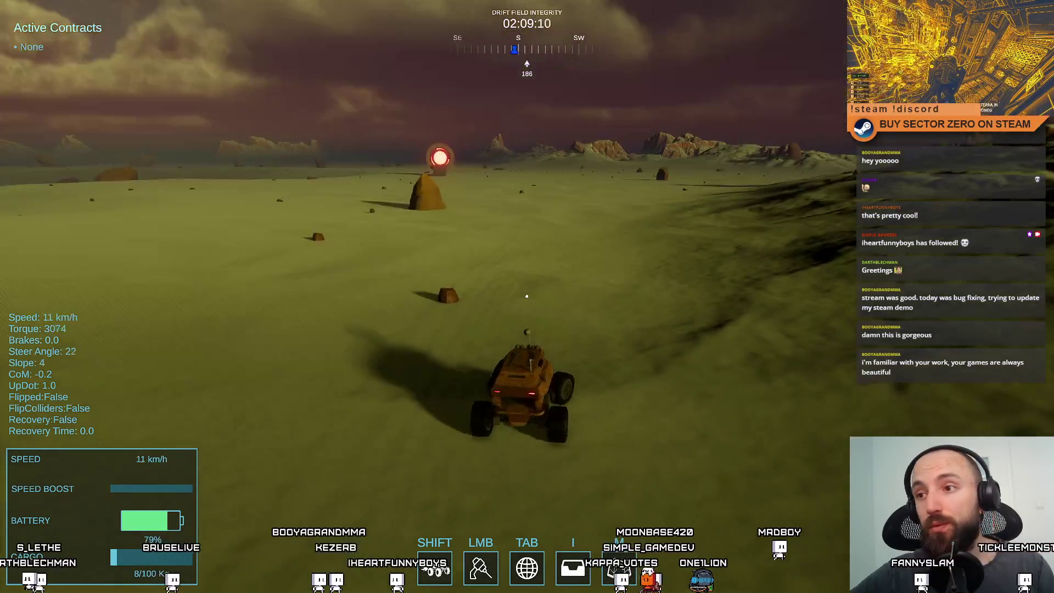
key("w")
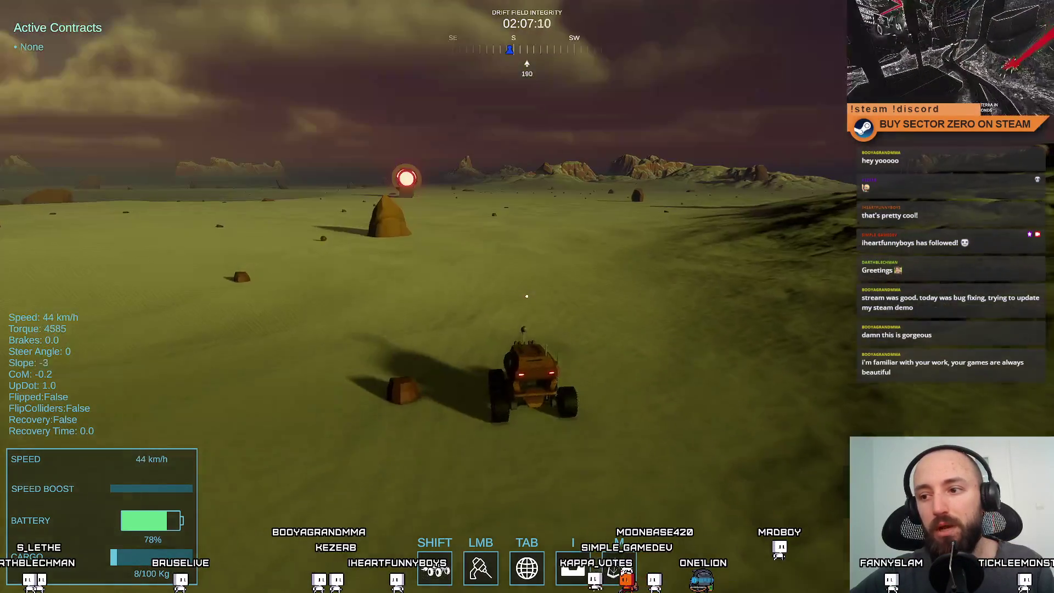
key("w")
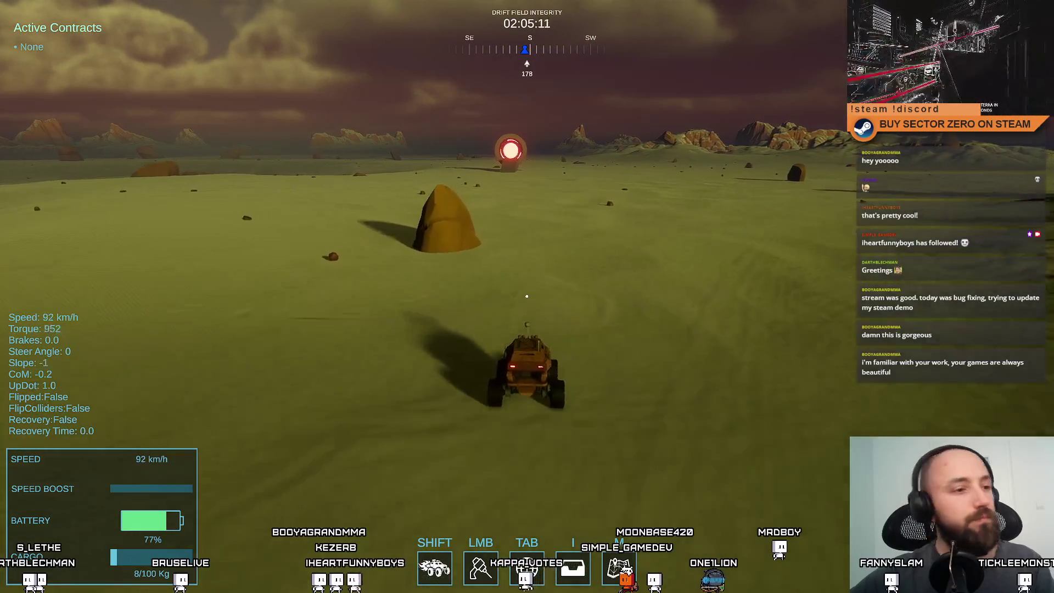
key("w")
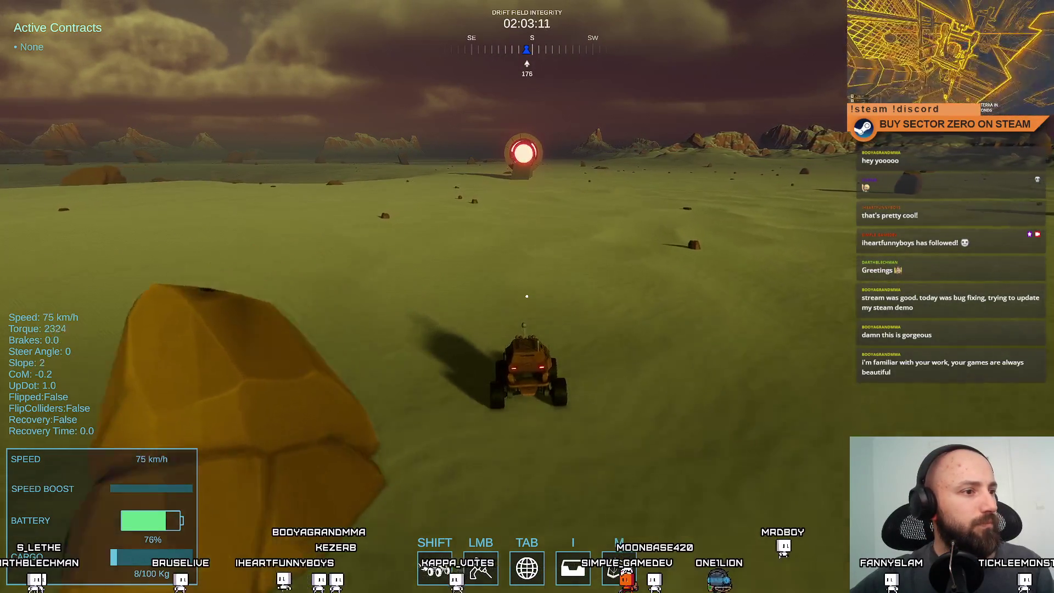
key("space")
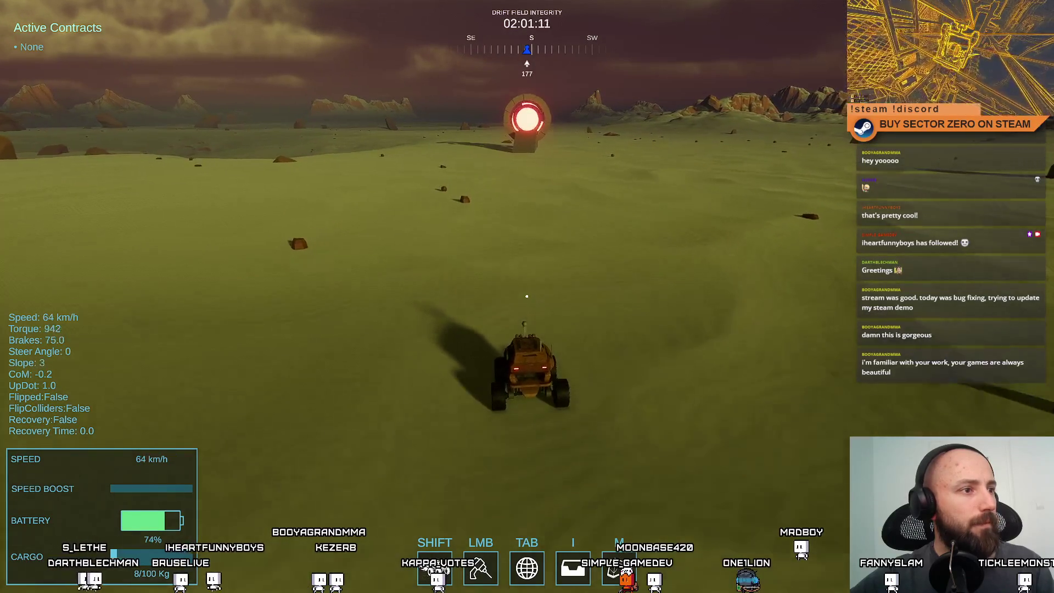
key("space")
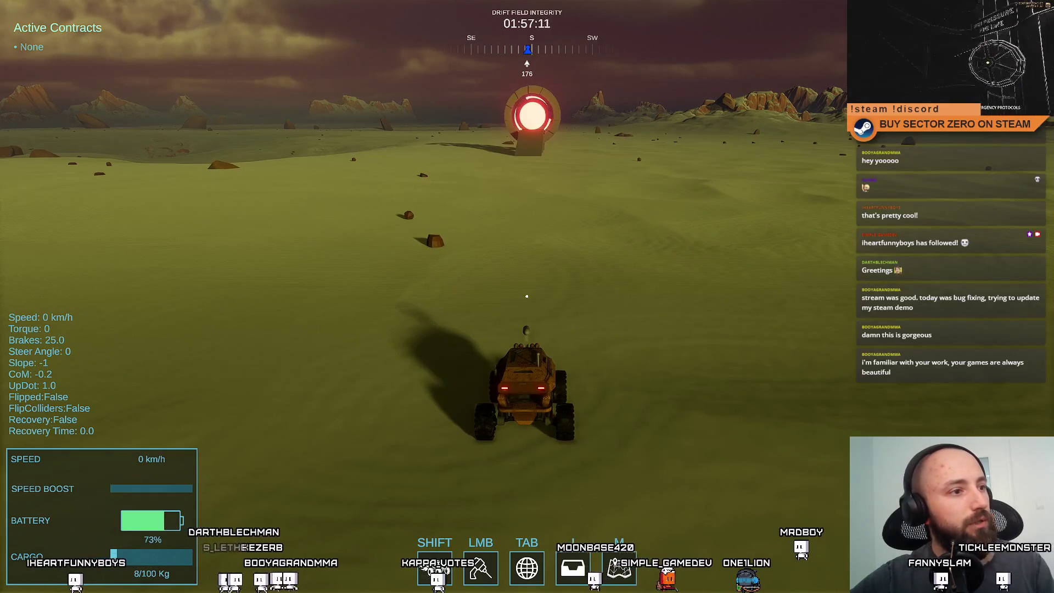
key("w")
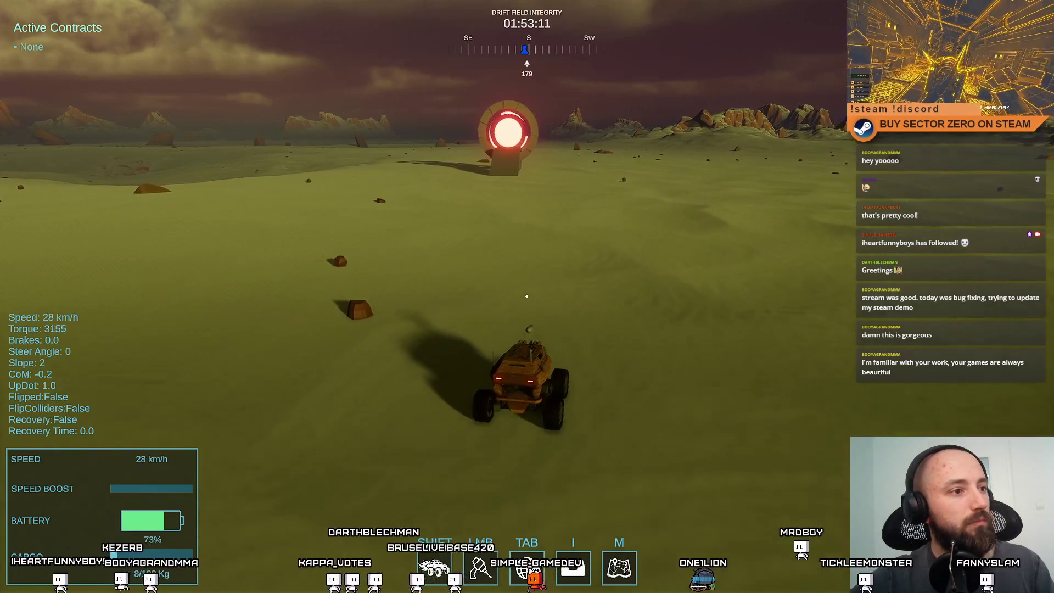
key("d")
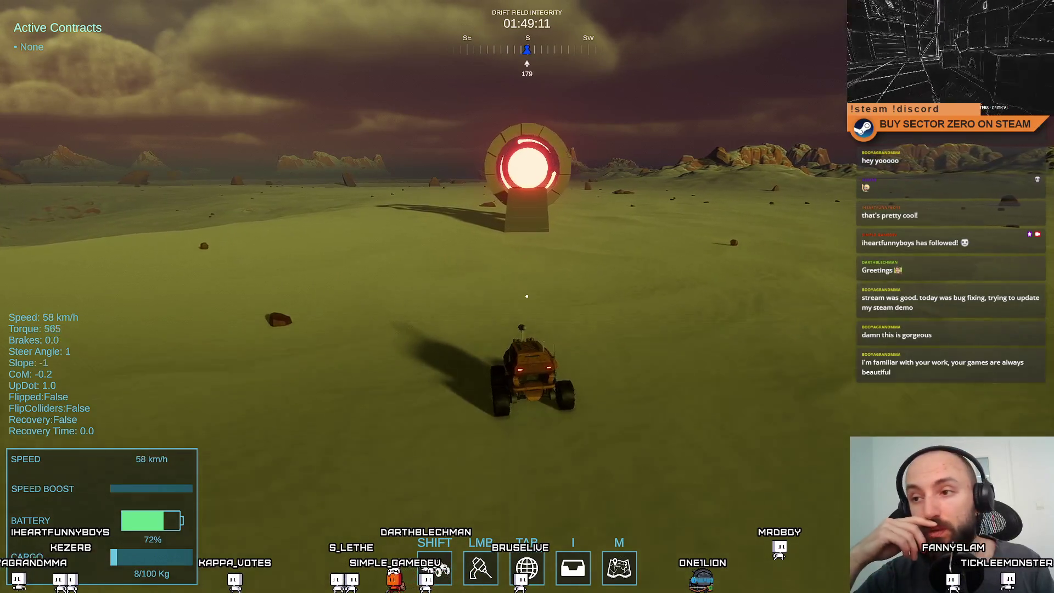
key("w")
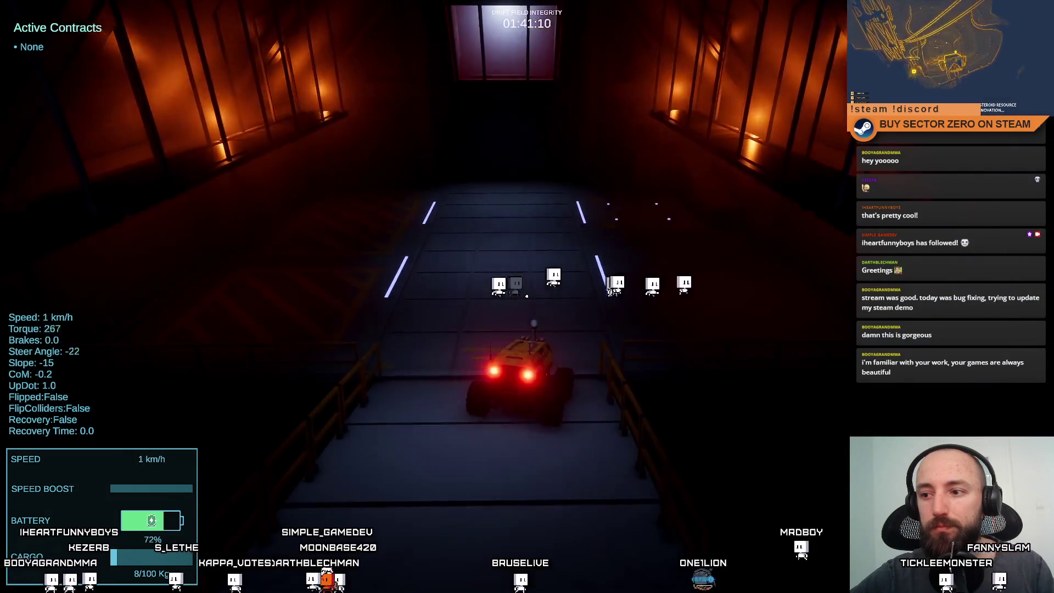
Drive the rover up into the hangar and open the Drift Miners pause menu with Esc
key("w")
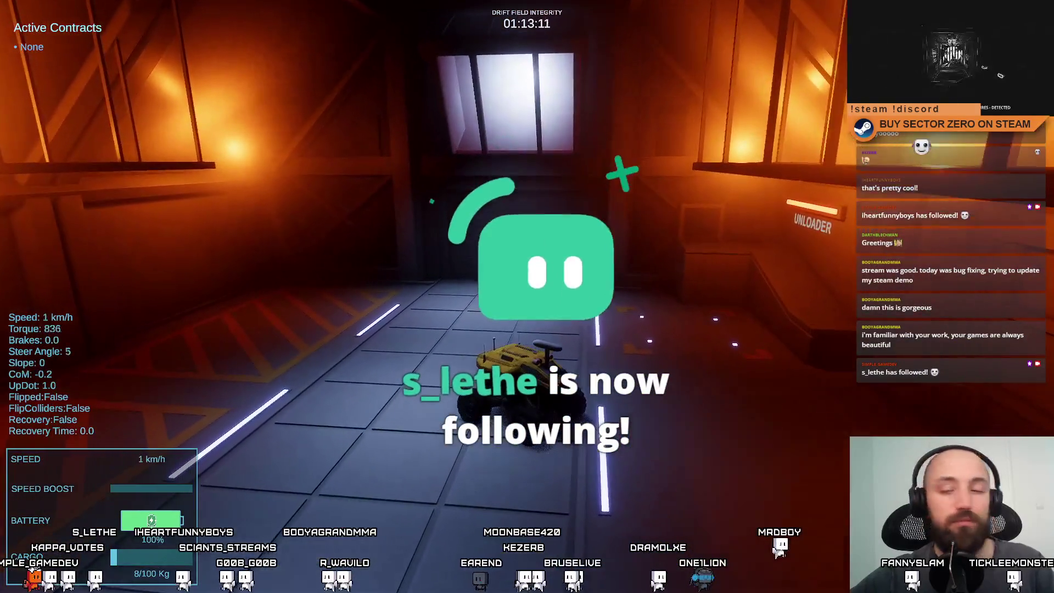
key("Escape")
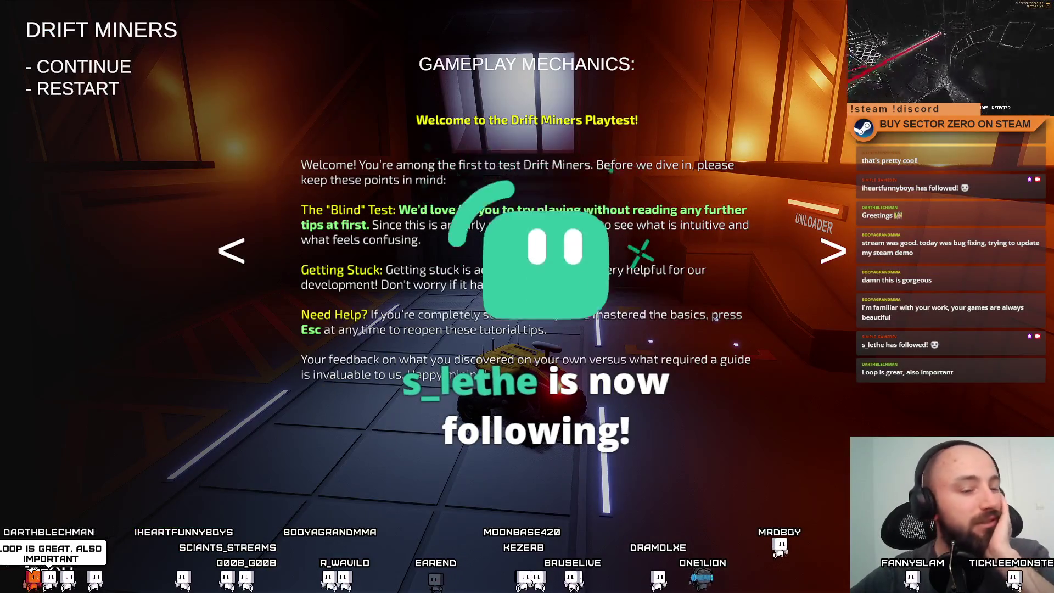
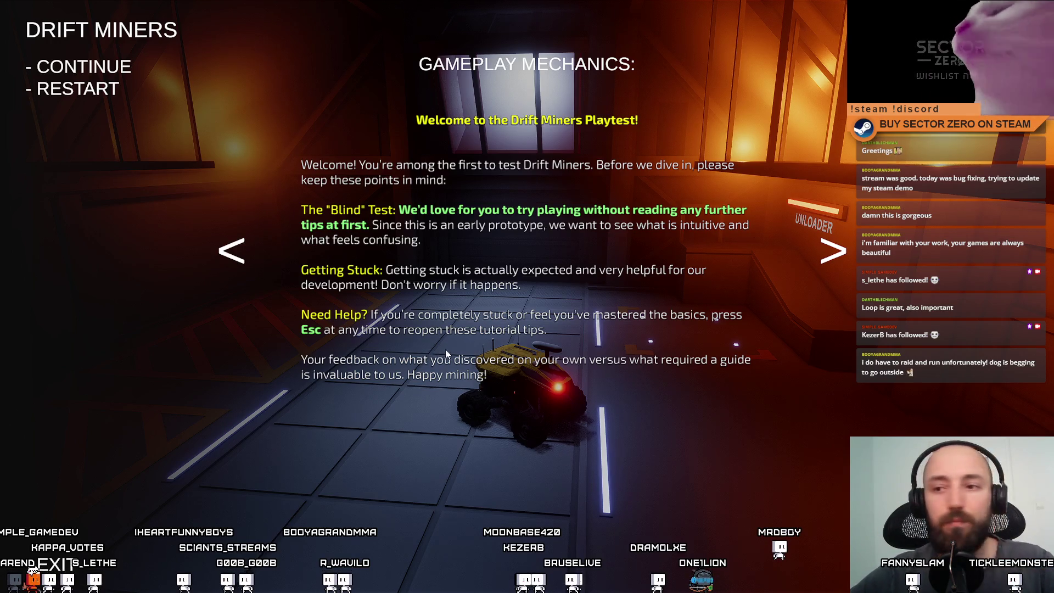
Dismiss the tutorial and drive the rover toward the lit doorway
key("Escape")
key("w")
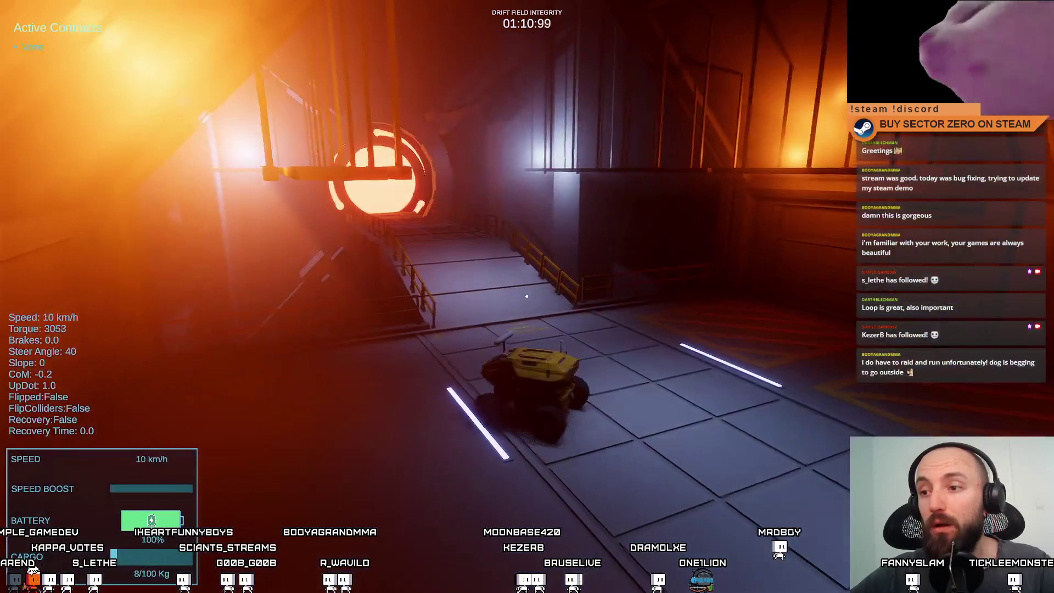
key("w")
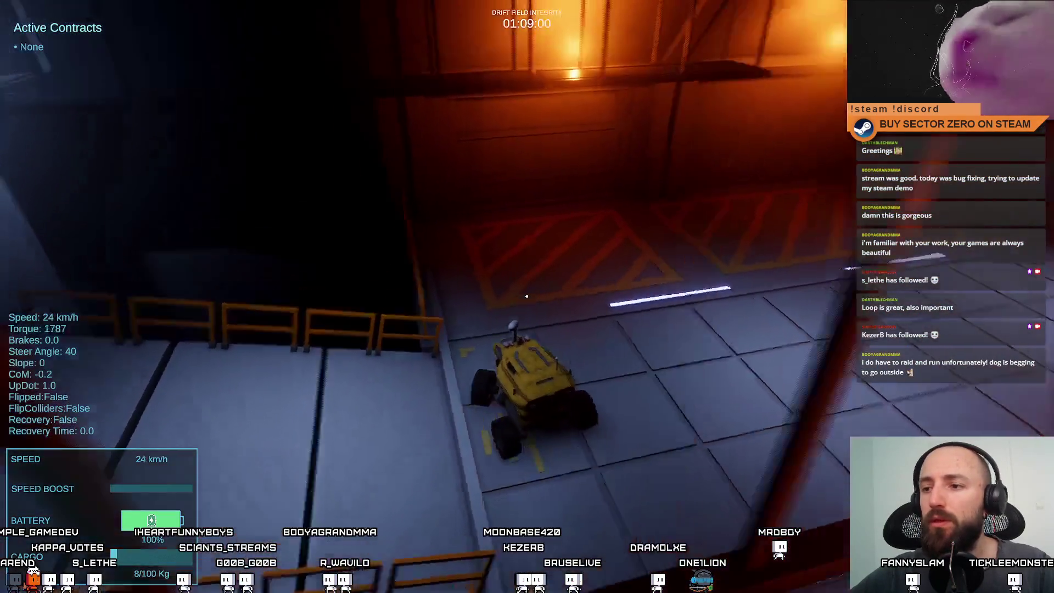
key("w")
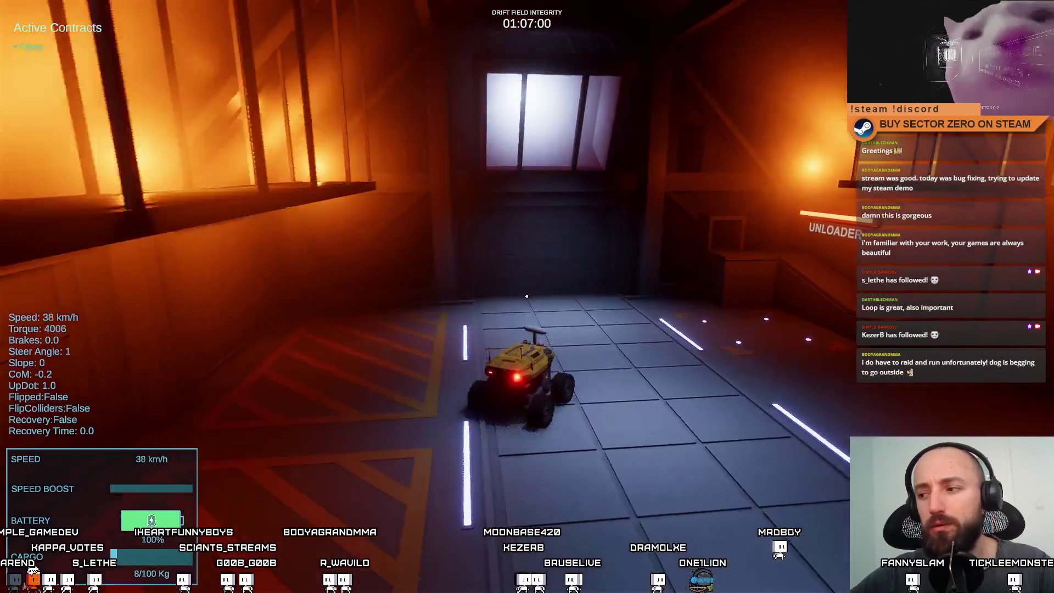
Back the rover onto the unloader pad, unload its 8 kg cargo, and drive away
key("s")
key("d")
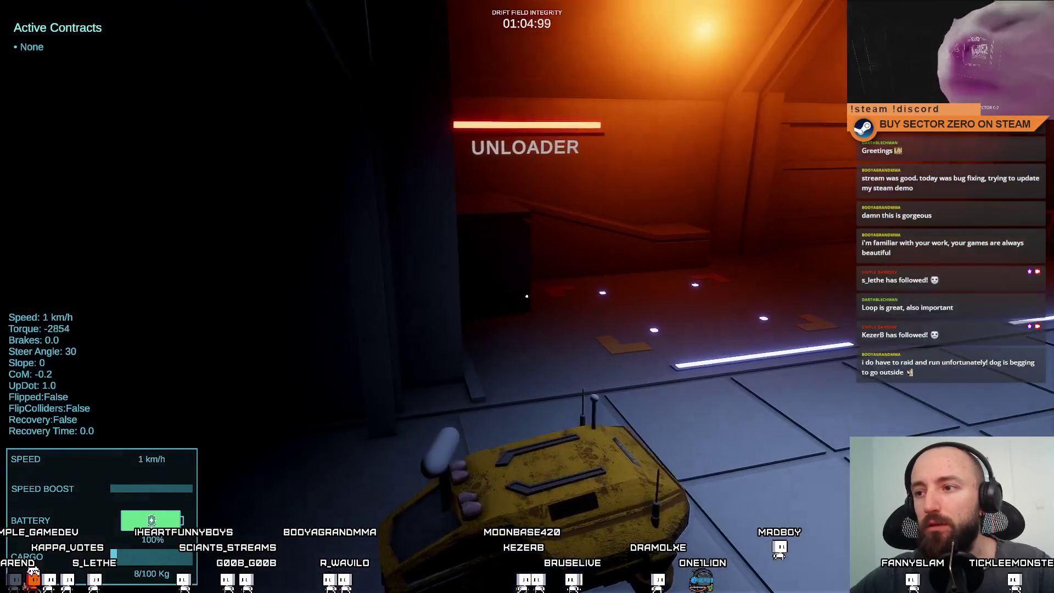
key("s")
key("a")
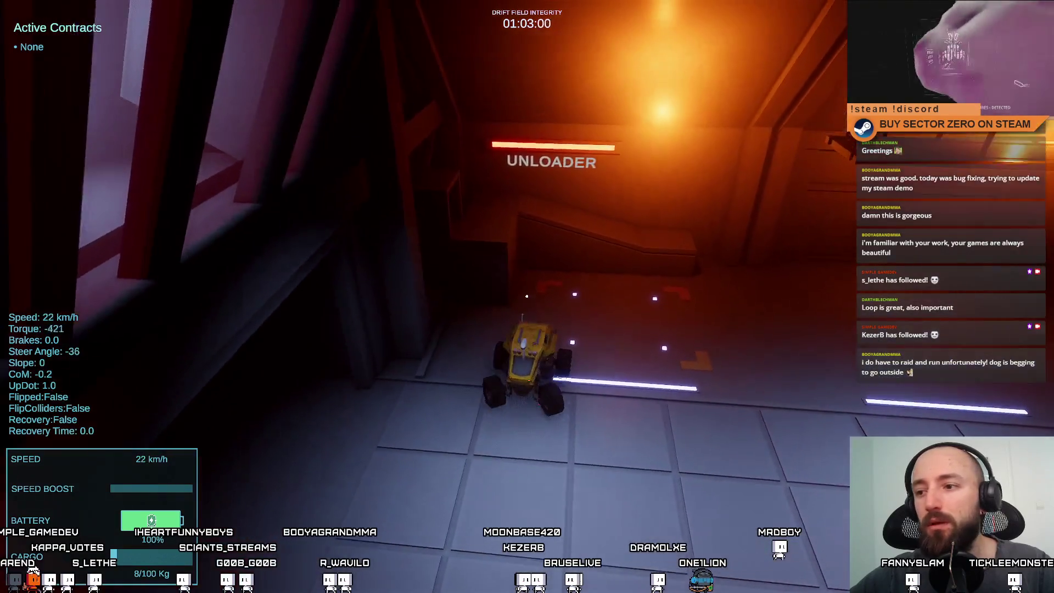
key("w")
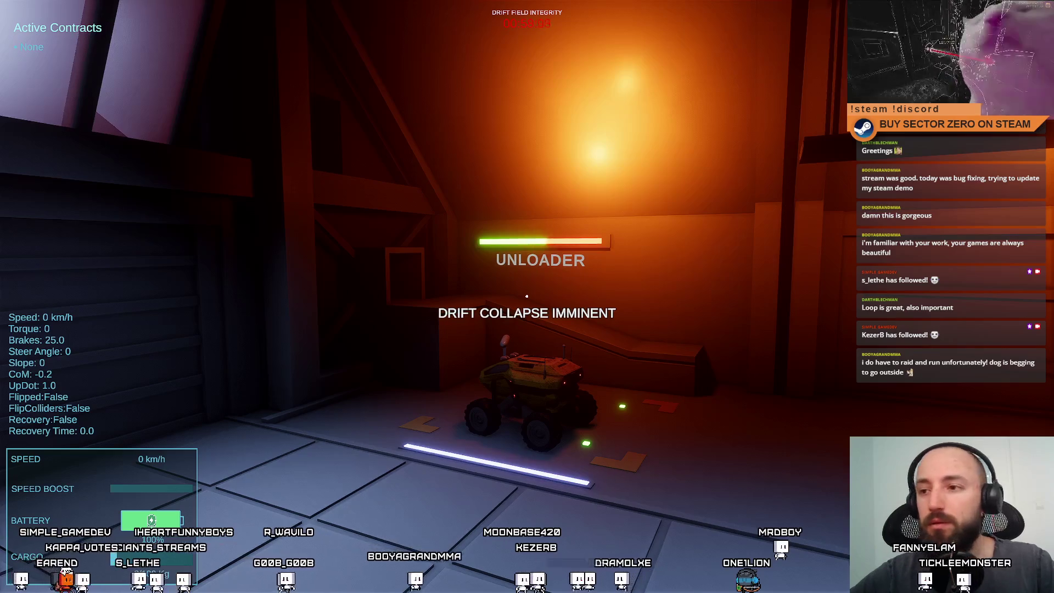
key("Tab")
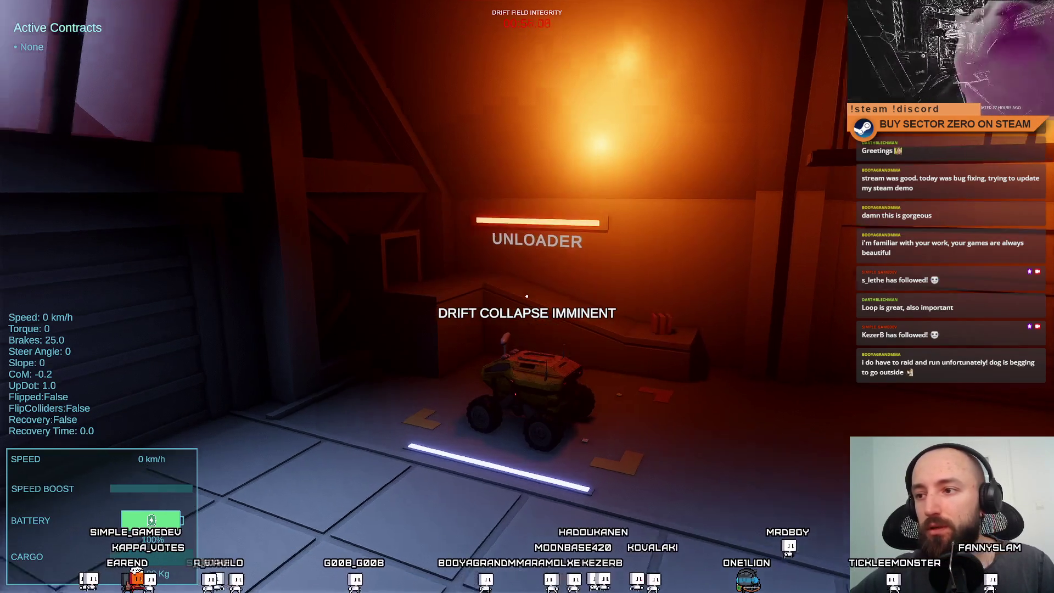
key("w")
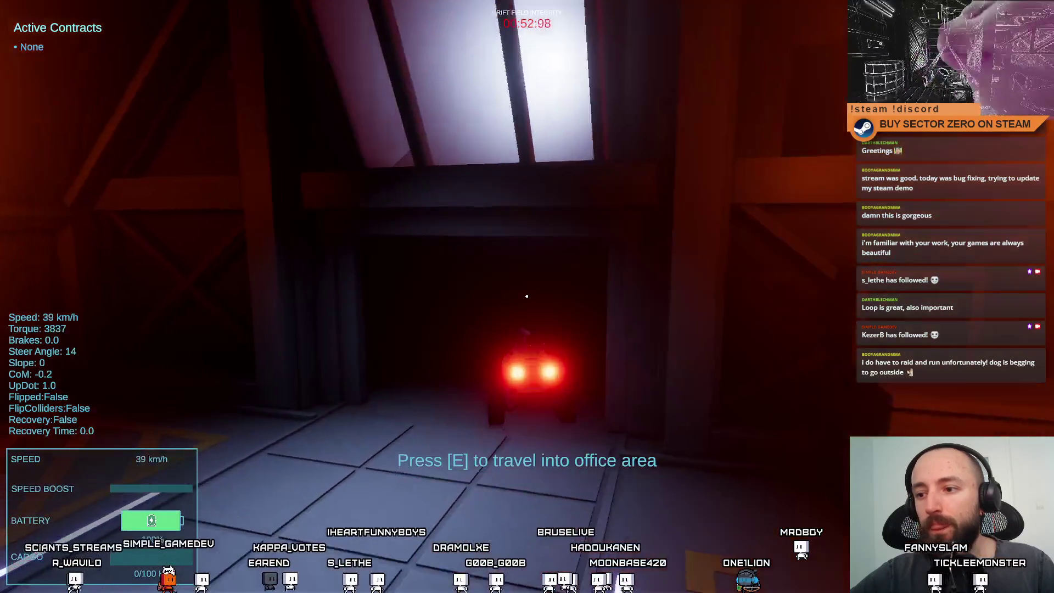
In the office, sign the Space Mint contract for 29.5 kg Silver at the Contract Terminal
key("e")
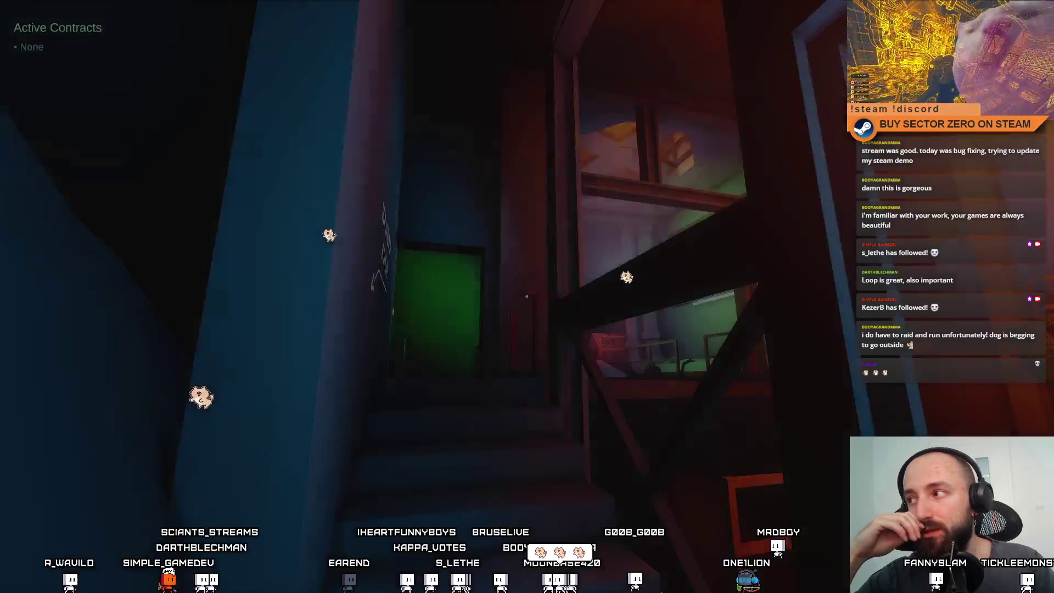
key("w")
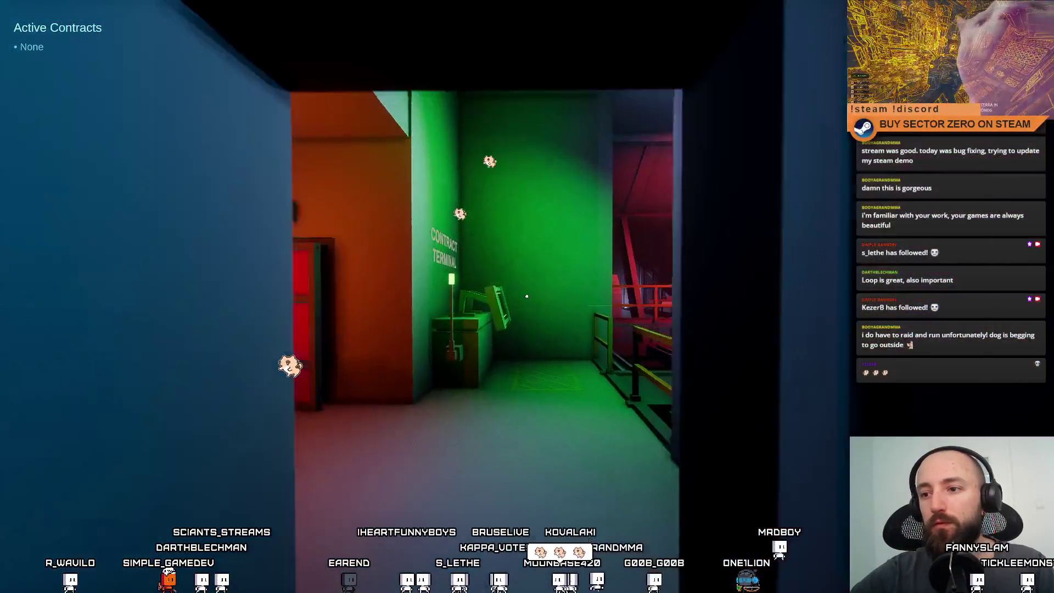
key("e")
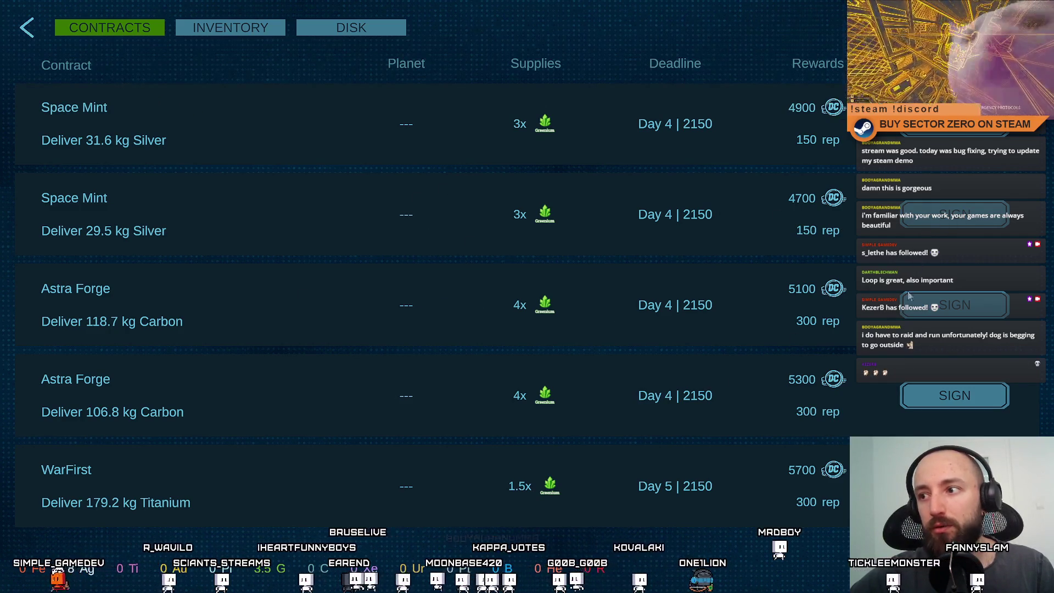
left_click(933, 222)
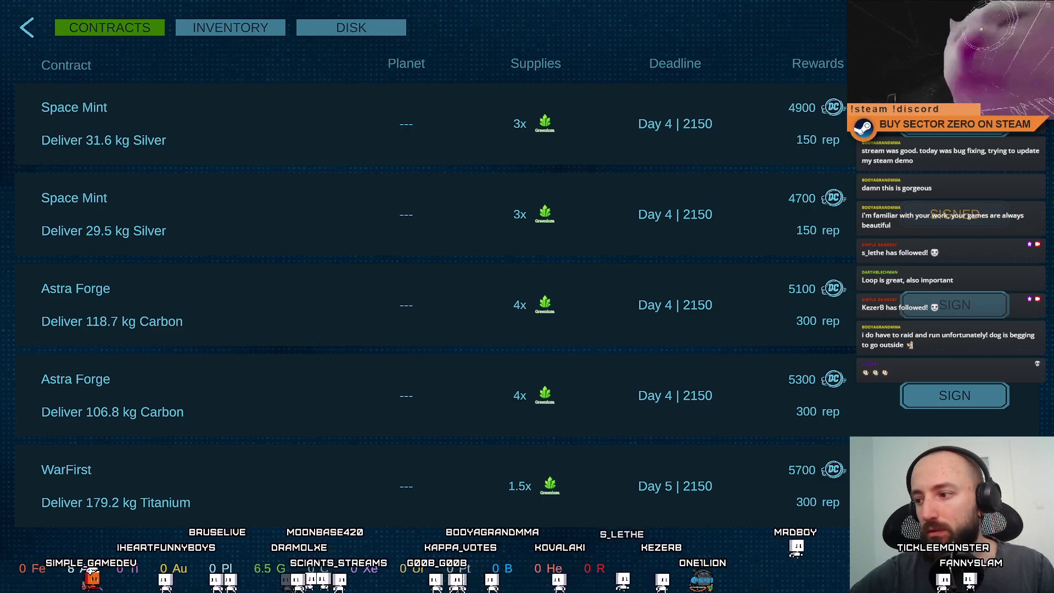
key("Escape")
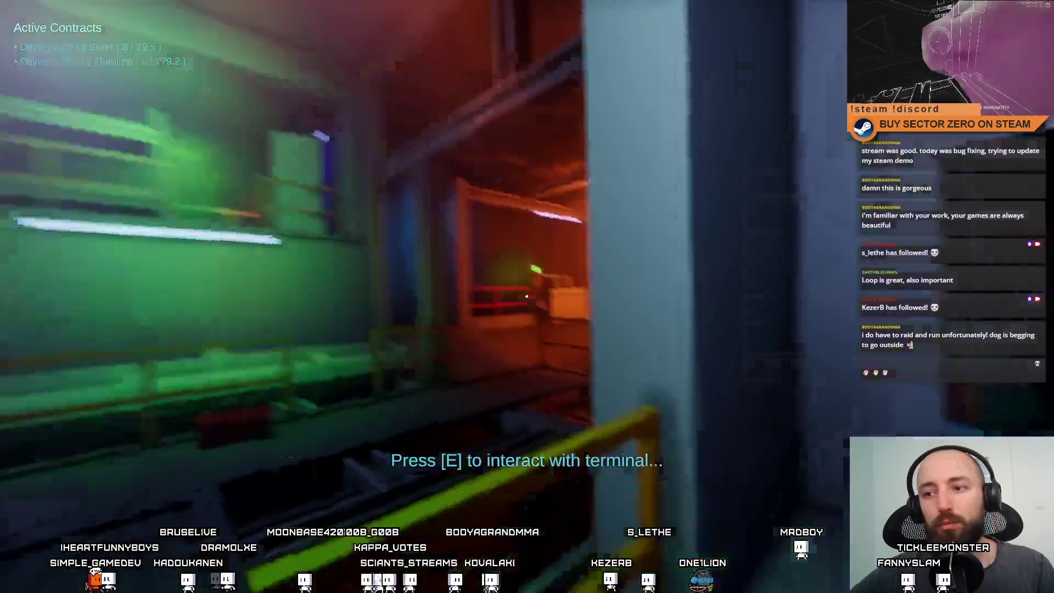
At the drift terminal, shorten the drift time to 3:00 and confirm the 1.5 kg fuel run
key("w")
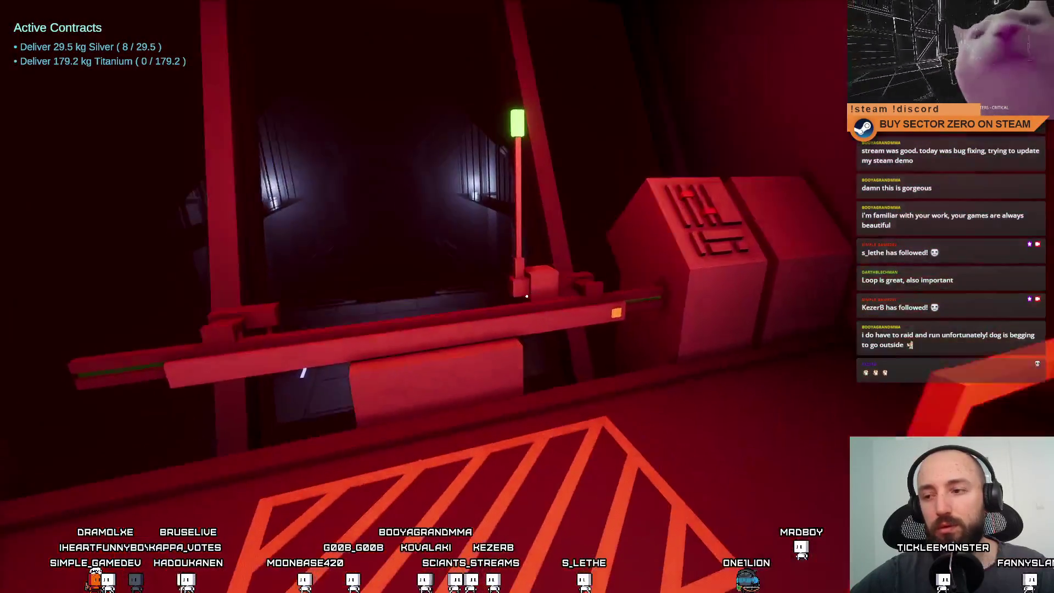
key("e")
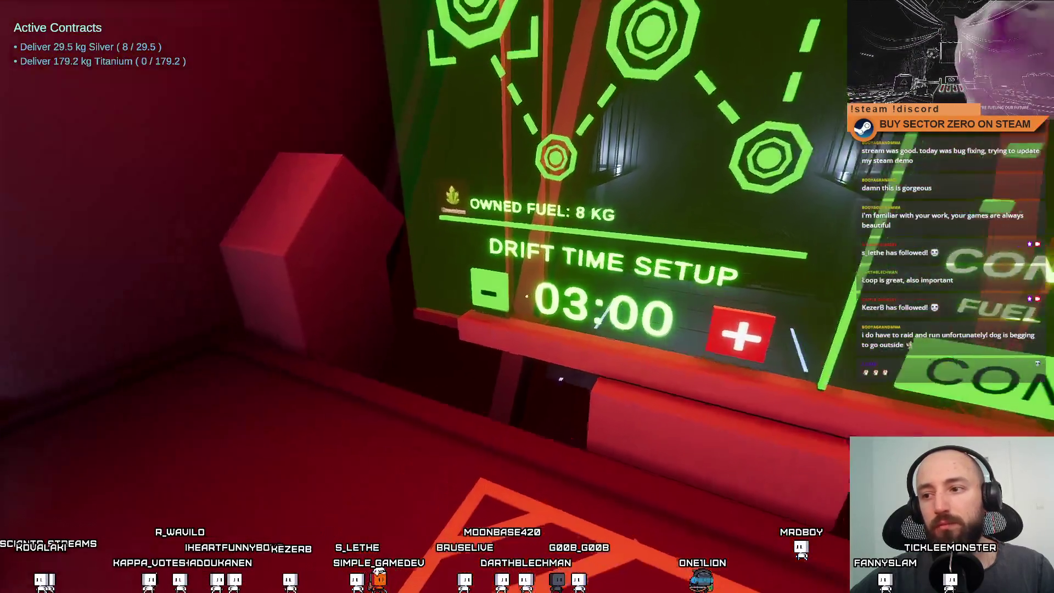
left_click(527, 296)
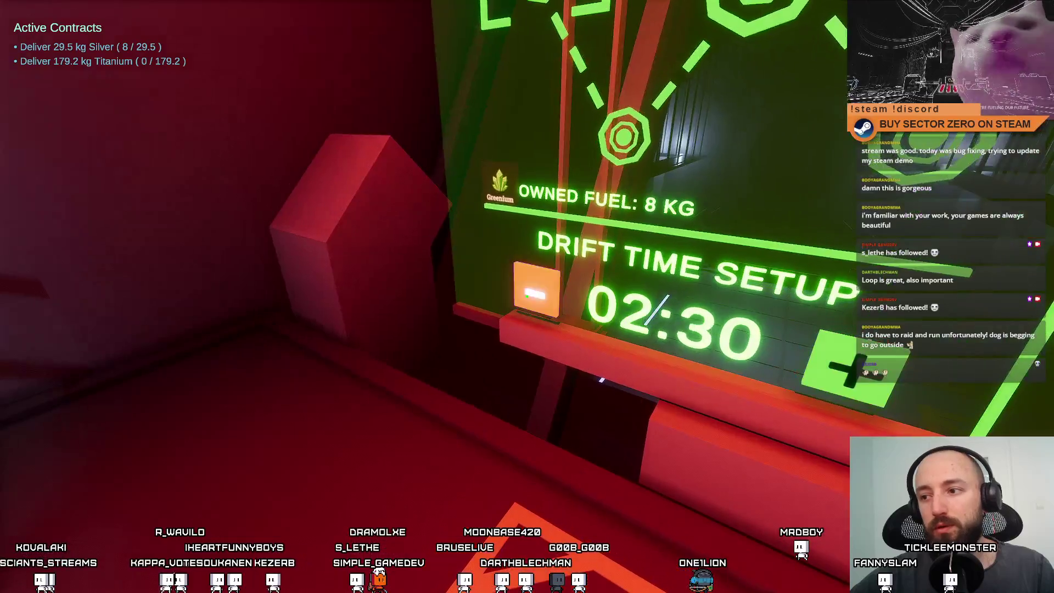
left_click(526, 297)
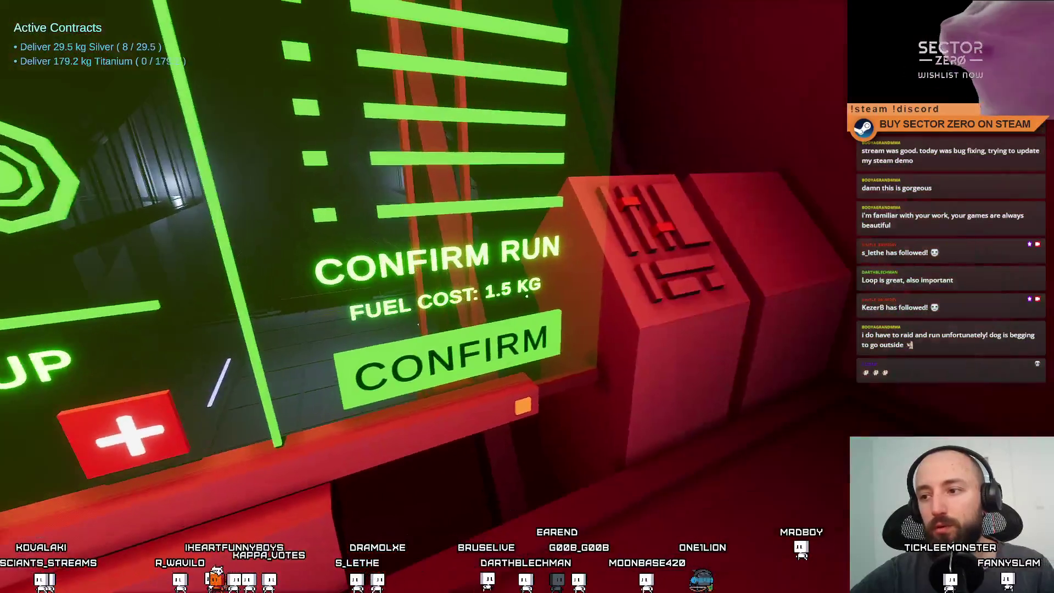
left_click(527, 296)
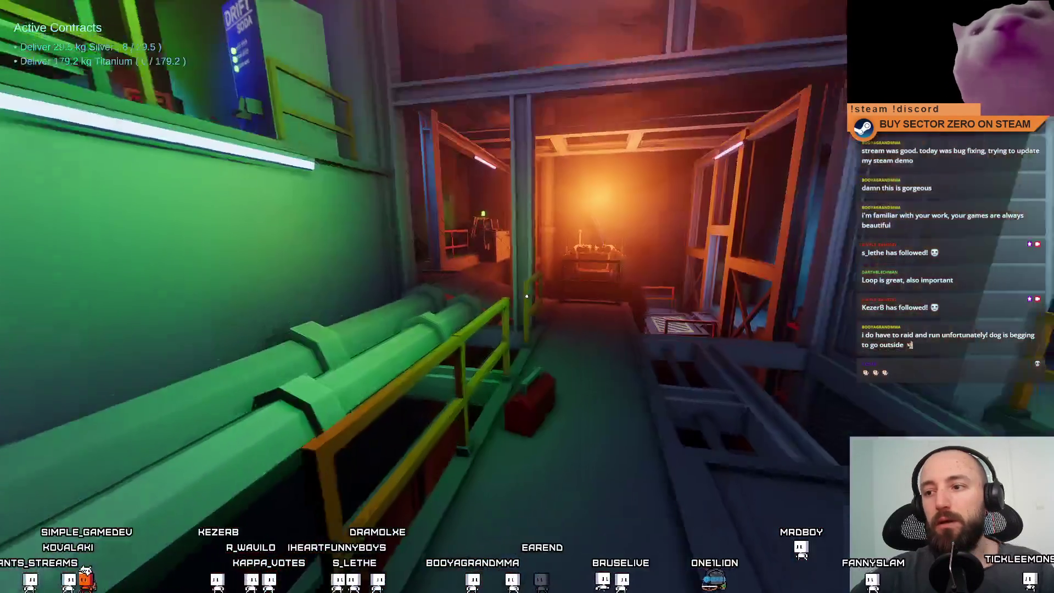
Walk to the upgrades terminal and look over the Upgrades list
key("w")
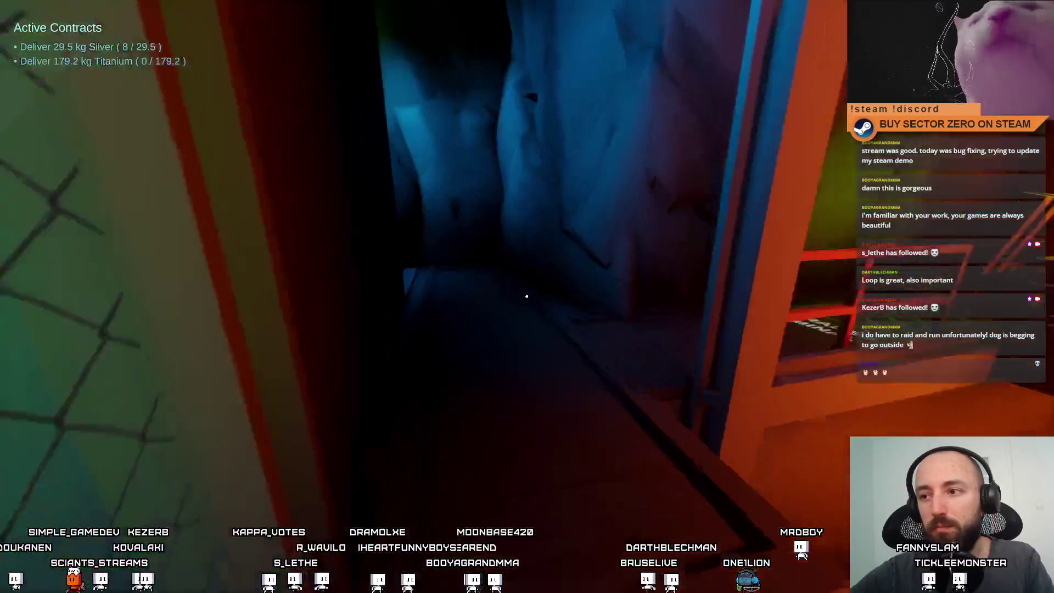
key("e")
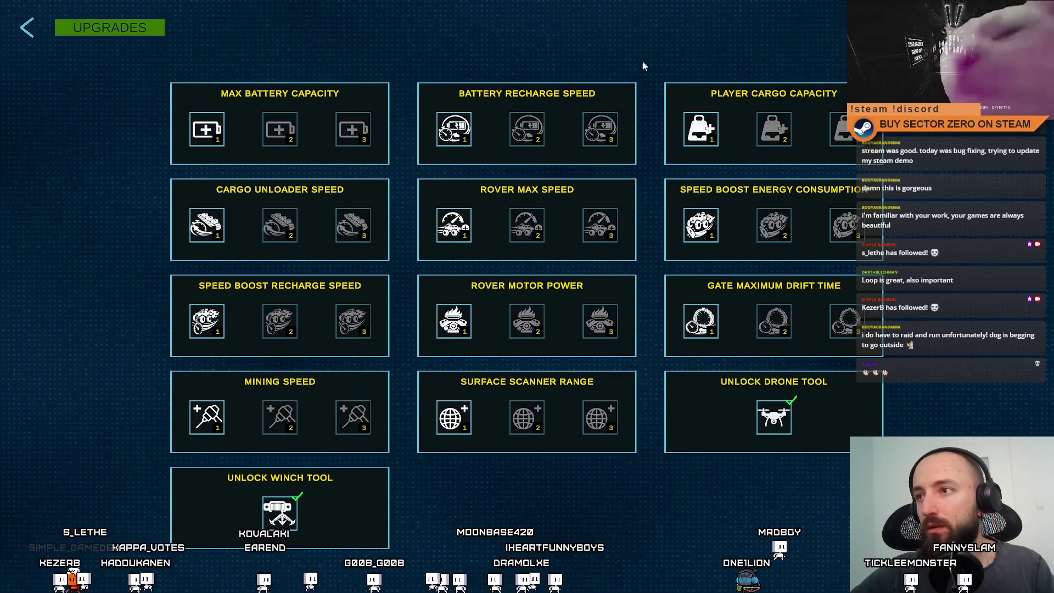
left_click(27, 29)
Walk to the Hangar Area stairs, travel into the hangar, and drive forward
key("w")
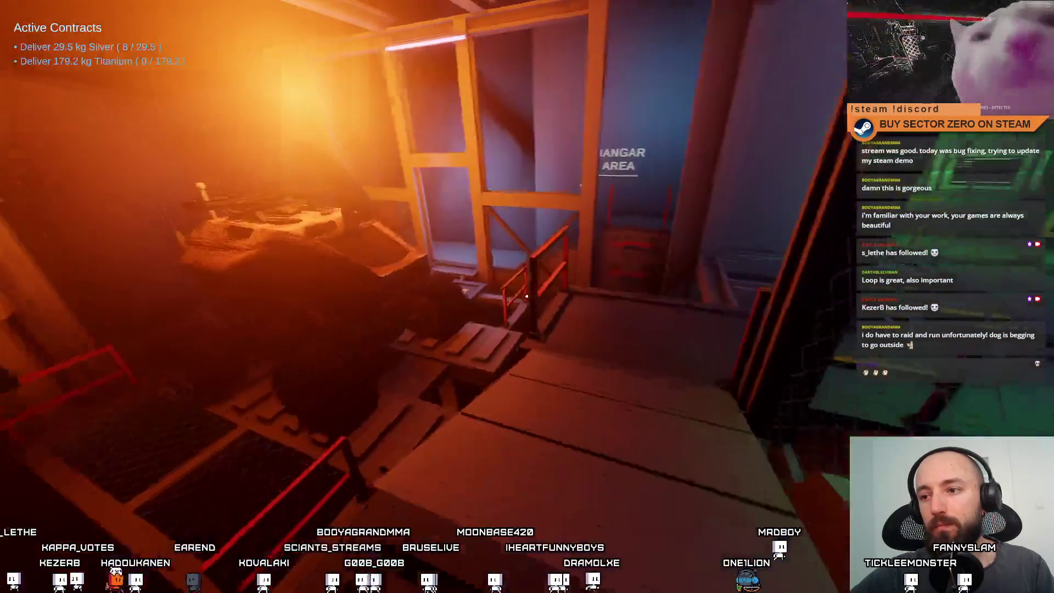
key("w")
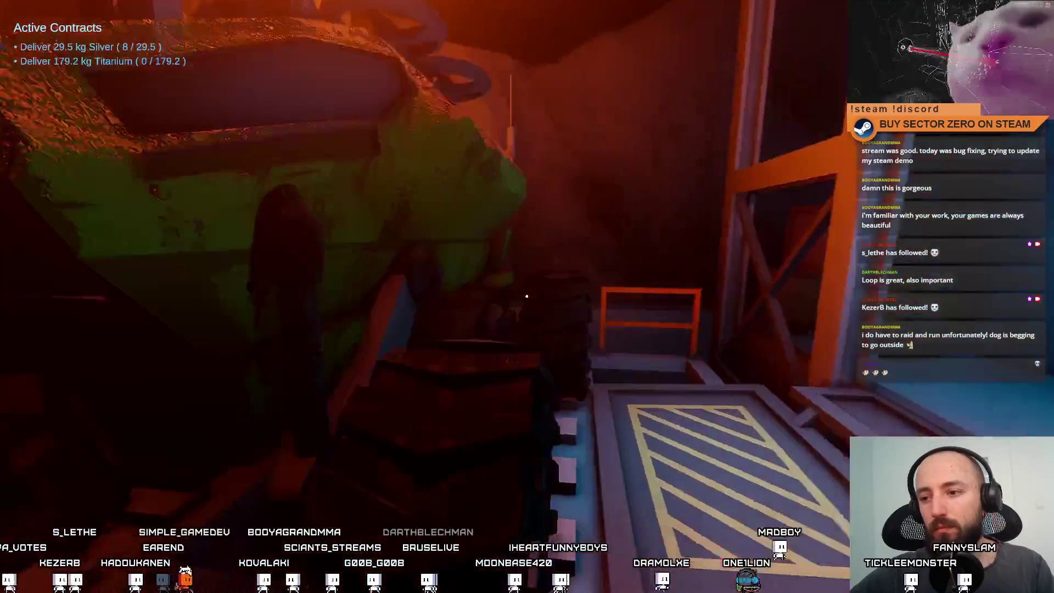
key("e")
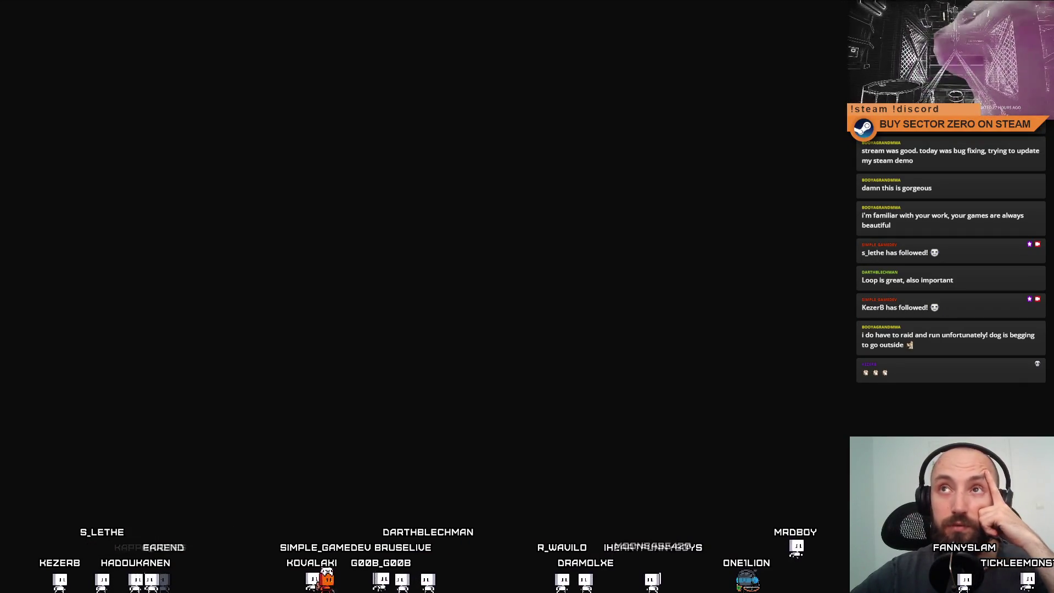
key("w")
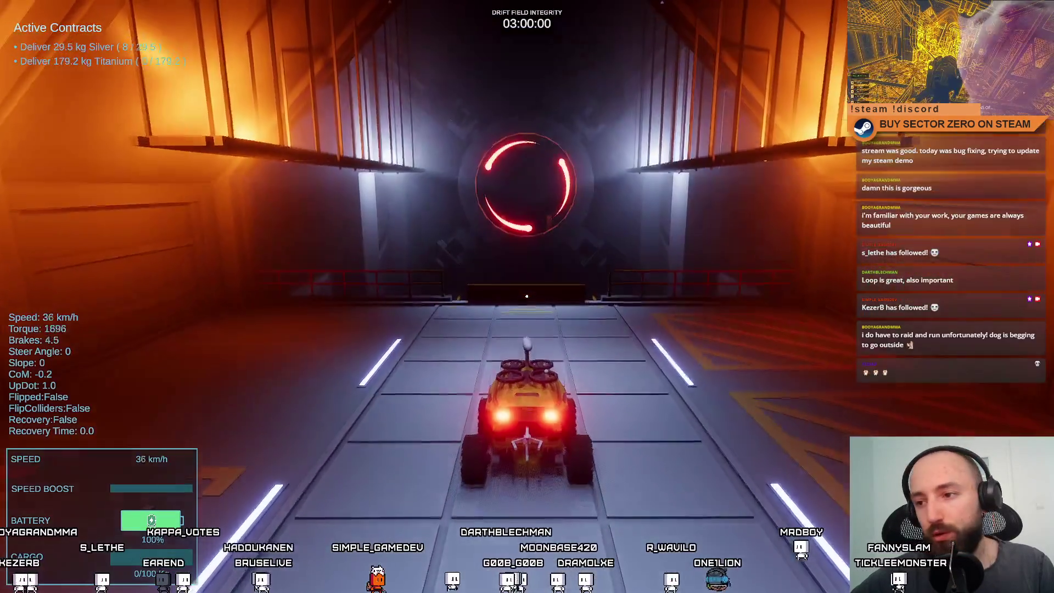
Bring the rover to a stop at the hangar gate
key("s")
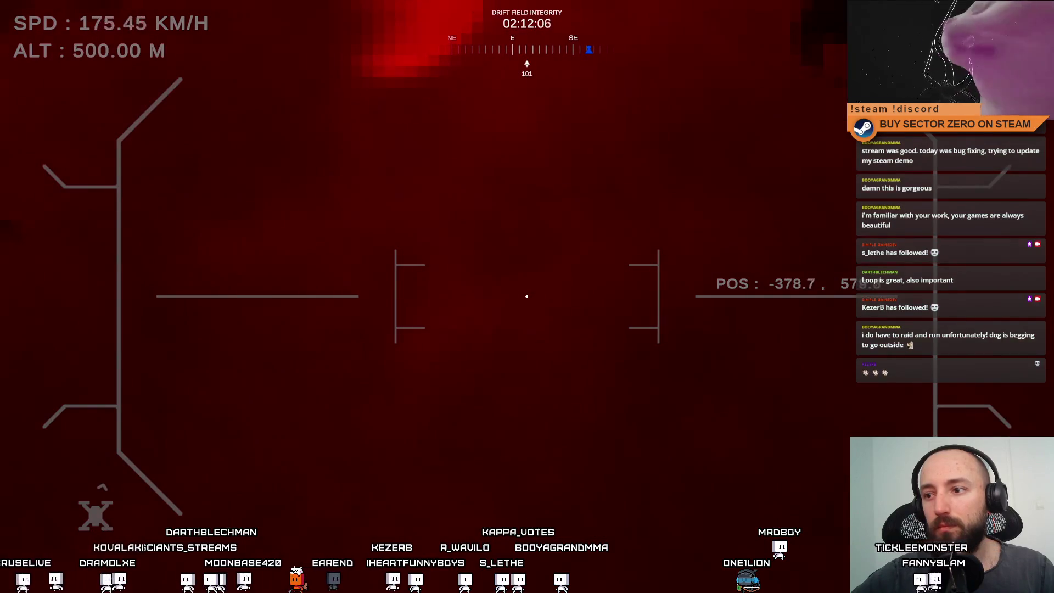
Check and pan the resource map, then drive the rover toward the gate
key("m")
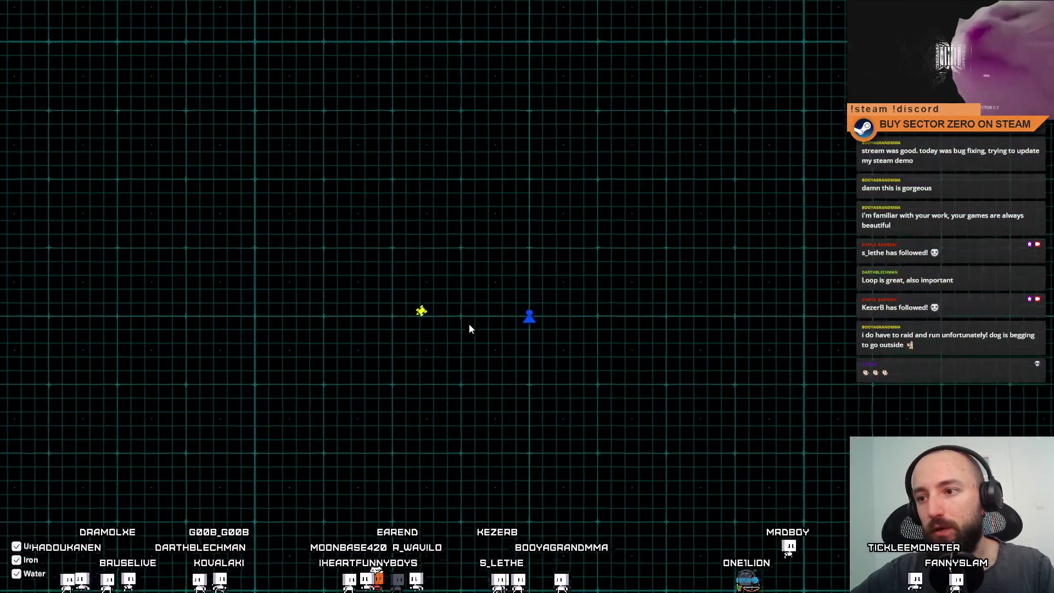
mouse_move(469, 326)
left_mouse_down()
mouse_move(613, 142)
mouse_move(459, 323)
mouse_move(415, 405)
left_mouse_up()
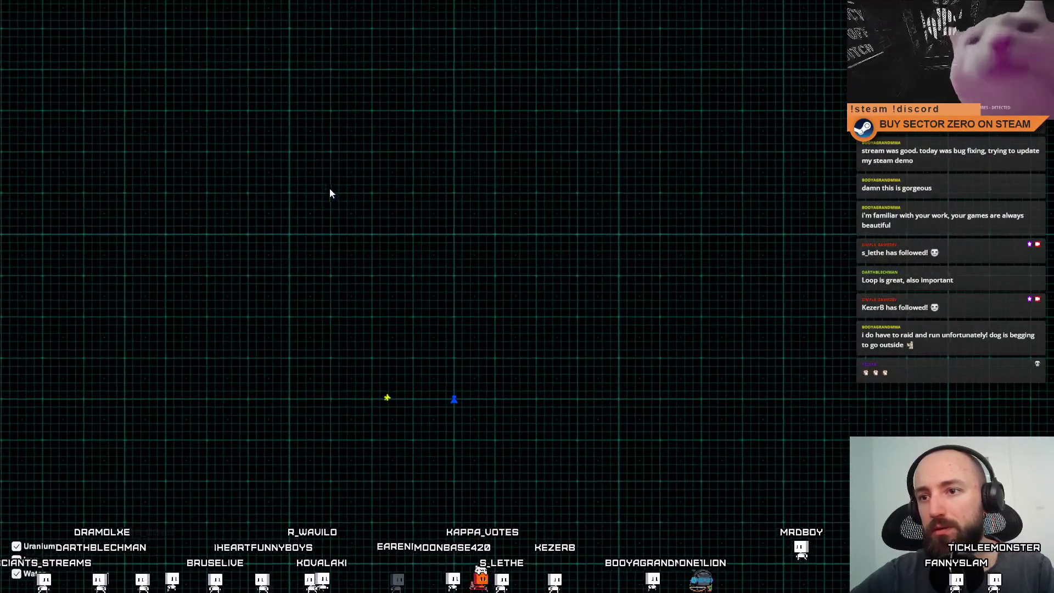
key("m")
key("w")
key("d")
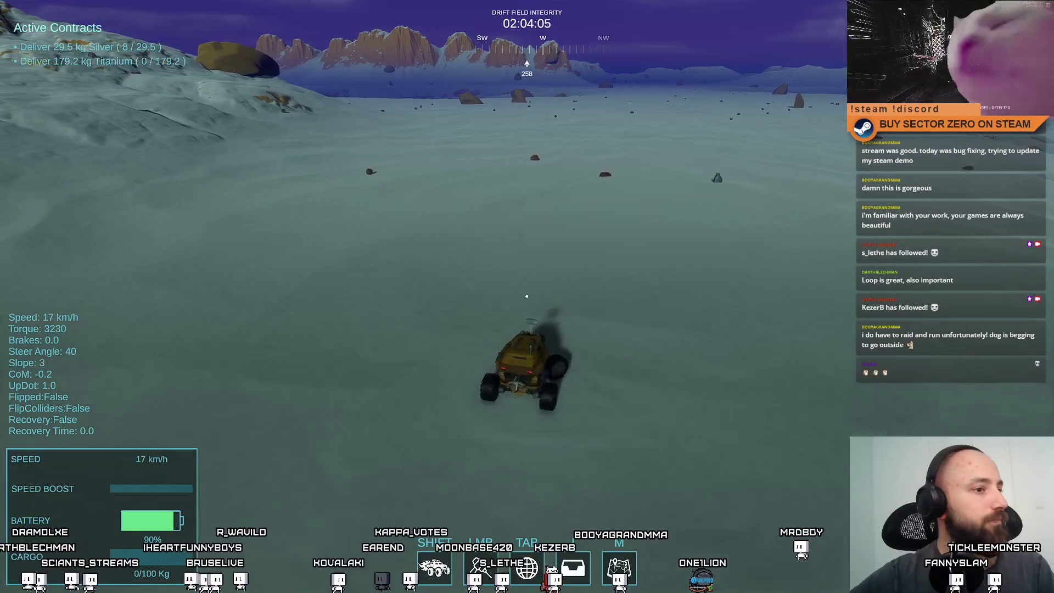
key("d")
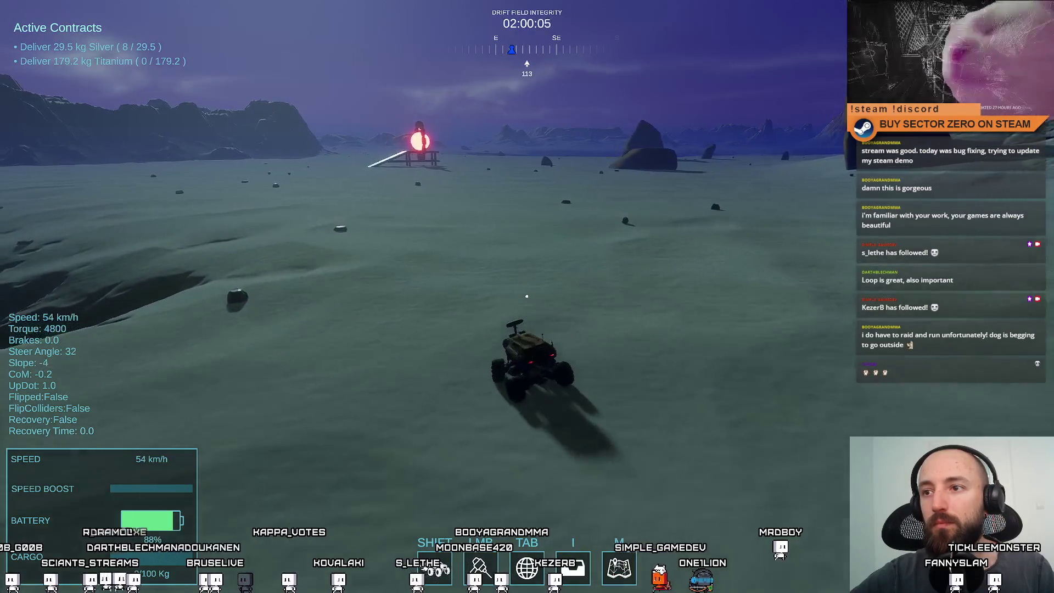
key("a")
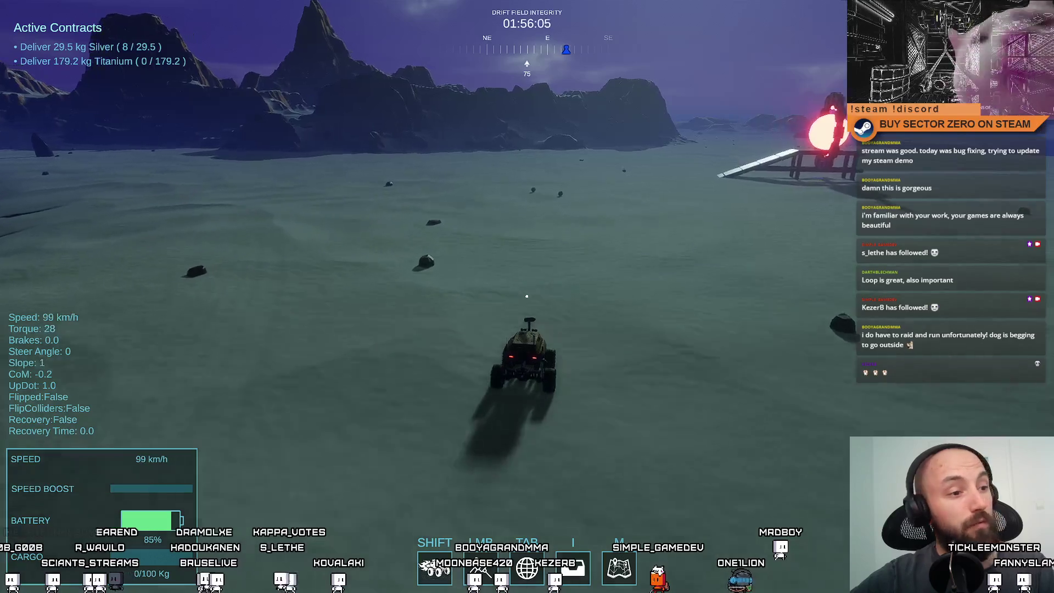
key("d")
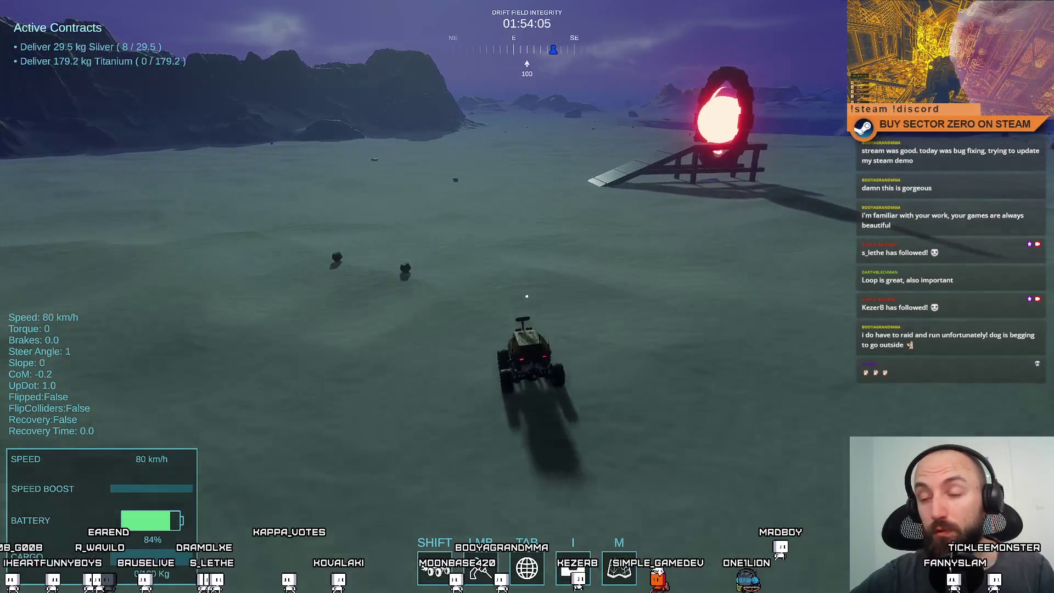
key("d")
key("w")
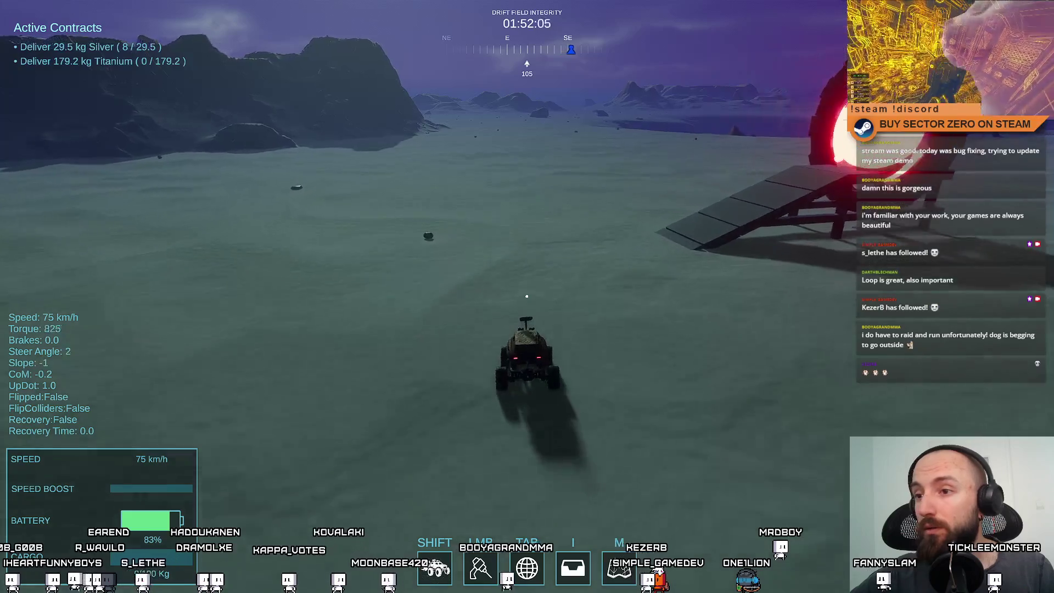
Steer the rover across the snowy plains, braking through a sharp left turn
key("a")
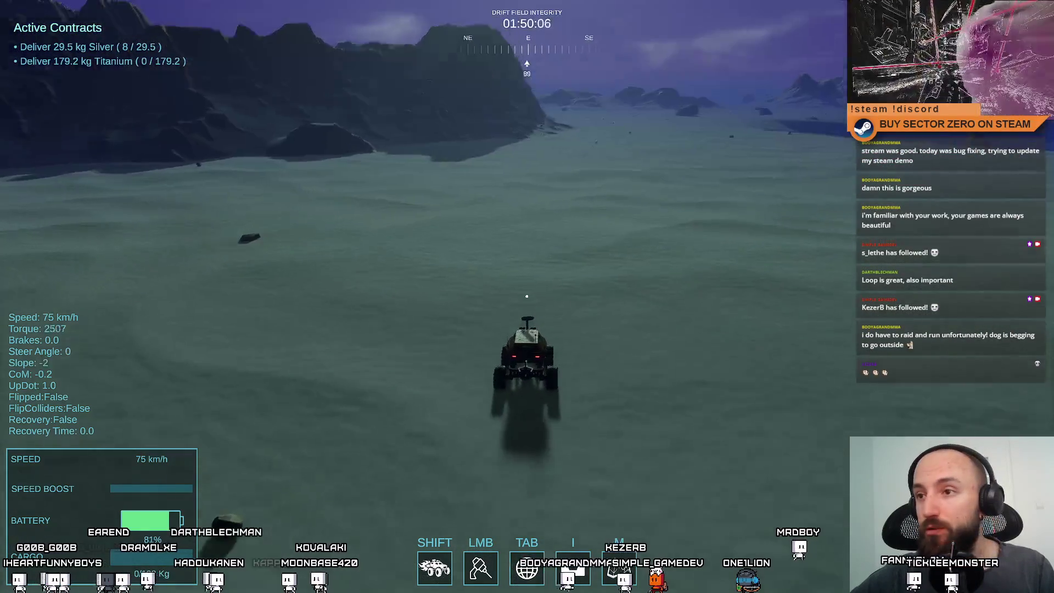
key("d")
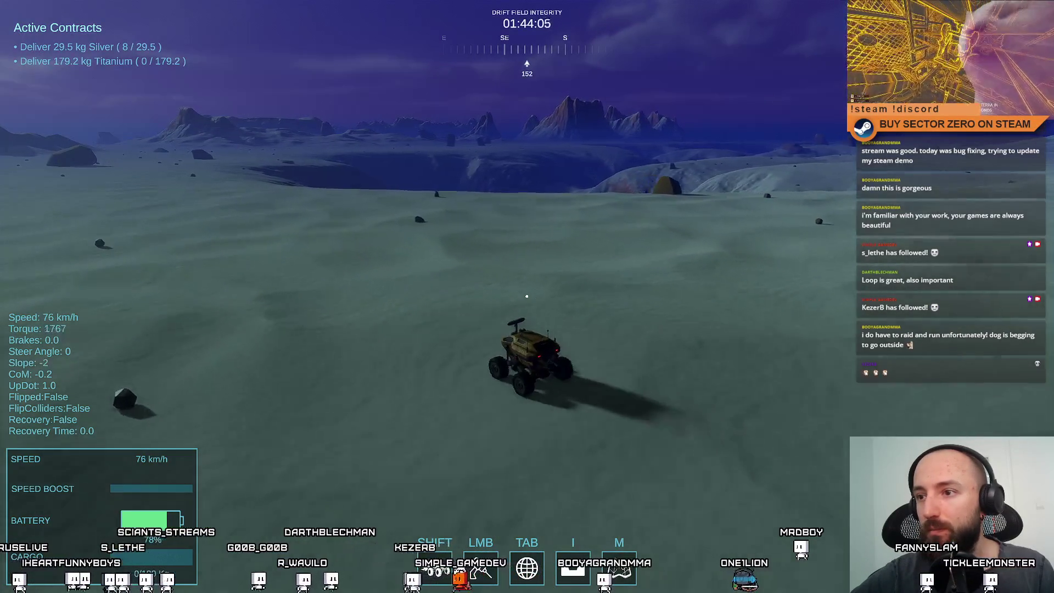
key("a")
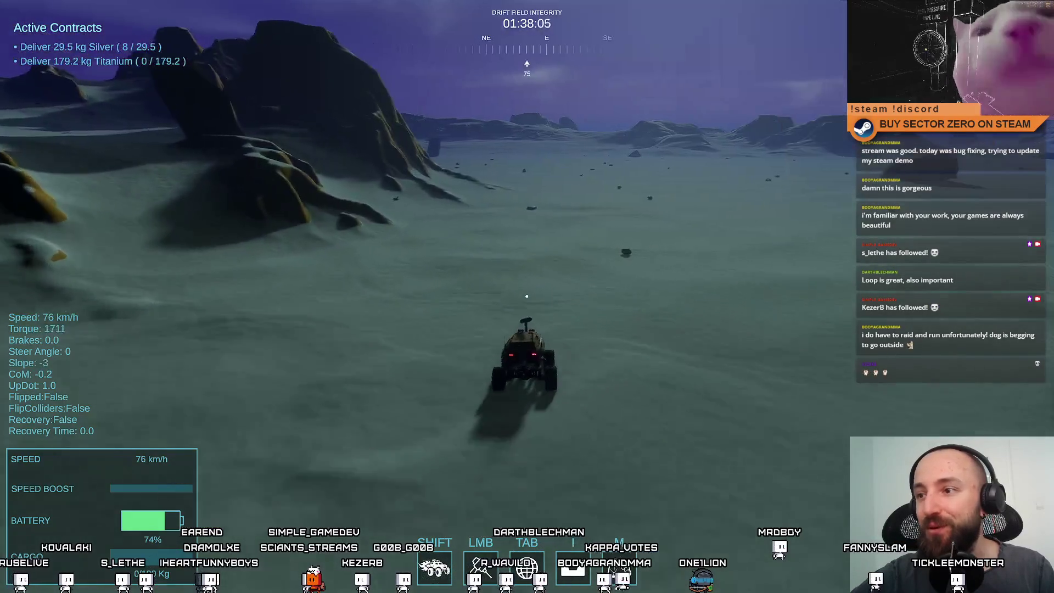
key("a")
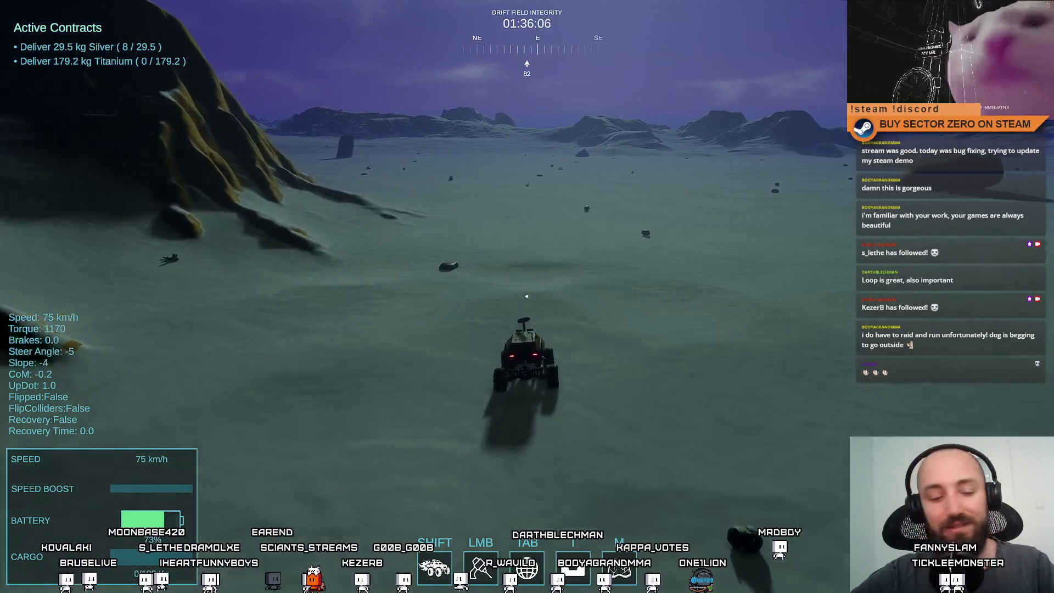
key("a")
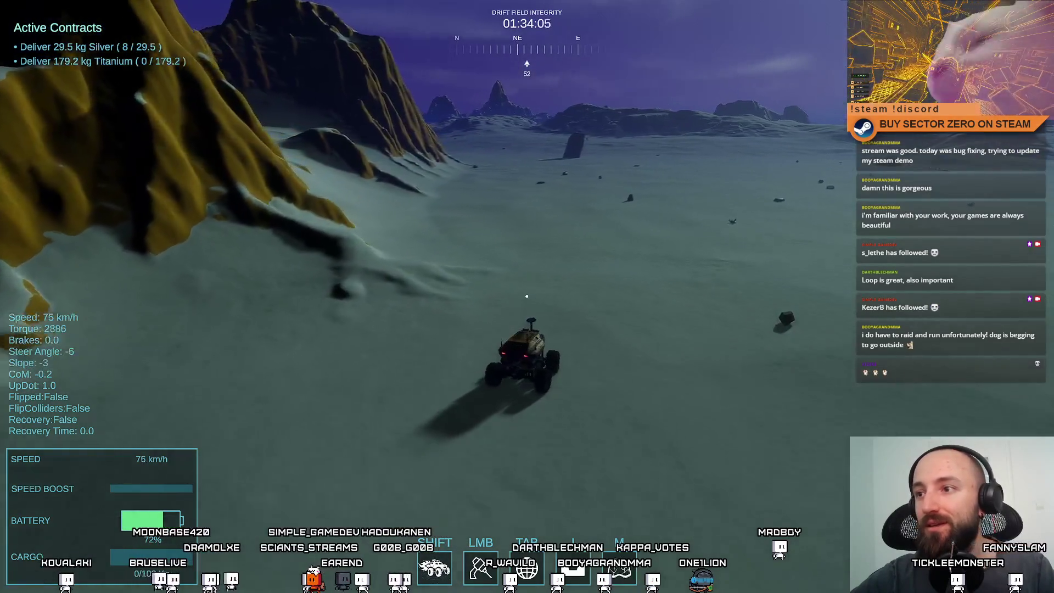
key("d")
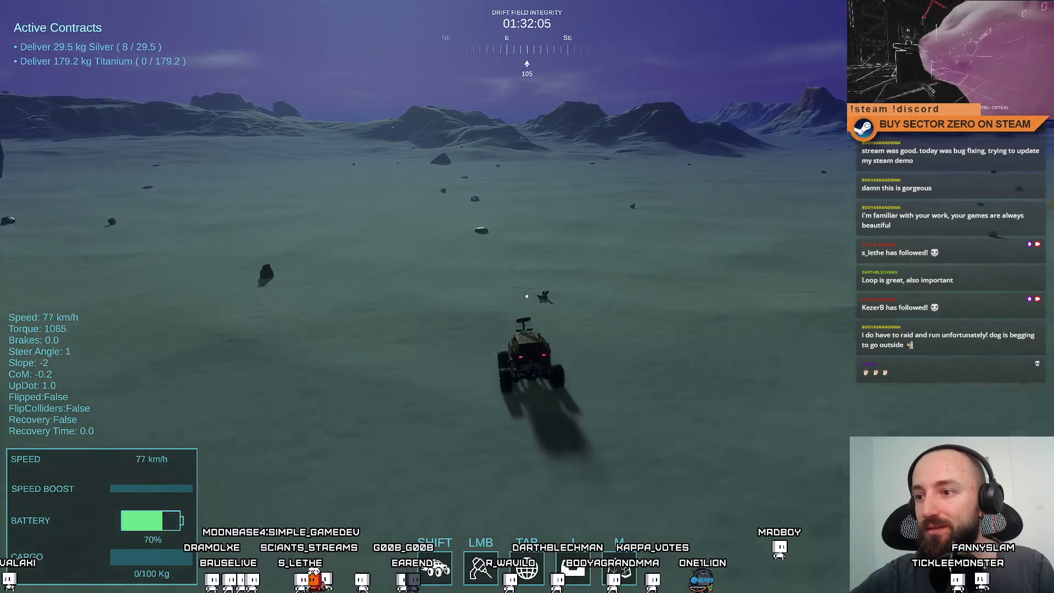
key("a")
key("s")
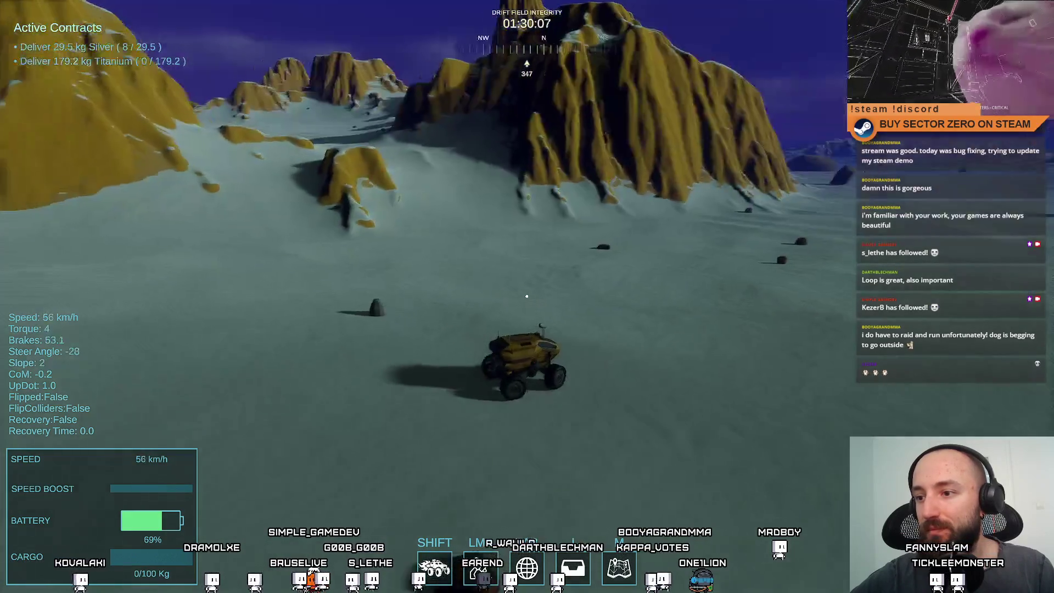
Glance at the area map again, then drive on over the hills and stop the rover
key("m")
key("m")
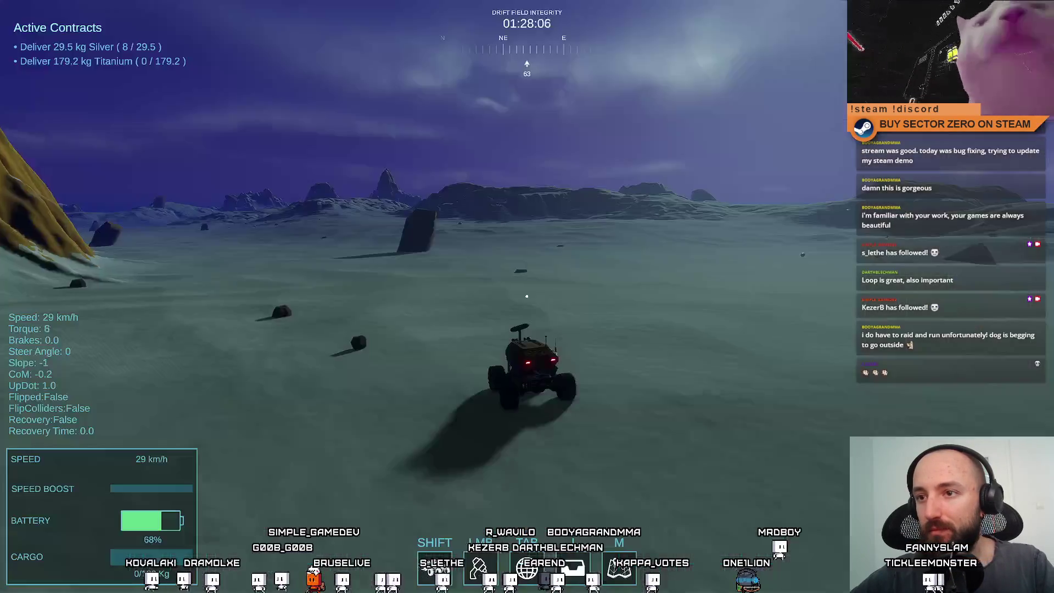
key("d")
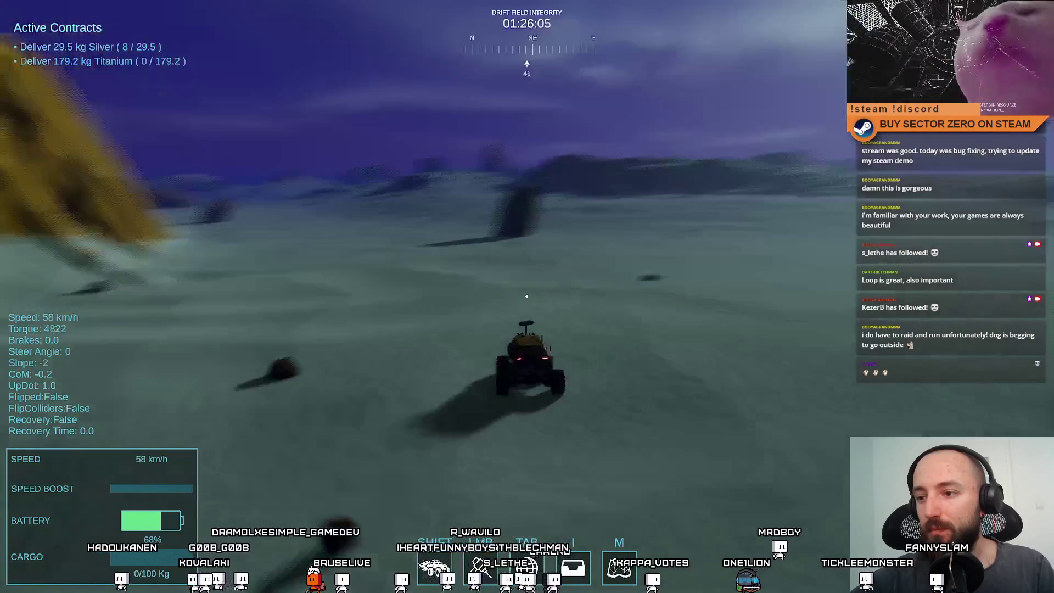
key("a")
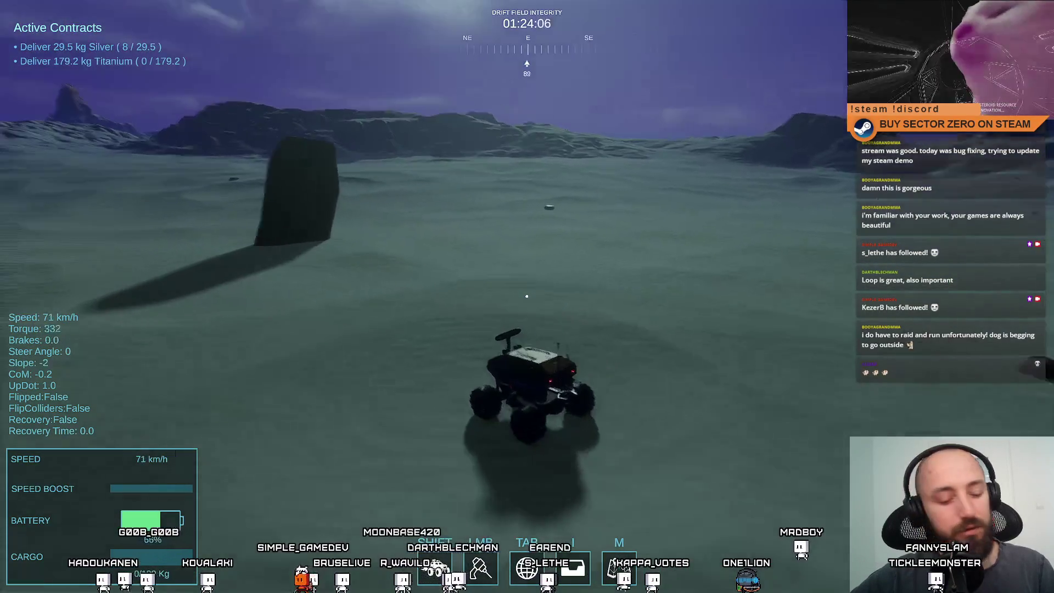
key("d")
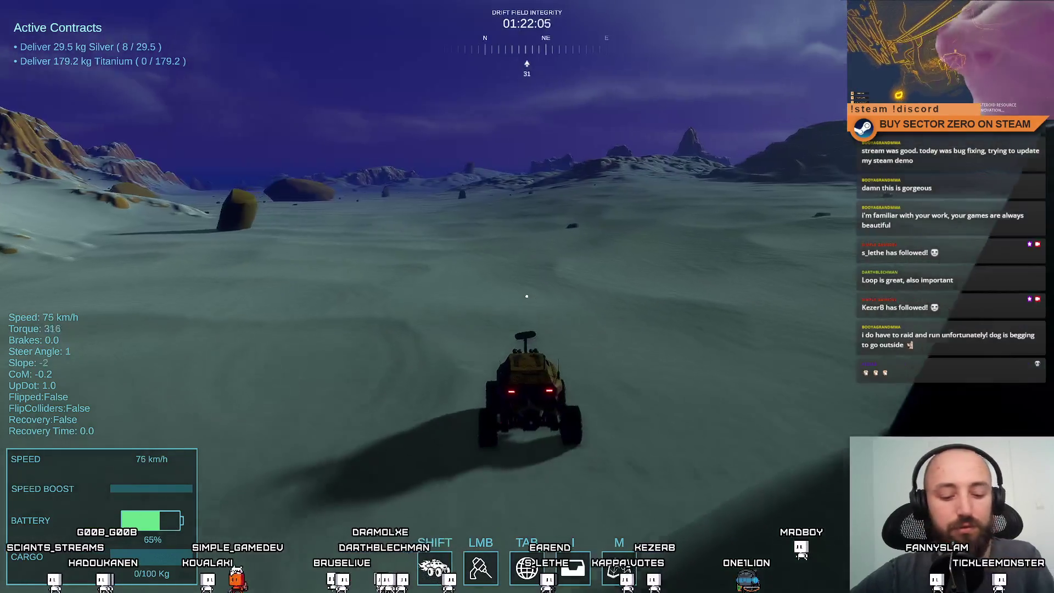
key("space")
key("a")
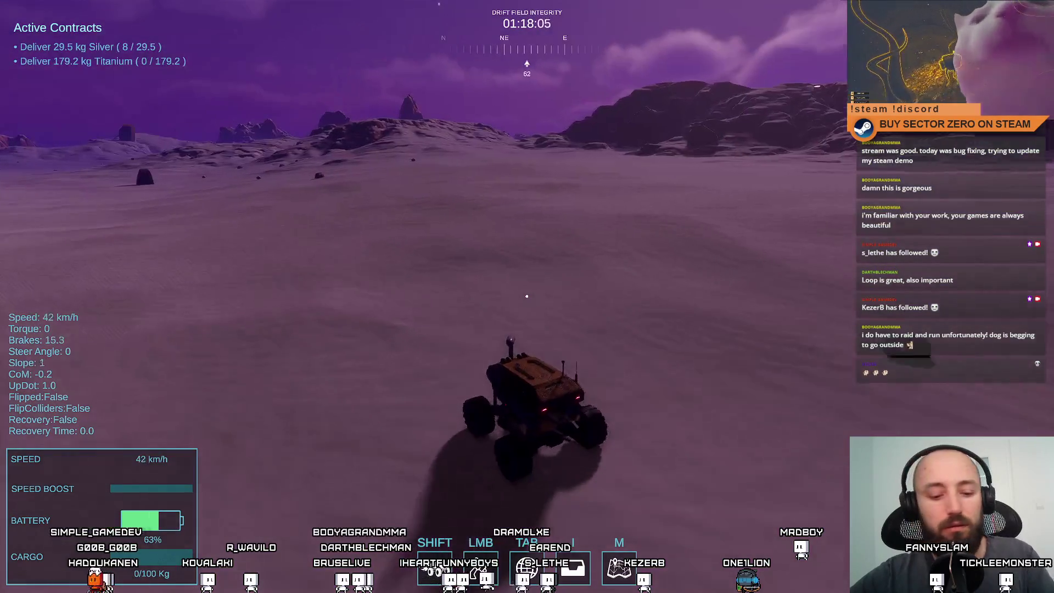
key("d")
key("d")
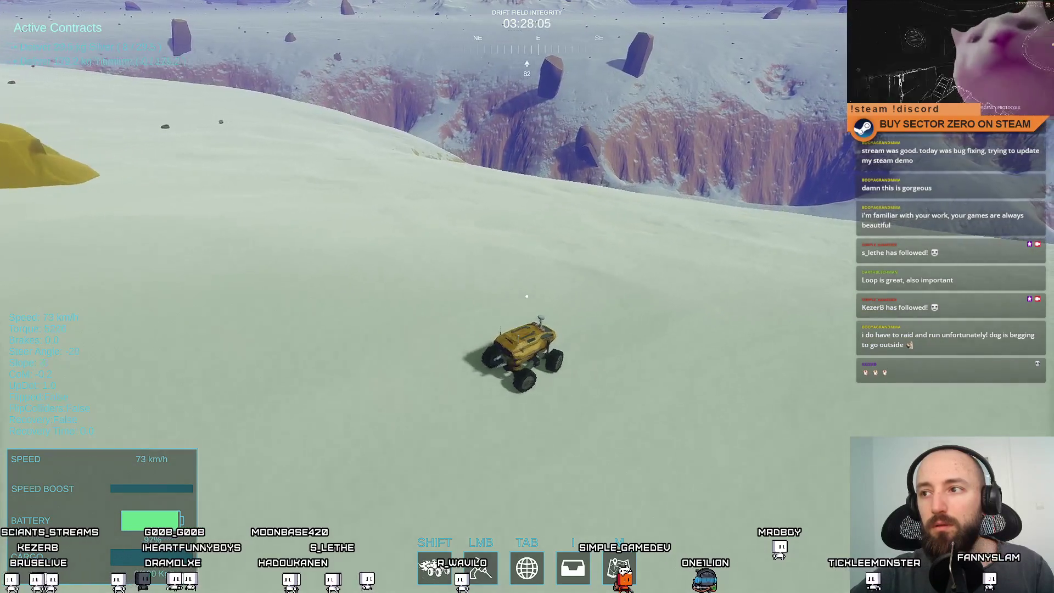
key("d")
key("d")
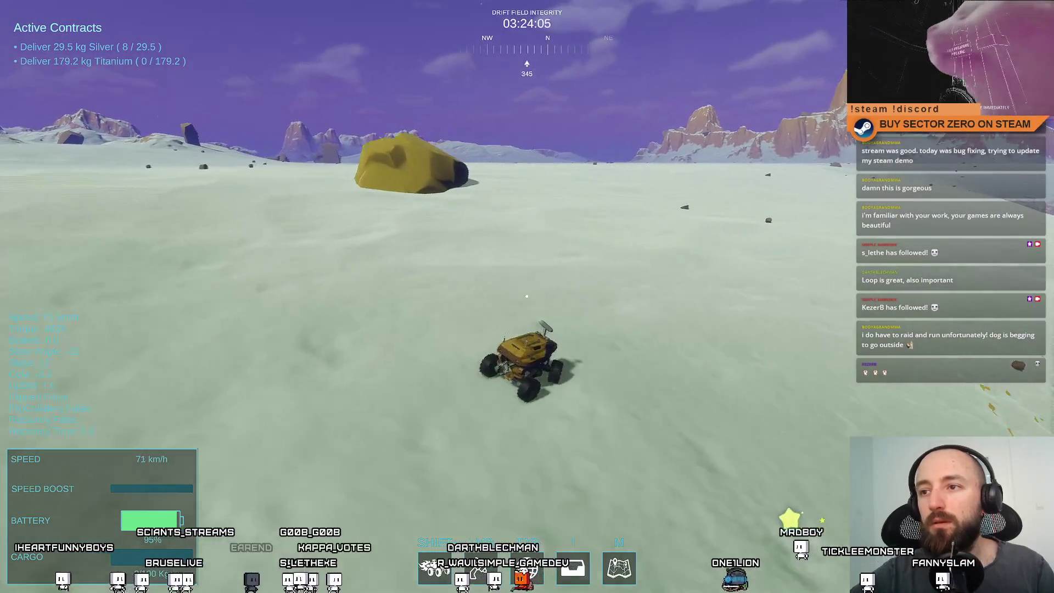
key("a")
key("s")
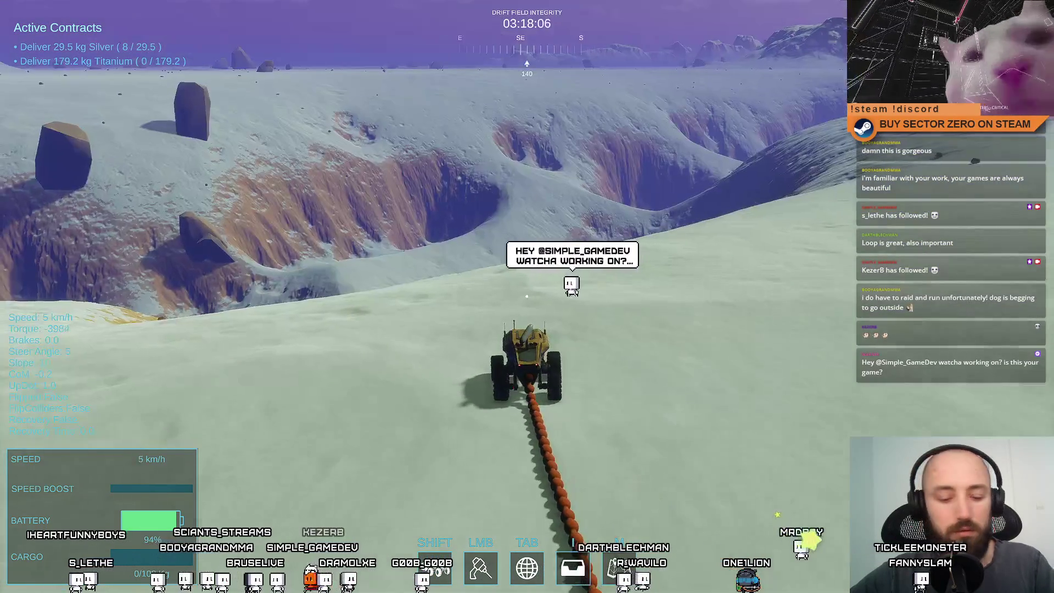
Drive the rover along the ridge, easing left and slowing down
key("a")
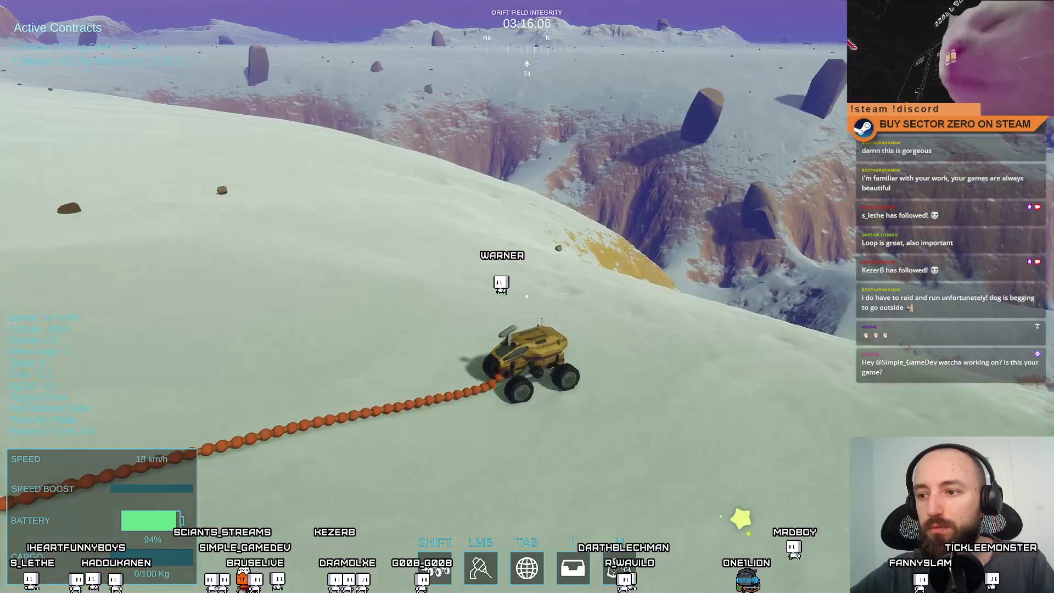
key("d")
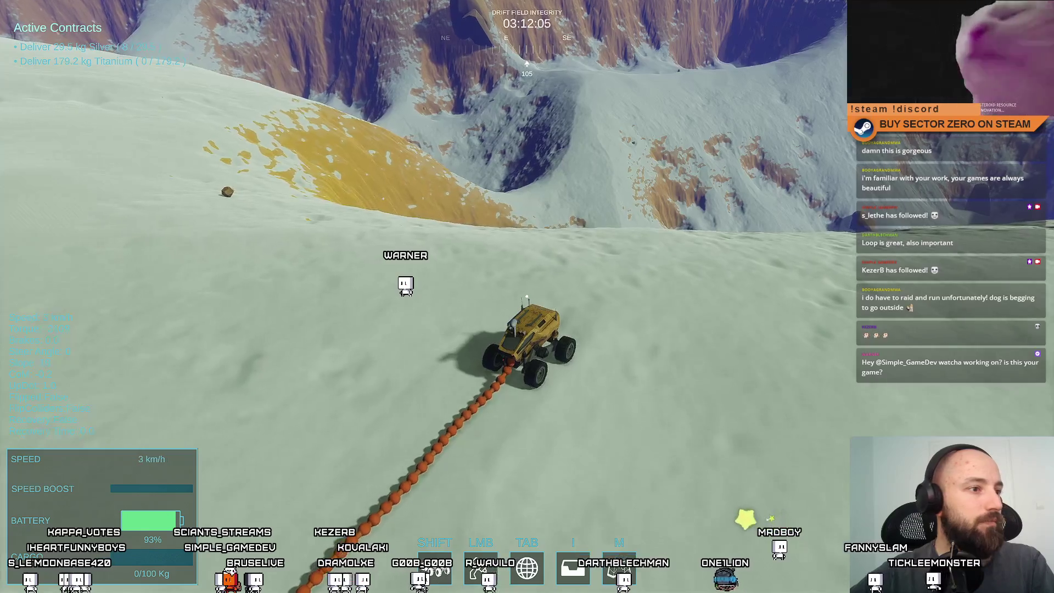
key("a")
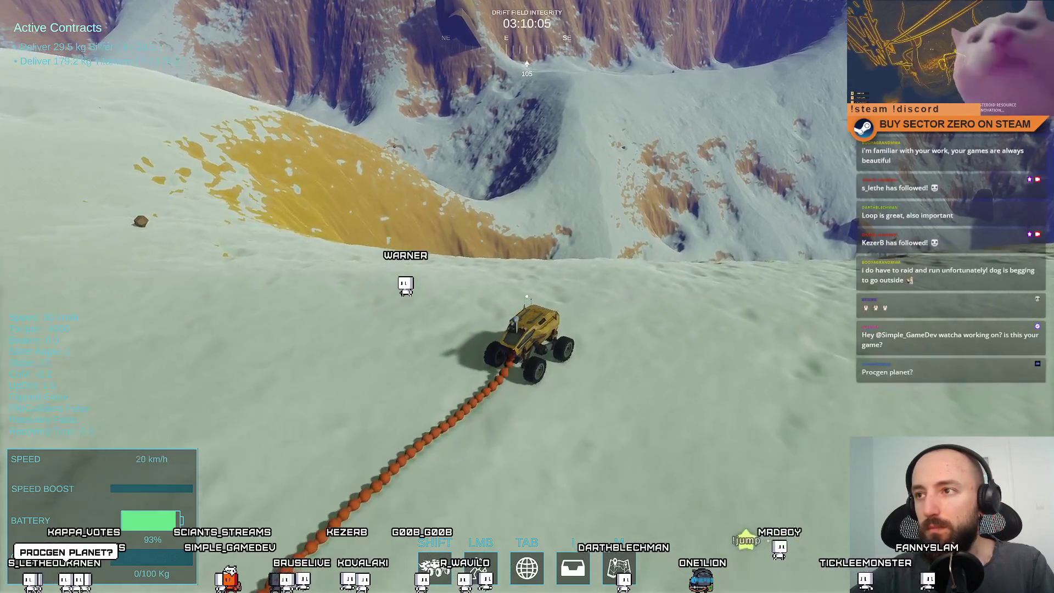
key("a")
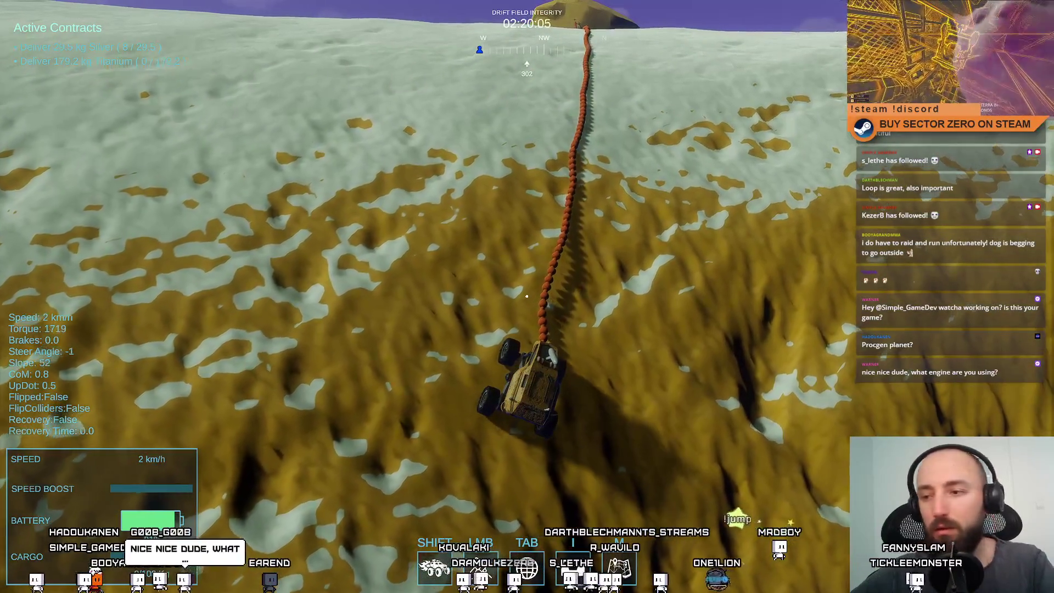
Haul the winched yellow rock up the snowy slope, then exit back to the editor
key("w")
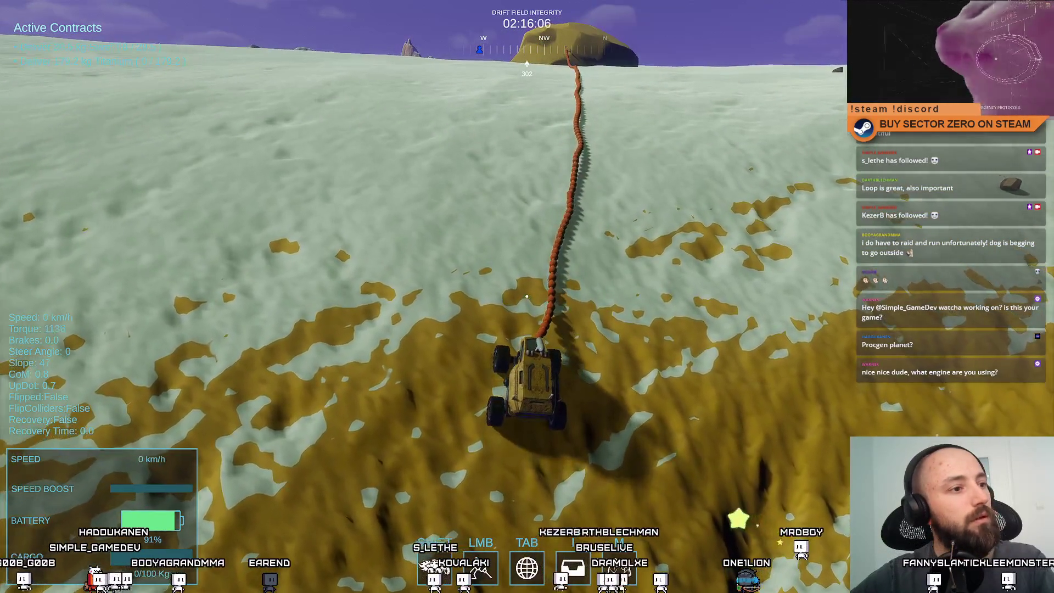
key("w")
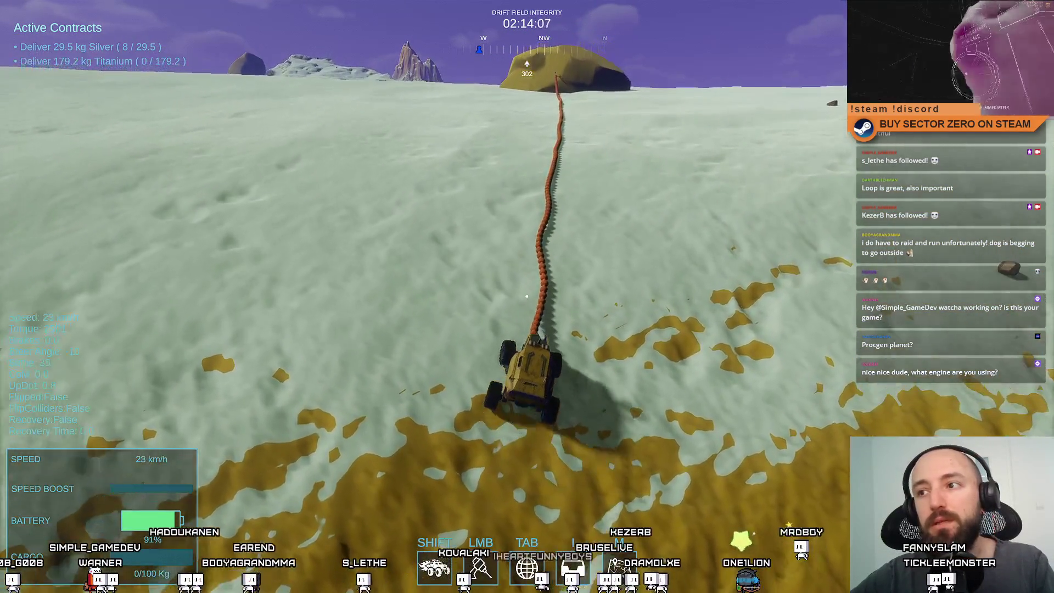
key("w")
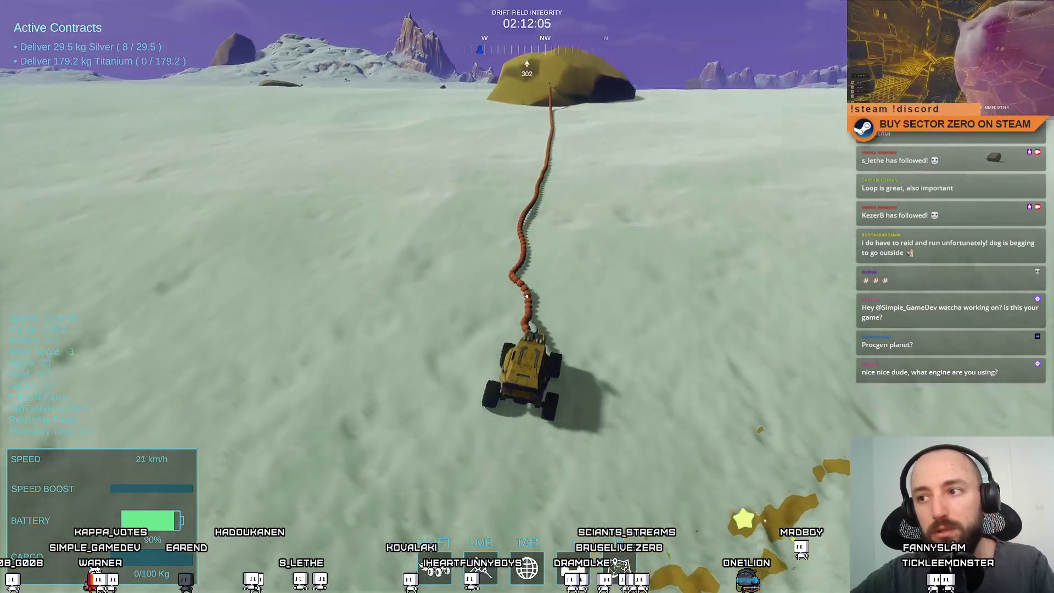
key("w")
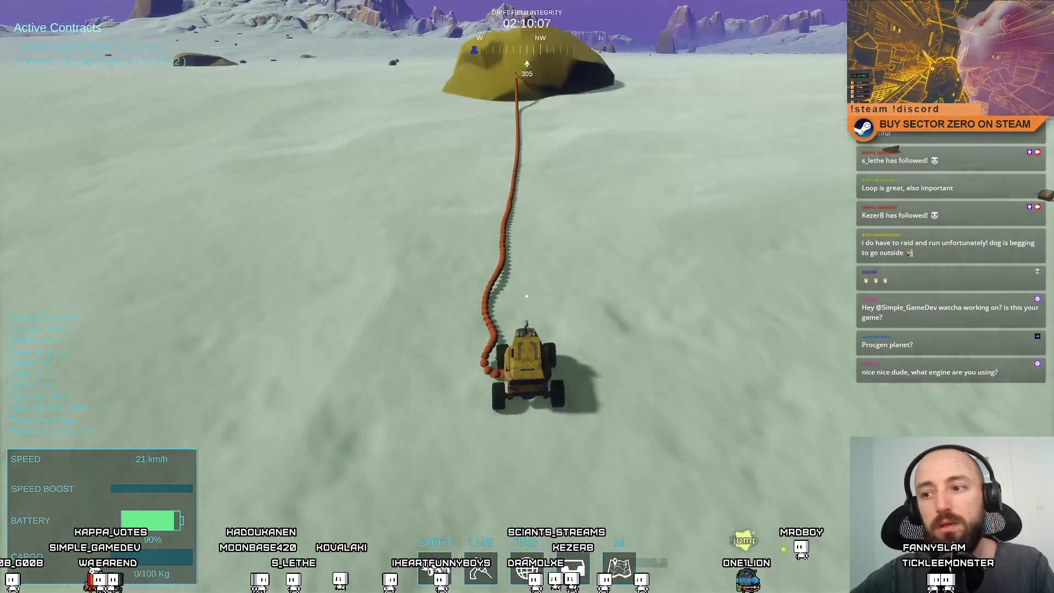
key("s")
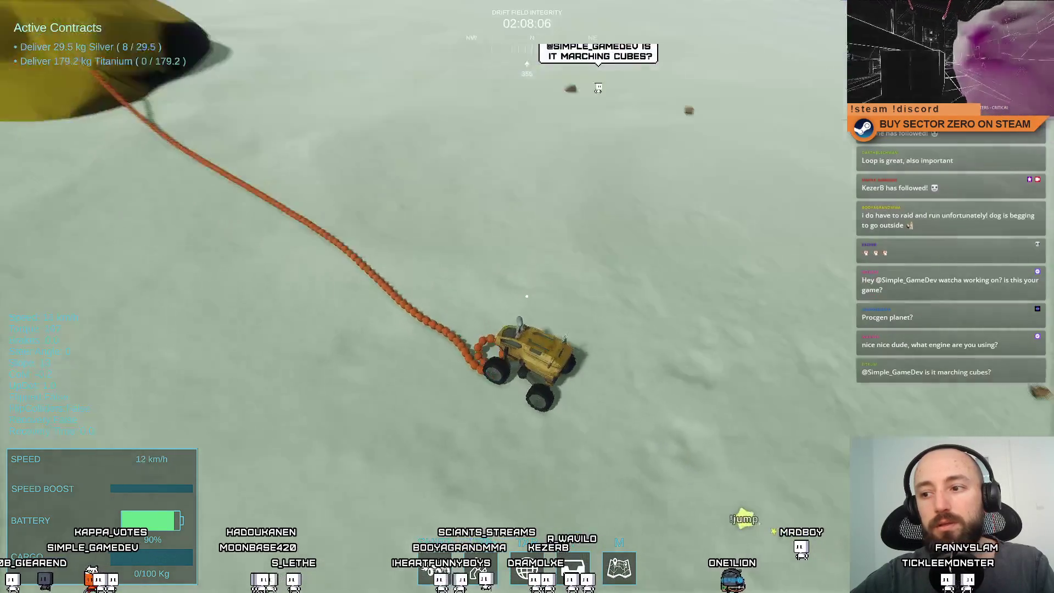
key("w")
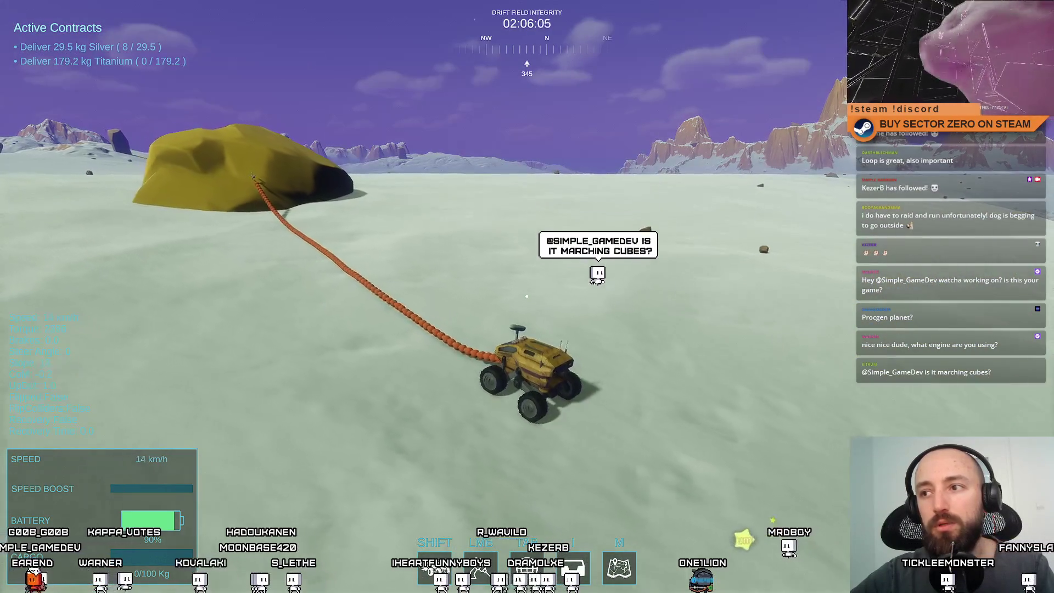
key("Escape")
key("Escape")
key("Escape")
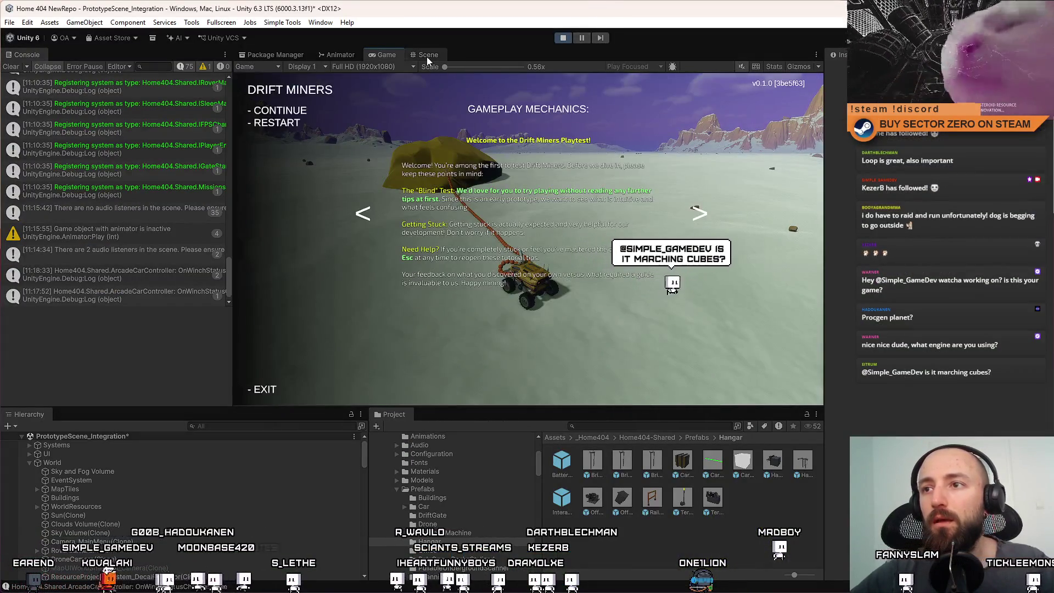
In the Scene view, frame MapTiles and orbit and zoom over the terrain
left_click(427, 55)
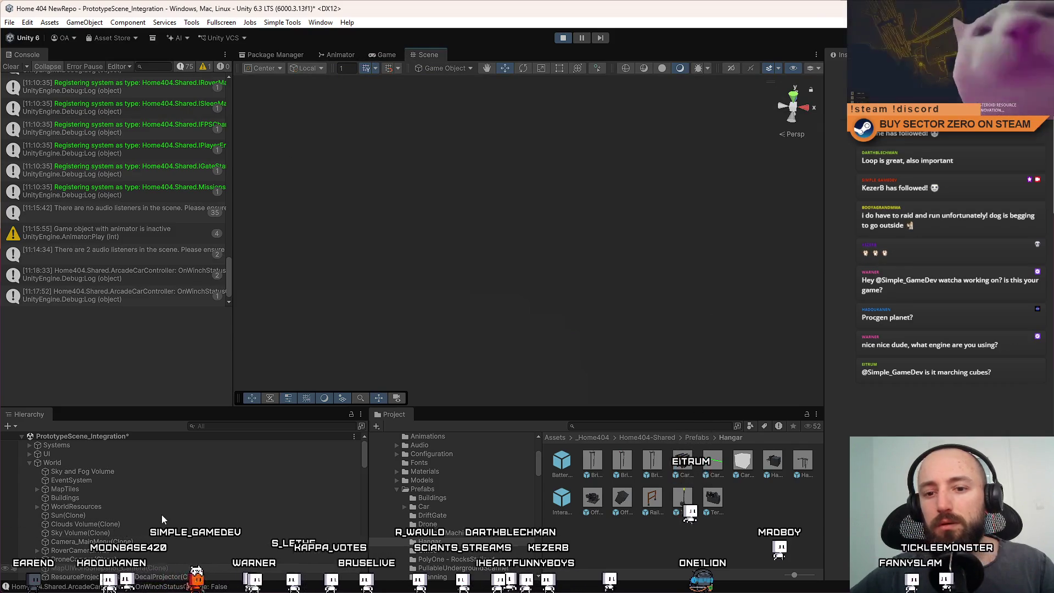
double_click(151, 489)
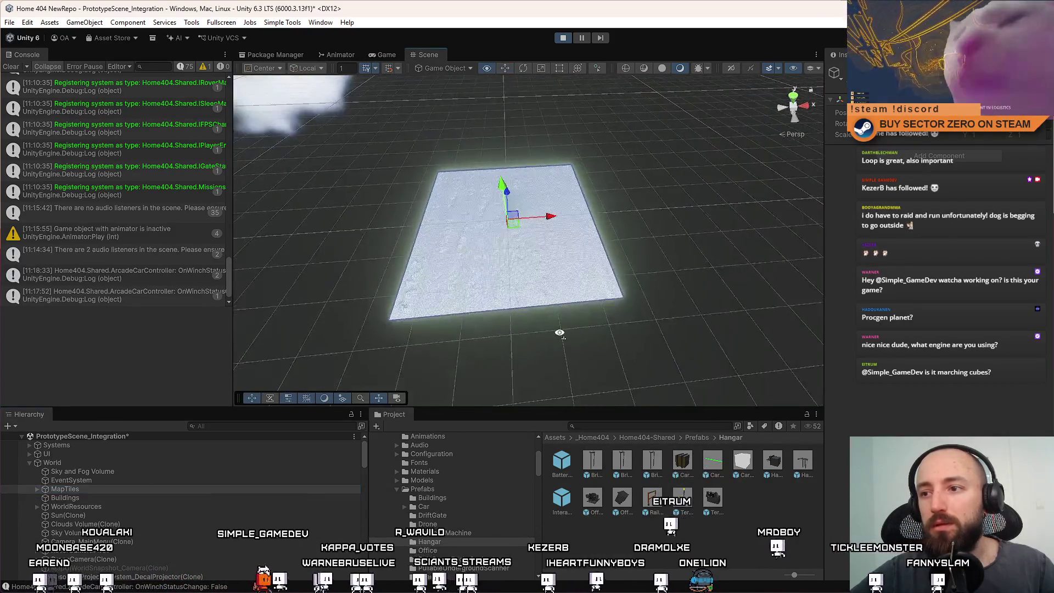
left_click_drag(559, 333, 550, 335)
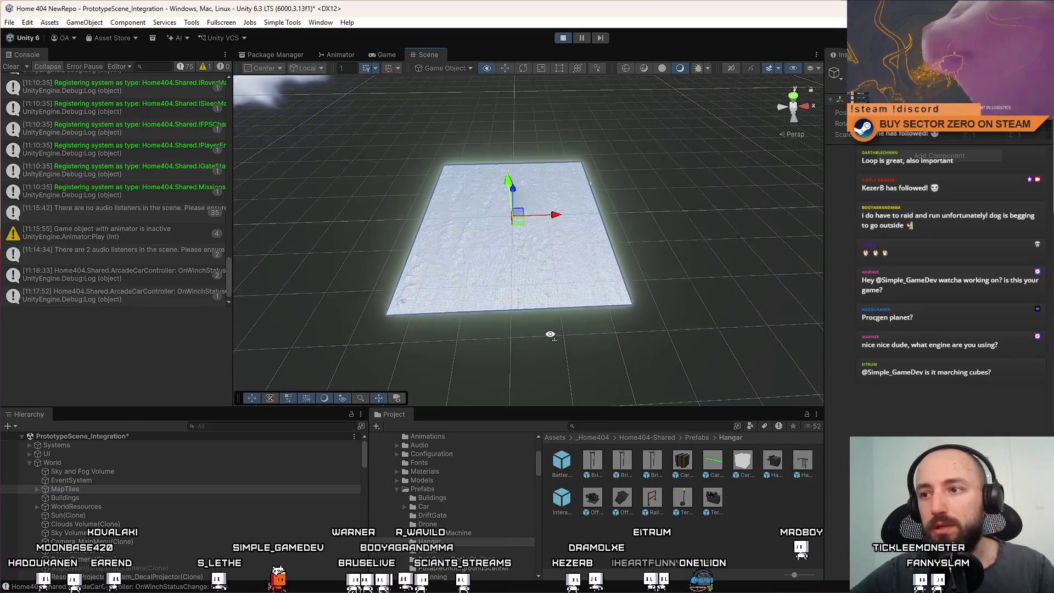
left_click(616, 306)
mouse_move(616, 305)
left_mouse_down()
mouse_move(579, 325)
mouse_move(554, 324)
left_mouse_up()
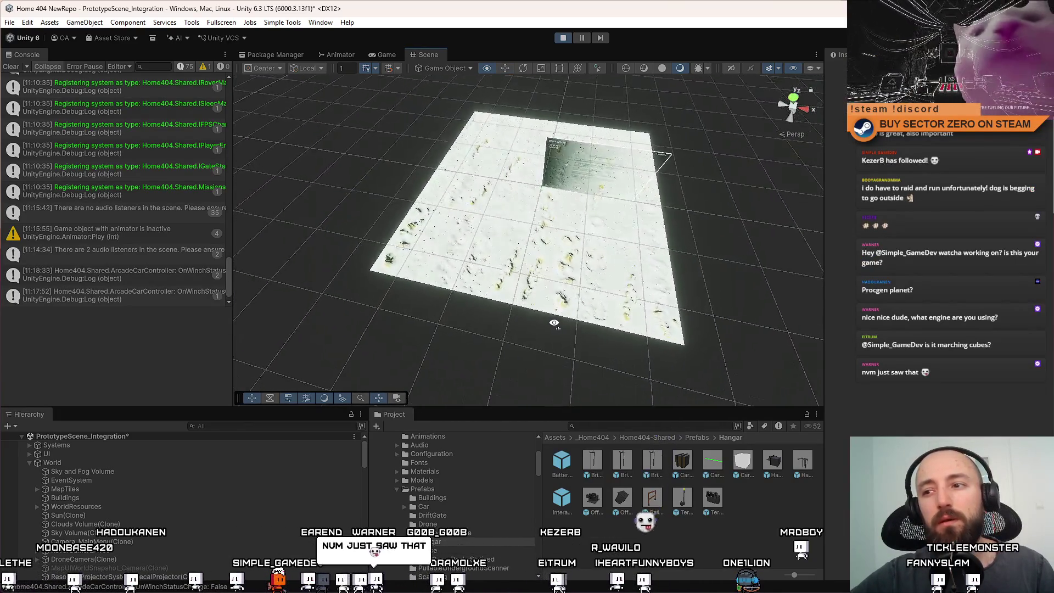
scroll(554, 324, "up", 8)
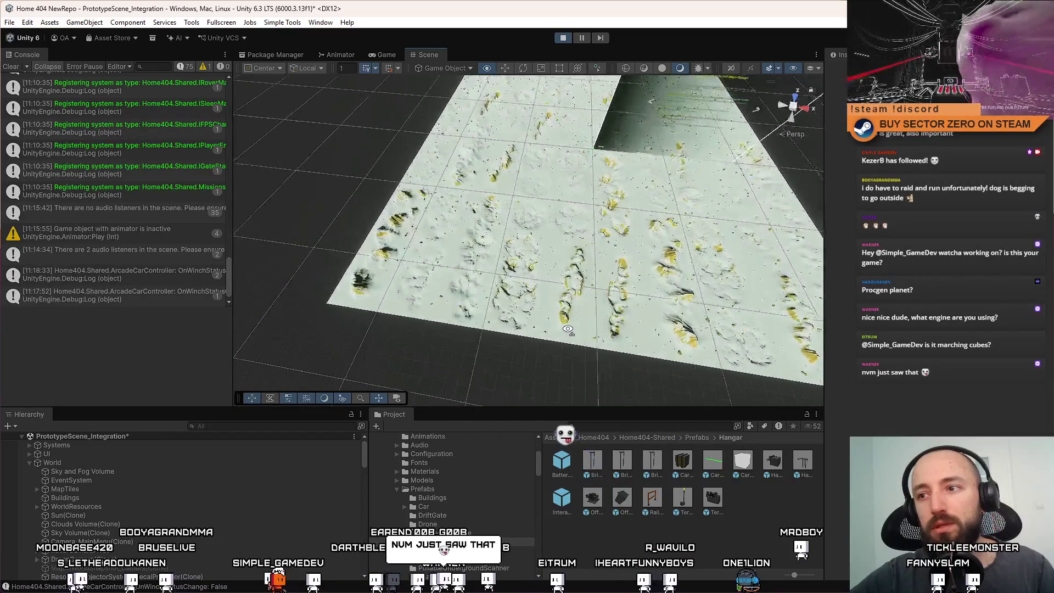
scroll(569, 330, "up", 5)
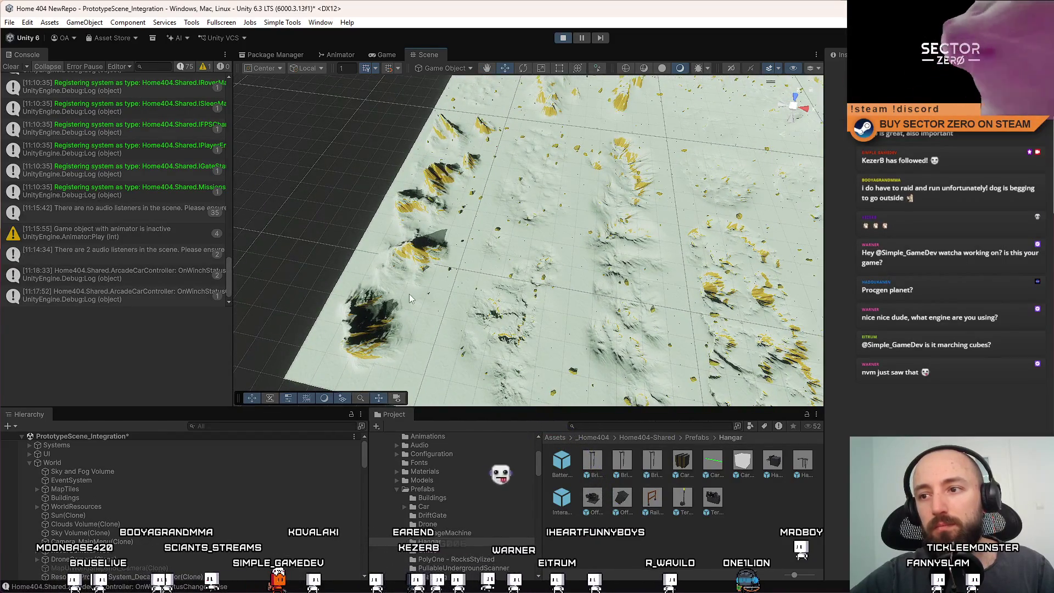
Select individual terrain tiles, including 1x3 A 3, and orbit the camera around them
left_click(409, 298)
left_click(435, 216)
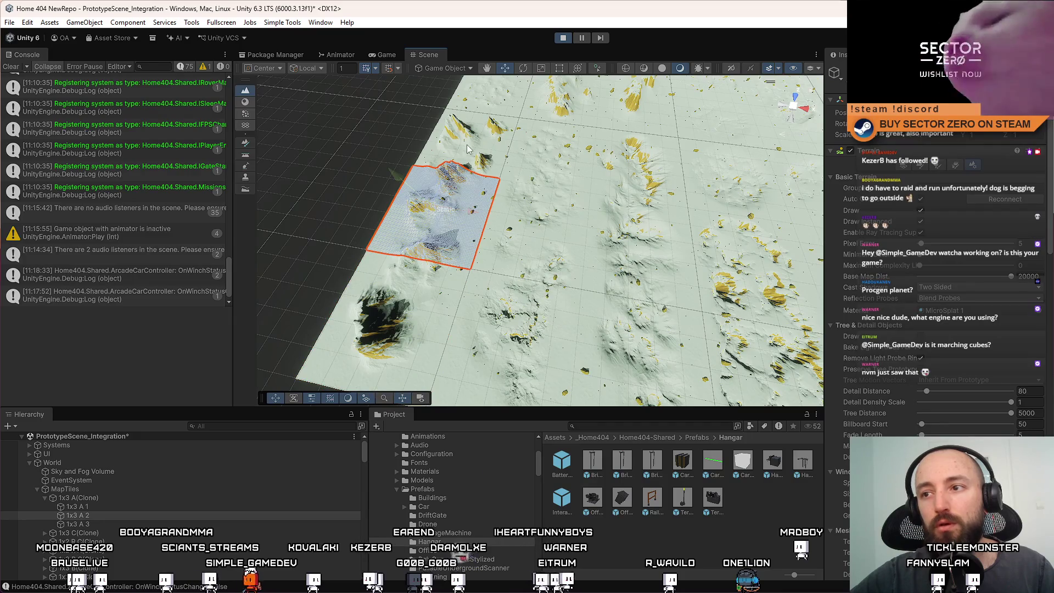
left_click(414, 308)
mouse_move(459, 230)
left_mouse_down("alt")
mouse_move(421, 208)
mouse_move(464, 184)
mouse_move(403, 277)
left_mouse_up("alt")
left_click(397, 275)
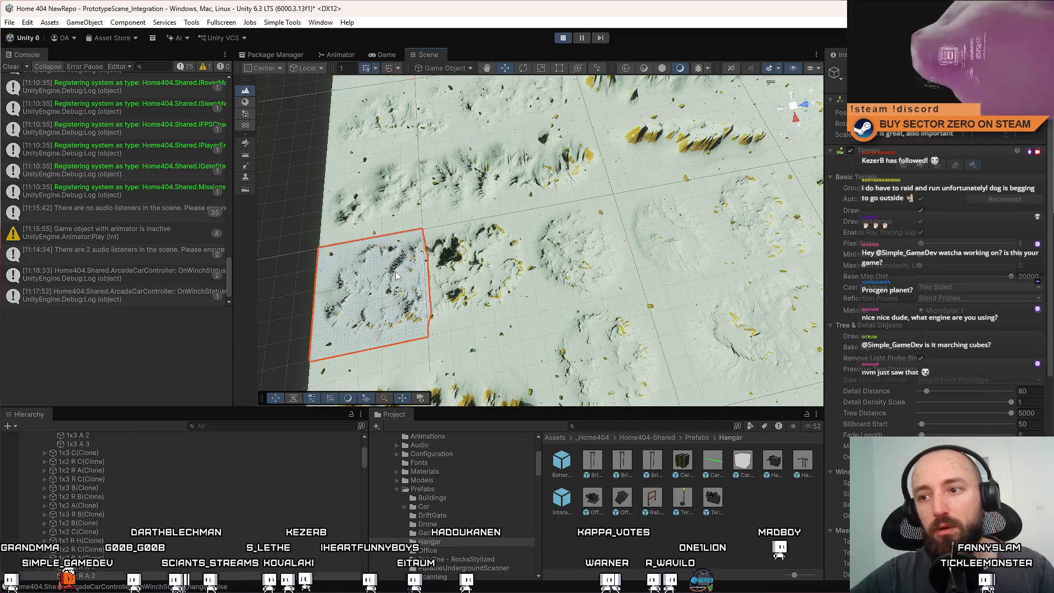
left_click_drag(478, 259, 732, 232, "alt")
mouse_move(546, 202)
left_mouse_down("alt")
mouse_move(542, 264)
mouse_move(473, 143)
mouse_move(647, 175)
mouse_move(626, 88)
mouse_move(549, 137)
mouse_move(439, 176)
mouse_move(194, 230)
mouse_move(772, 130)
mouse_move(881, 230)
mouse_move(406, 99)
left_mouse_up("alt")
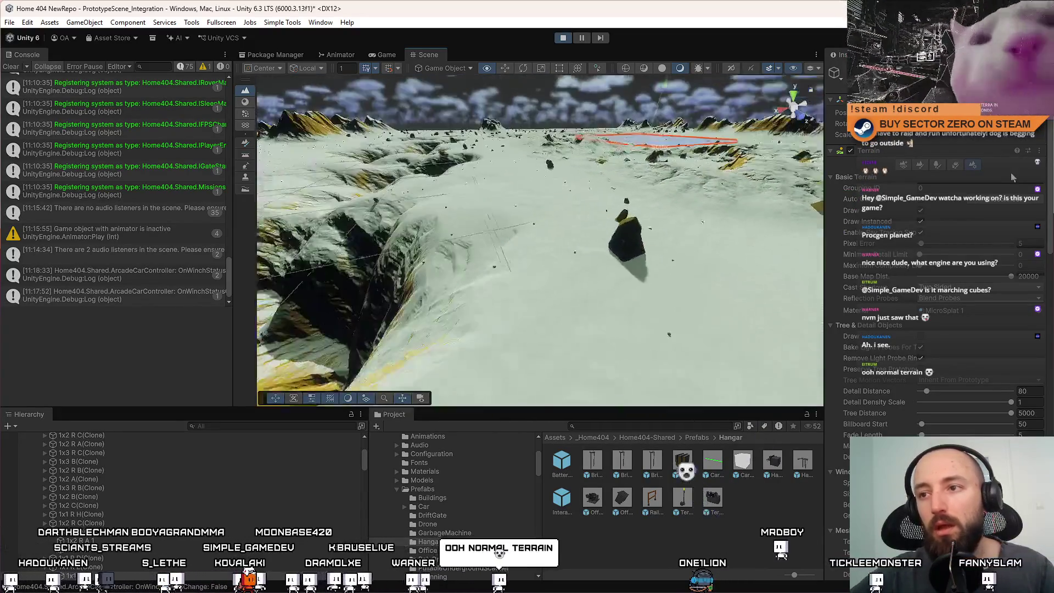
Resume the game fullscreen, drive the rover over the dunes, then return to the editor
left_click(393, 54)
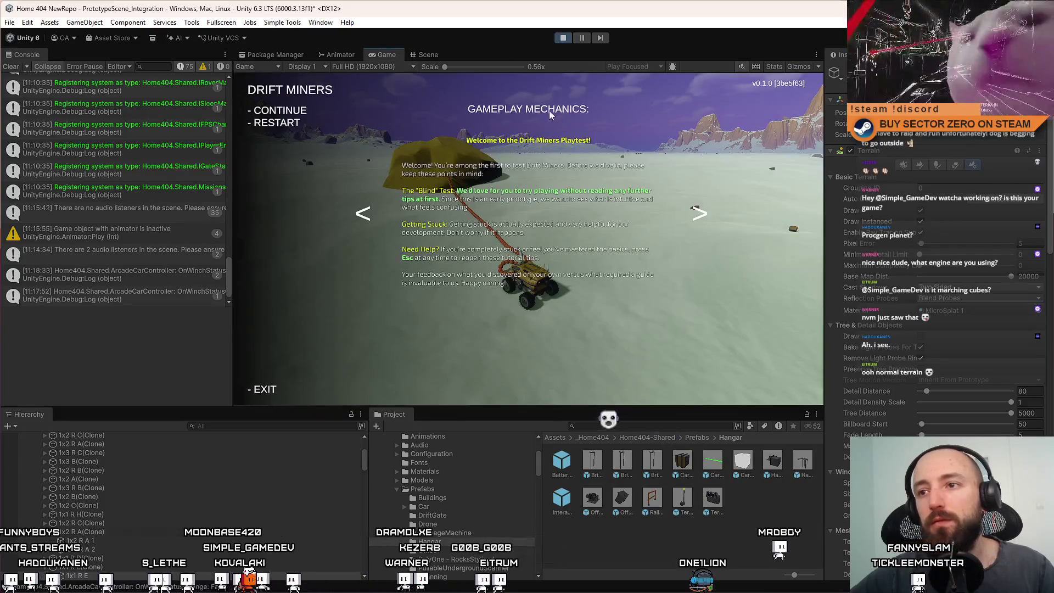
key("Escape")
key("F10")
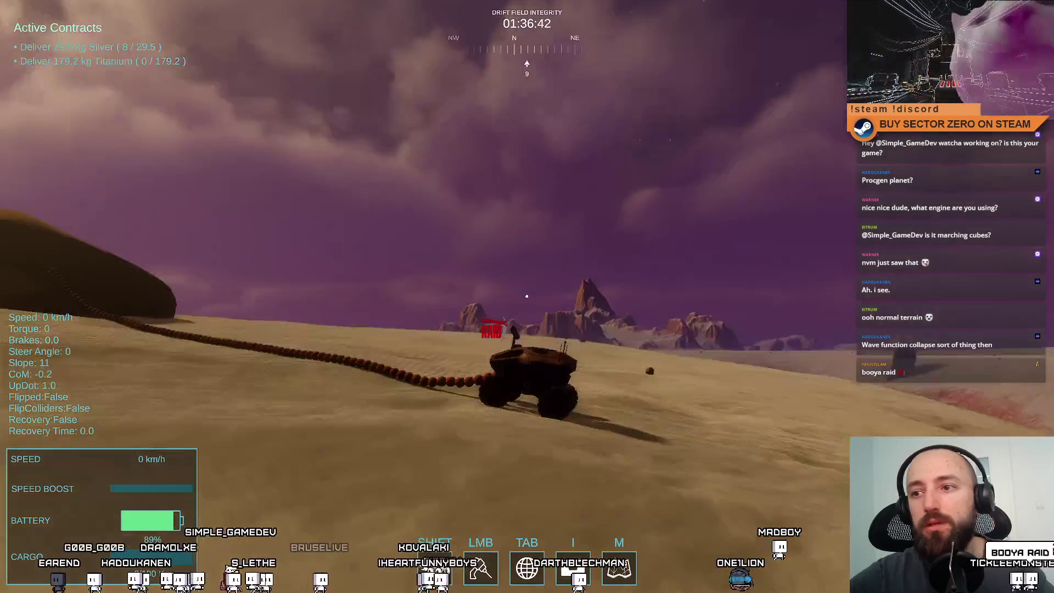
key("alt+Tab")
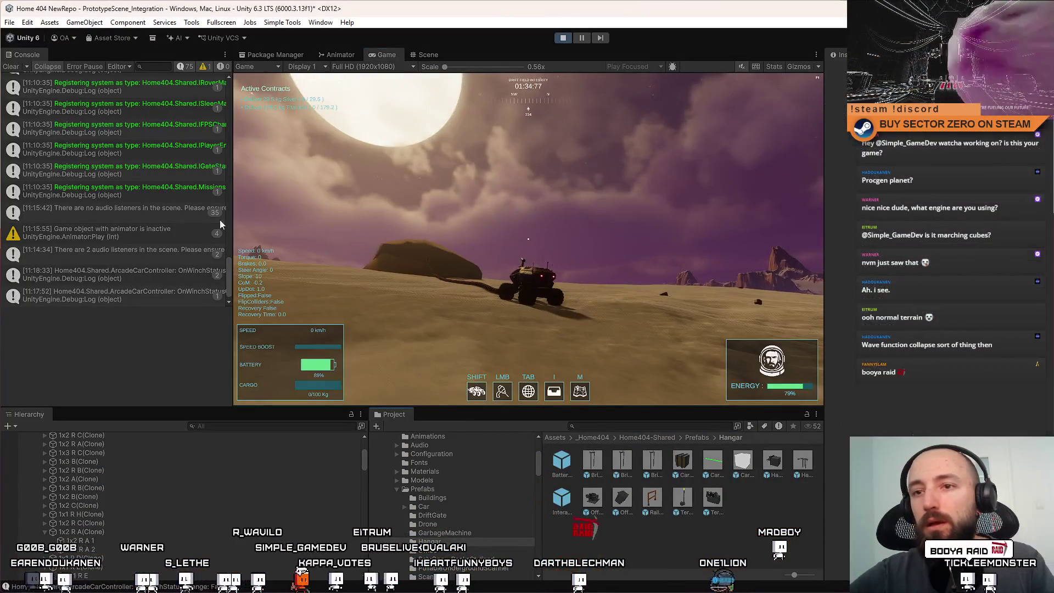
Clear the Console, drive the rover forward briefly, pause it, and stop play mode
left_click(11, 67)
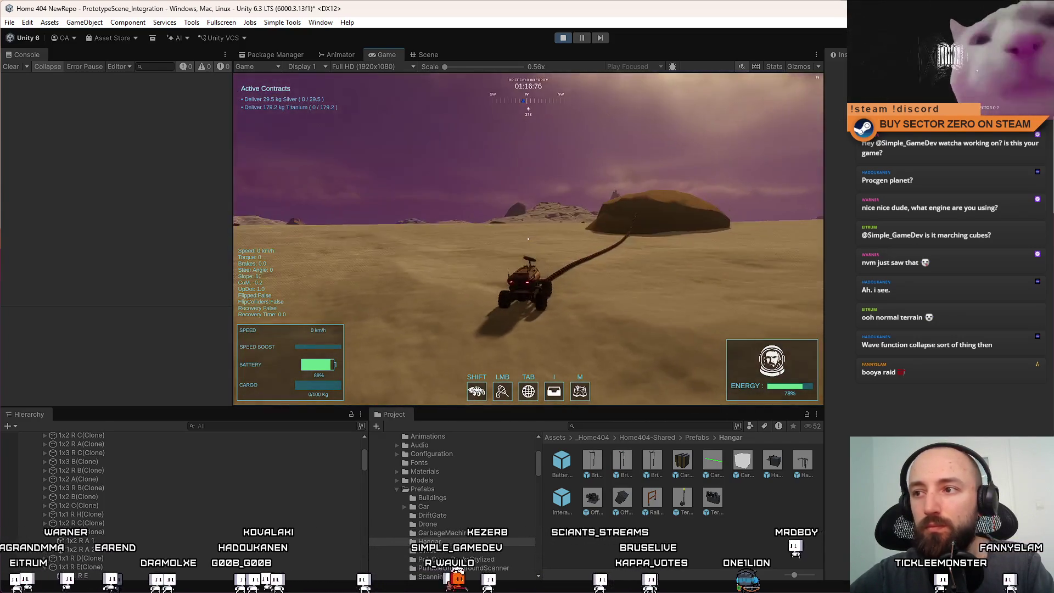
key("w")
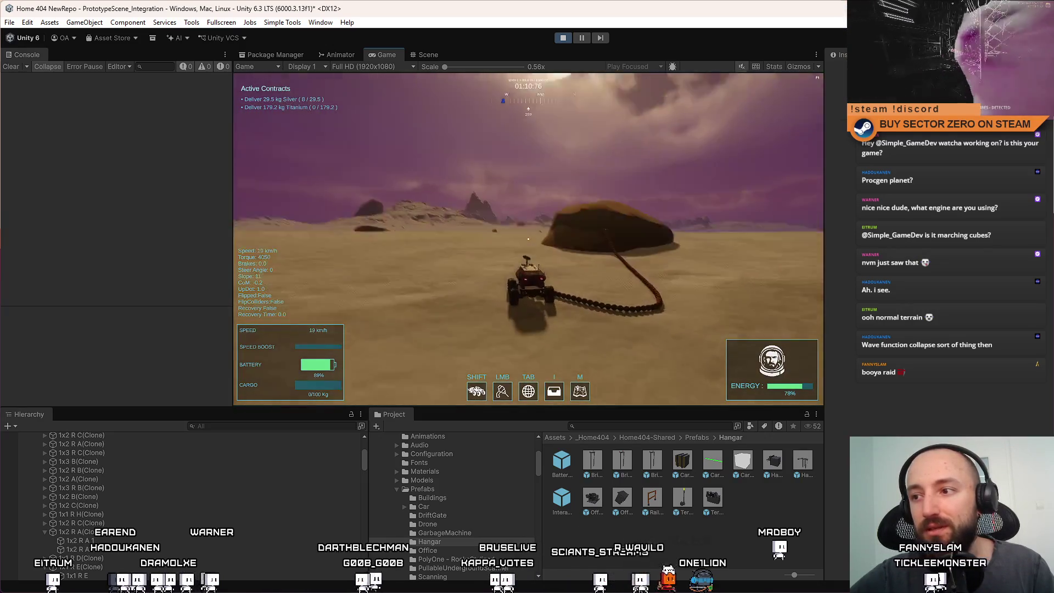
key("Escape")
key("Escape")
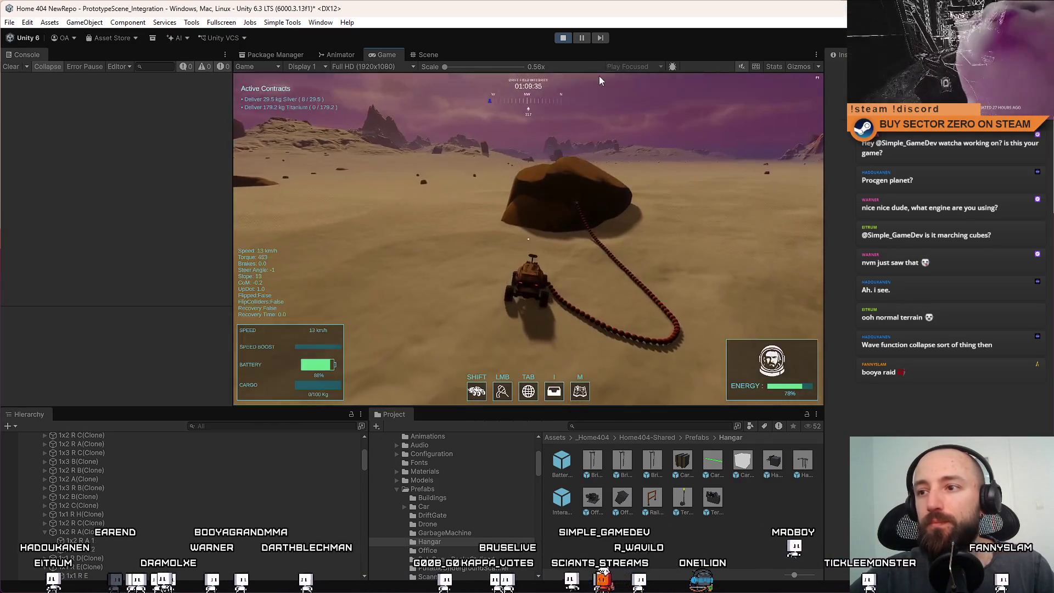
left_click(566, 38)
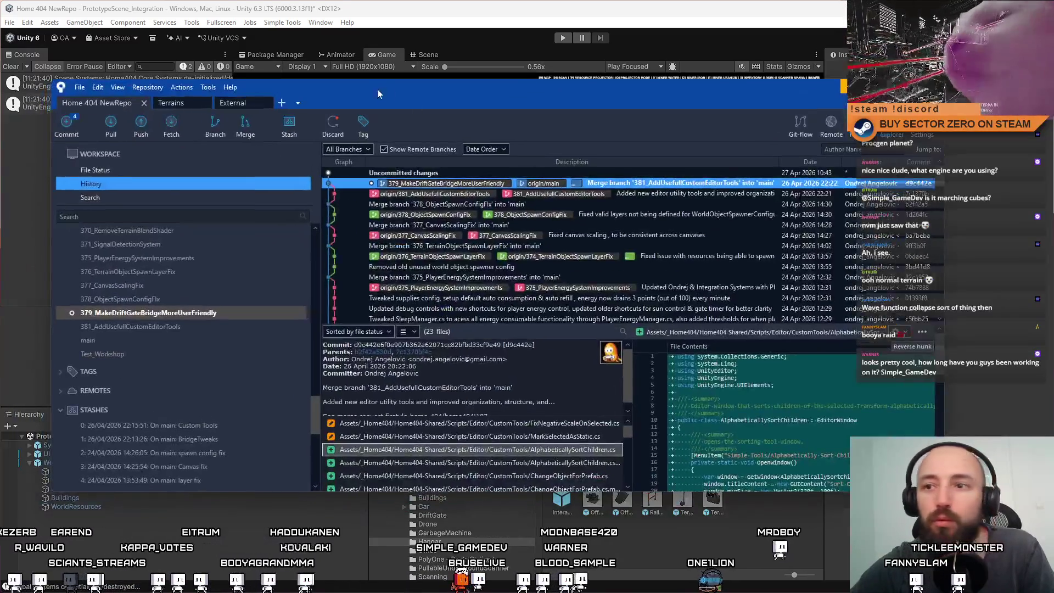
mouse_move(395, 89)
left_mouse_down()
mouse_move(292, 114)
mouse_move(0, 127)
left_mouse_up()
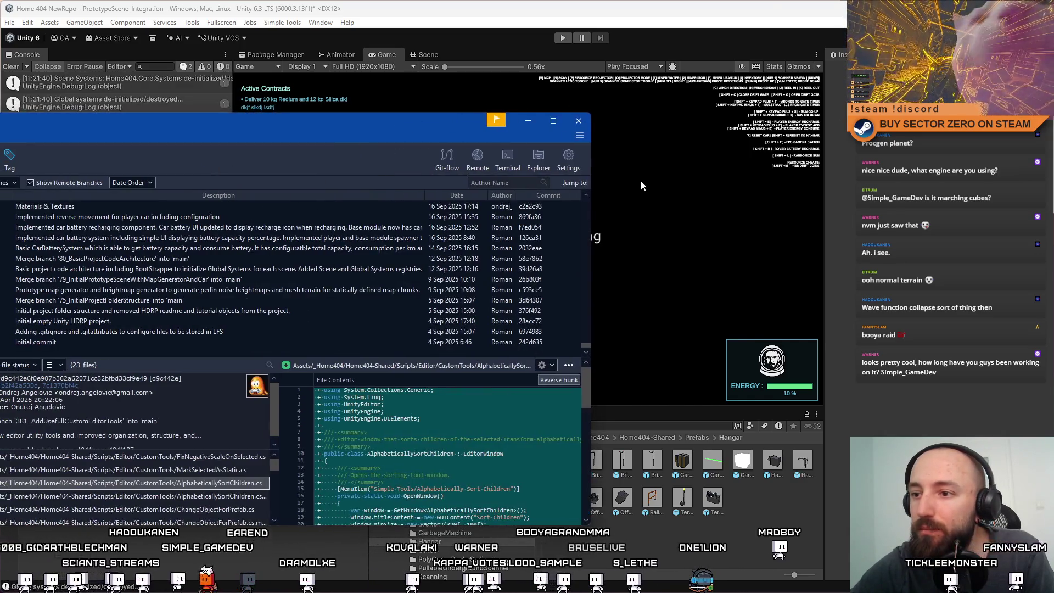
Drag the Git client window over the editor to show the '381_AddUsefulCustomEditorTools' merge history
mouse_move(640, 180)
left_mouse_down()
mouse_move(699, 114)
mouse_move(690, 105)
left_mouse_up()
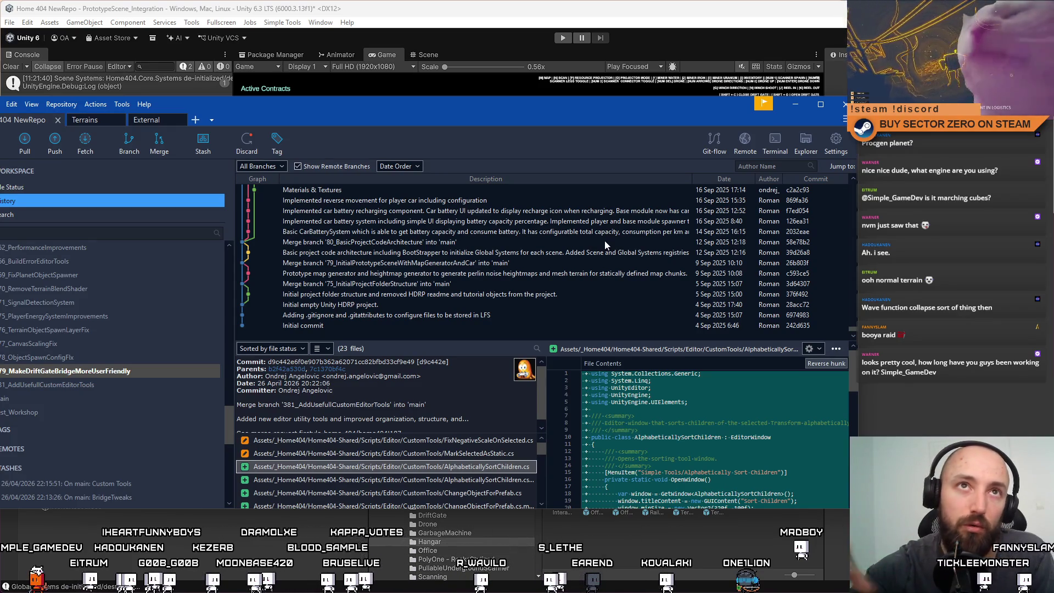
Reposition the Fork window to review the AlphabeticallySortChildren.cs commit, then return to Unity
left_click_drag(564, 106, 611, 97)
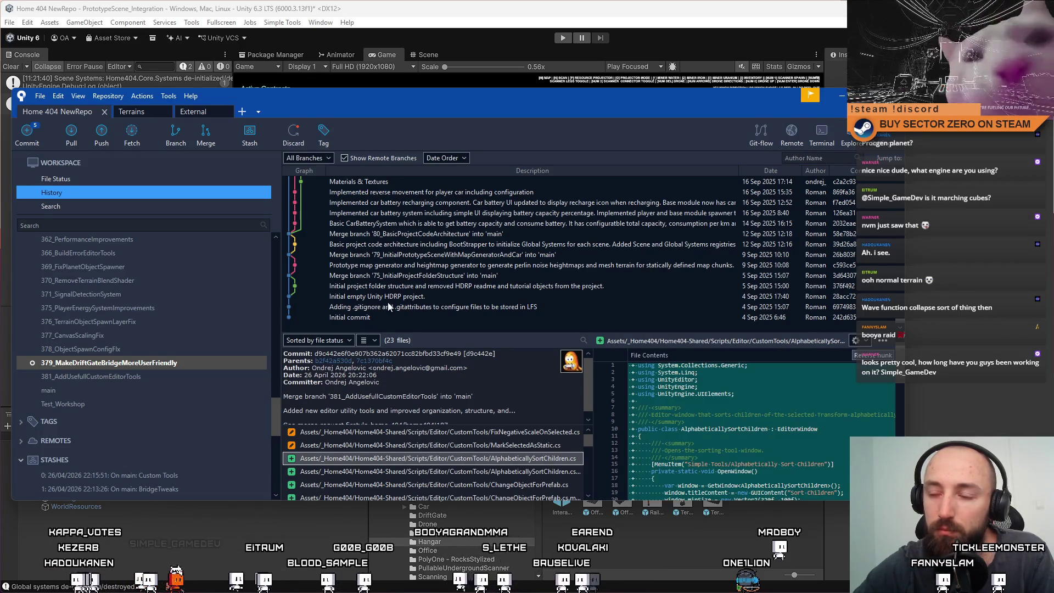
left_click_drag(406, 99, 395, 119)
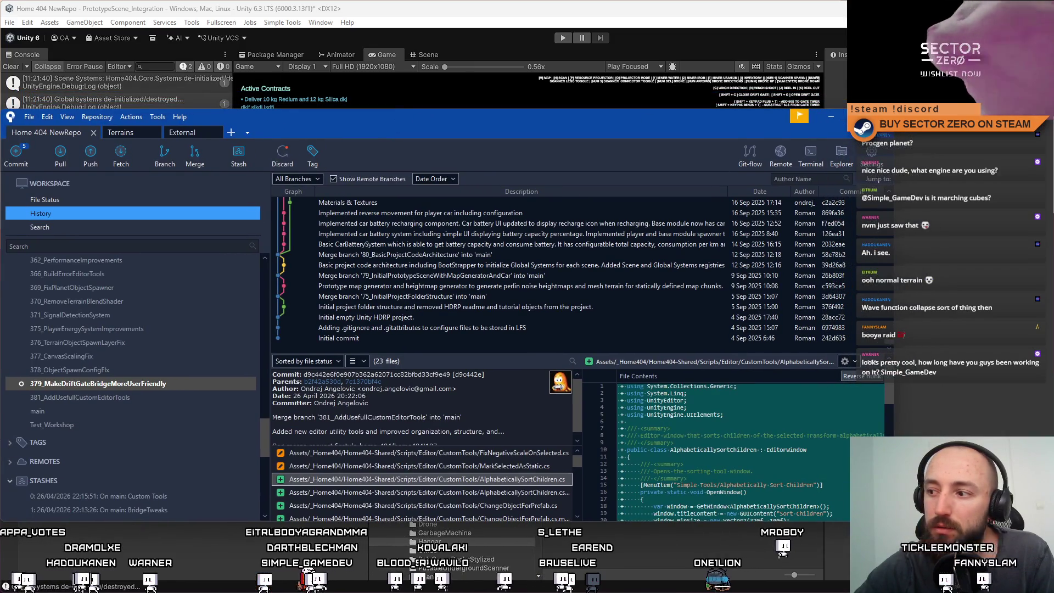
left_click_drag(621, 118, 597, 114)
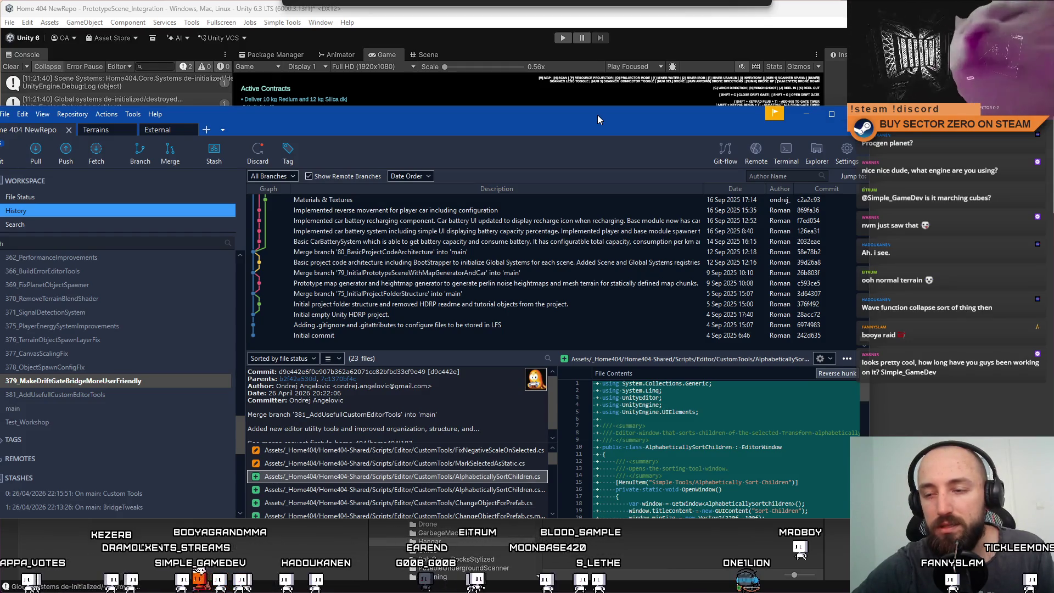
key("alt+Tab")
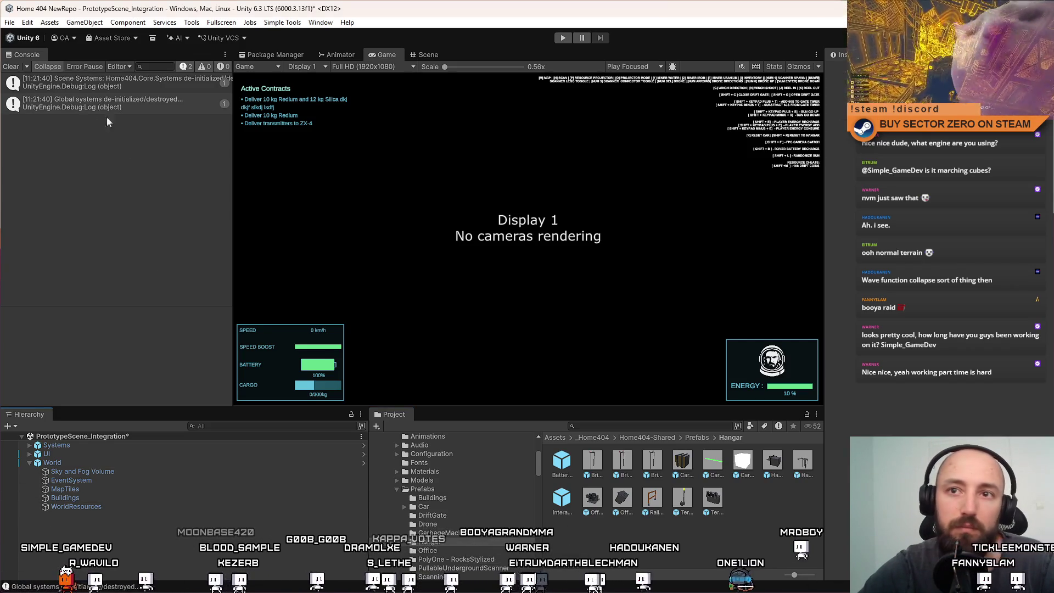
Clear the Console, save PrototypeScene_Integration with Ctrl+S, and enter Play mode
left_click(11, 67)
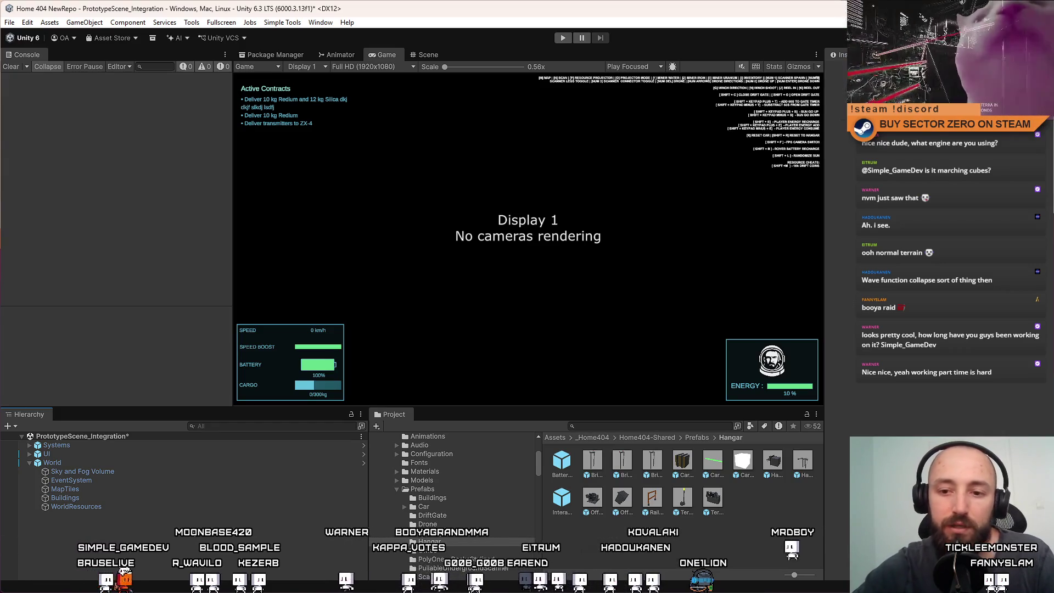
key("ctrl+s")
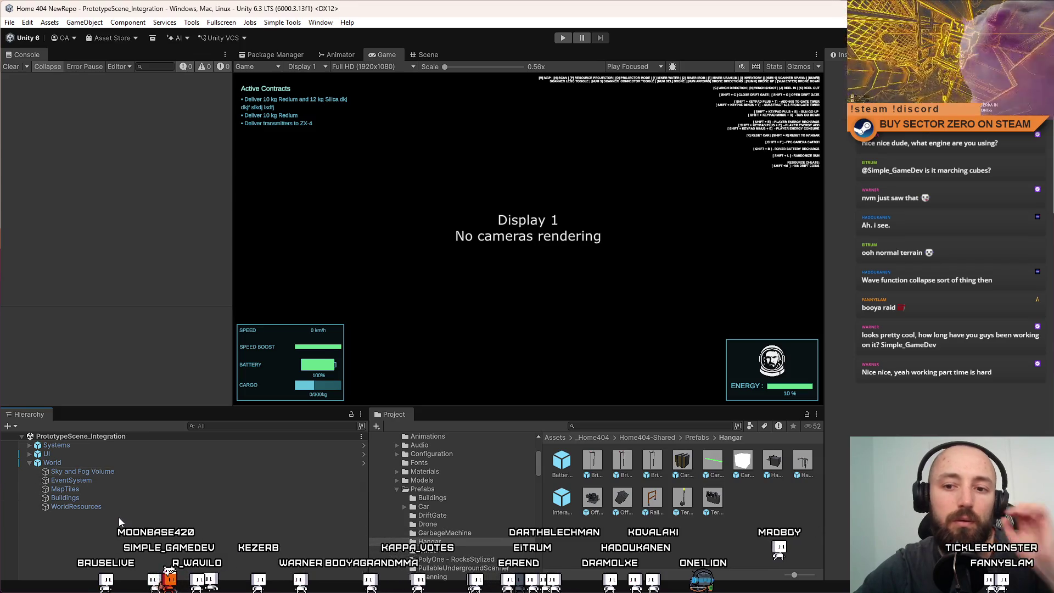
left_click(439, 55)
left_click(381, 55)
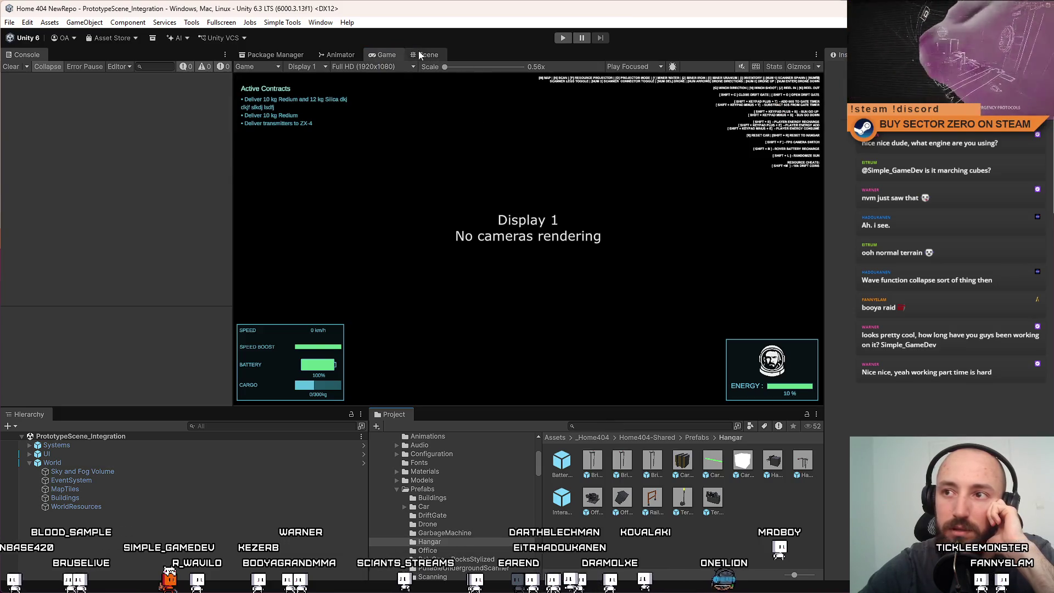
left_click(562, 38)
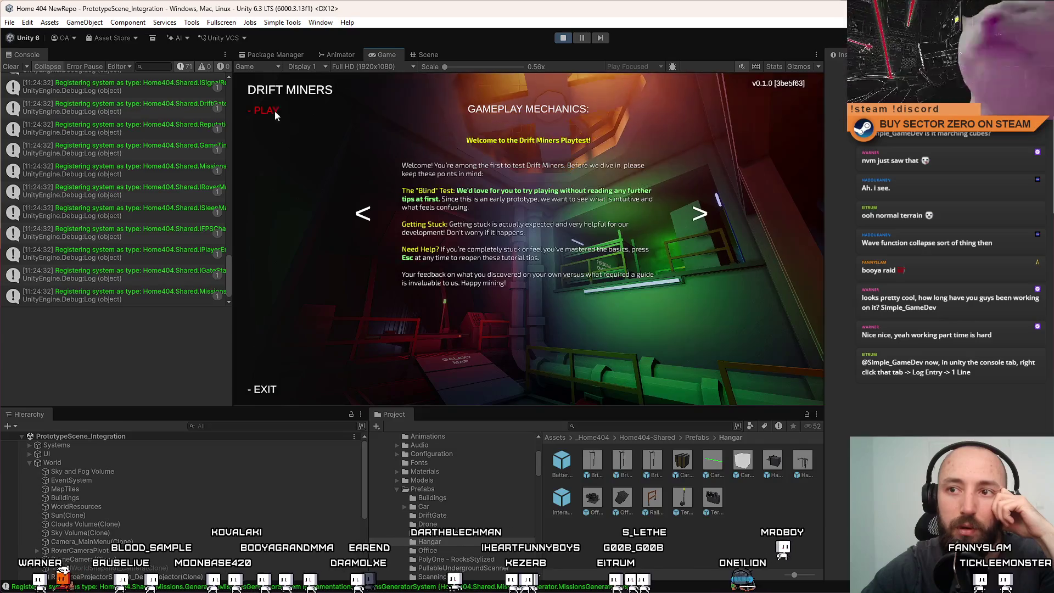
Start the game and walk the player to the Galaxy Sector terminal, then pause and clear the Console
left_click(275, 111)
key("w")
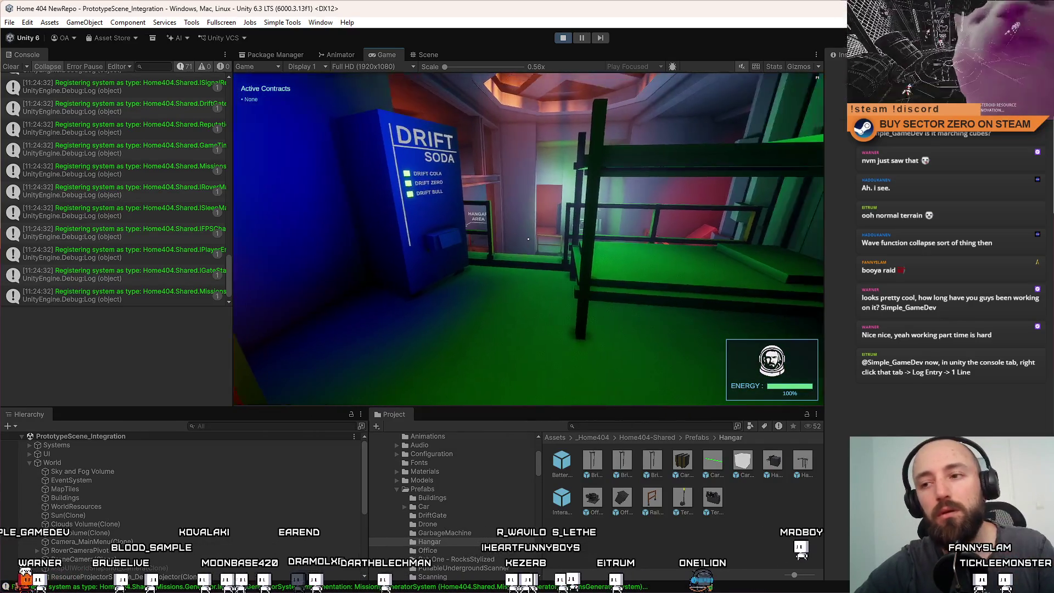
key("w")
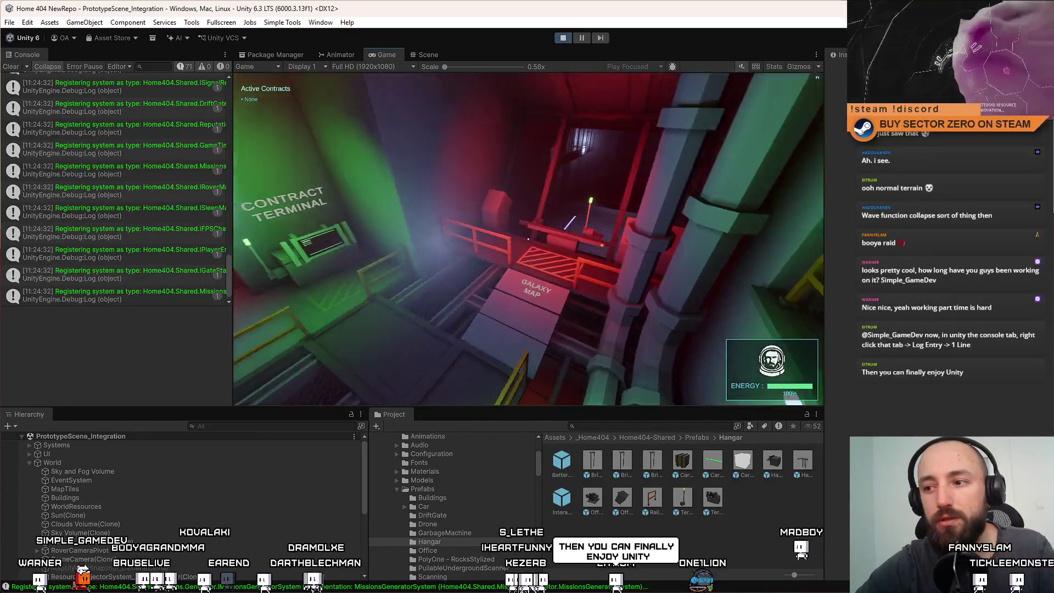
key("w")
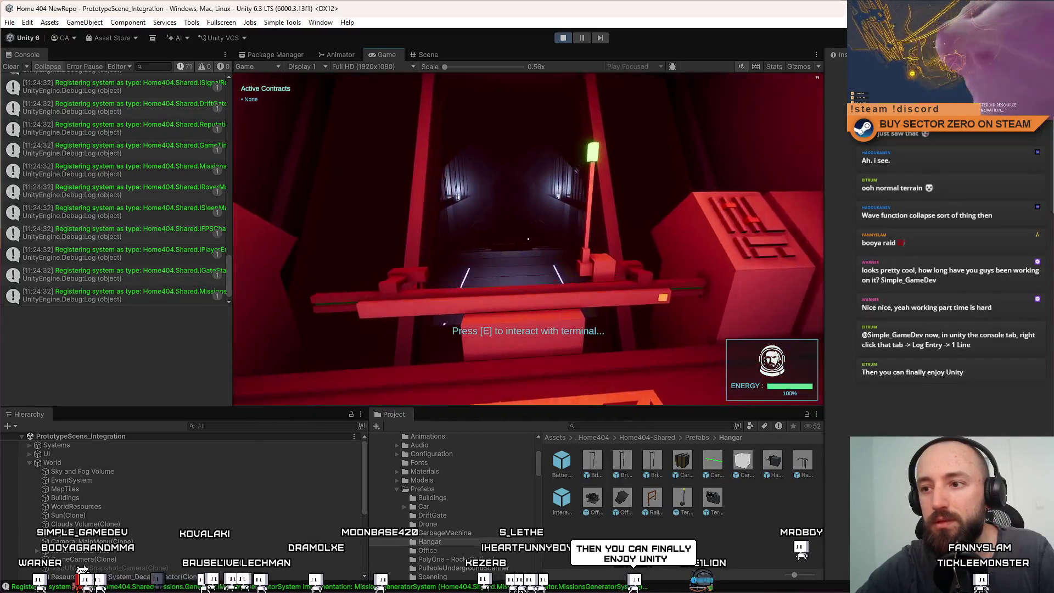
key("w")
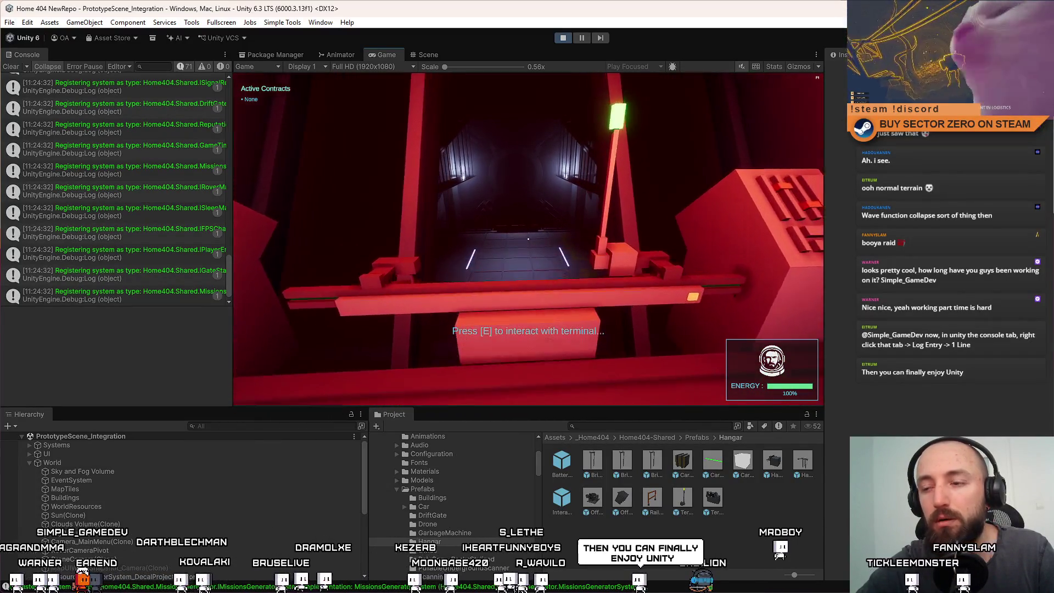
key("Escape")
key("Escape")
left_click(12, 67)
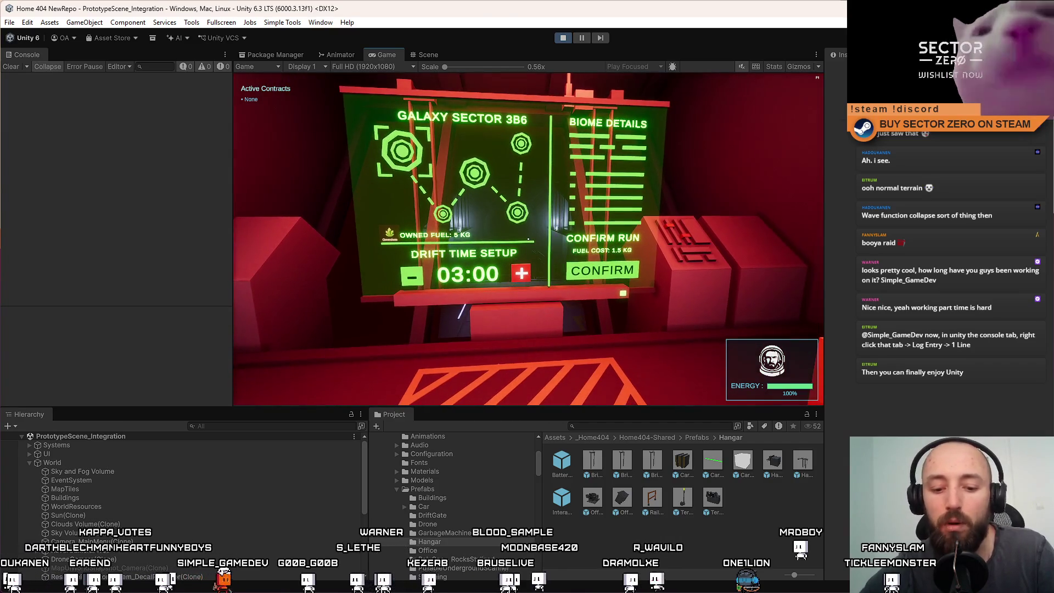
Lower the terminal's drift time setting from 03:00 to 02:30
key("w")
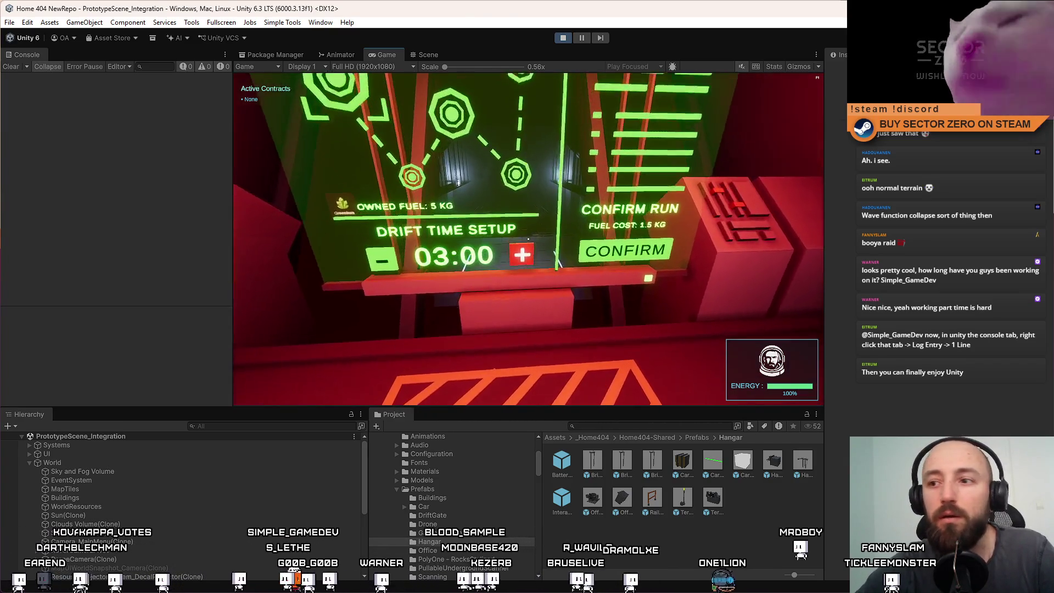
scroll(528, 239, "down", 2)
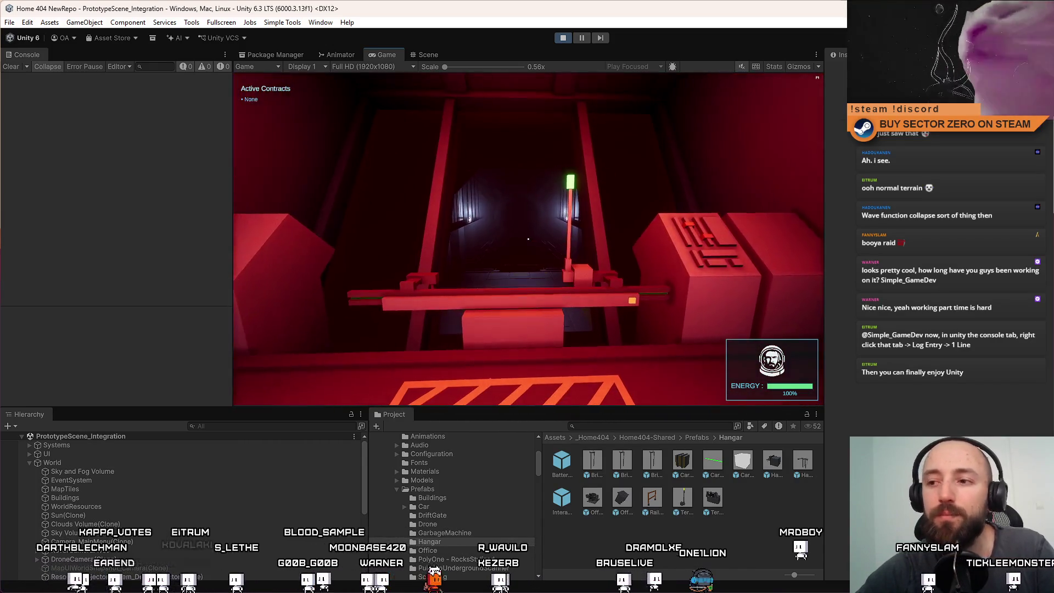
key("s")
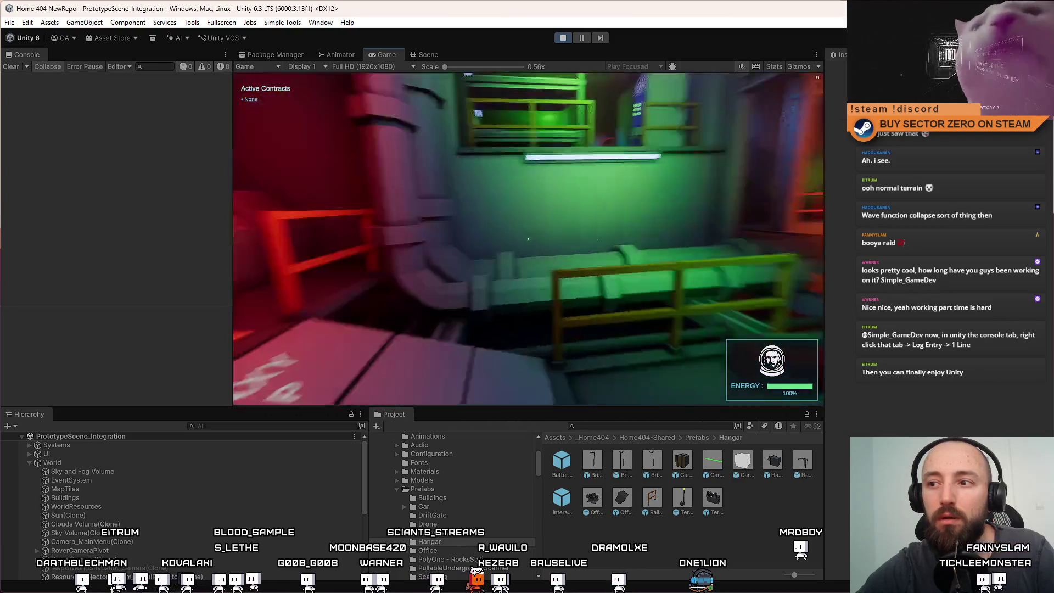
Walk down the corridor into the HANGAR AREA up to the green machine
key("w")
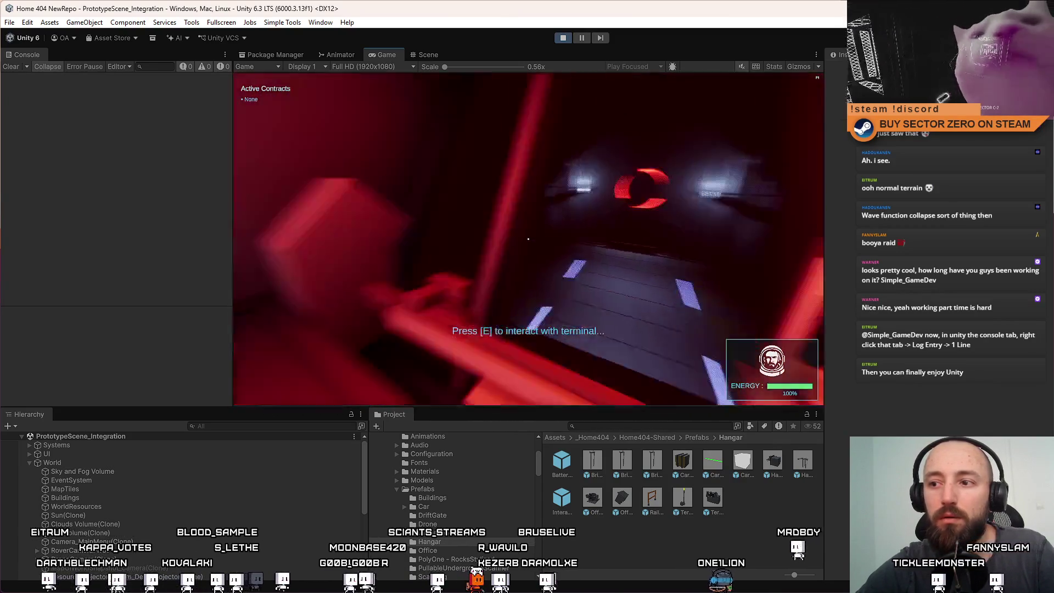
key("e")
key("w")
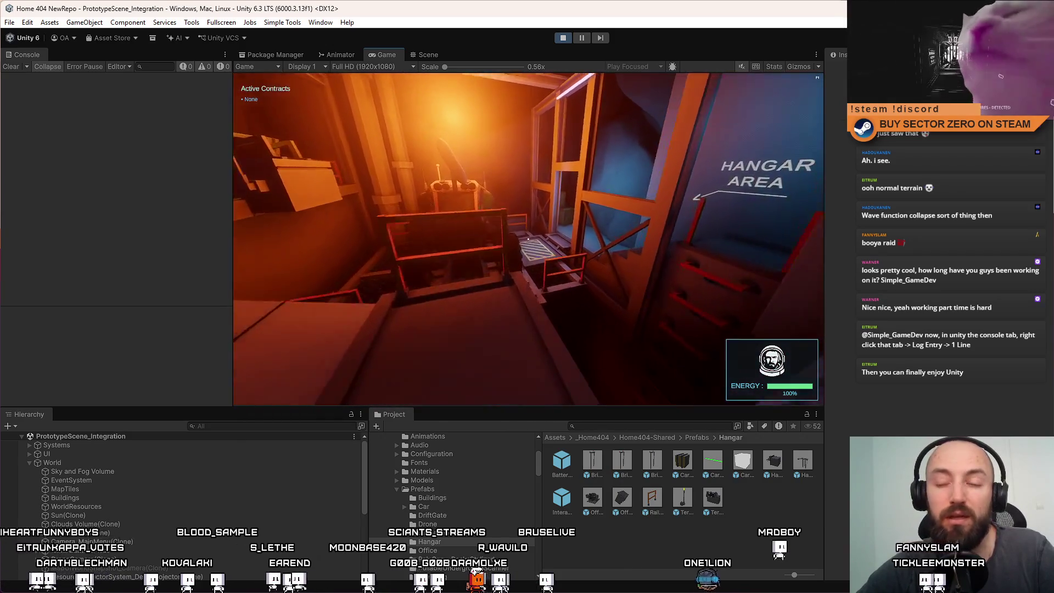
key("w")
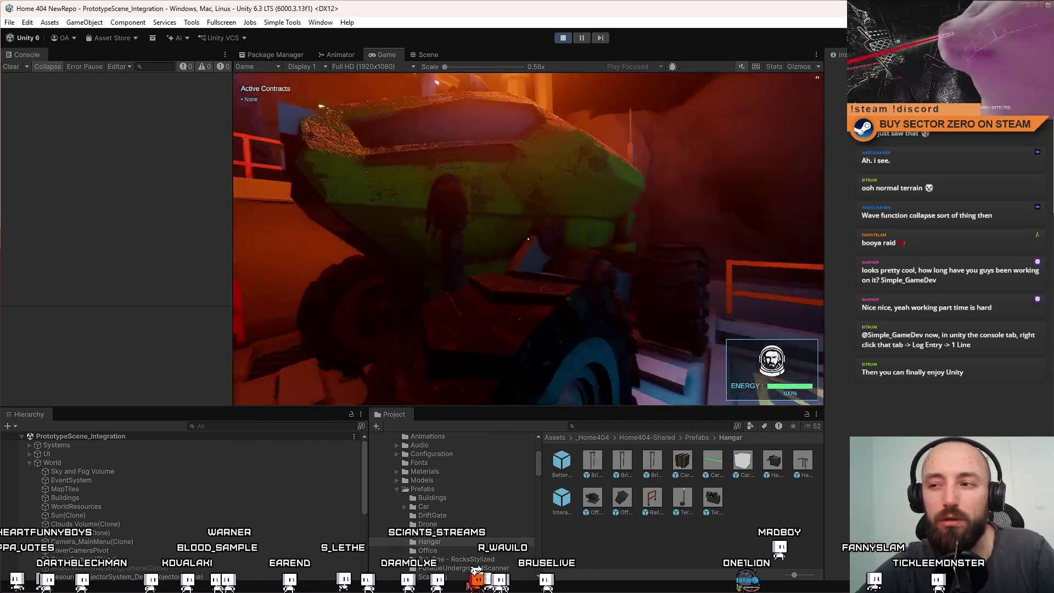
key("e")
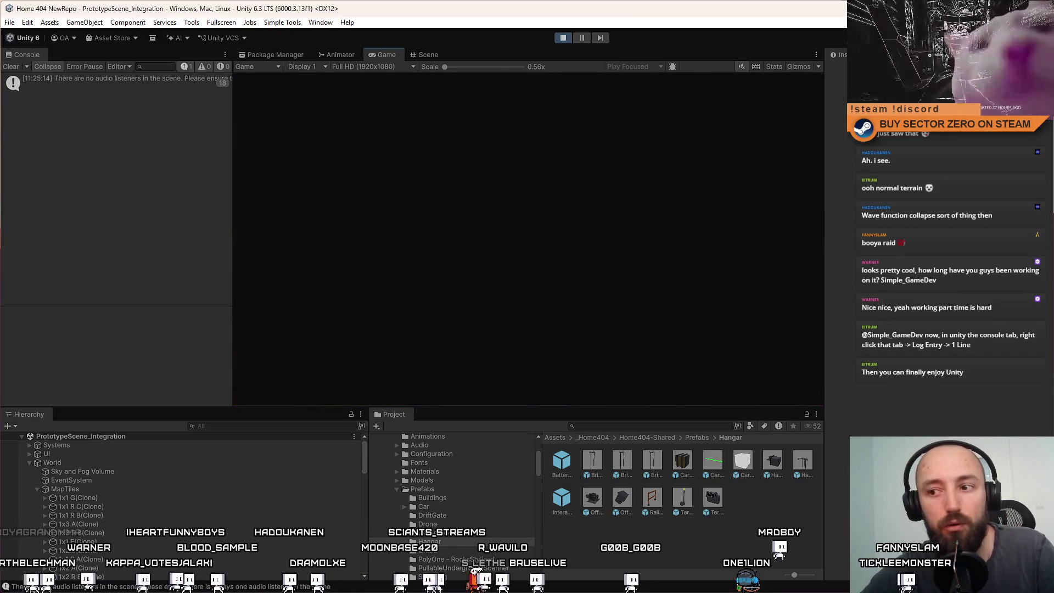
Drive the rover up the hangar tunnel toward the ring gate
key("w")
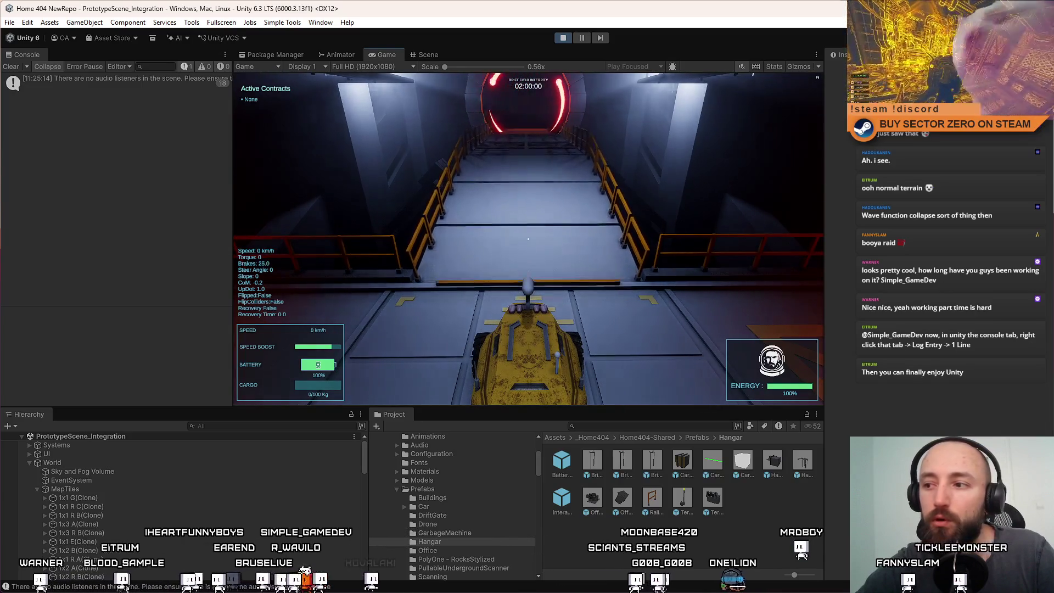
key("w")
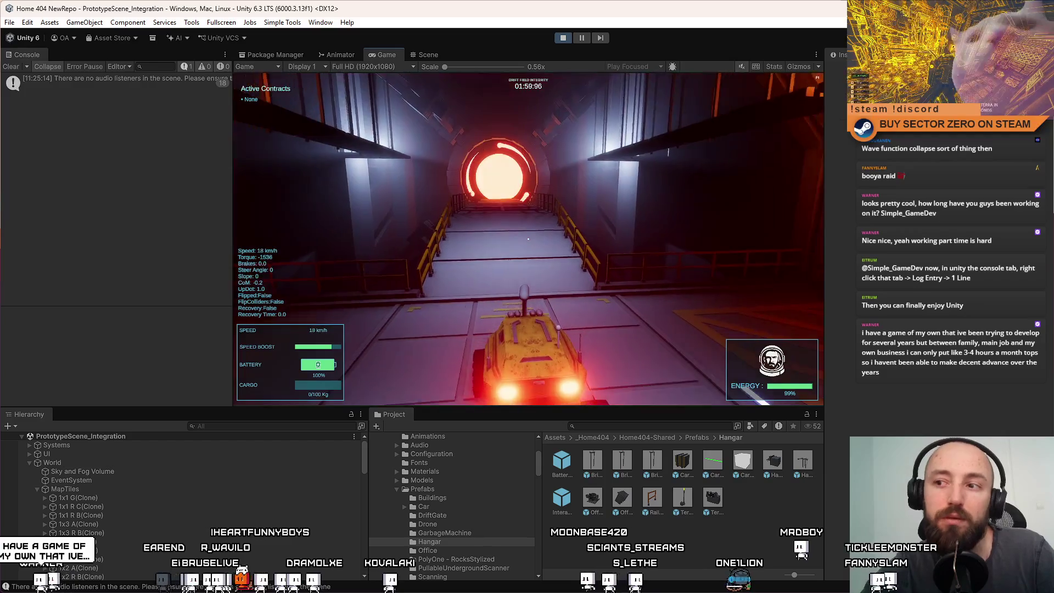
key("w")
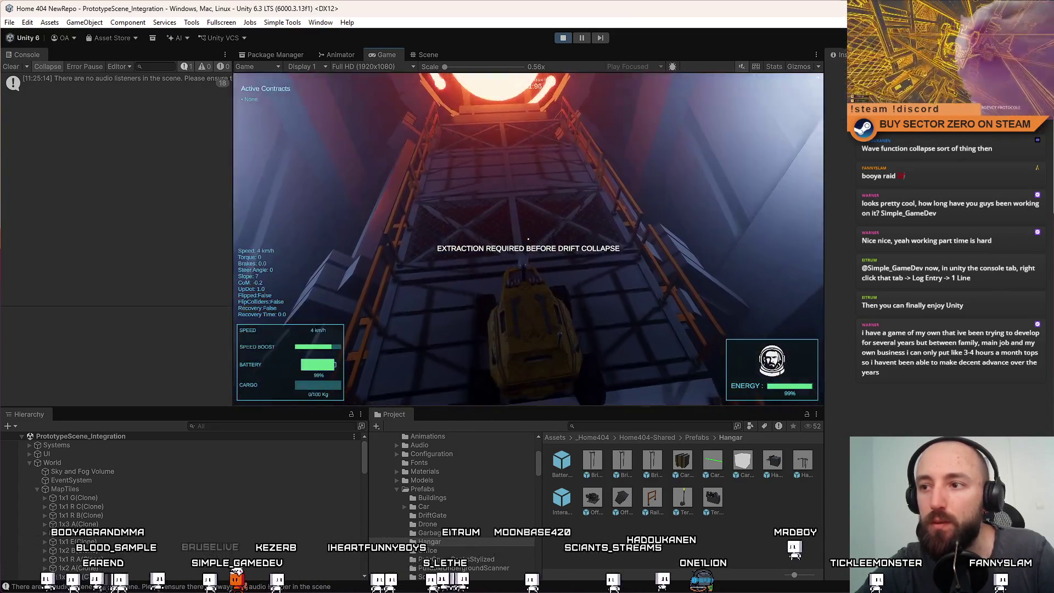
key("w")
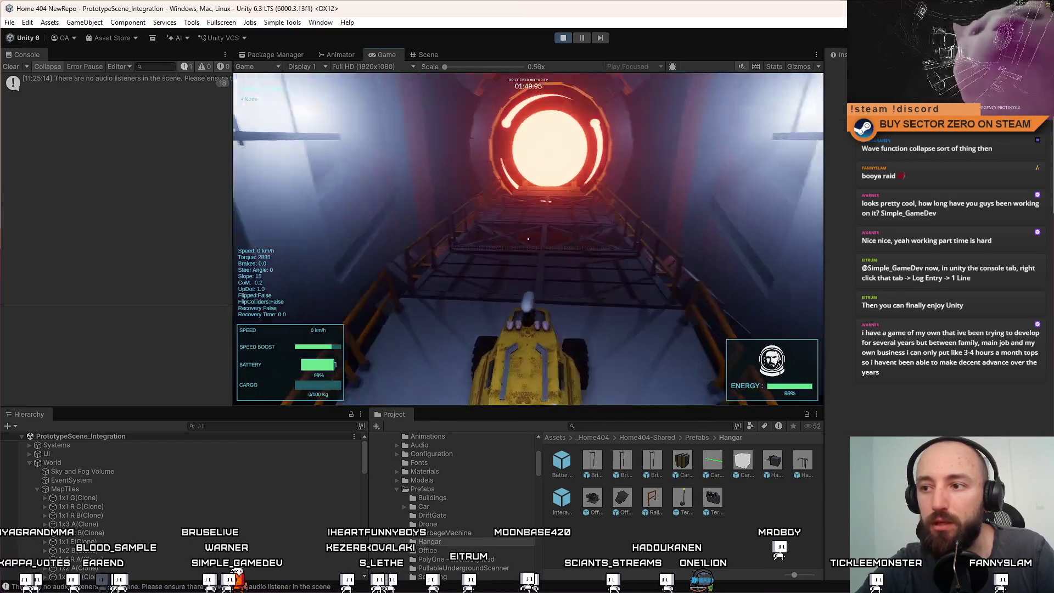
key("s")
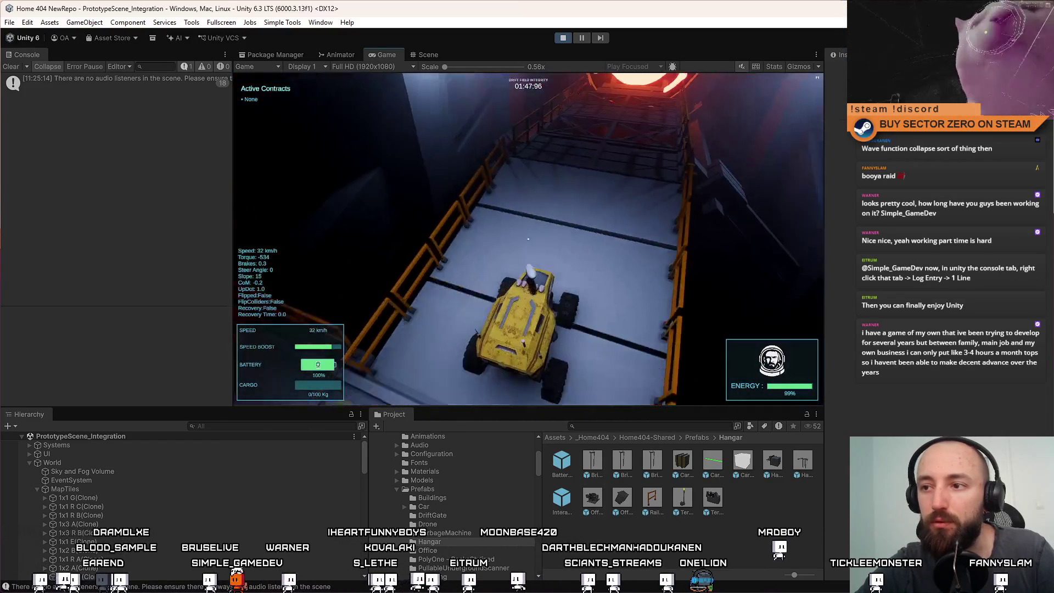
Toggle fullscreen with F10, open the in-game pause menu, and stop the playtest
key("F10")
key("F10")
key("Escape")
key("Escape")
key("Escape")
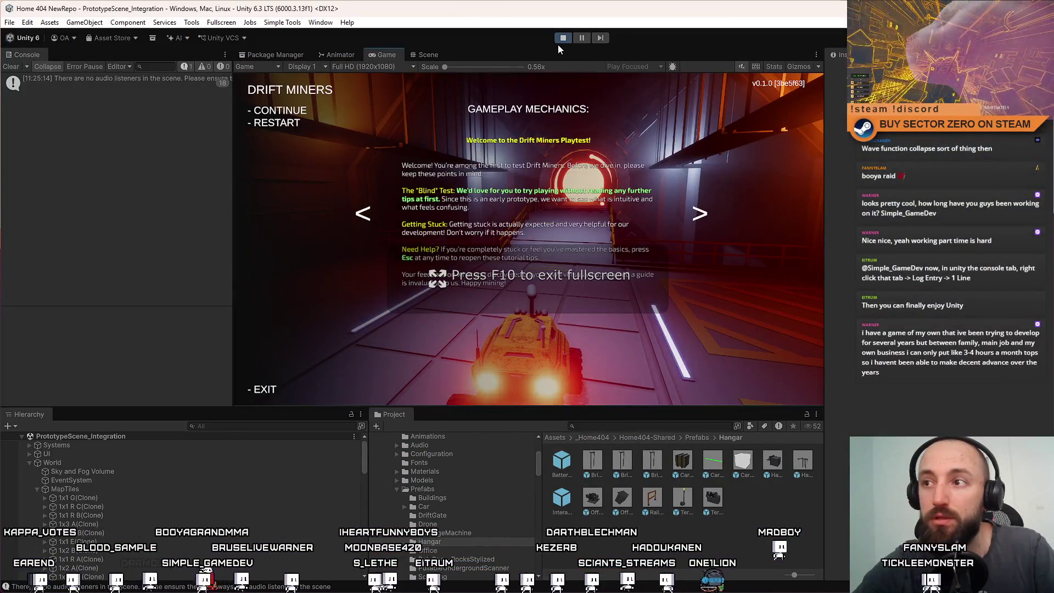
left_click(564, 41)
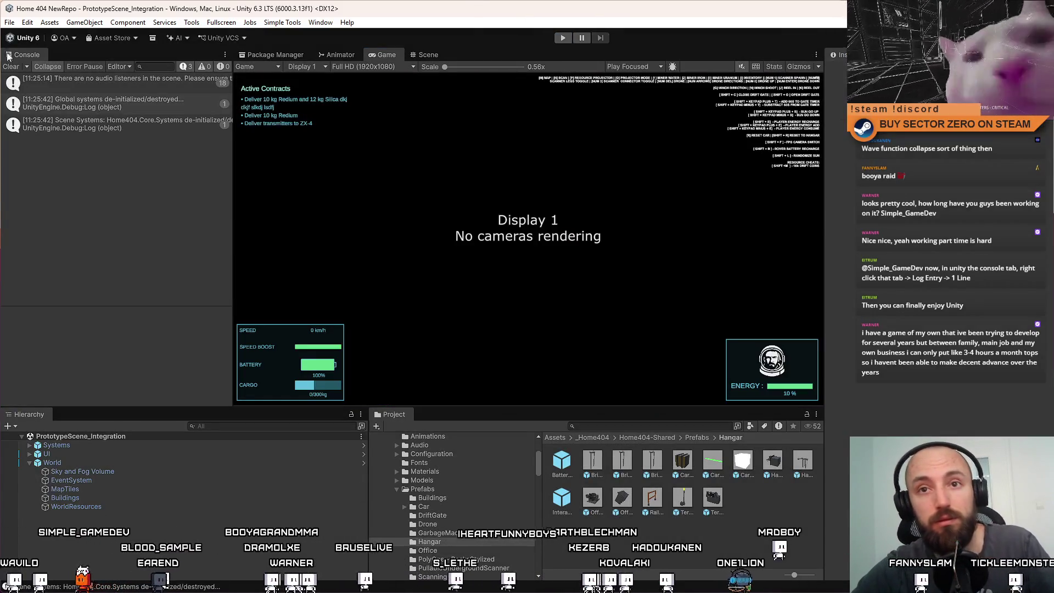
Clear the old messages from the Console
left_click(11, 67)
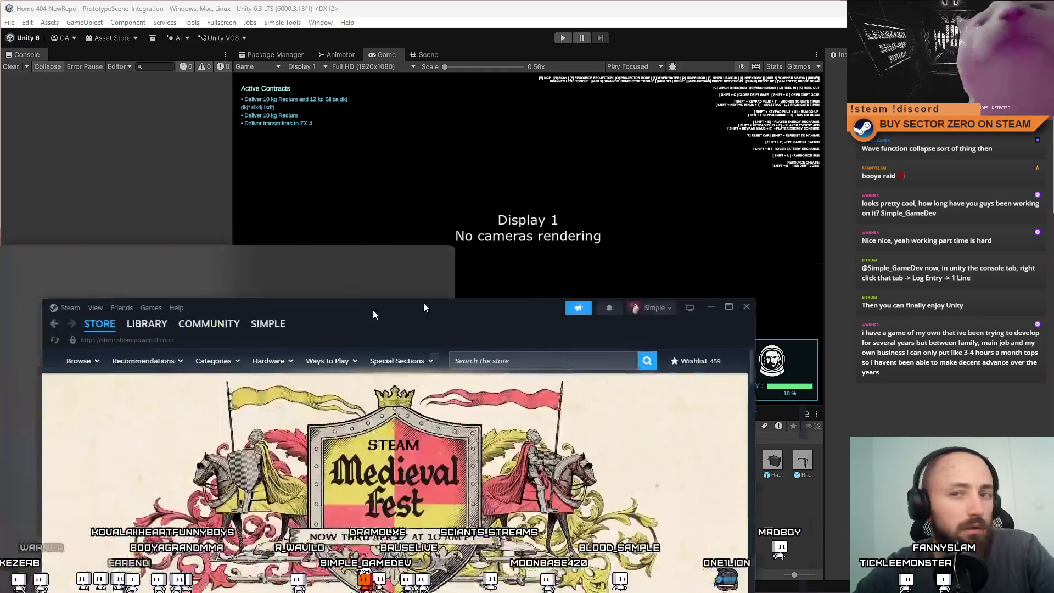
Open ARTIFICIAL's store page from the Steam library
mouse_move(423, 302)
left_mouse_down()
mouse_move(514, 119)
mouse_move(426, 120)
left_mouse_up()
left_click(246, 134)
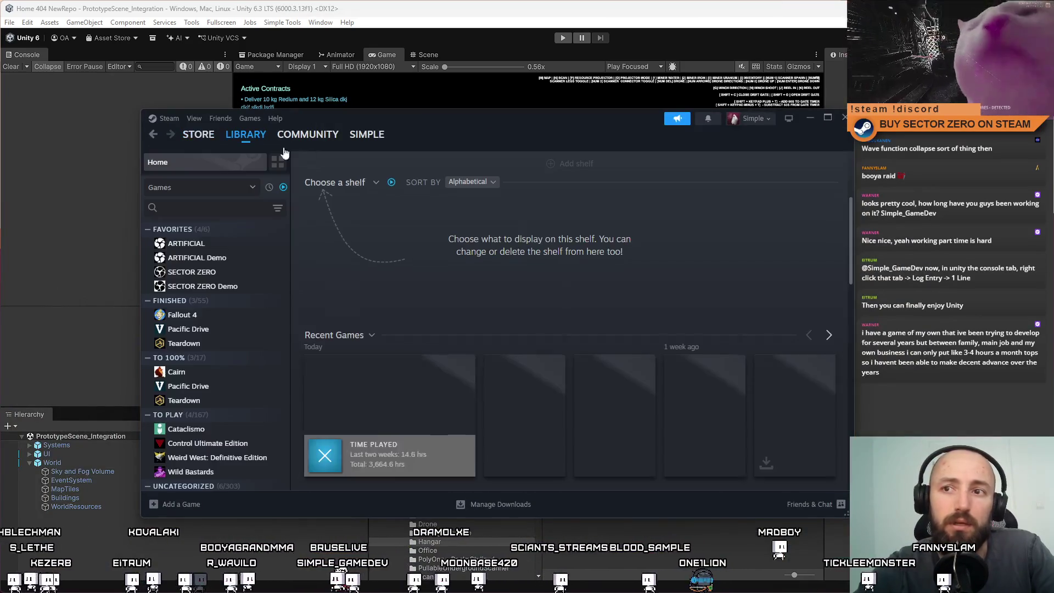
left_click(226, 244)
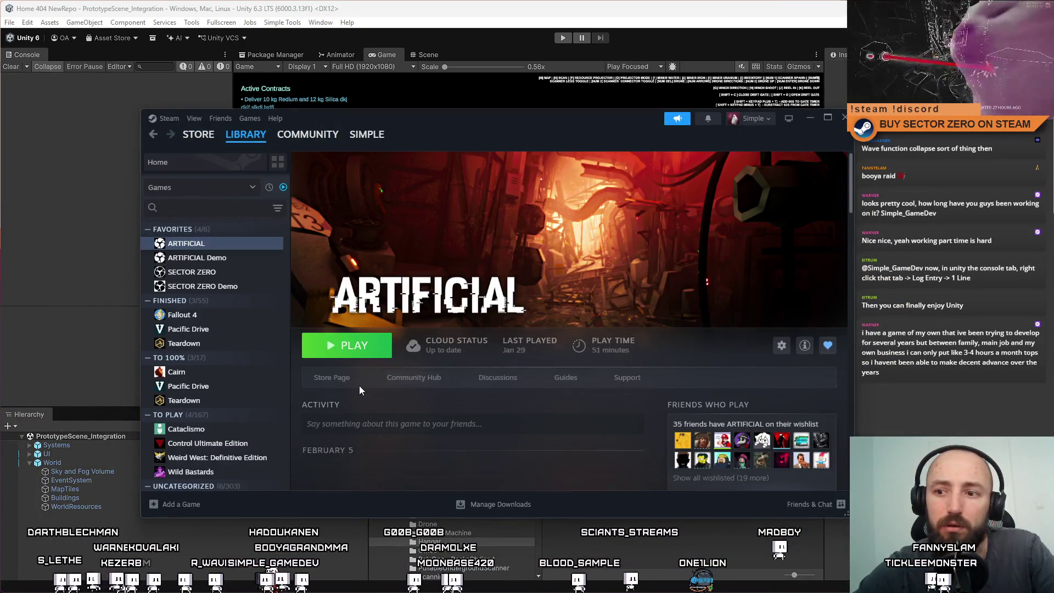
left_click(359, 385)
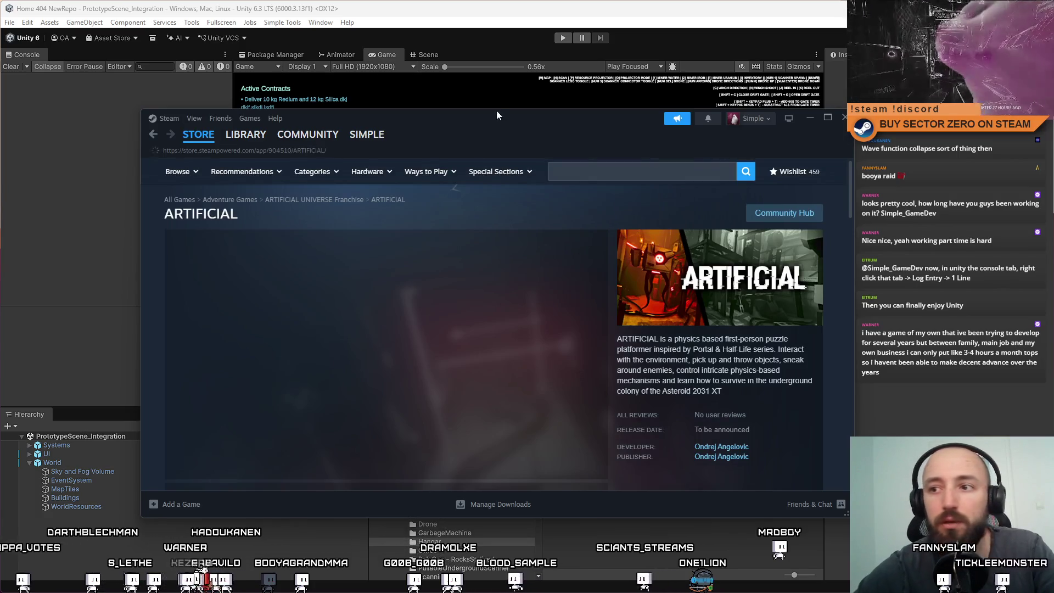
View ARTIFICIAL's fourth and seventh screenshots, then search the store for 'sector zero'
left_click_drag(476, 120, 500, 85)
scroll(370, 391, "down", 1)
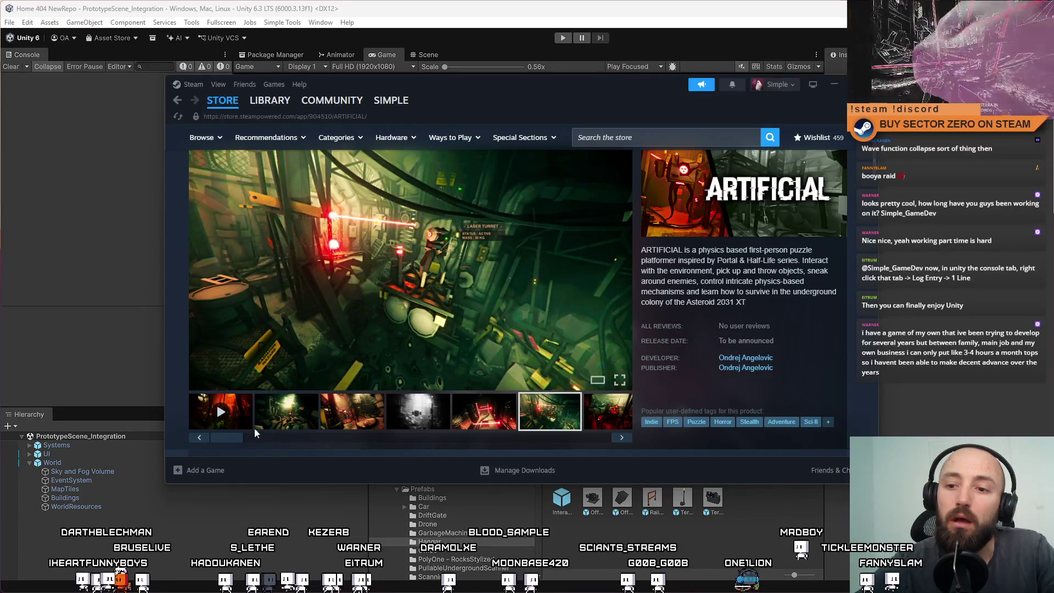
left_click(405, 420)
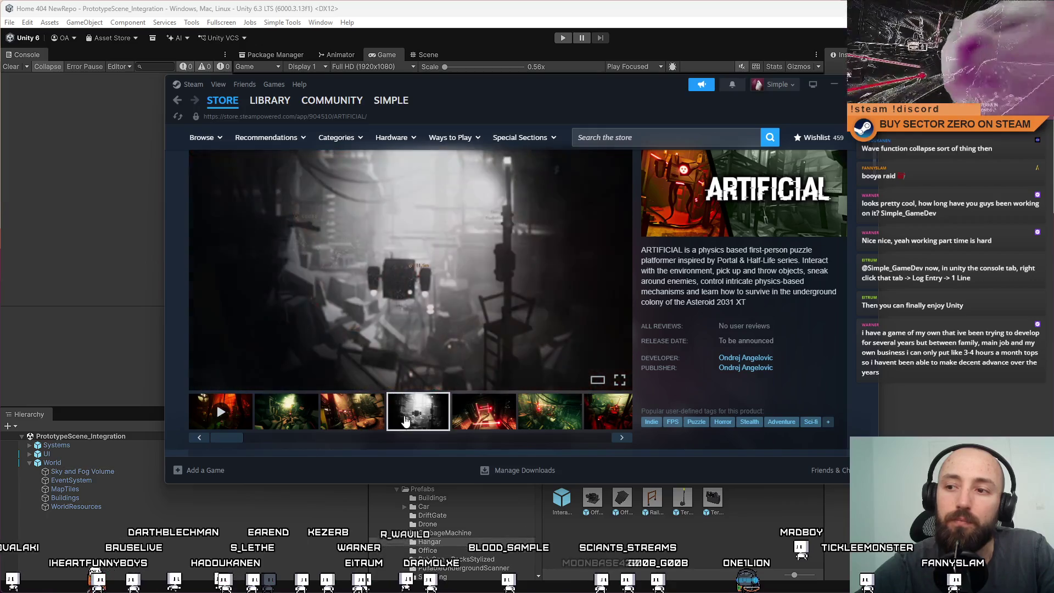
left_click_drag(223, 438, 526, 439)
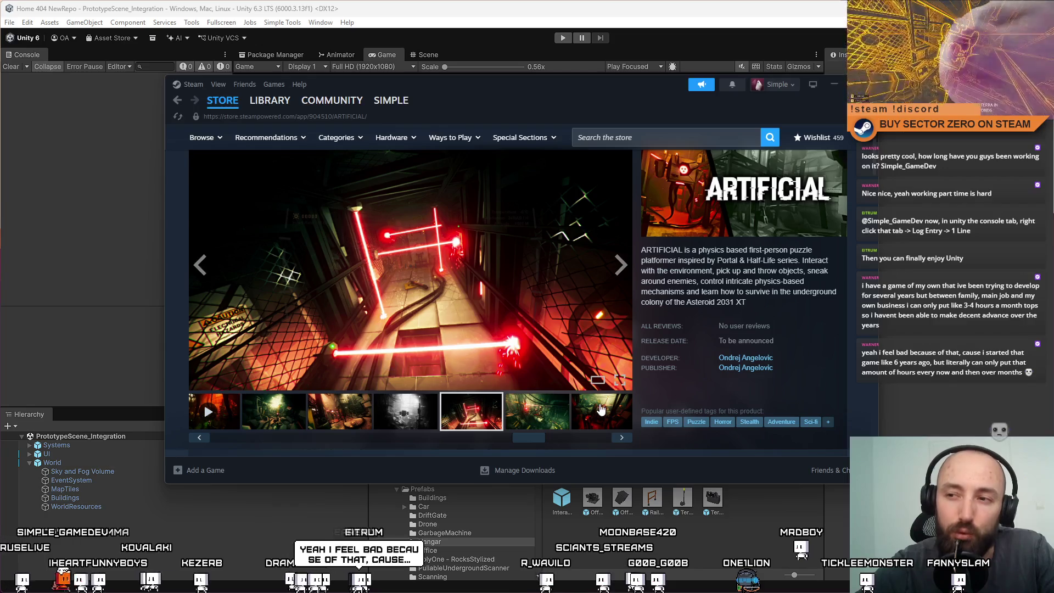
left_click(600, 410)
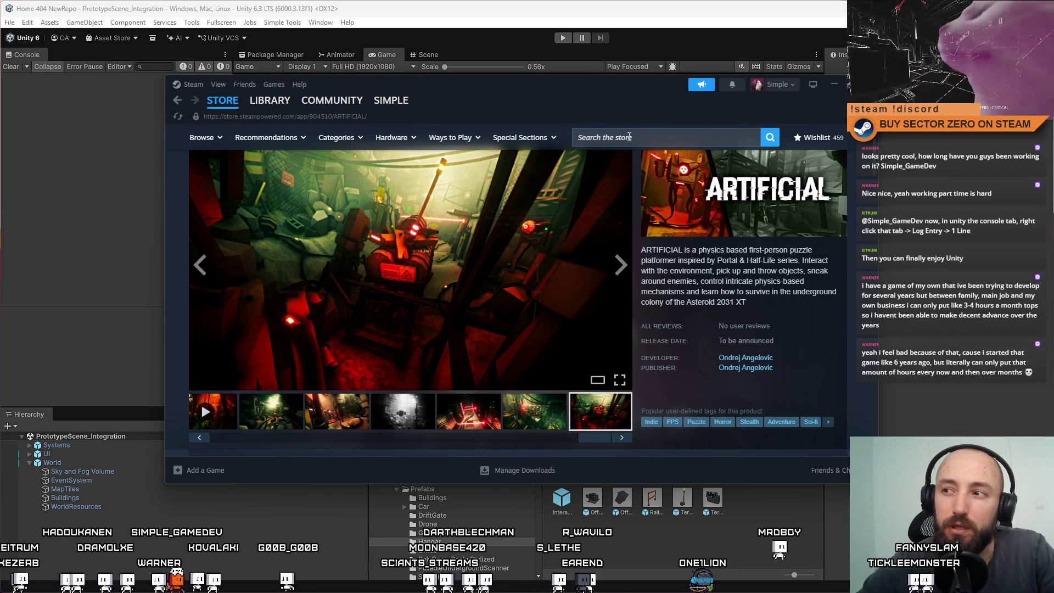
left_click(630, 137)
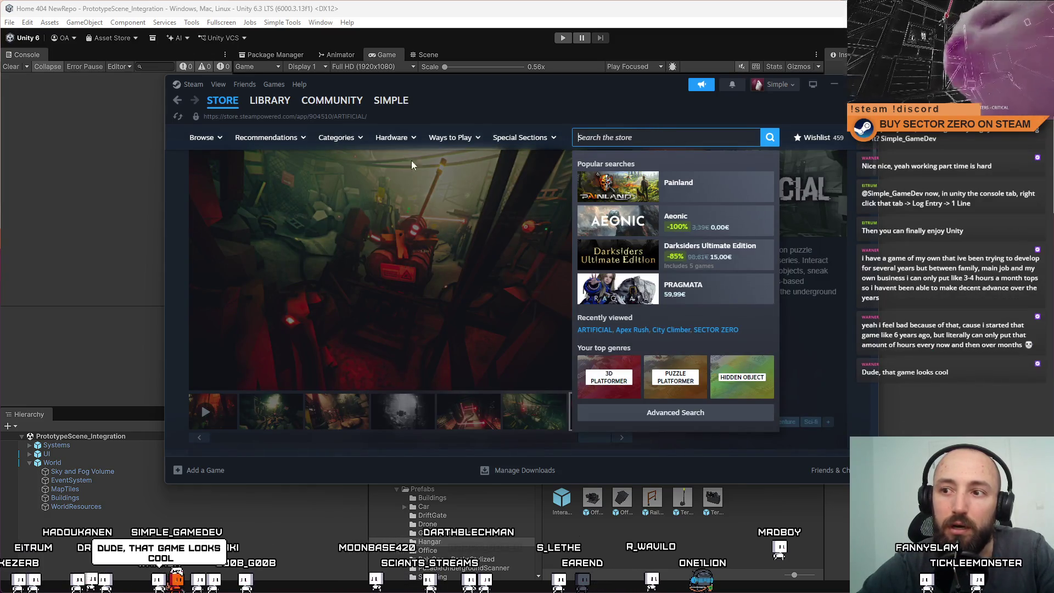
type("sector")
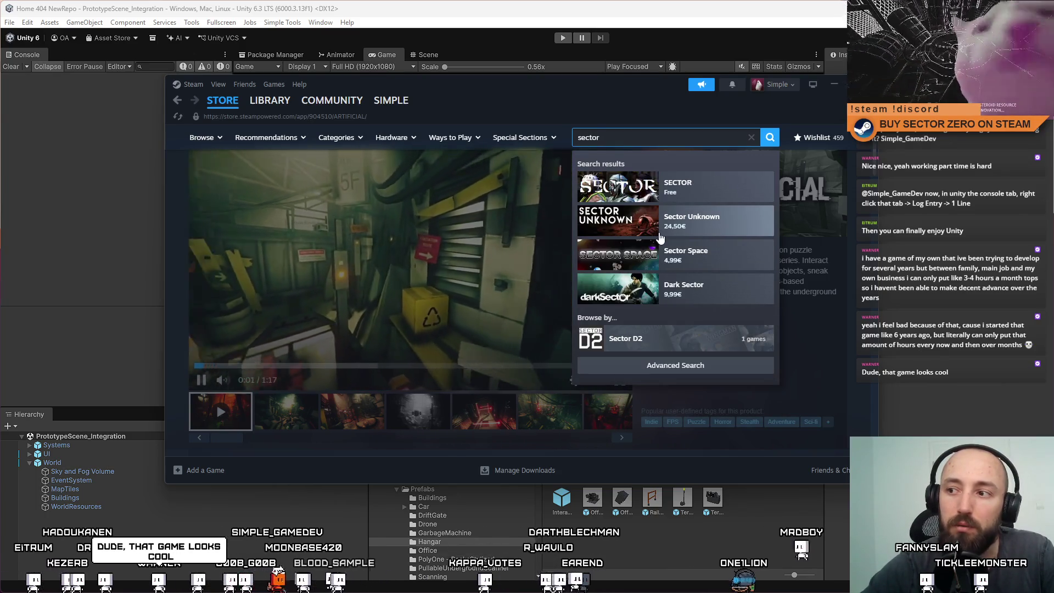
type(" zero")
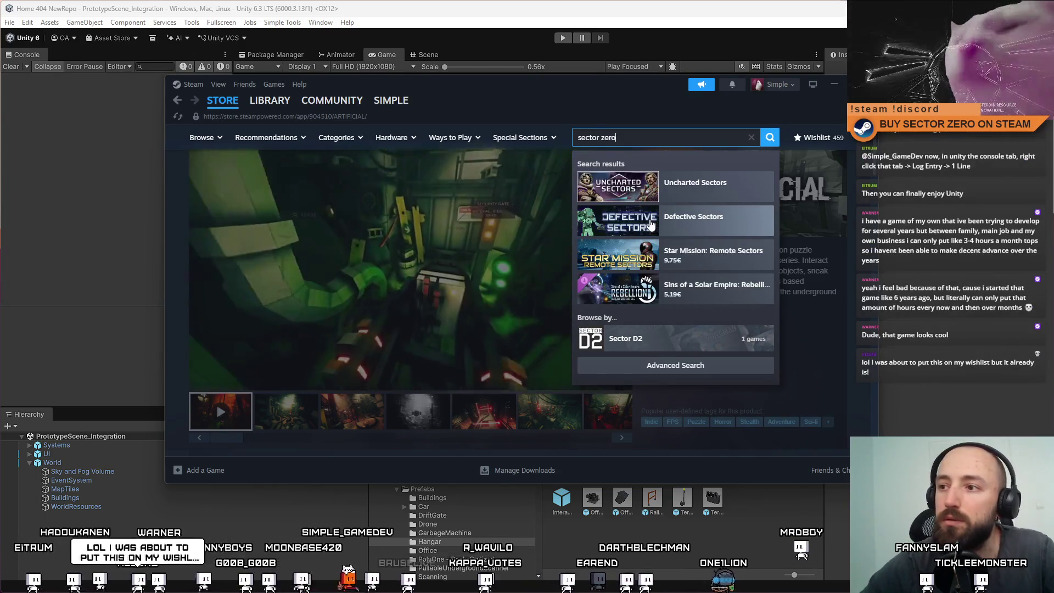
Open the SECTOR ZERO store page and view its third through sixth screenshots
left_click(632, 189)
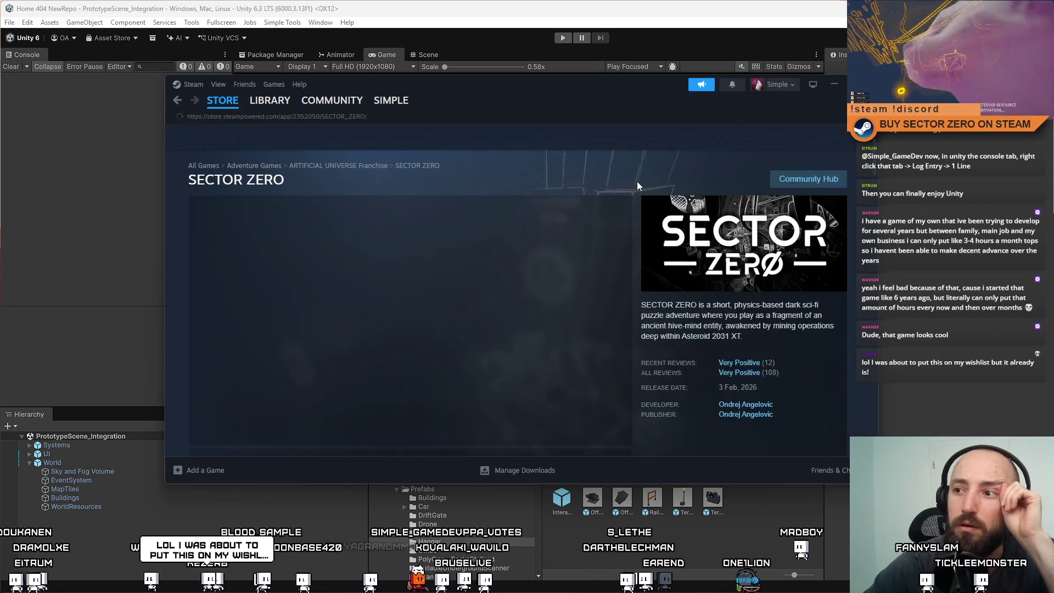
scroll(645, 247, "up", 2)
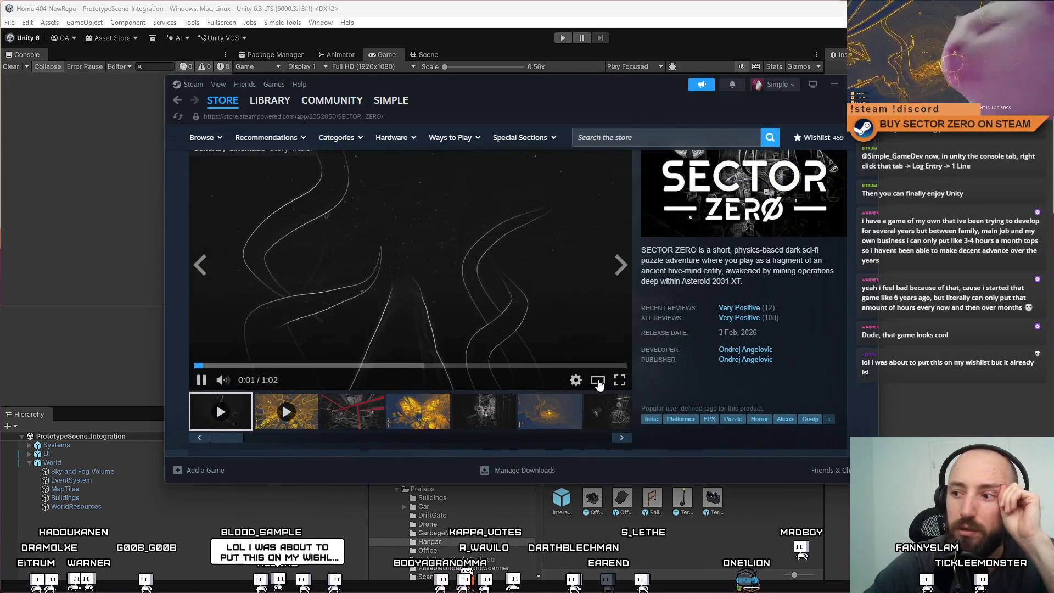
left_click(371, 413)
left_click(417, 412)
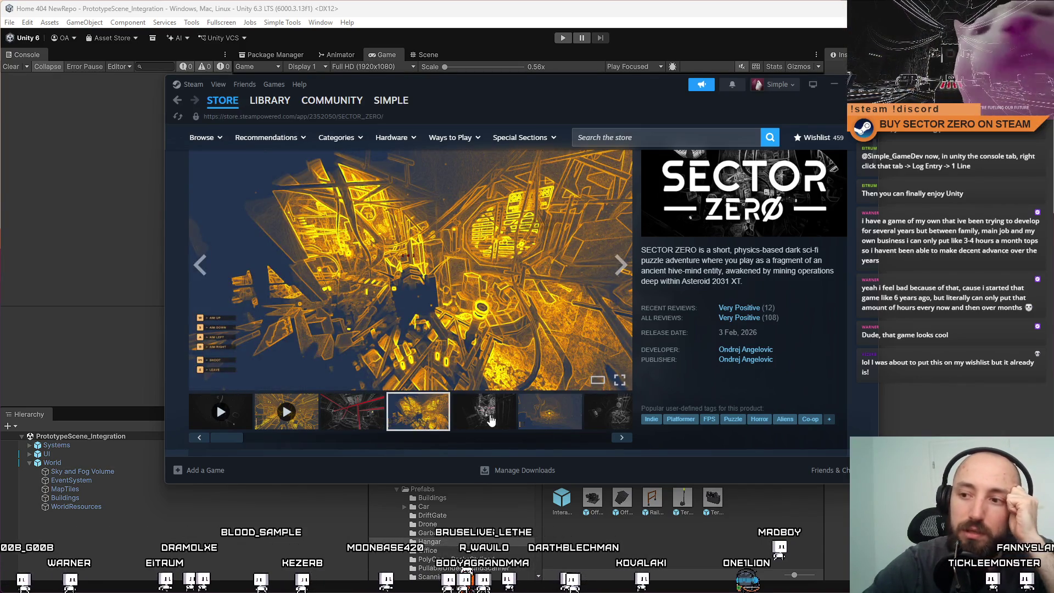
left_click(486, 417)
left_click(558, 418)
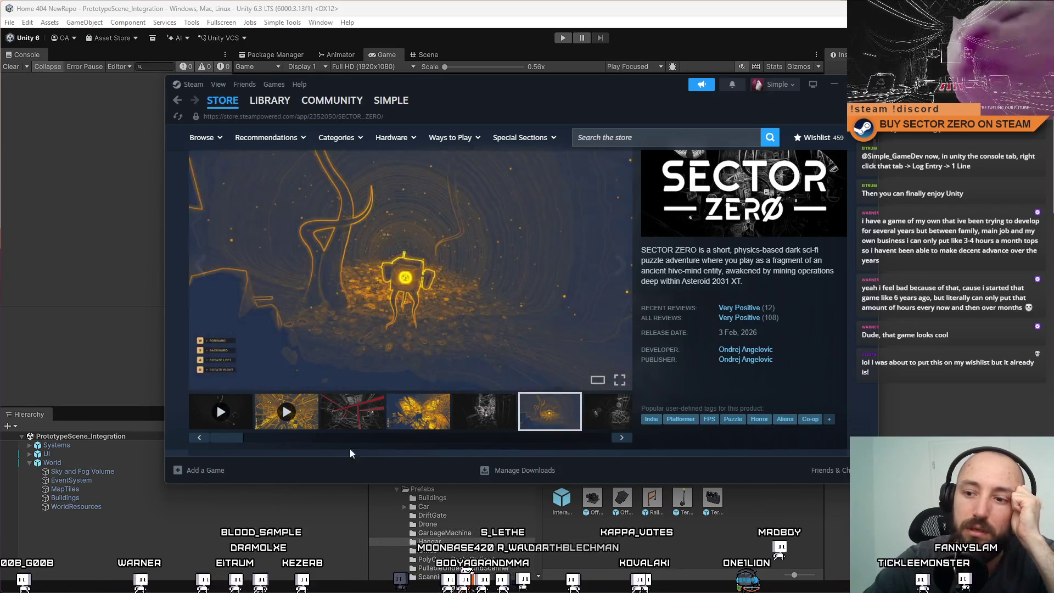
View the last grey platform screenshot, then return to the Unity editor
left_click_drag(235, 443, 508, 453)
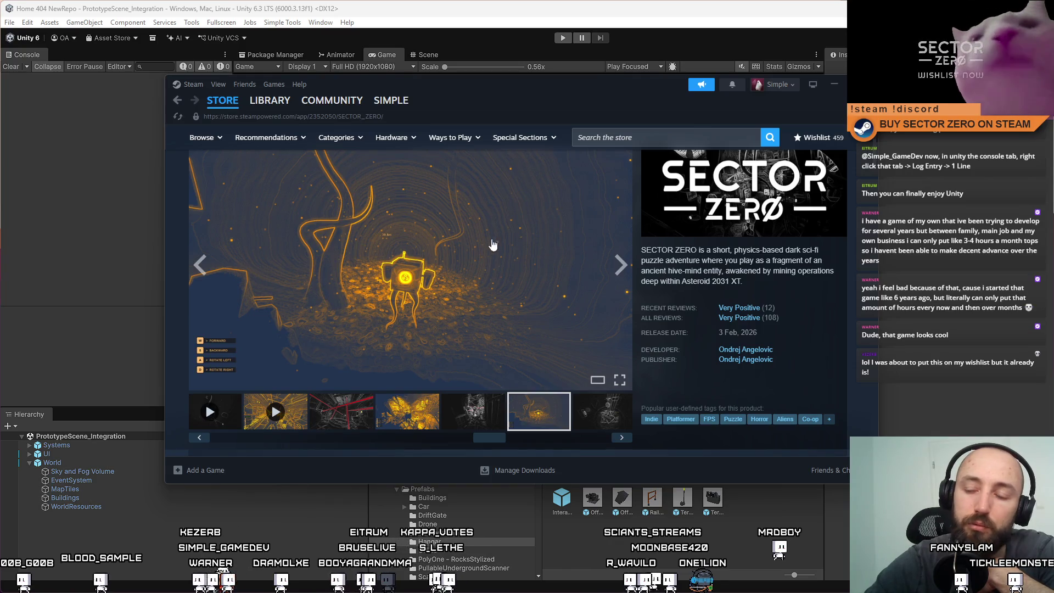
left_click_drag(493, 437, 614, 420)
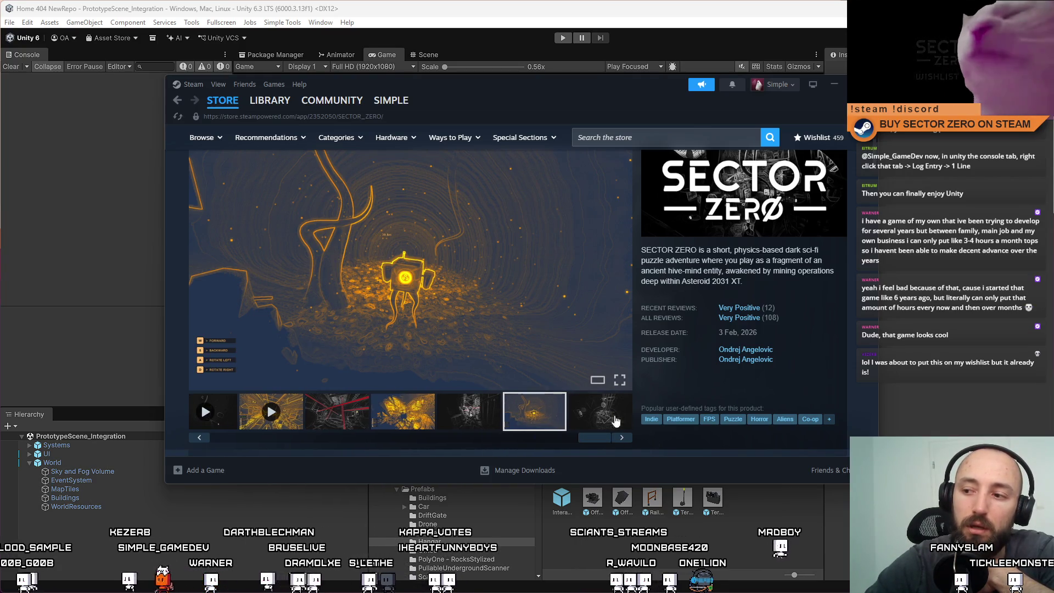
left_click(615, 421)
mouse_move(589, 439)
left_mouse_down()
mouse_move(384, 422)
mouse_move(510, 425)
mouse_move(473, 418)
left_mouse_up()
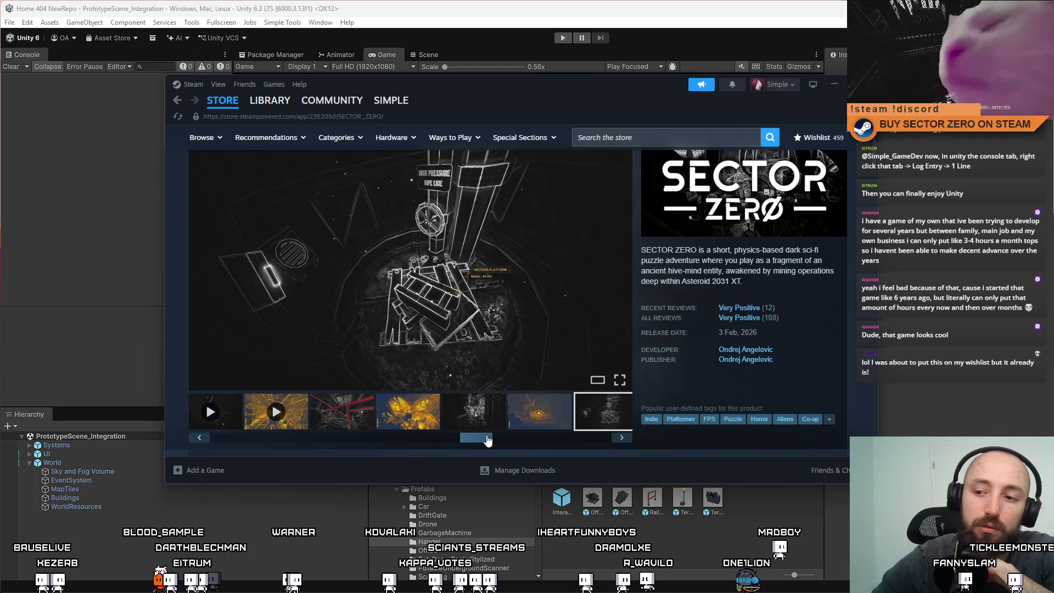
left_click_drag(487, 440, 597, 439)
key("alt+Tab")
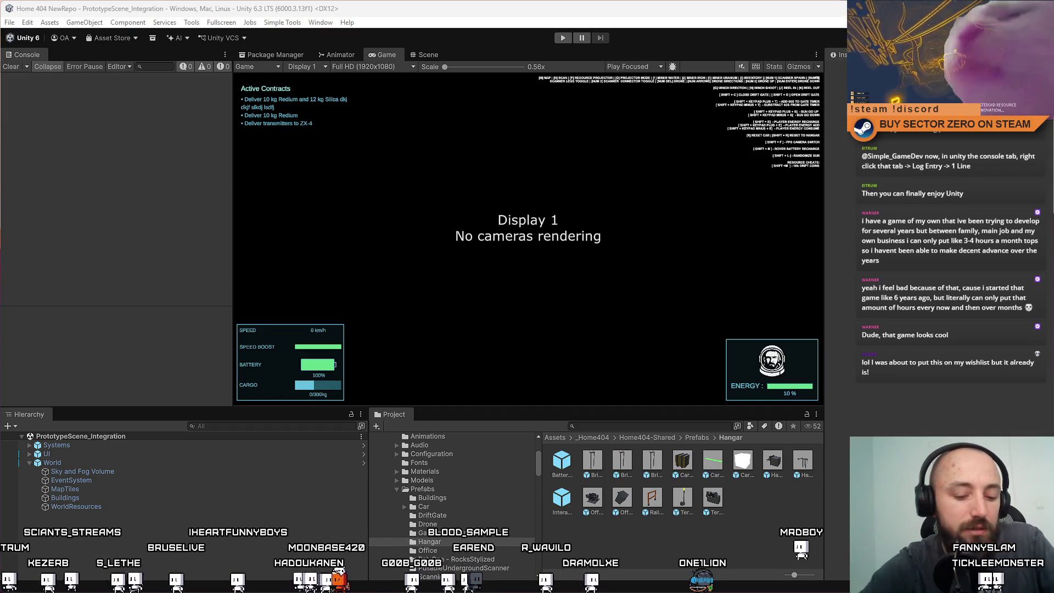
Switch from the Game view to the Scene view to see the HUD panels
left_click(432, 55)
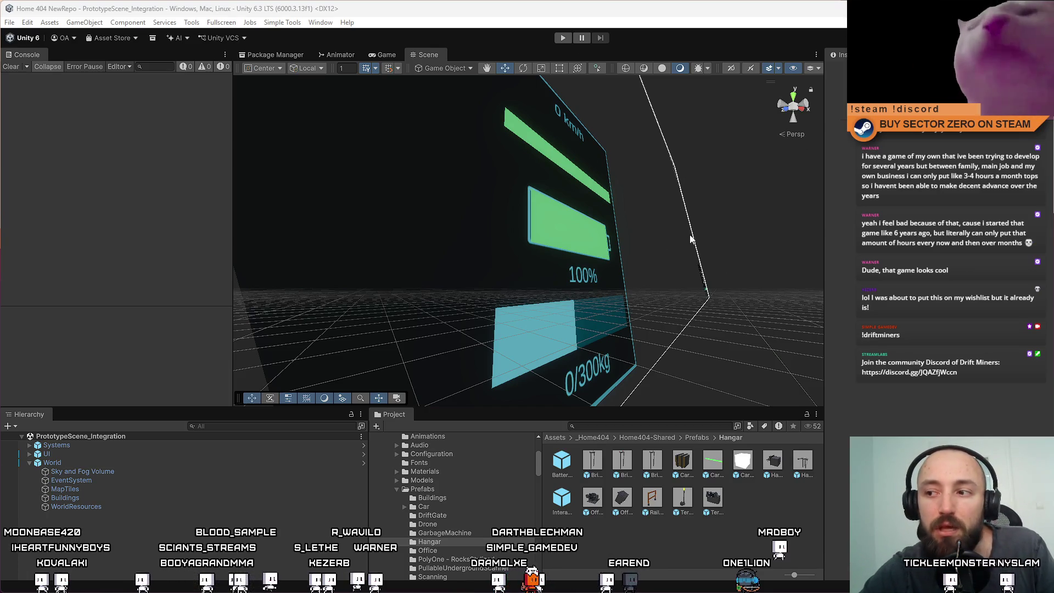
Switch to the Game view, enter play mode and press PLAY in the Drift Miners menu
mouse_move(526, 205)
left_mouse_down()
mouse_move(628, 294)
mouse_move(496, 141)
mouse_move(653, 205)
left_mouse_up()
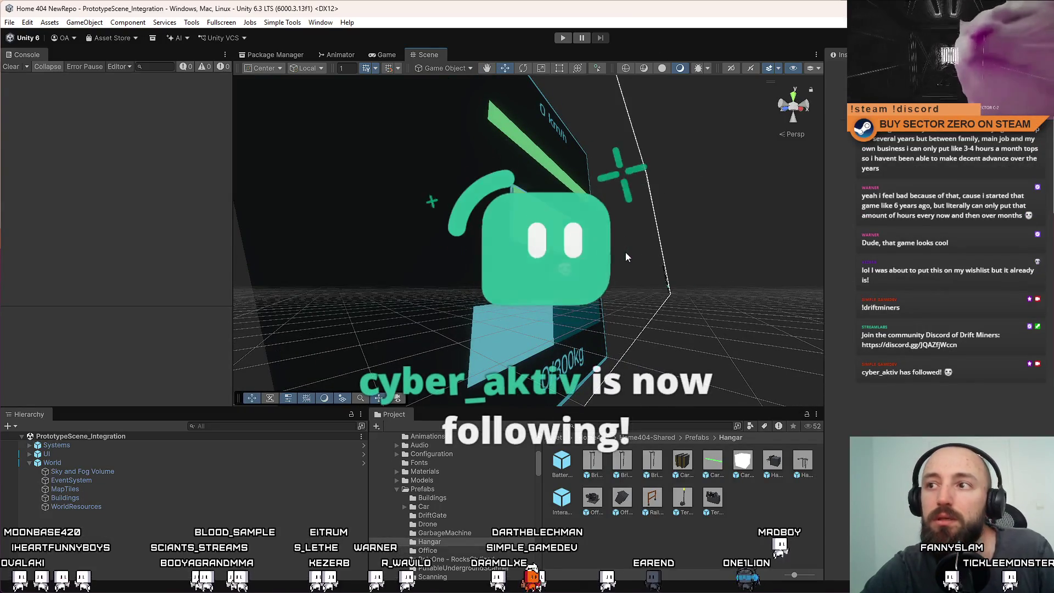
left_click(384, 54)
left_click(563, 37)
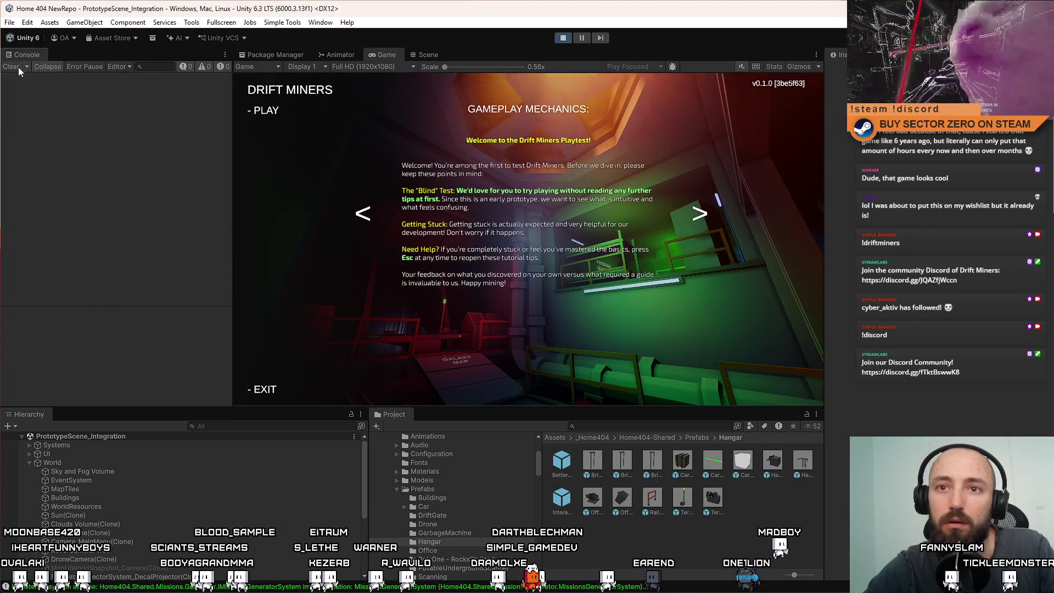
left_click(265, 112)
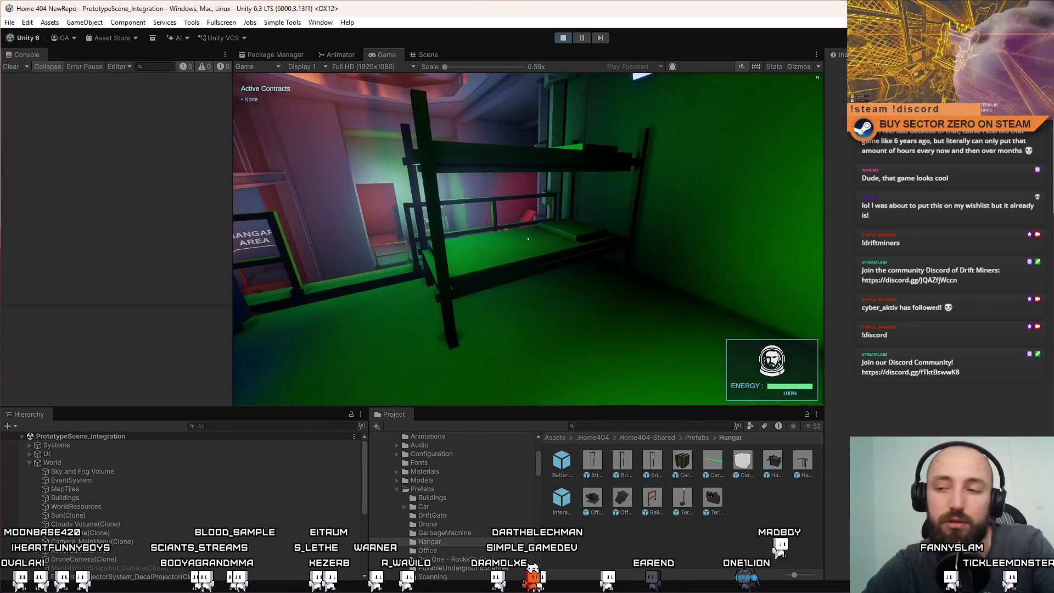
Walk the character in fullscreen to the drift terminal, then exit fullscreen and stop play mode
key("F10")
key("w")
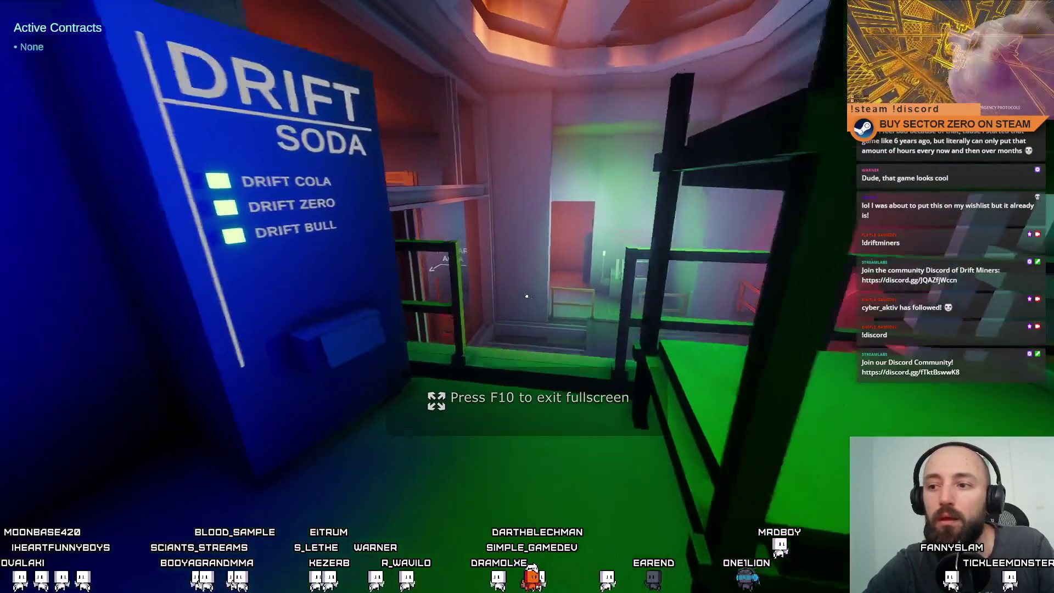
key("w")
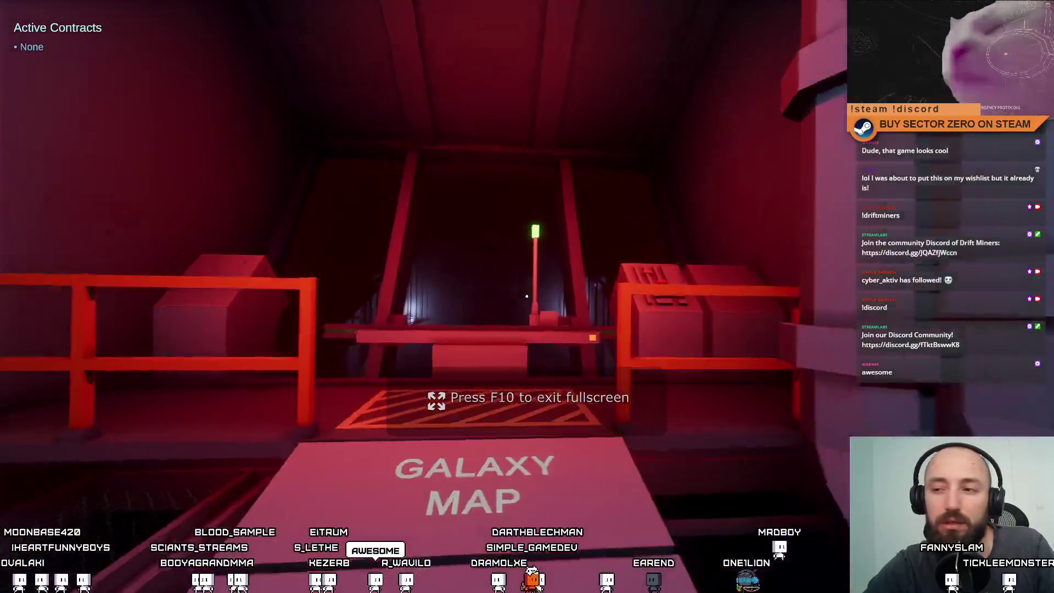
key("w")
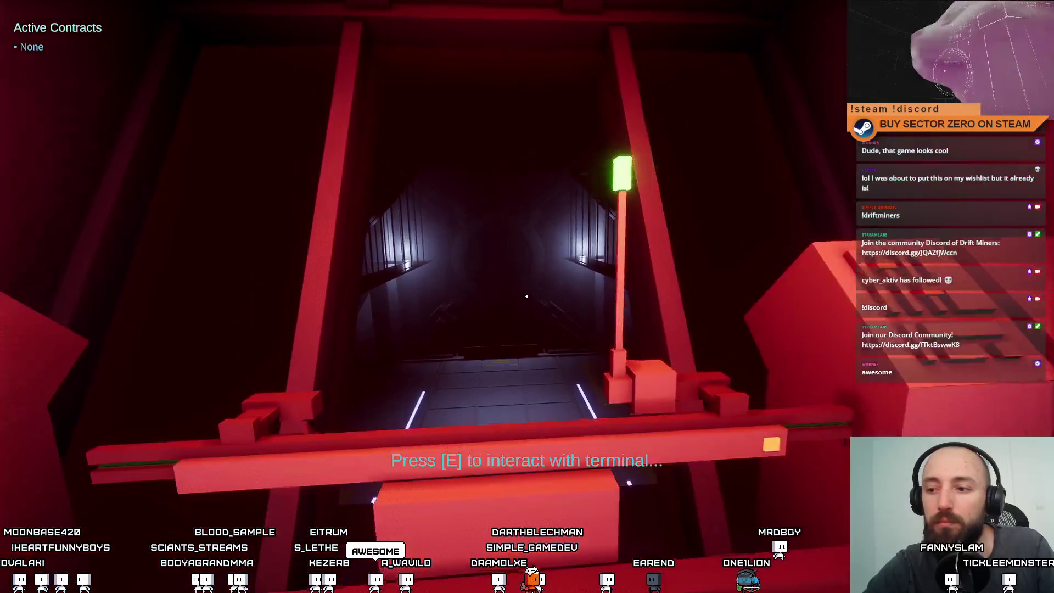
key("w")
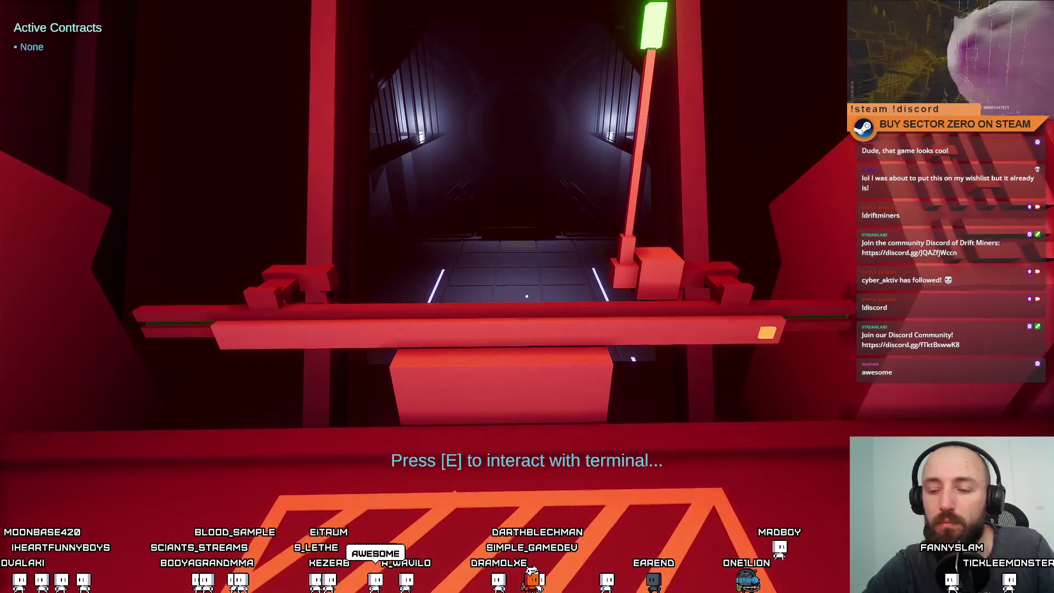
key("e")
key("Escape")
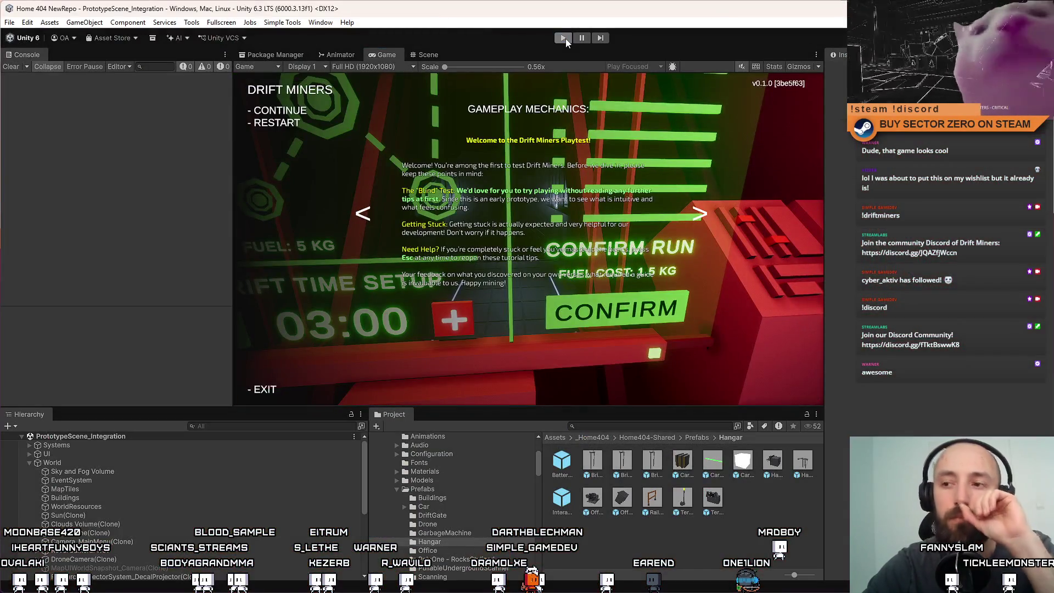
left_click(566, 39)
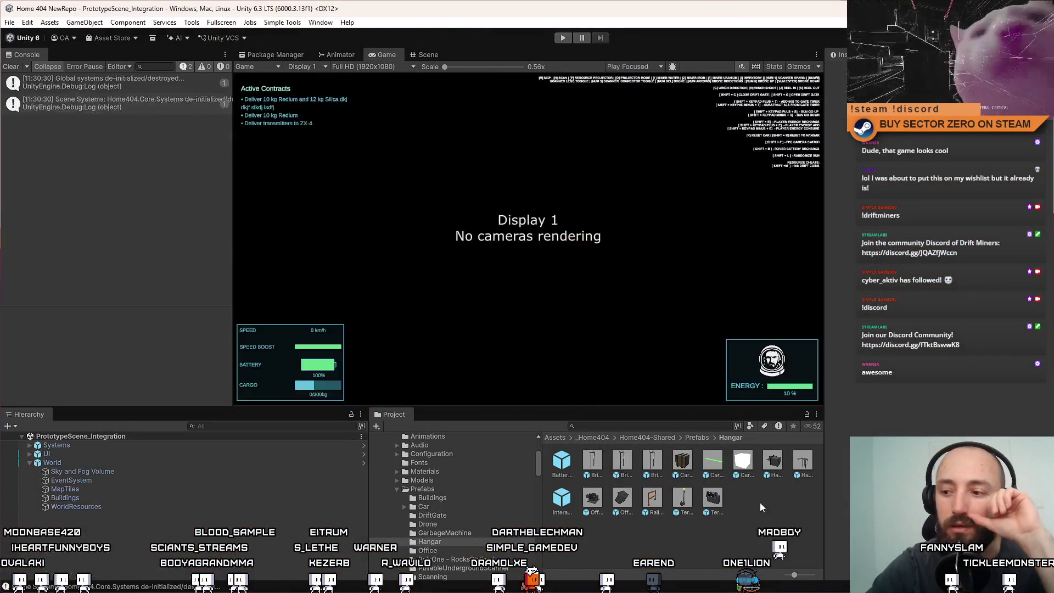
Clear all messages from the Console
scroll(752, 522, "down", 3)
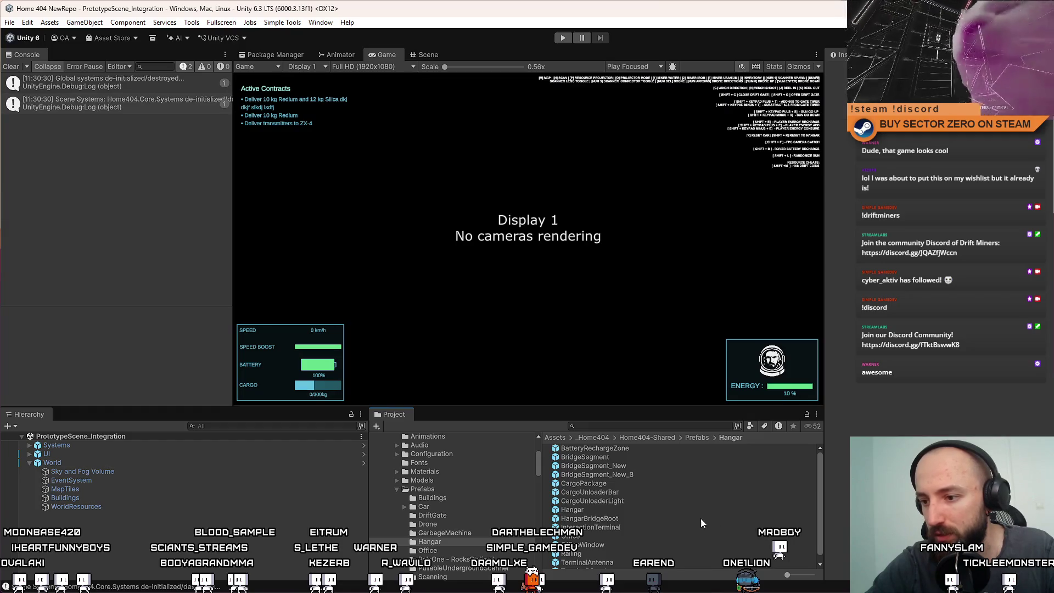
scroll(623, 505, "down", 1)
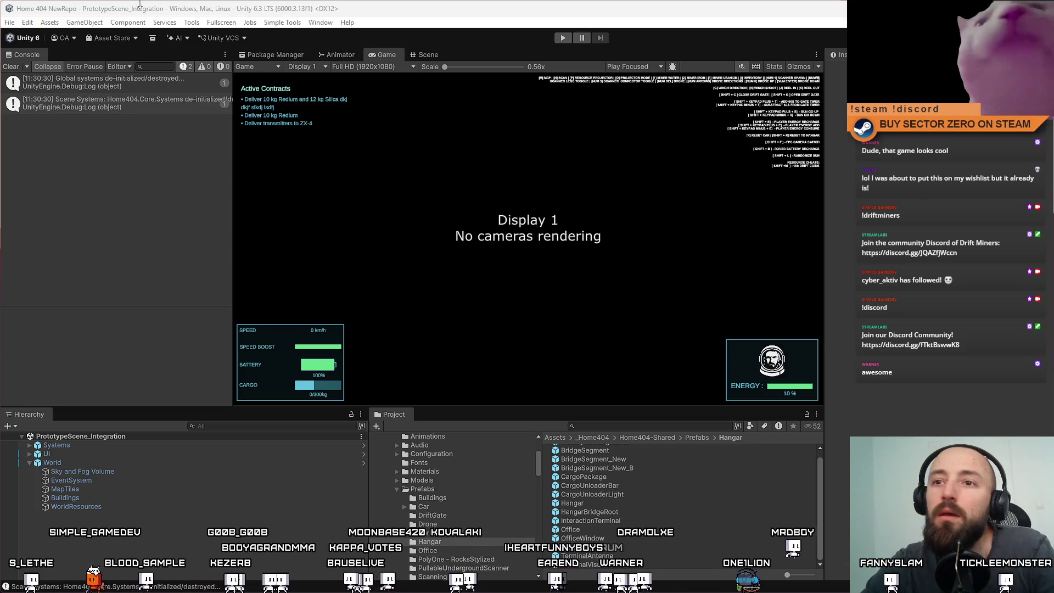
left_click(11, 66)
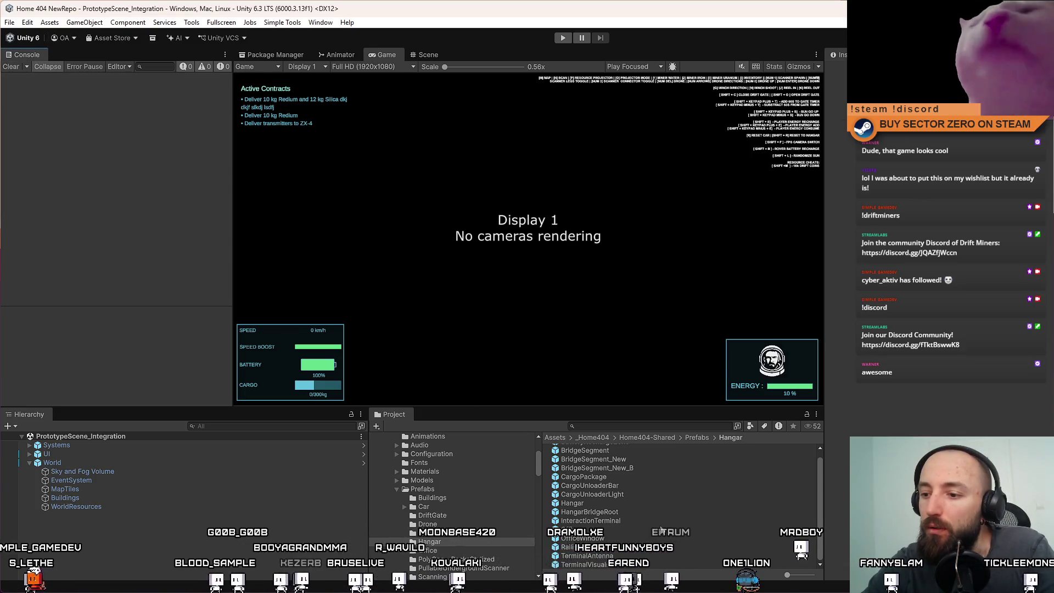
type("dr")
Search the Project for 'bridge t:prefab' and select the BridgeSegment prefab
left_click(602, 427)
type("drif")
key("BackSpace")
key("BackSpace")
key("BackSpace")
type("b")
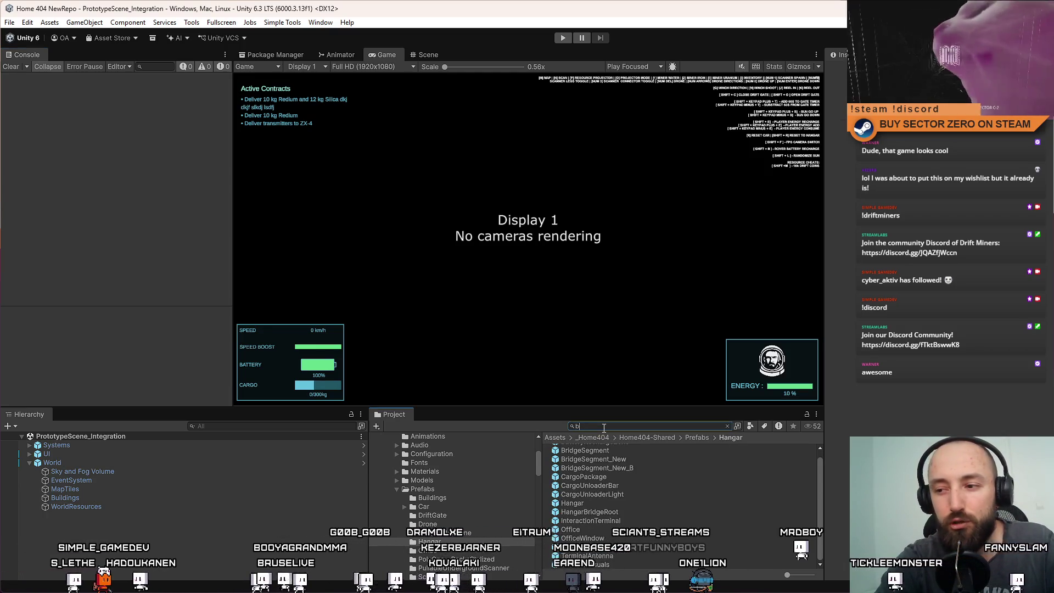
type("ridge t:prefab")
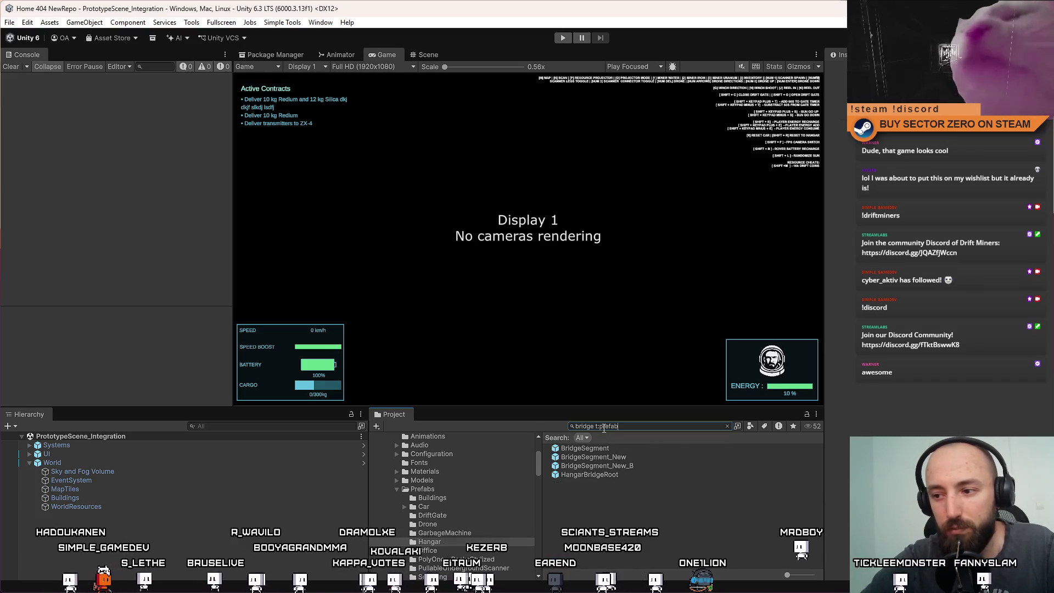
left_click(608, 448)
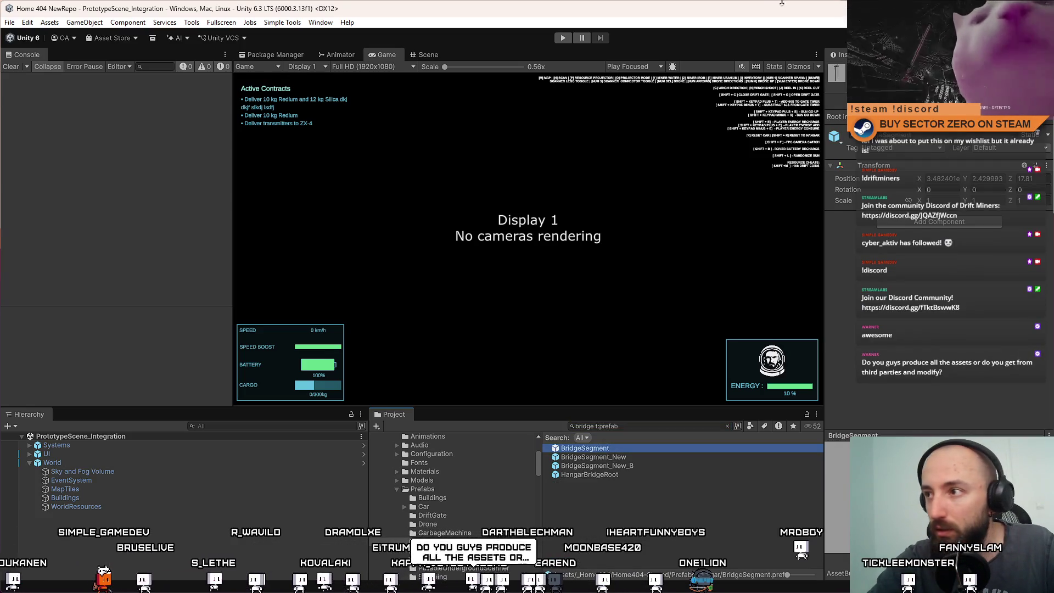
Open the BridgeSegment prefab and look at it close up in the Scene view
double_click(585, 448)
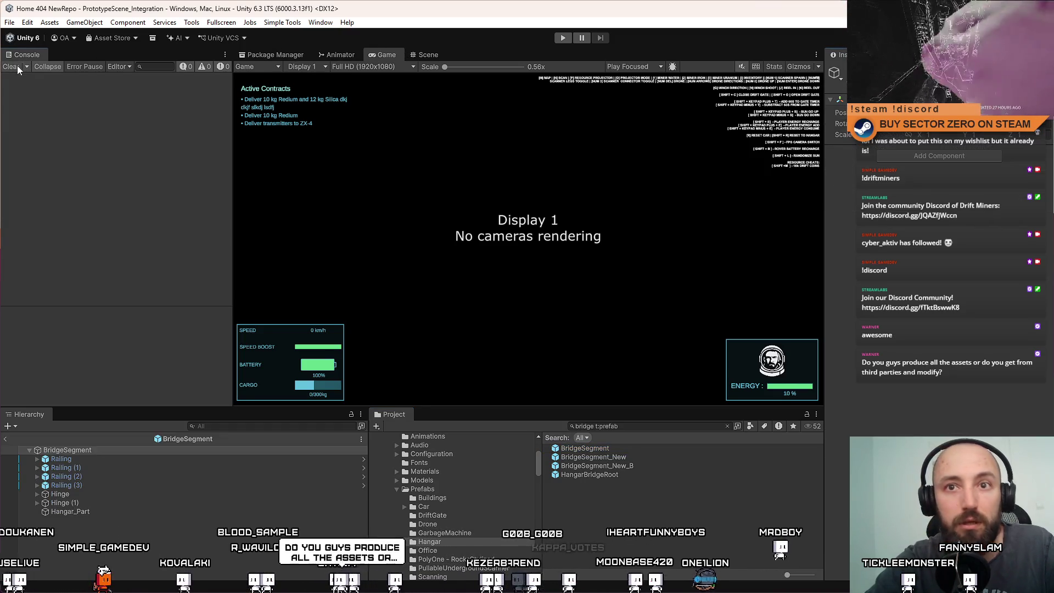
left_click(423, 54)
mouse_move(566, 160)
left_mouse_down()
mouse_move(479, 186)
mouse_move(429, 261)
left_mouse_up()
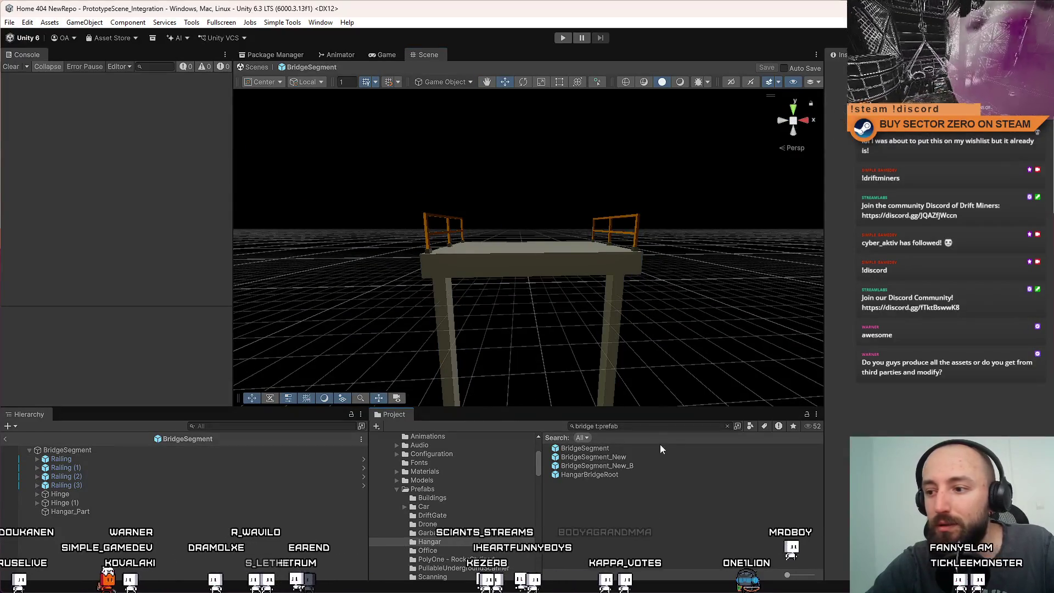
Compare BridgeSegment_New, BridgeSegment_New_B and HangarBridgeRoot, then open HangarBridgeRoot for editing
left_click(635, 466)
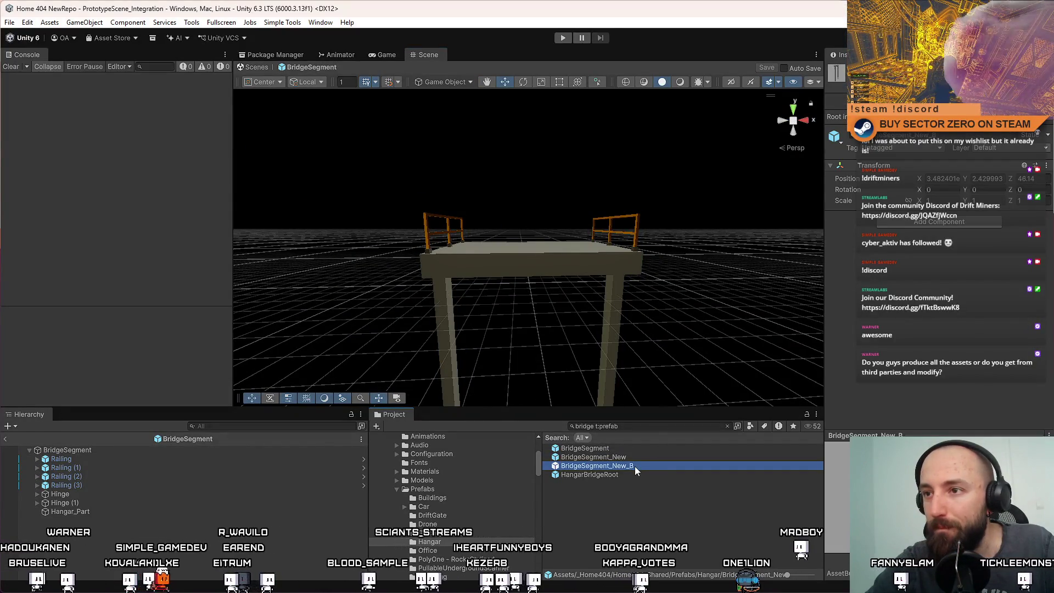
left_click(639, 455)
left_click(634, 466)
left_click(623, 475)
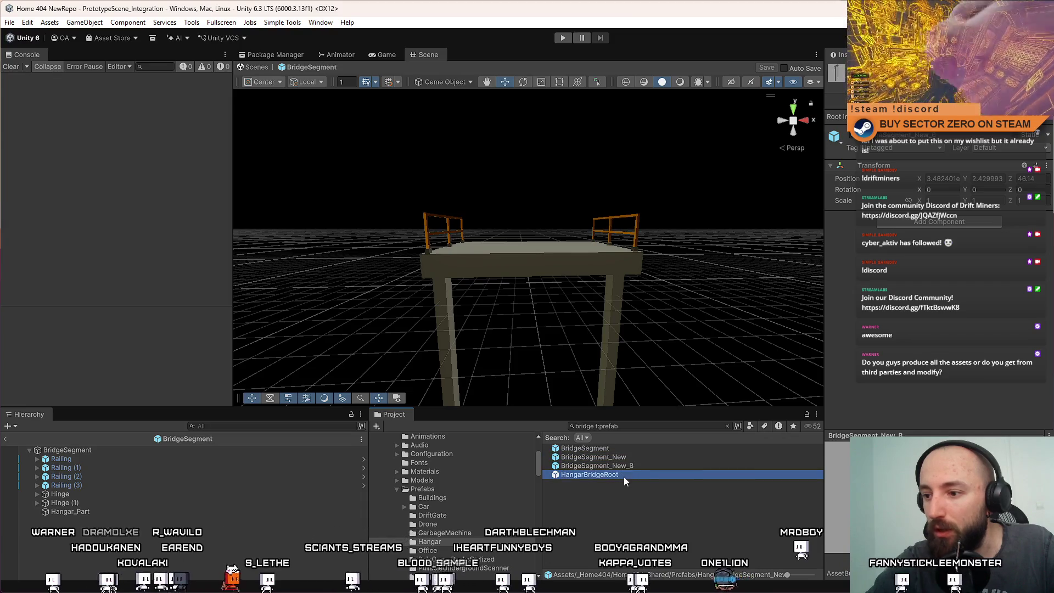
left_click(632, 466)
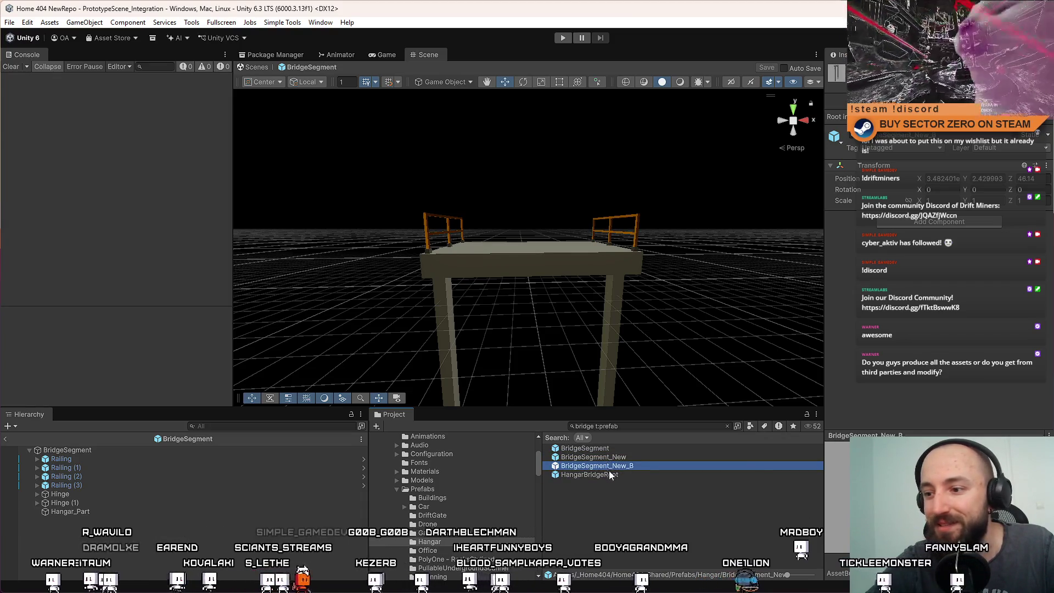
left_click(610, 473)
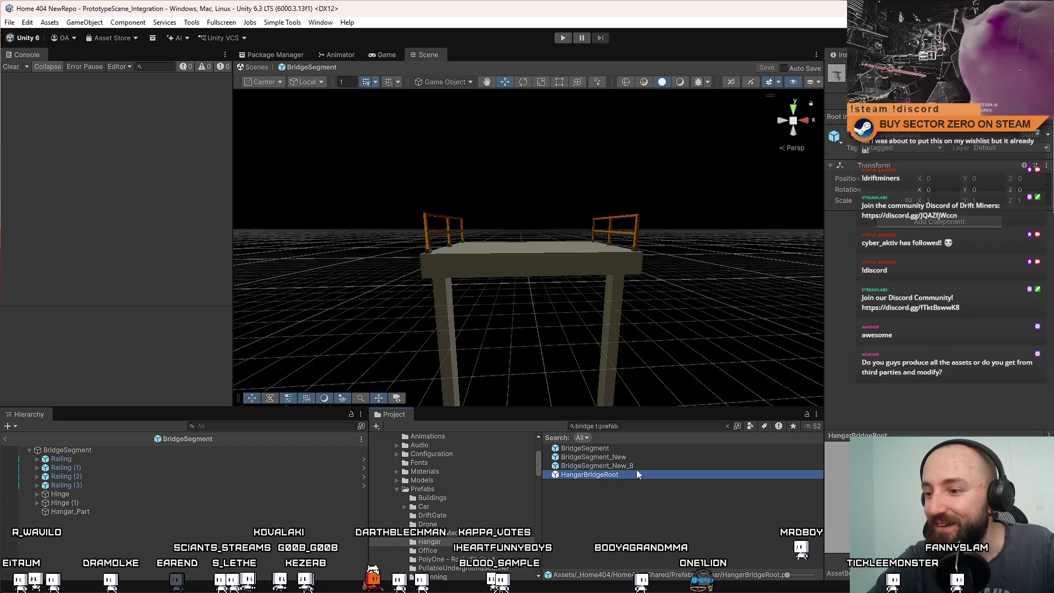
double_click(589, 474)
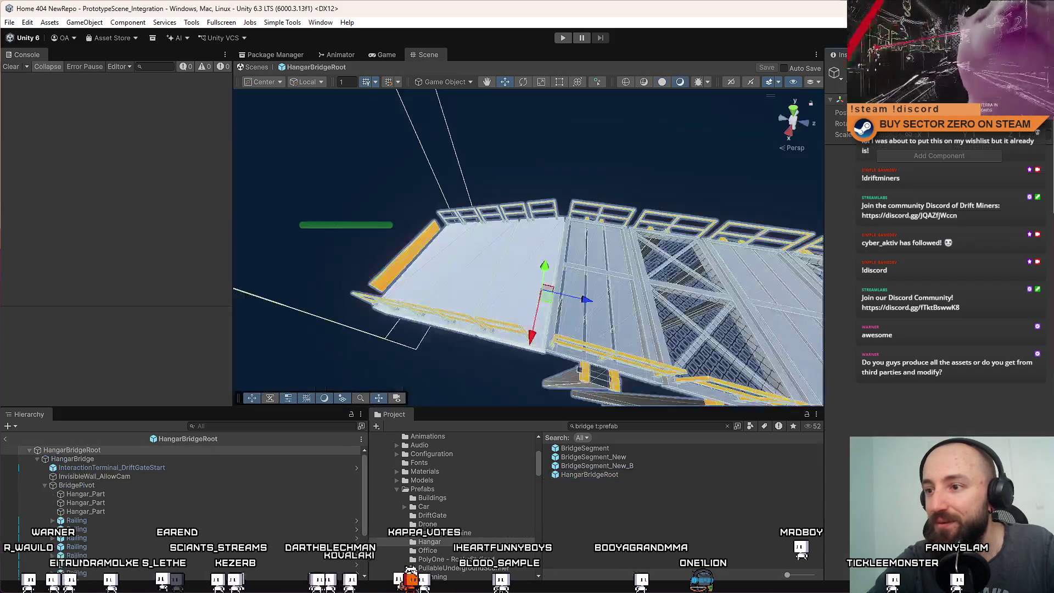
Inspect the bridge's planks, rail beams, deck plate and cross-beam in the Scene view
left_click(508, 220)
mouse_move(508, 221)
left_mouse_down()
mouse_move(496, 222)
mouse_move(504, 215)
mouse_move(580, 246)
left_mouse_up()
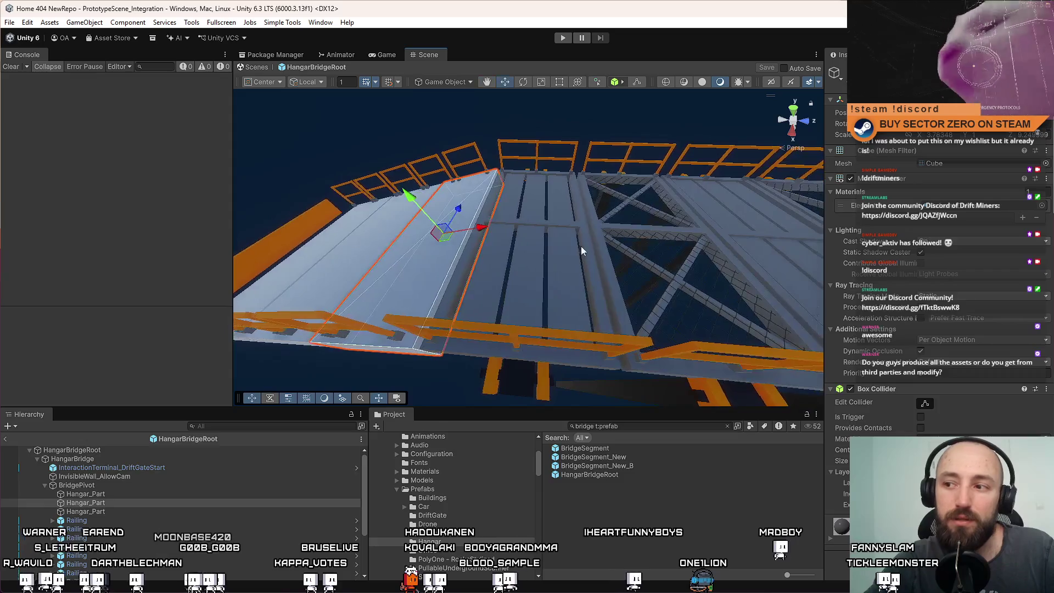
left_click(580, 246)
left_click(585, 226)
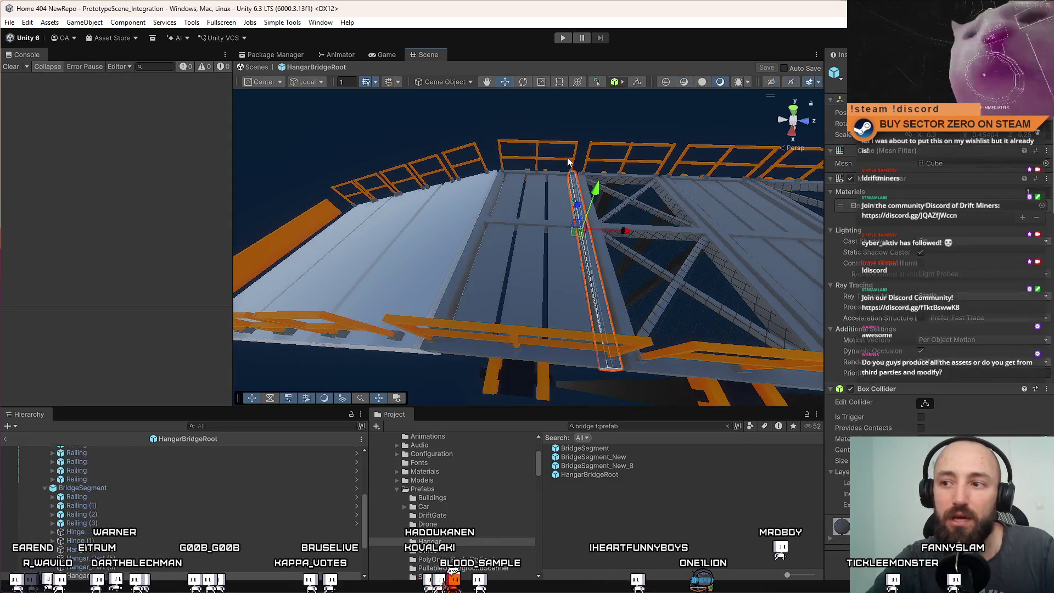
mouse_move(628, 251)
left_mouse_down()
mouse_move(638, 241)
mouse_move(604, 275)
left_mouse_up()
left_click(604, 274)
scroll(286, 431, "up", 2)
left_click_drag(390, 330, 574, 233)
left_click(574, 233)
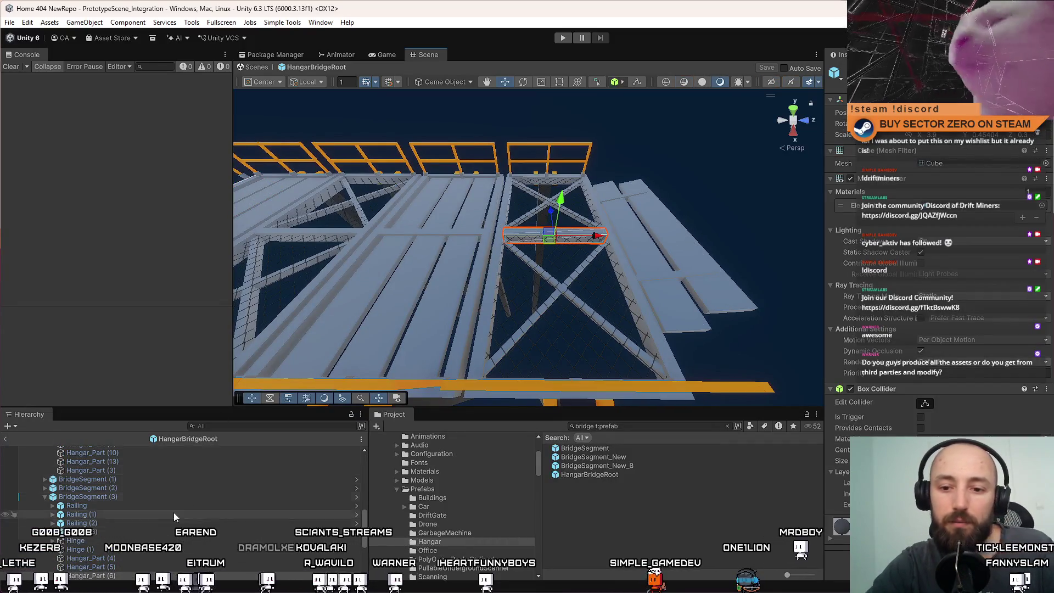
scroll(174, 513, "down", 3)
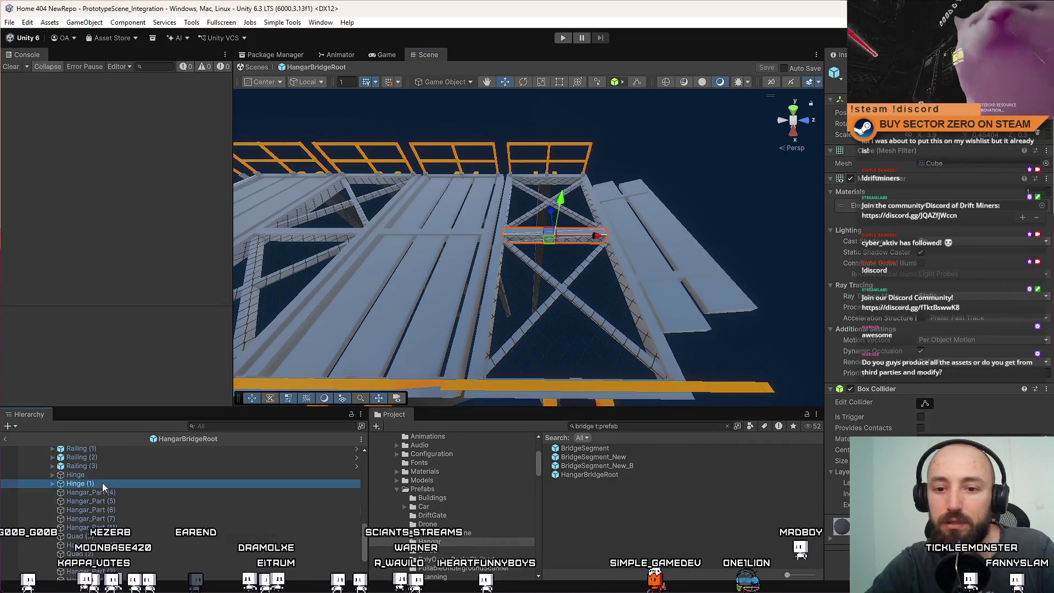
Drag the truss BridgeSegment (3) out to the right of the bridge and frame it
double_click(102, 483)
scroll(120, 506, "up", 1)
scroll(110, 504, "up", 2)
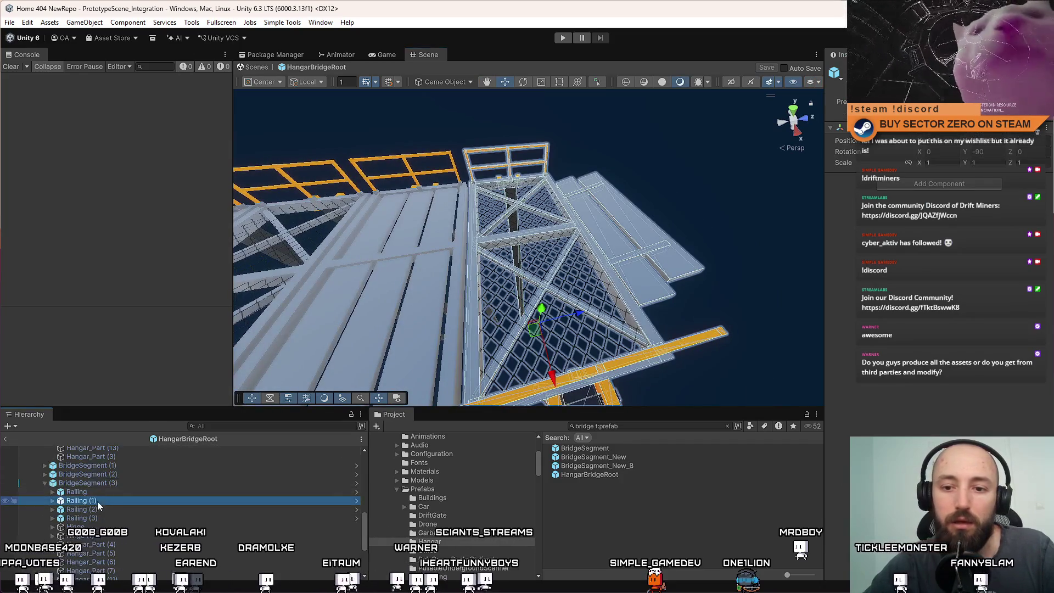
left_click(111, 484)
scroll(465, 258, "down", 3)
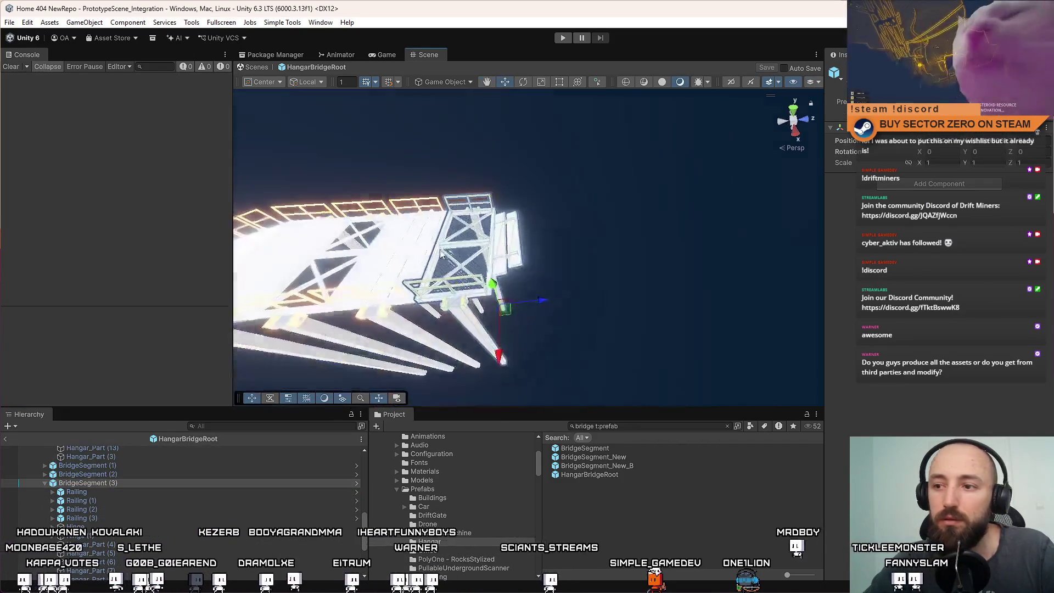
left_click_drag(543, 302, 621, 300)
key("f")
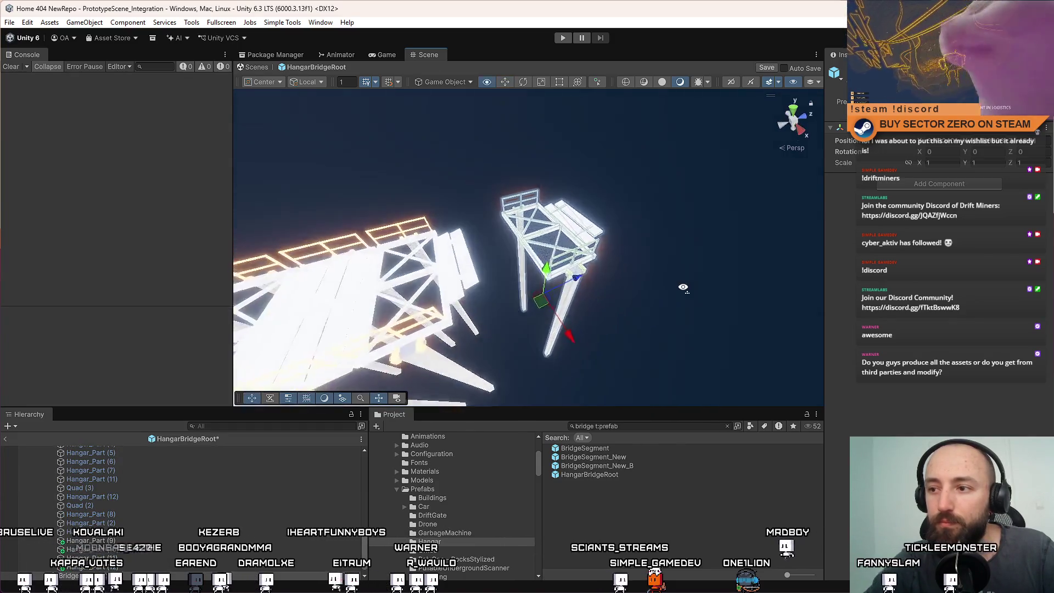
scroll(125, 569, "down", 1)
right_click(125, 570)
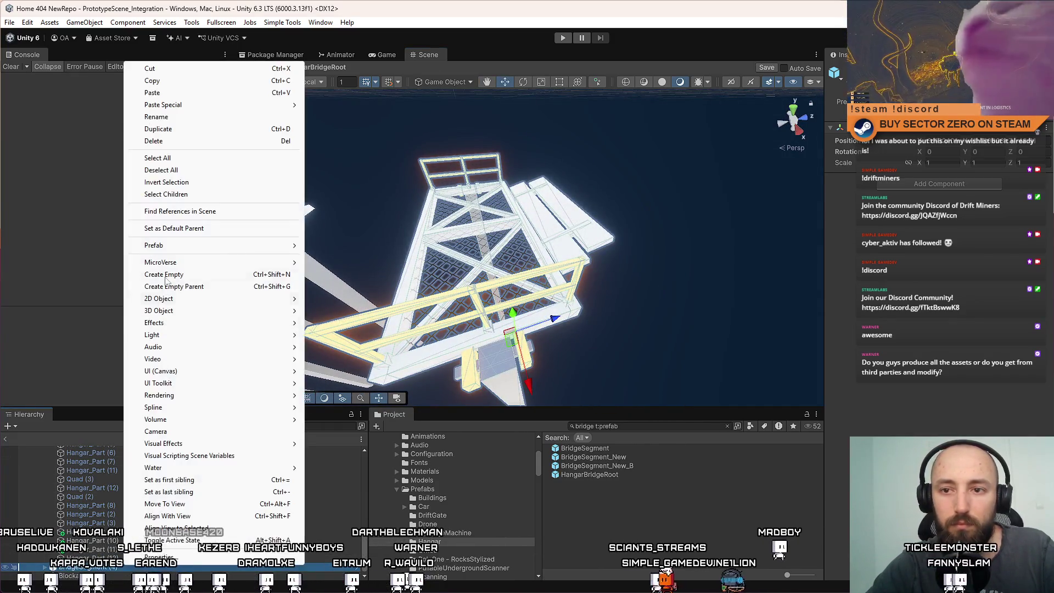
Fully unpack the detached bridge segment from its prefab and expand its children
mouse_move(264, 246)
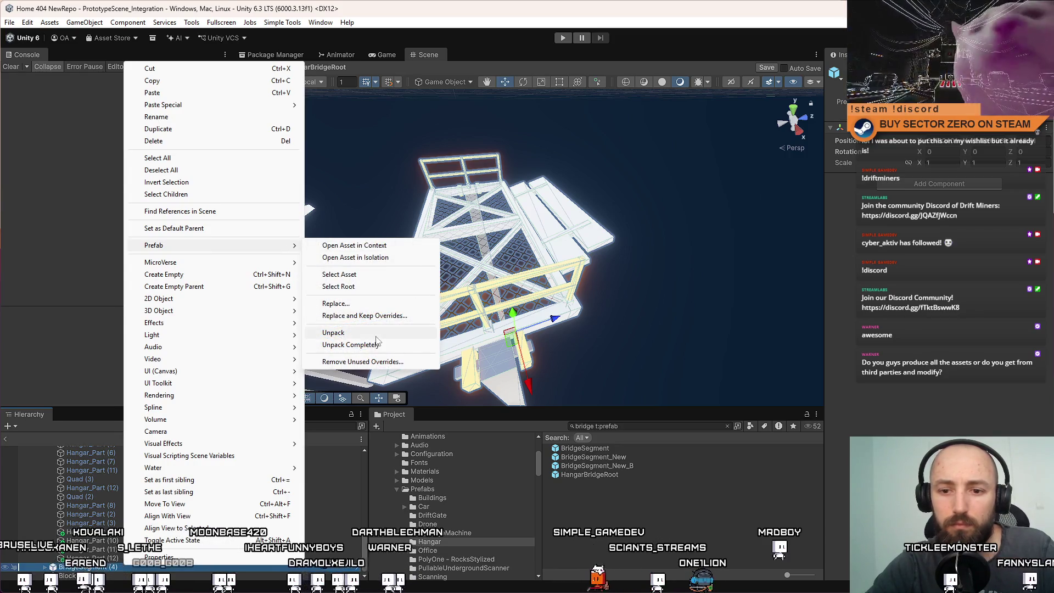
left_click(370, 344)
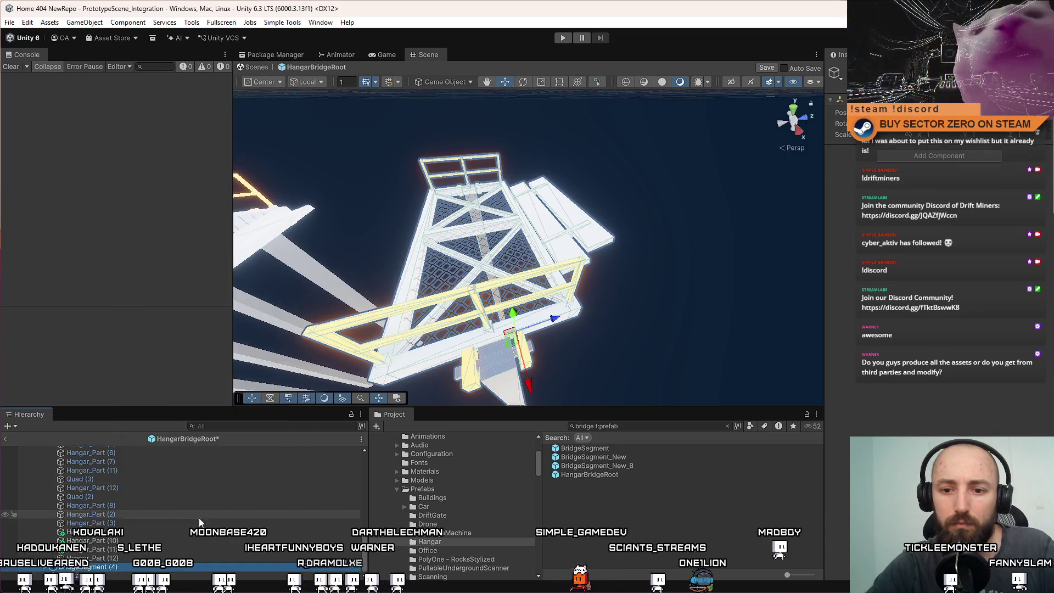
left_click(52, 566)
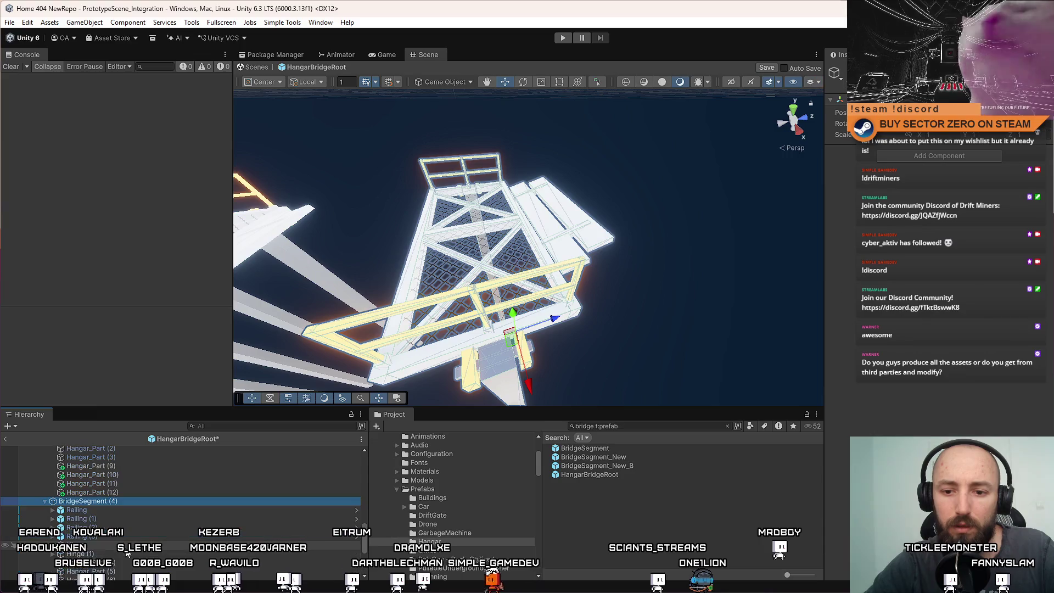
Rename the segment to BridgeSegment_A_Frame
left_click(130, 503)
left_click(185, 502)
key("BackSpace")
key("BackSpace")
key("BackSpace")
type("_A_")
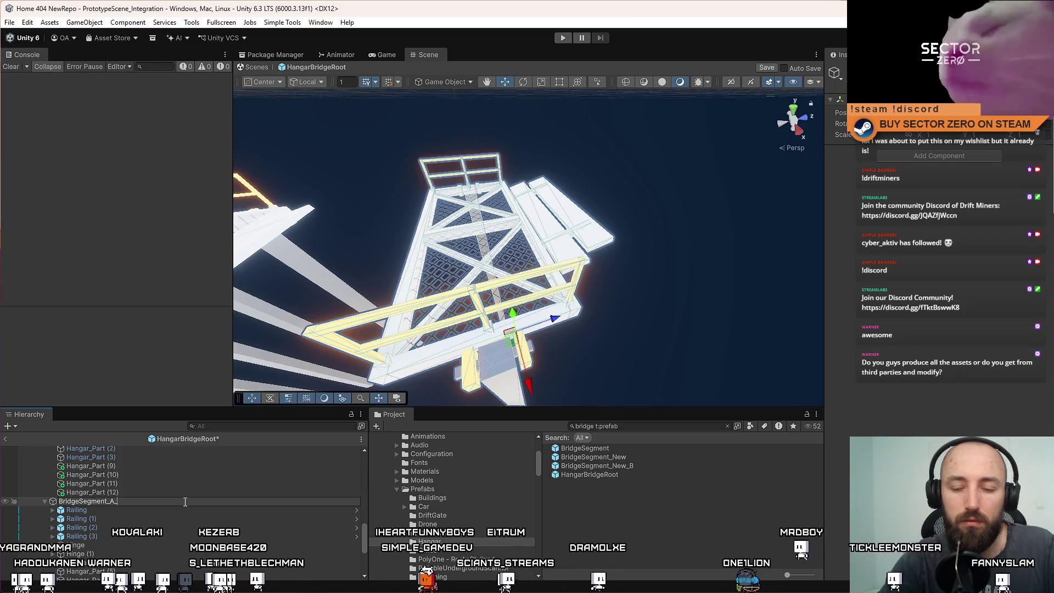
type("Frame")
key("Return")
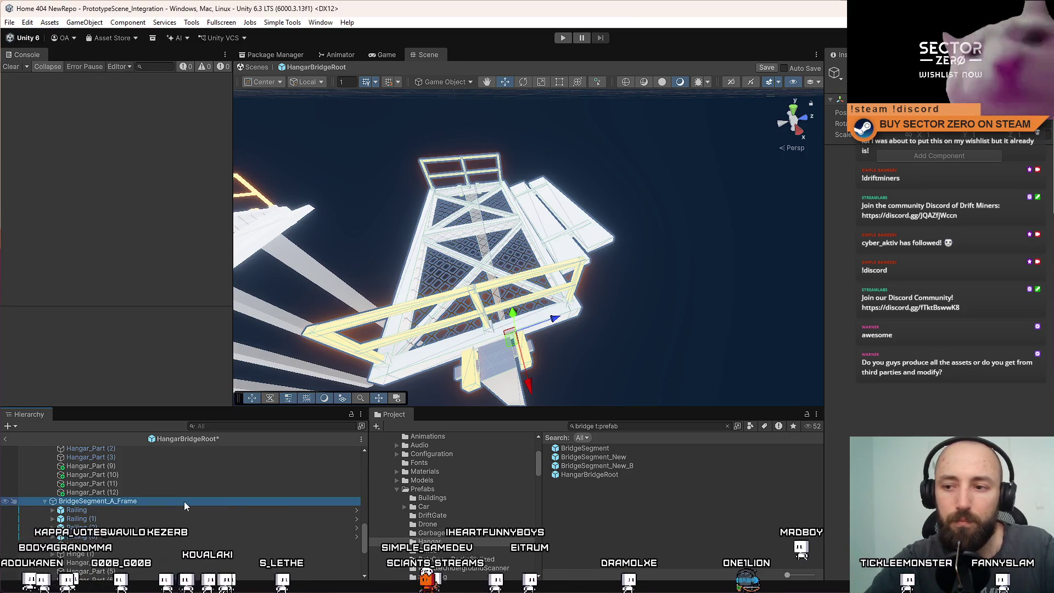
Delete the frame's four Railing children
left_click(140, 510)
left_click(97, 536, "shift")
key("Delete")
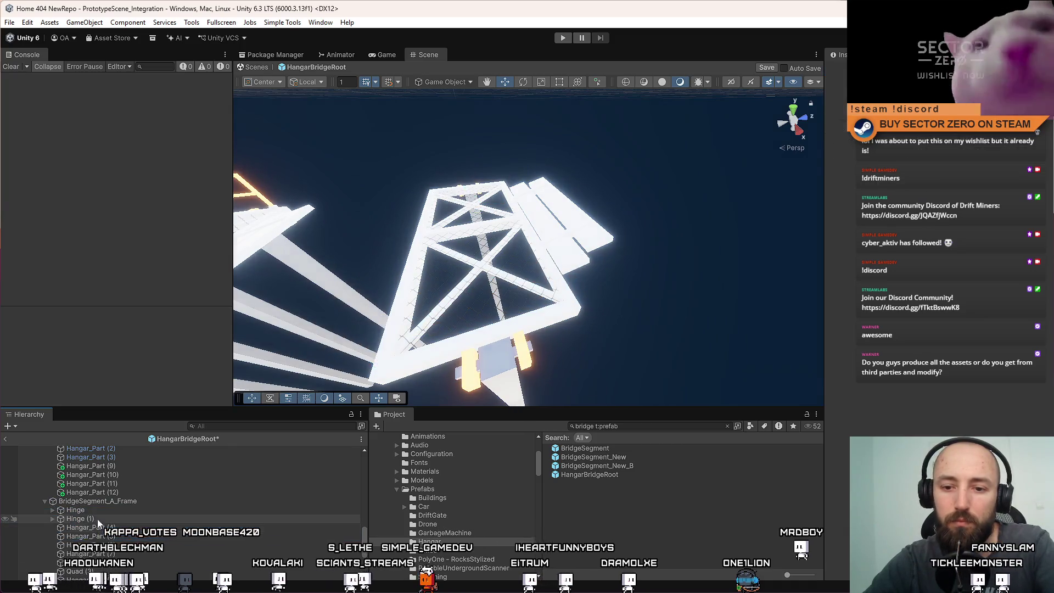
Delete Hinge (1) and the plank protruding from the frame
left_click(107, 509)
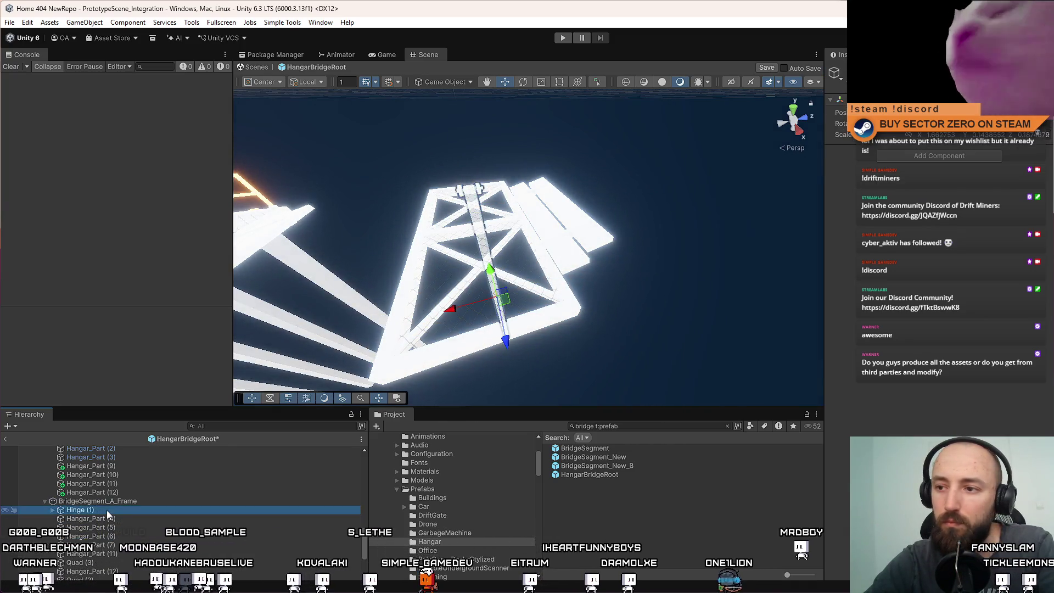
key("Delete")
left_click(106, 509)
scroll(121, 516, "down", 3)
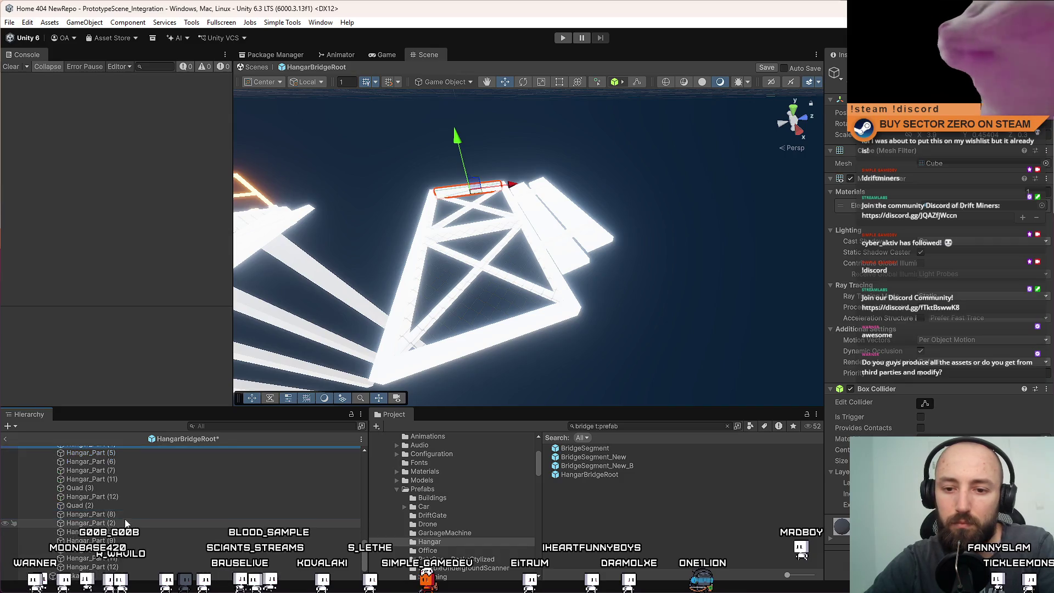
left_click(113, 489)
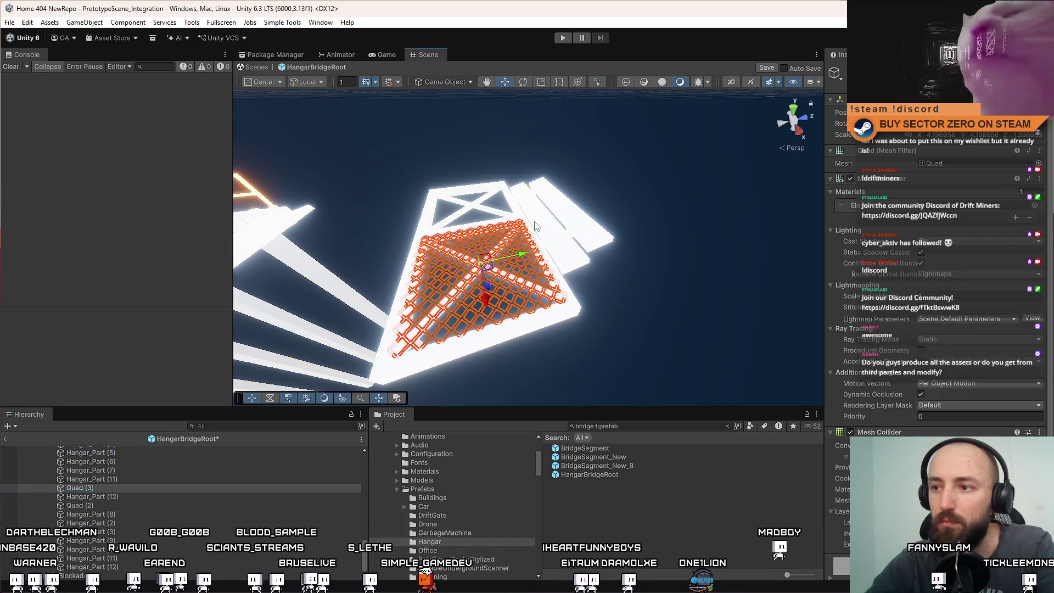
left_click(568, 174)
left_click(535, 196)
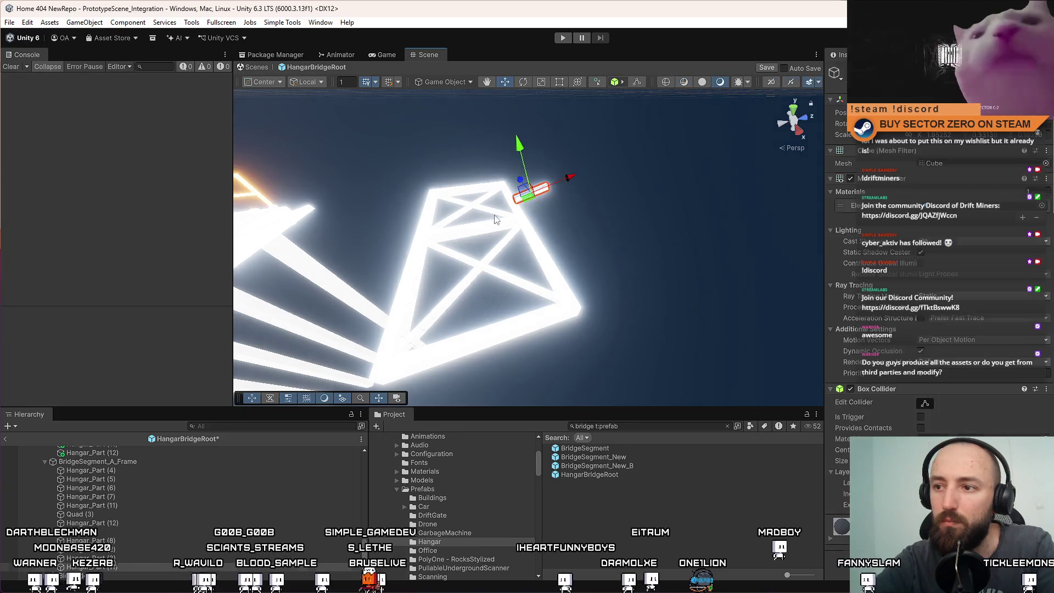
key("Delete")
Rename Quad (2) and Quad (3) to Wire and move them to the top
left_click(467, 228)
left_click(105, 471)
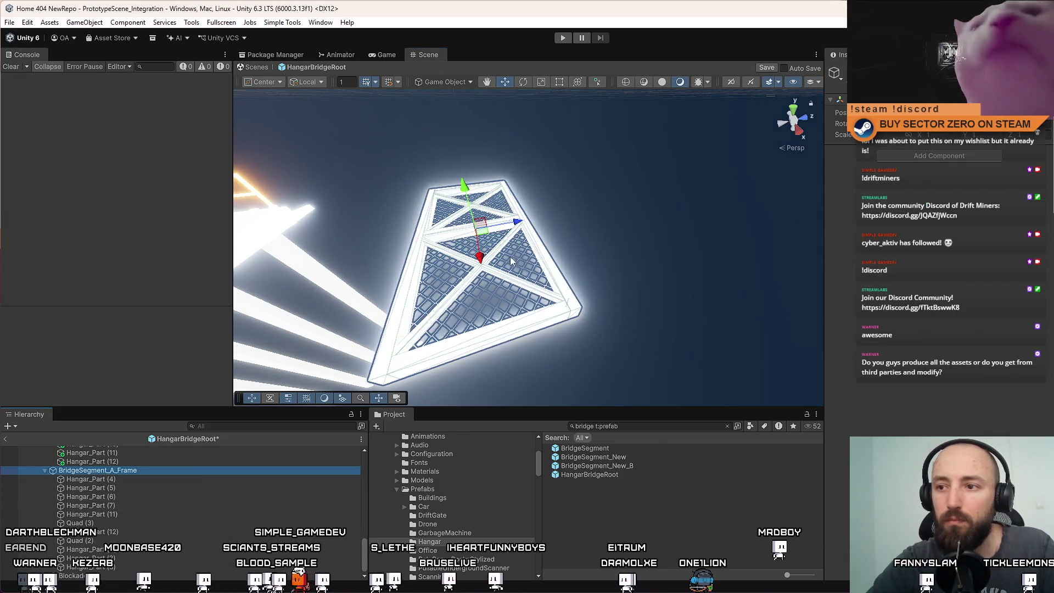
left_click(134, 481)
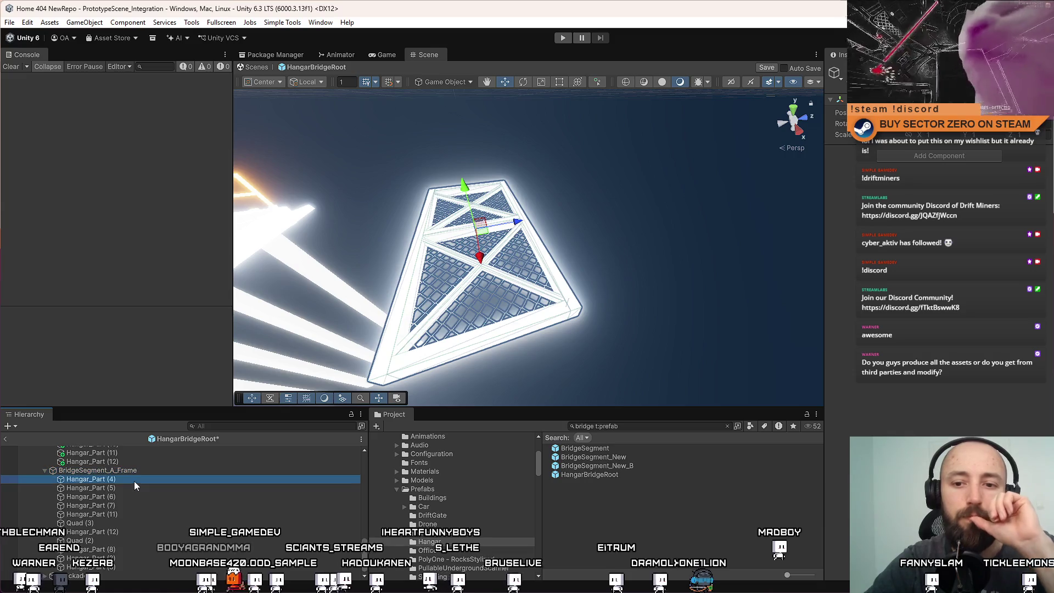
left_click(113, 562, "shift")
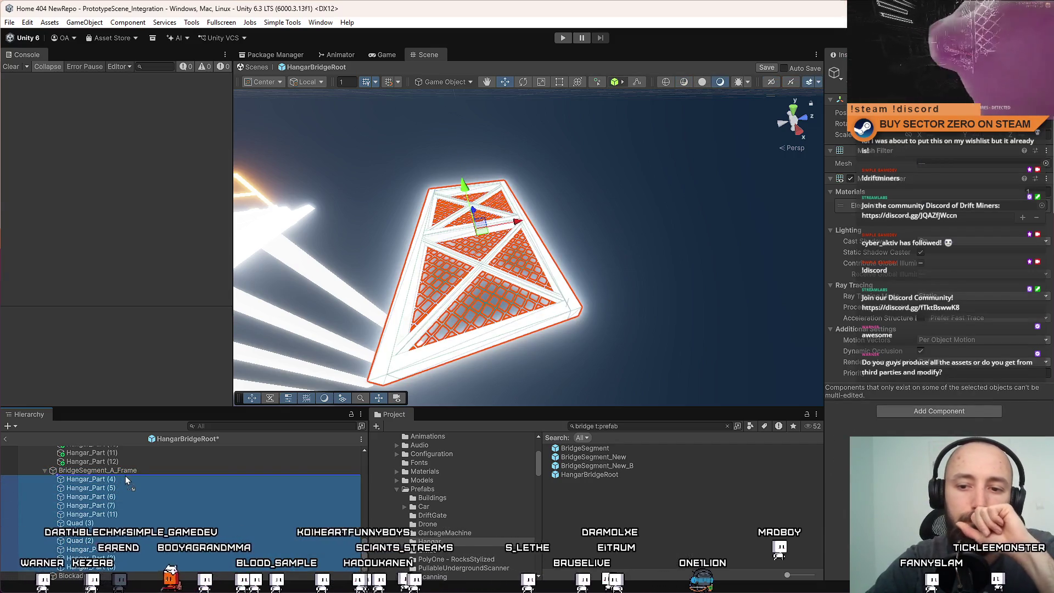
right_click(135, 497)
left_click(119, 488)
left_click(141, 471)
left_click(153, 470)
left_click(134, 478)
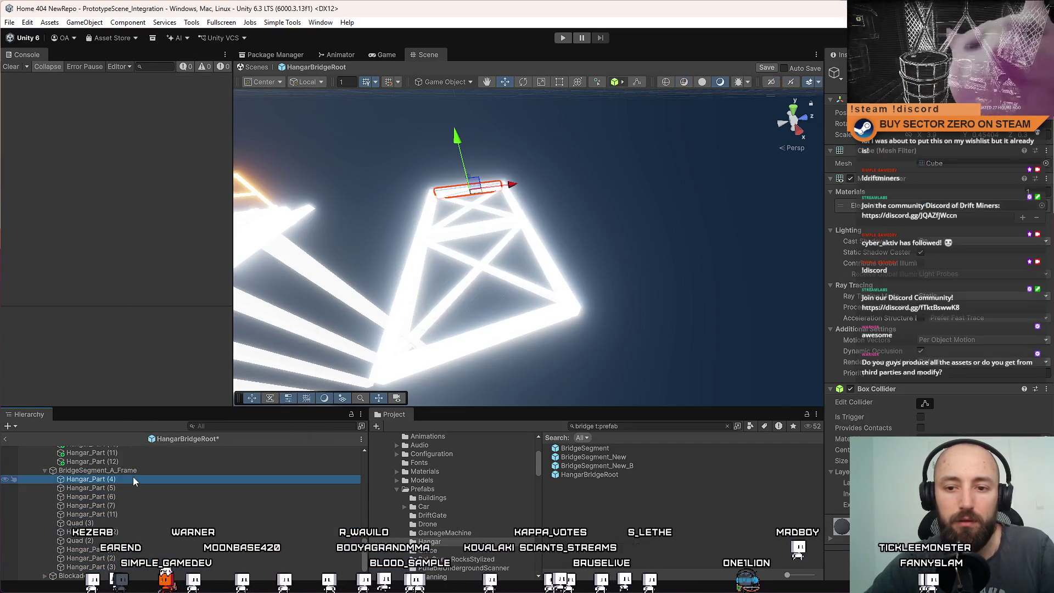
left_click(121, 521)
left_click(123, 540, "ctrl")
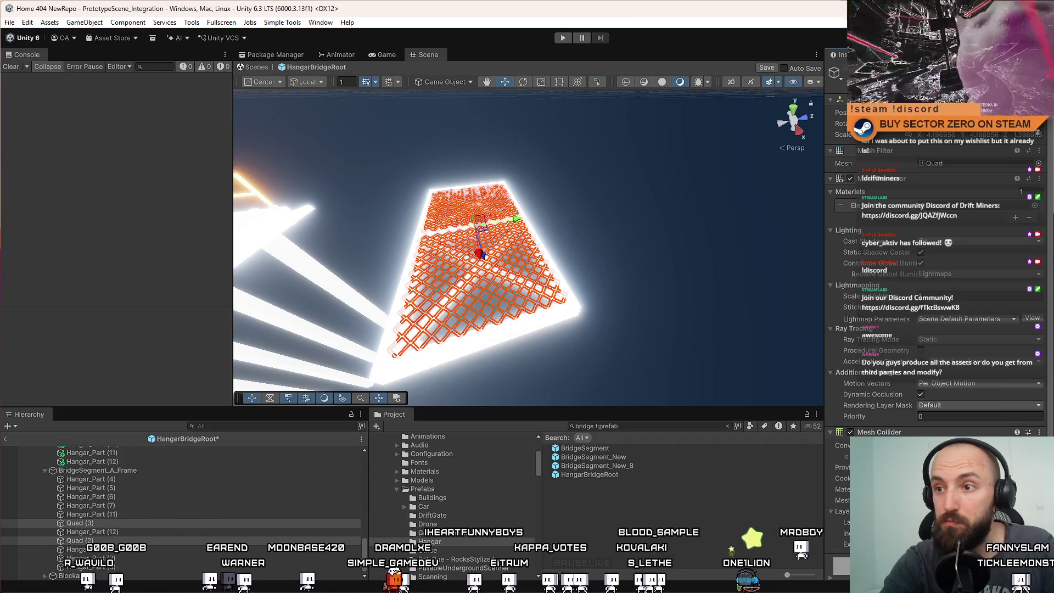
type("Wire")
key("Return")
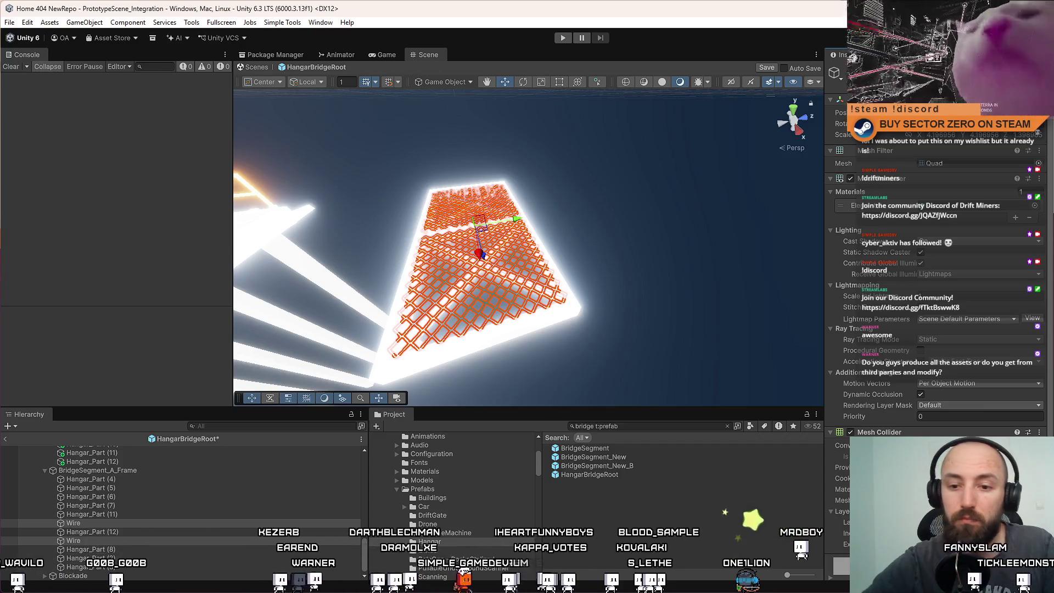
left_click_drag(106, 522, 133, 476)
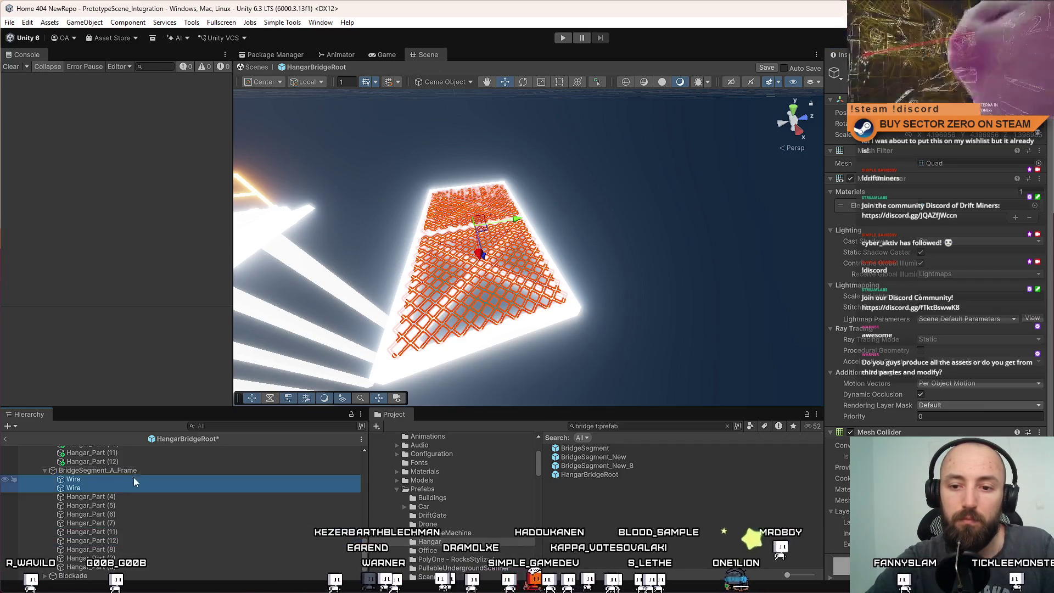
Rename all the frame's Hangar_Part bars to BridgeSegment_A_Frame_Part
left_click(135, 472)
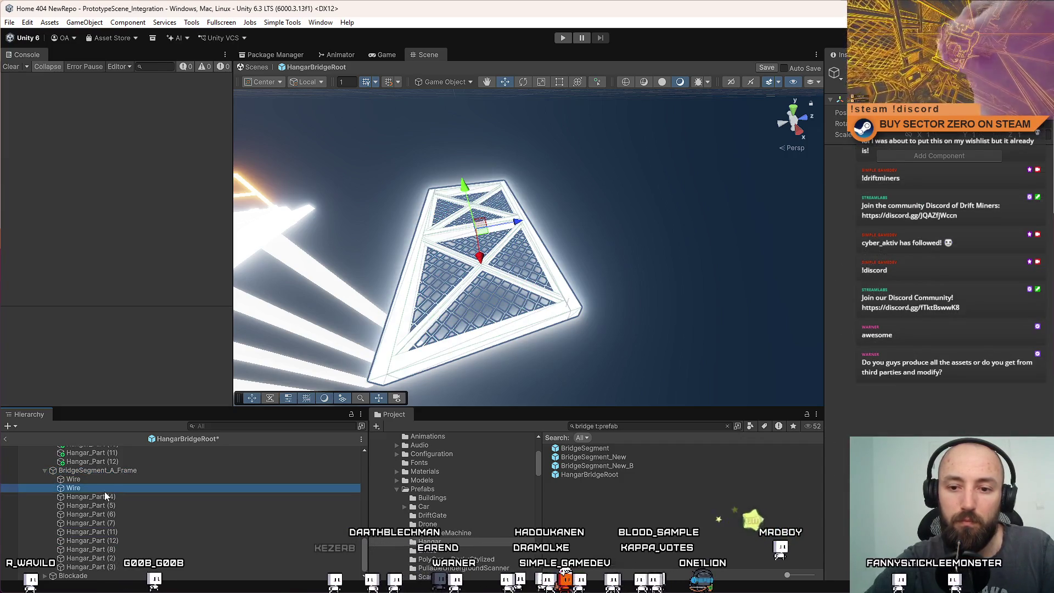
left_click(104, 496)
left_click(133, 567, "shift")
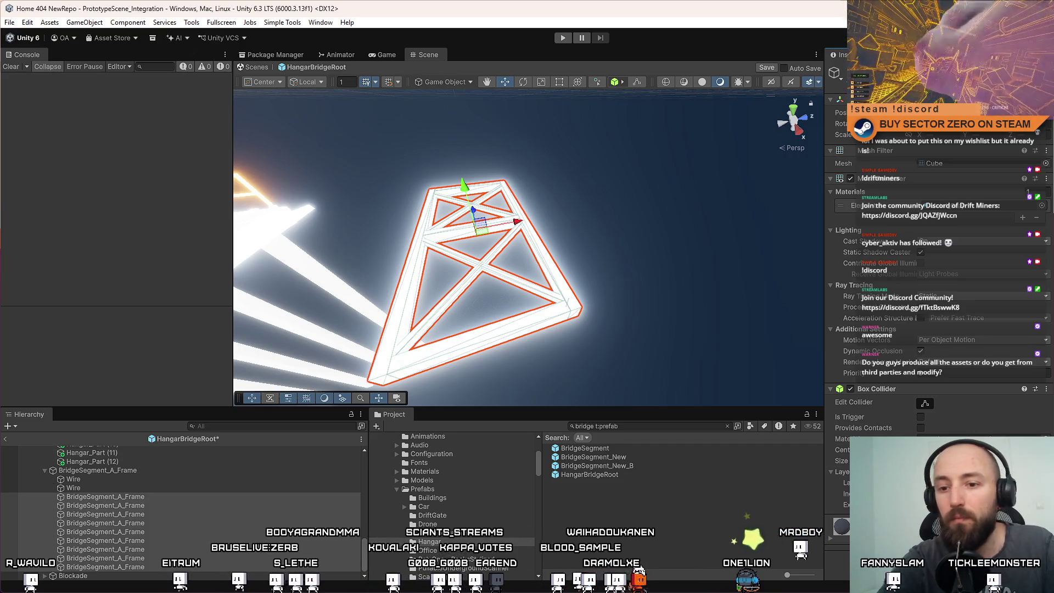
left_click(139, 487)
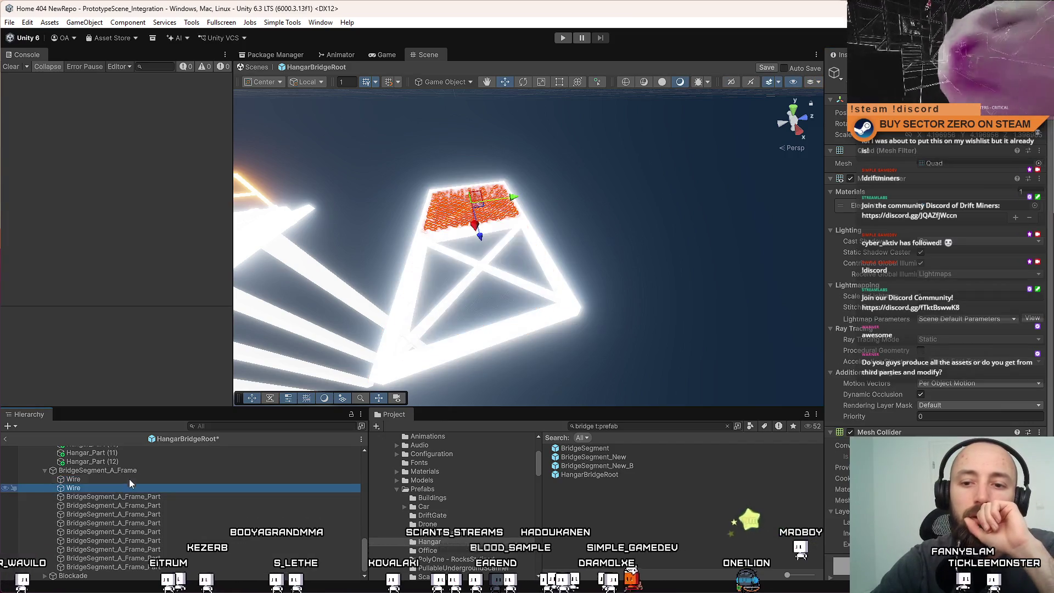
Move the BridgeSegment_A_Frame_Part objects directly under BridgeSegment_A_Frame and collapse it
left_click(128, 472)
left_click(120, 479)
left_click(108, 497)
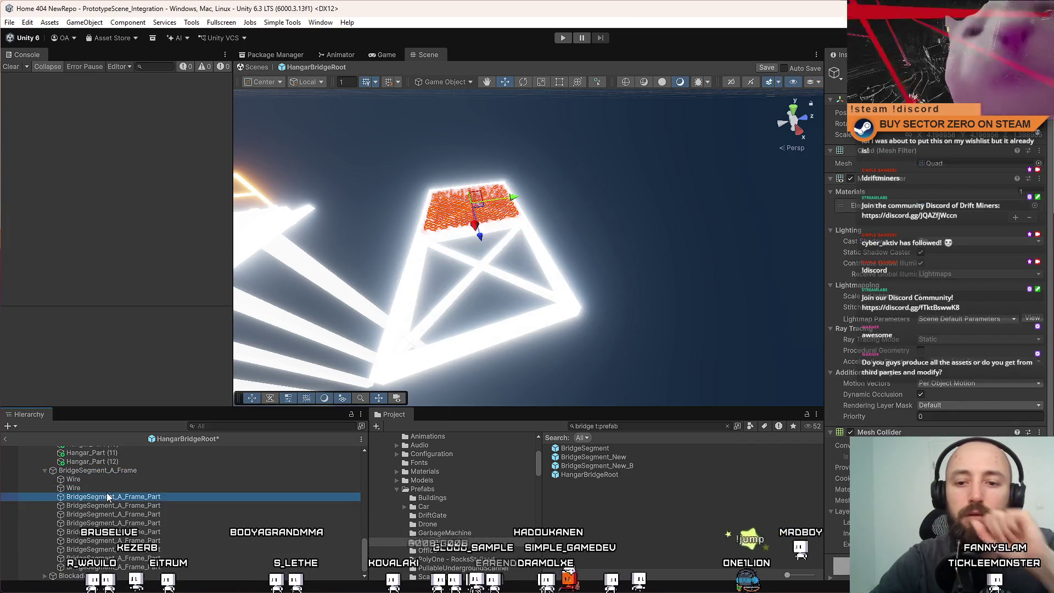
left_click(110, 567, "shift")
left_click_drag(113, 497, 132, 474)
left_click(135, 471)
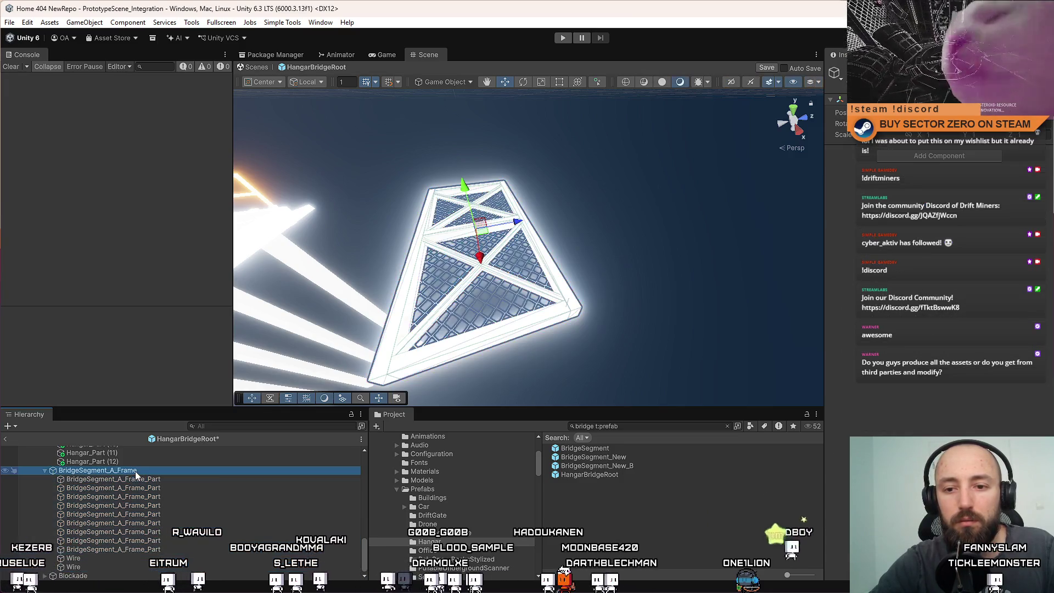
left_click(44, 472)
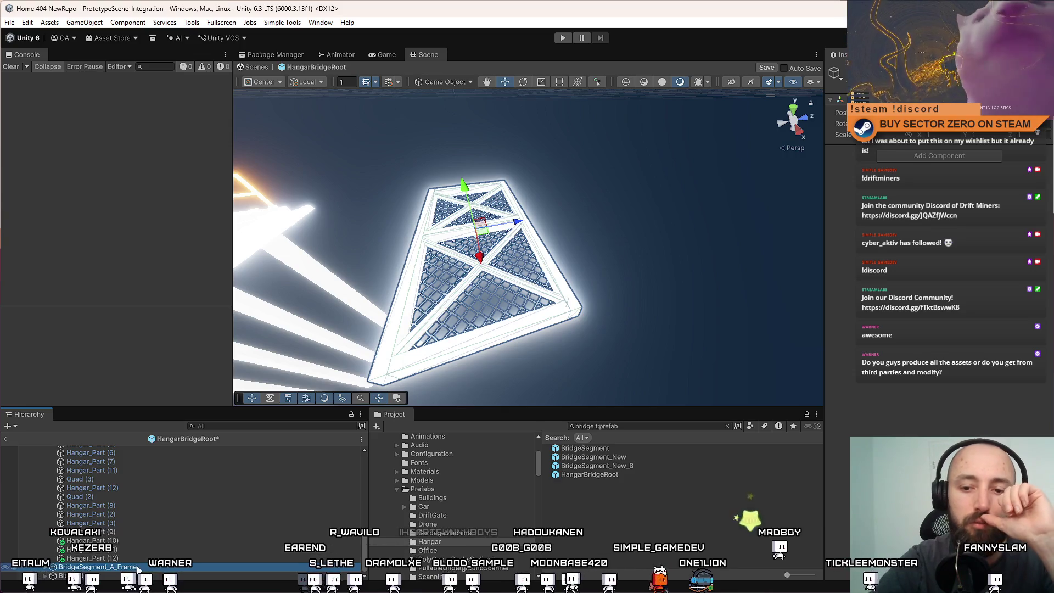
Drag BridgeSegment_A_Frame into the Prefabs/Hangar folder to create its prefab asset
right_click(115, 570)
key("Escape")
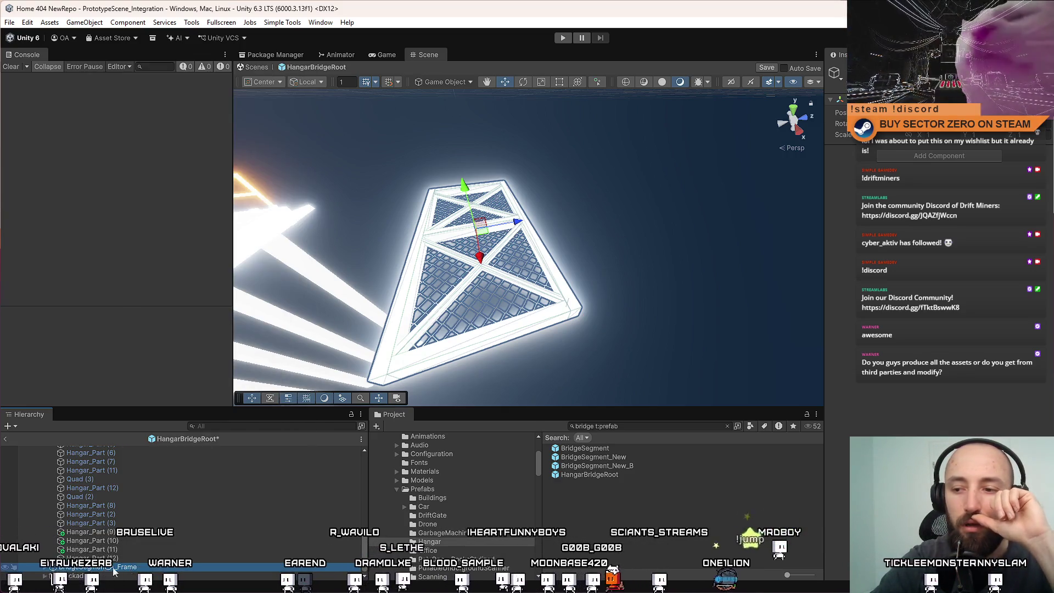
left_click(619, 449)
left_click(727, 426)
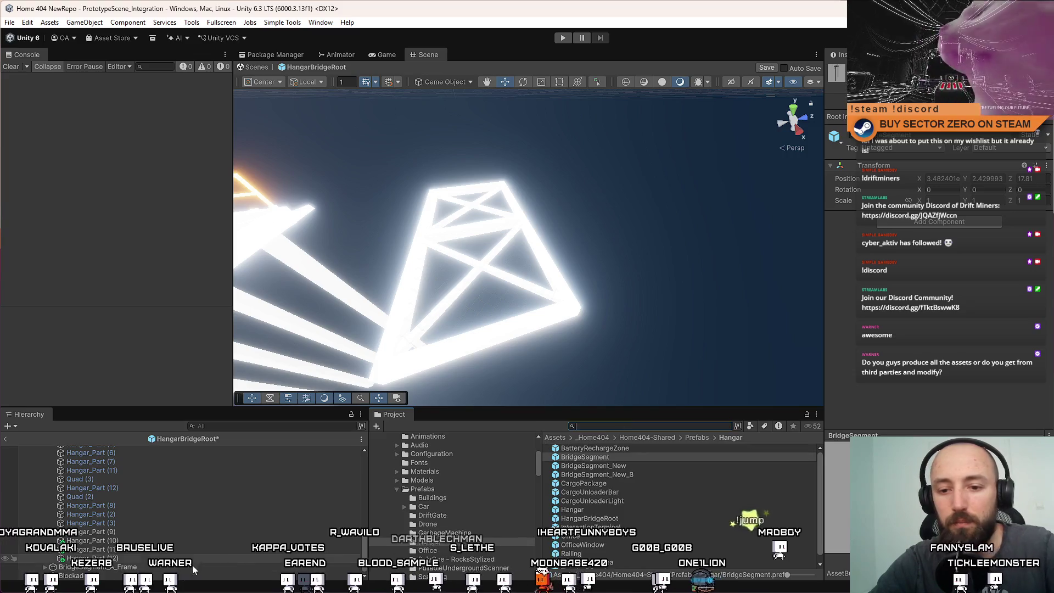
left_click(163, 570)
scroll(625, 504, "up", 1)
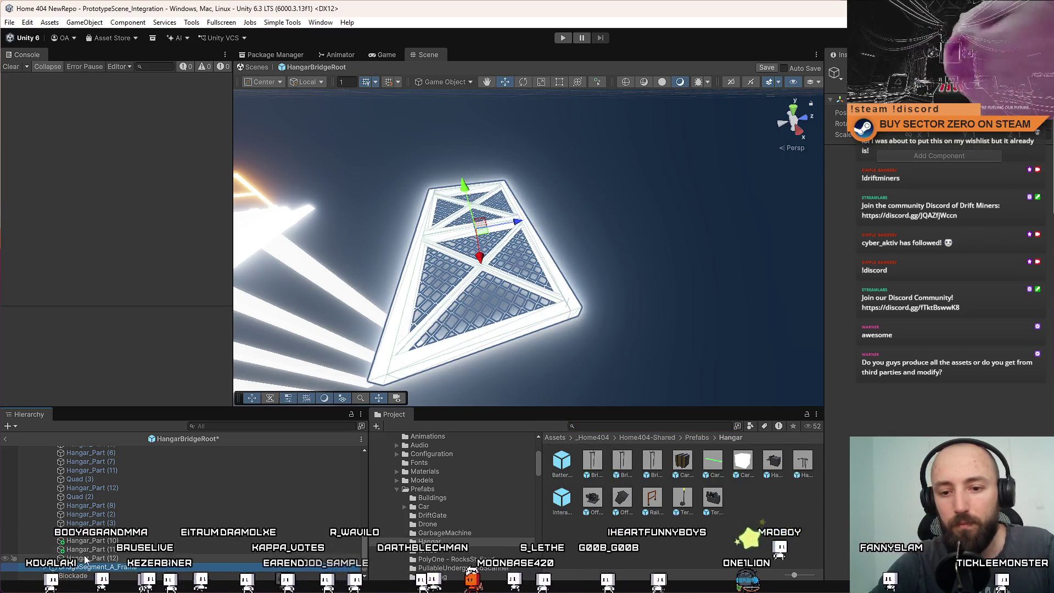
mouse_move(98, 572)
left_mouse_down()
mouse_move(638, 542)
mouse_move(625, 527)
left_mouse_up()
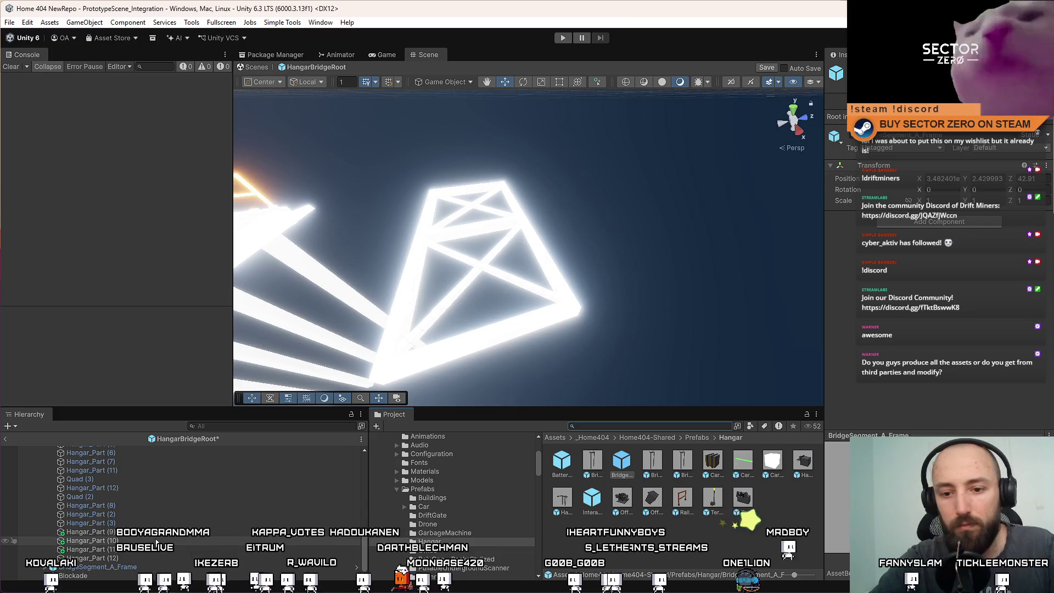
mouse_move(466, 258)
left_mouse_down()
mouse_move(531, 268)
mouse_move(523, 281)
mouse_move(511, 260)
left_mouse_up()
left_click(511, 260)
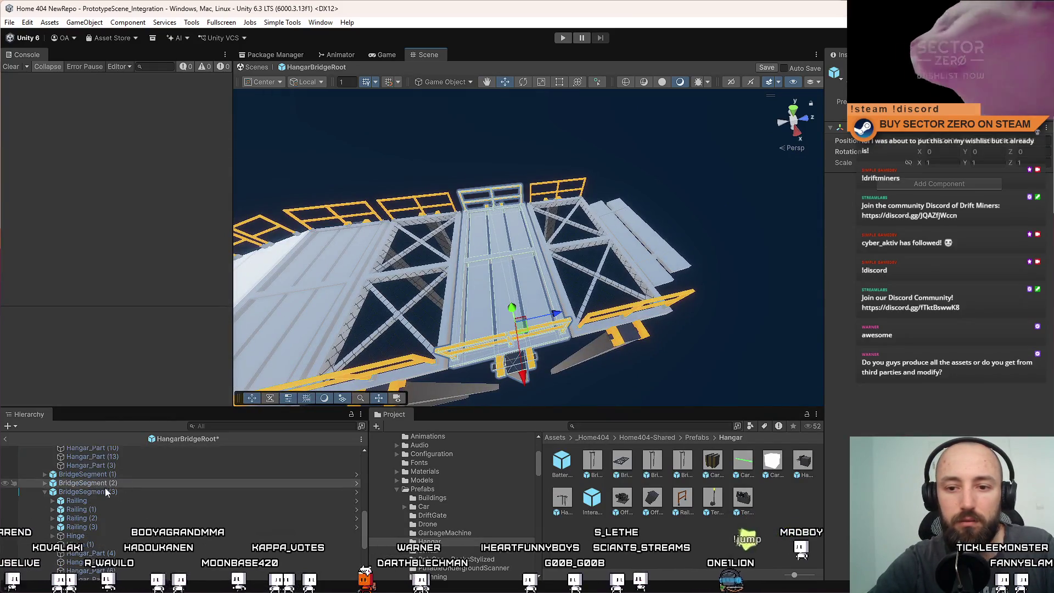
Duplicate a bridge segment, shift the copy along X, and fully unpack it
key("ctrl+d")
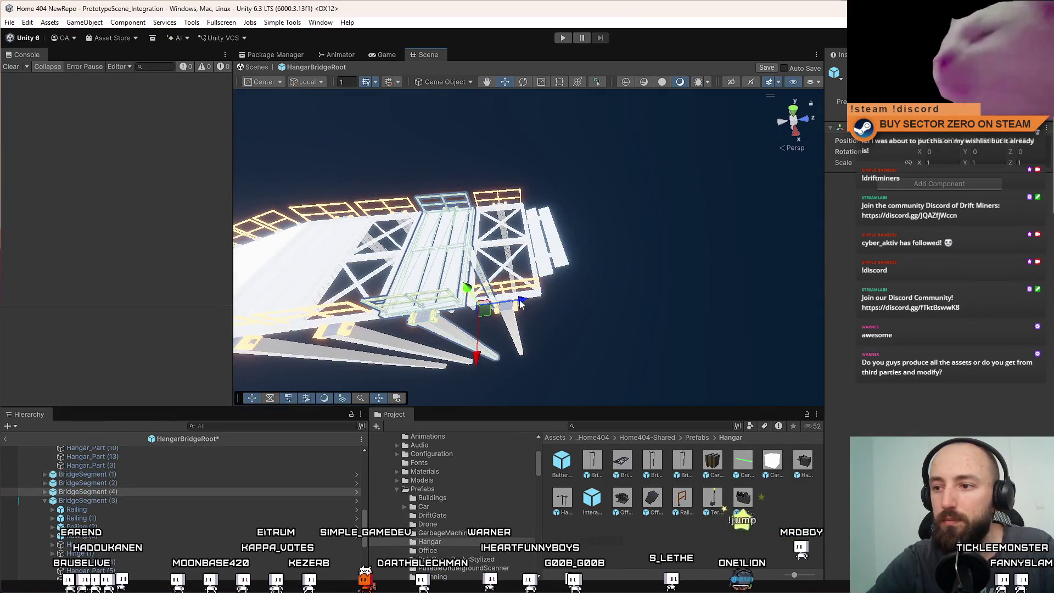
left_click_drag(486, 303, 632, 293)
key("f")
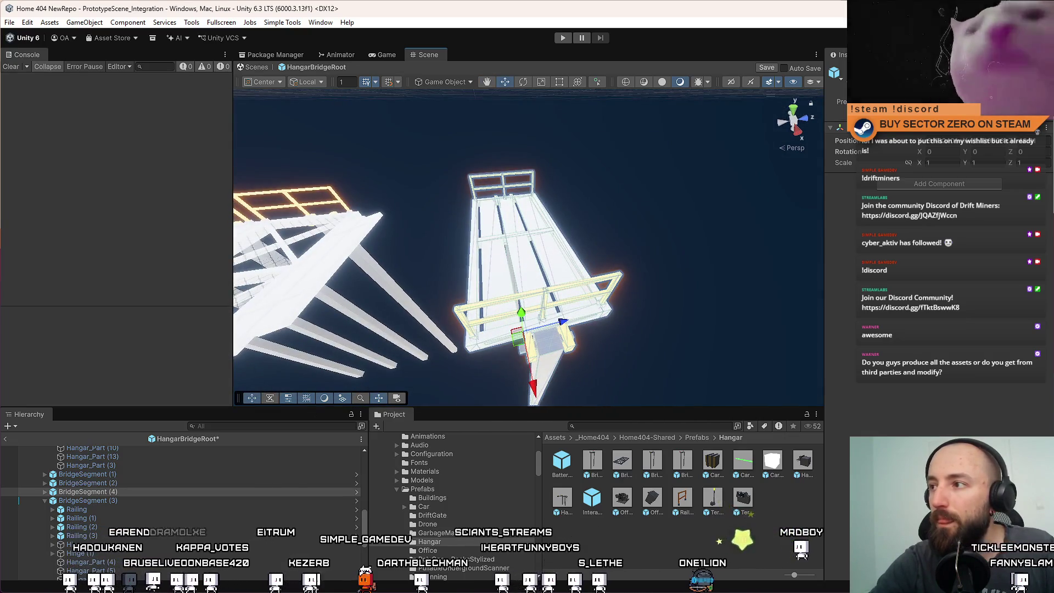
right_click(132, 493)
mouse_move(188, 280)
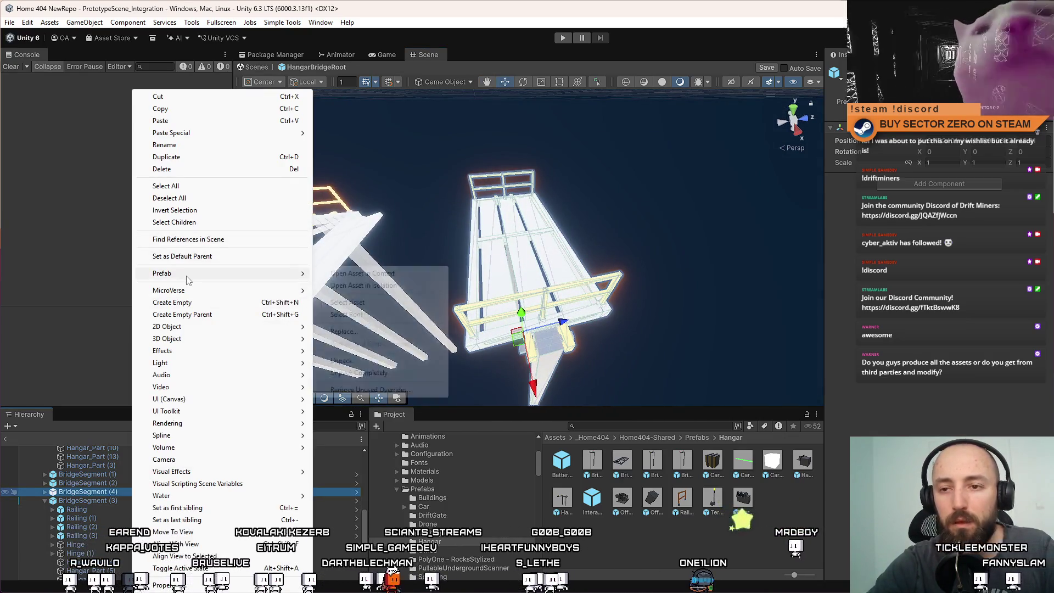
left_click(368, 372)
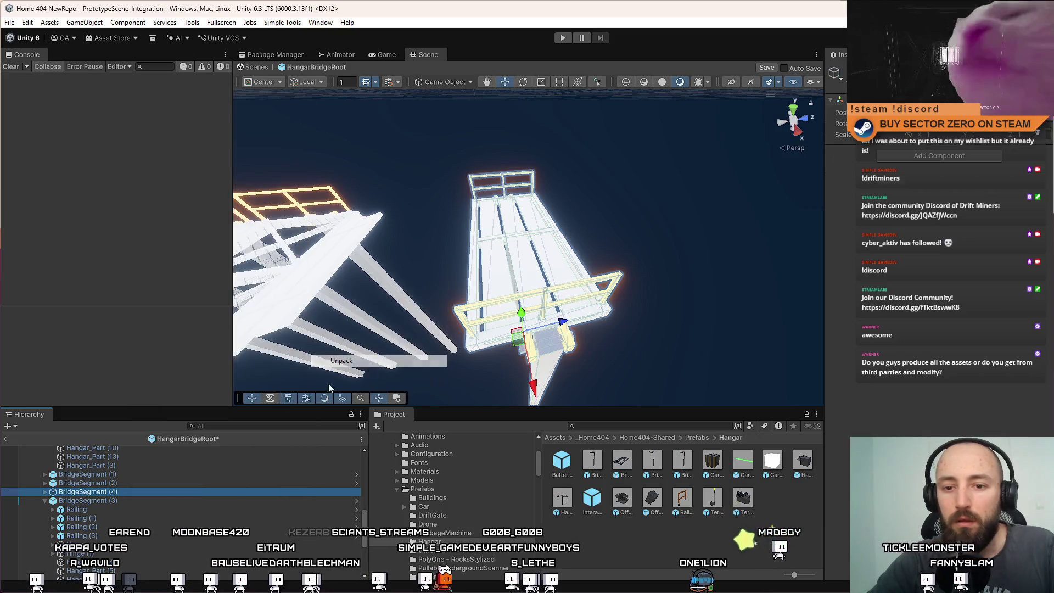
left_click(43, 493)
Delete the copy's four Railings, Hinge and Hinge (1)
left_click(83, 507)
left_click(100, 498)
left_click(97, 527, "shift")
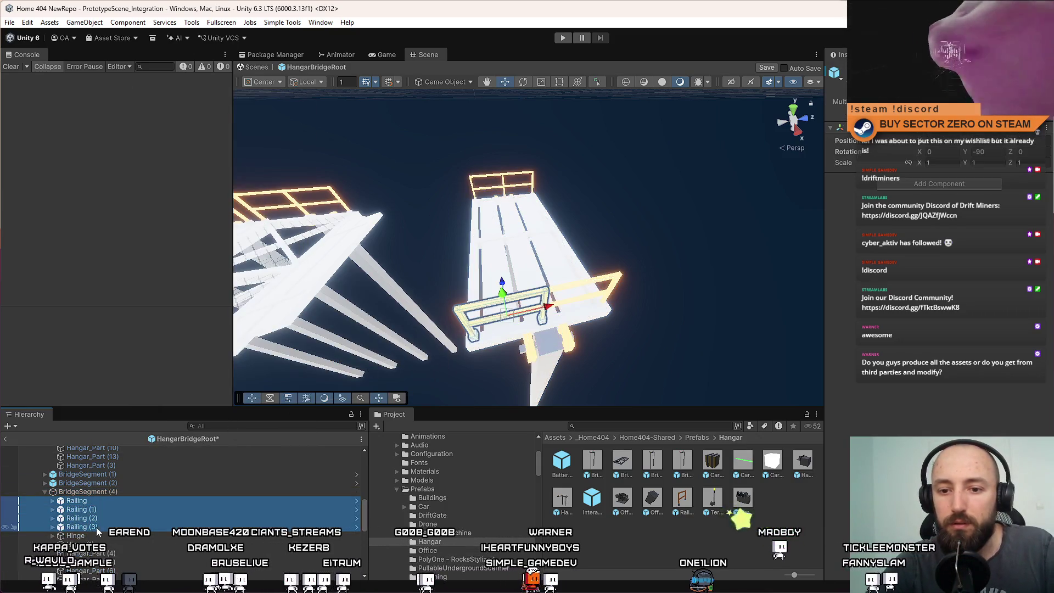
key("Delete")
left_click(94, 501)
key("Delete")
left_click(96, 503)
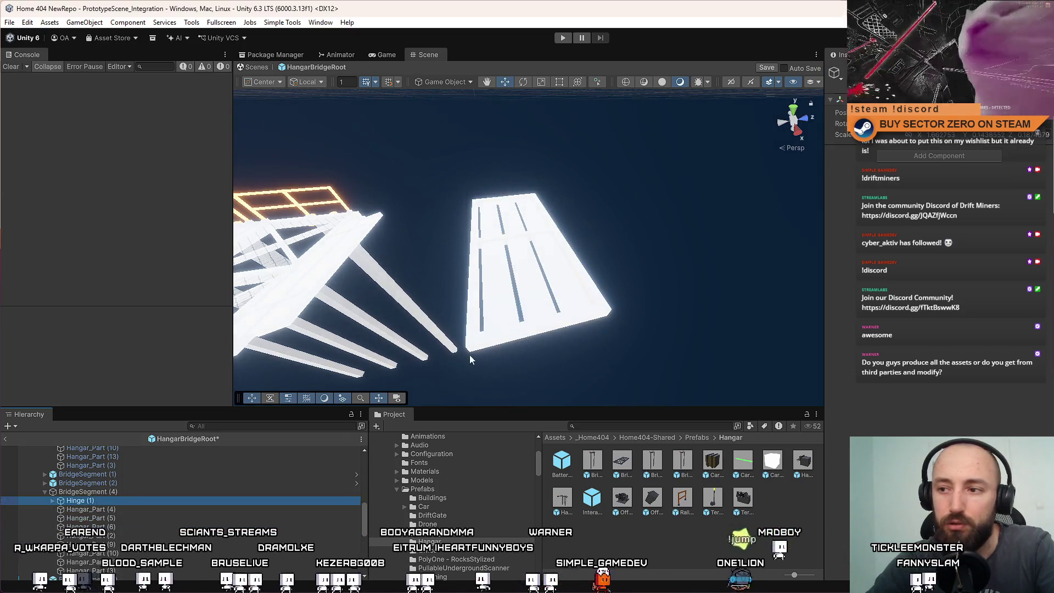
key("Delete")
Rename BridgeSegment (4) to BridgeSegment
left_click(116, 494)
left_click(156, 491)
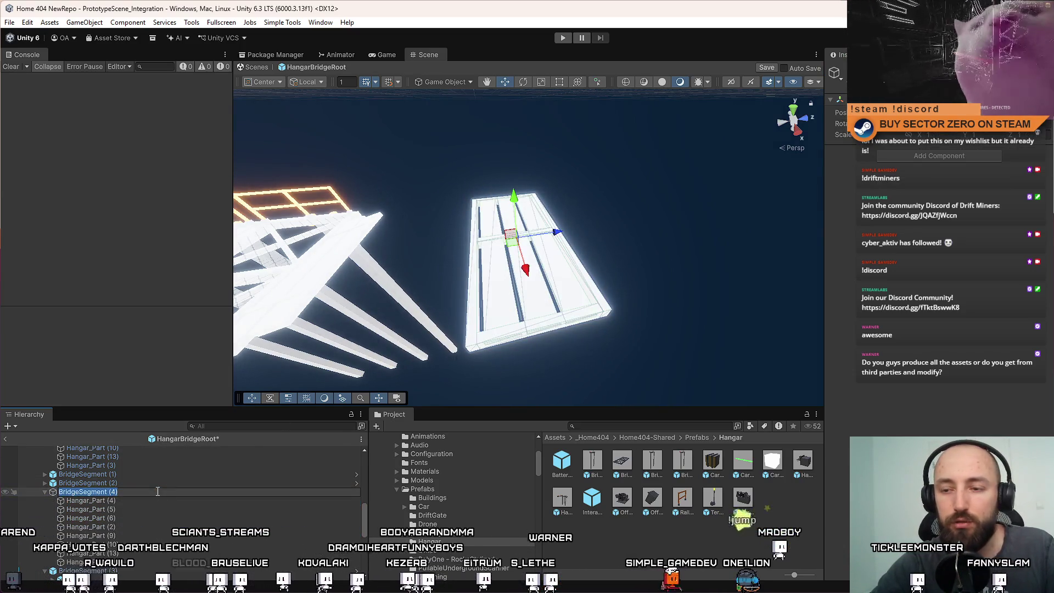
left_click(177, 492)
key("BackSpace")
key("BackSpace")
key("BackSpace")
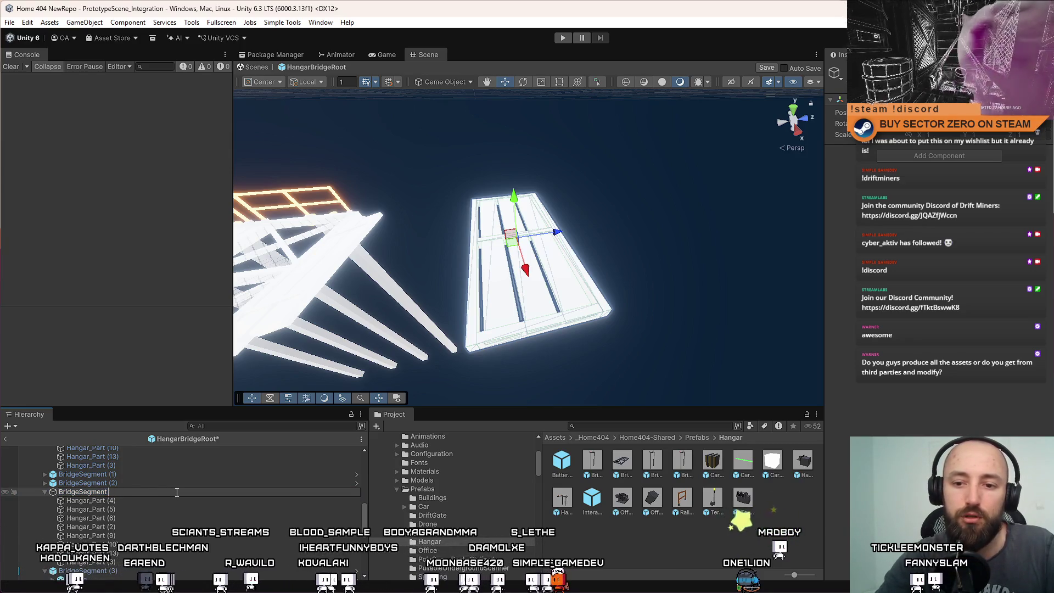
key("ctrl+a")
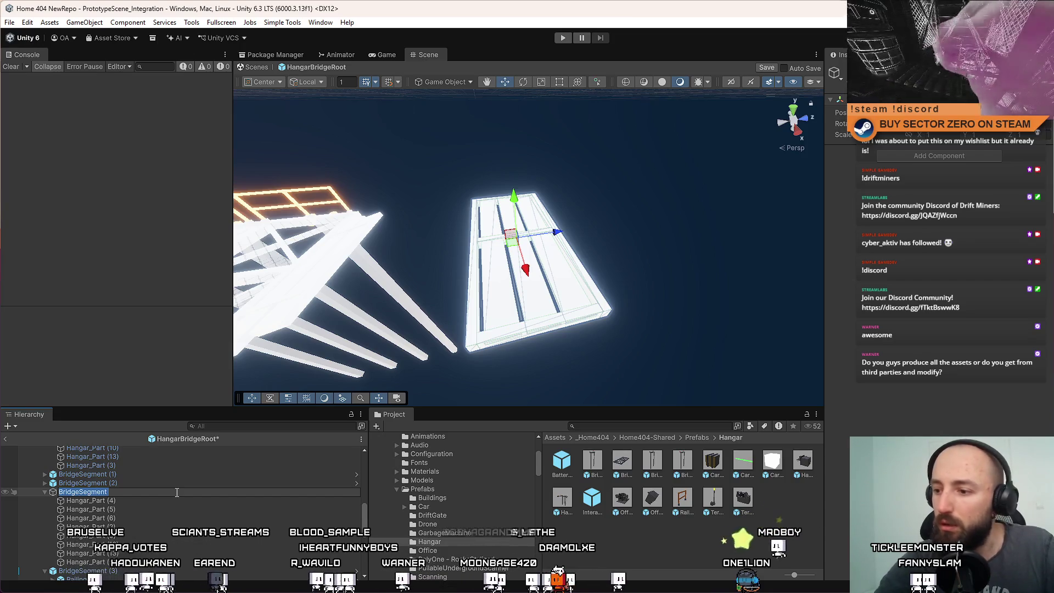
left_click(639, 569)
scroll(639, 569, "down", 2)
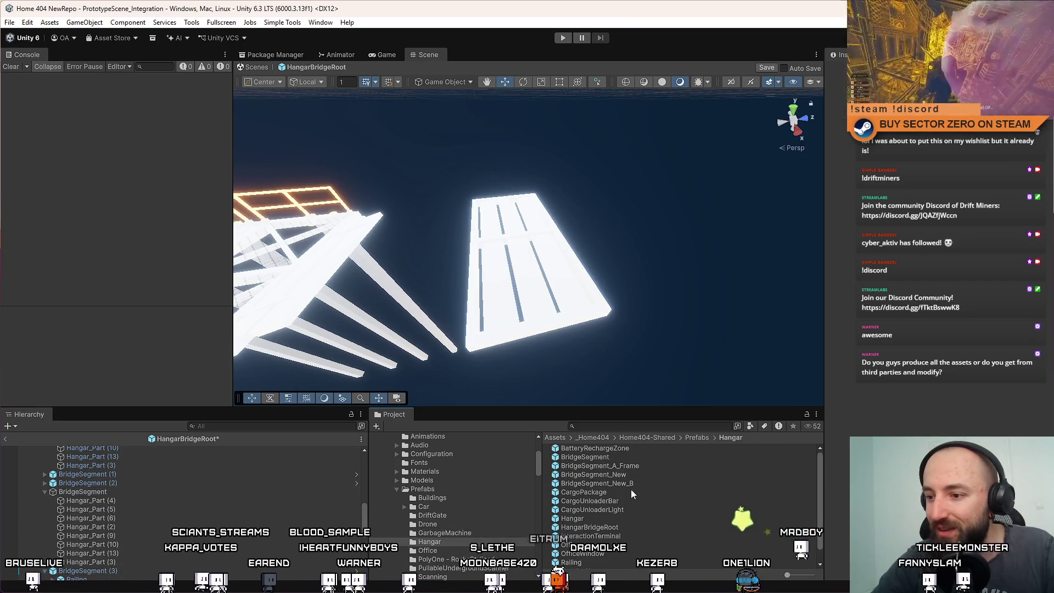
Rename the flat deck group to BridgeSegment_B_Frame
left_click(640, 466)
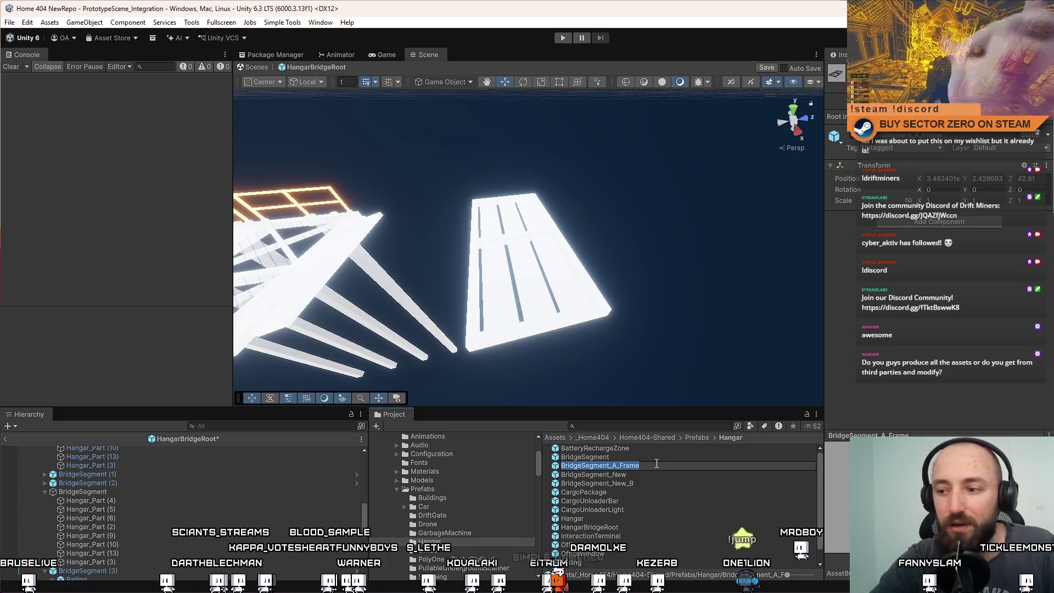
double_click(197, 491)
type("BridgeSegment_A_Frame")
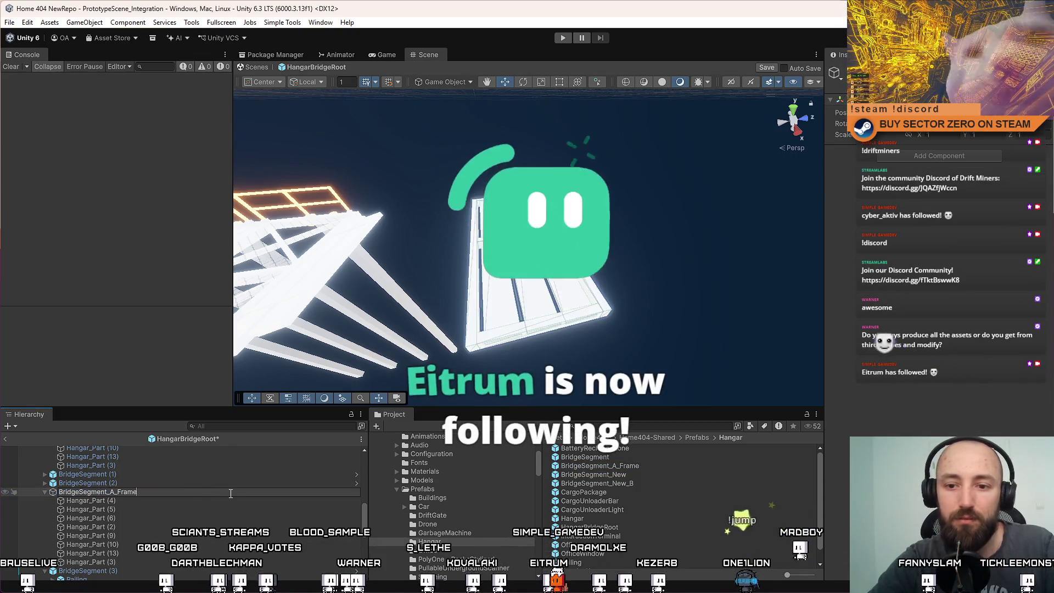
key("Left")
key("Left")
key("Left")
key("BackSpace")
type("B")
key("Return")
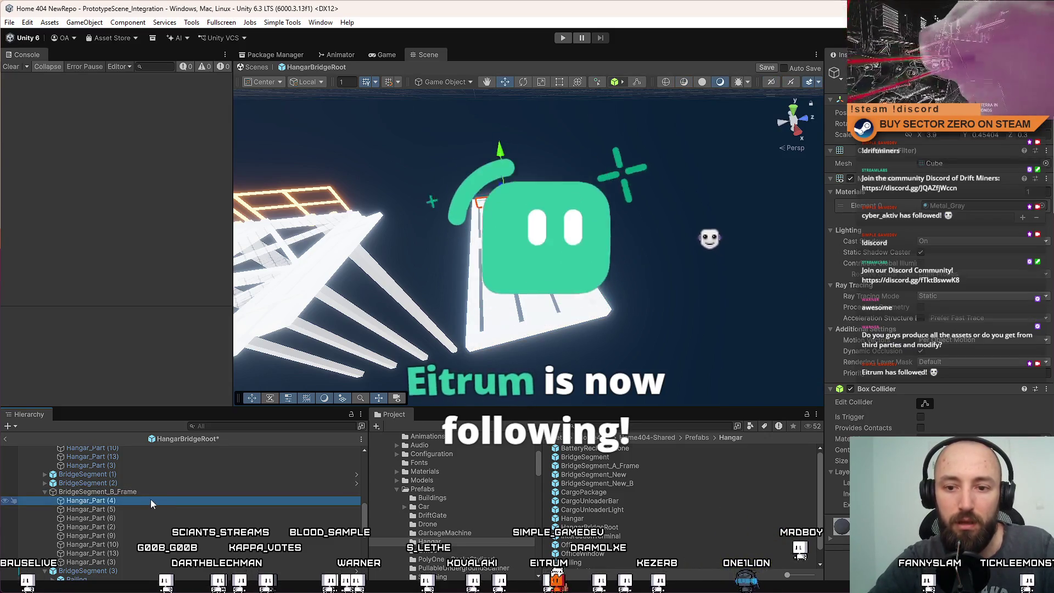
Rename all its Hangar_Part pieces to BridgeSegment_B_Frame_Part
left_click(133, 501)
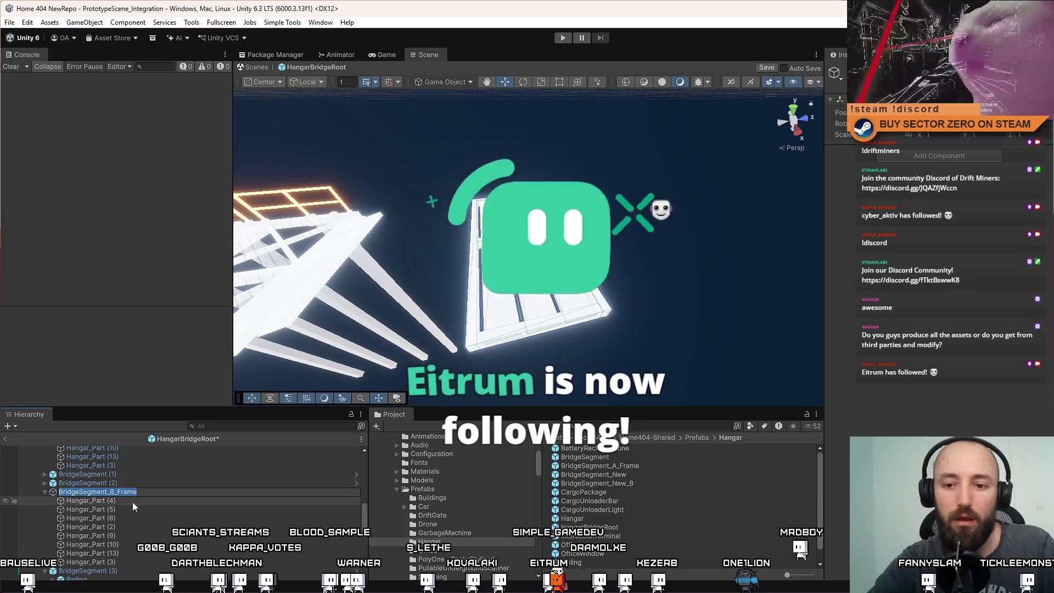
left_click(125, 562, "shift")
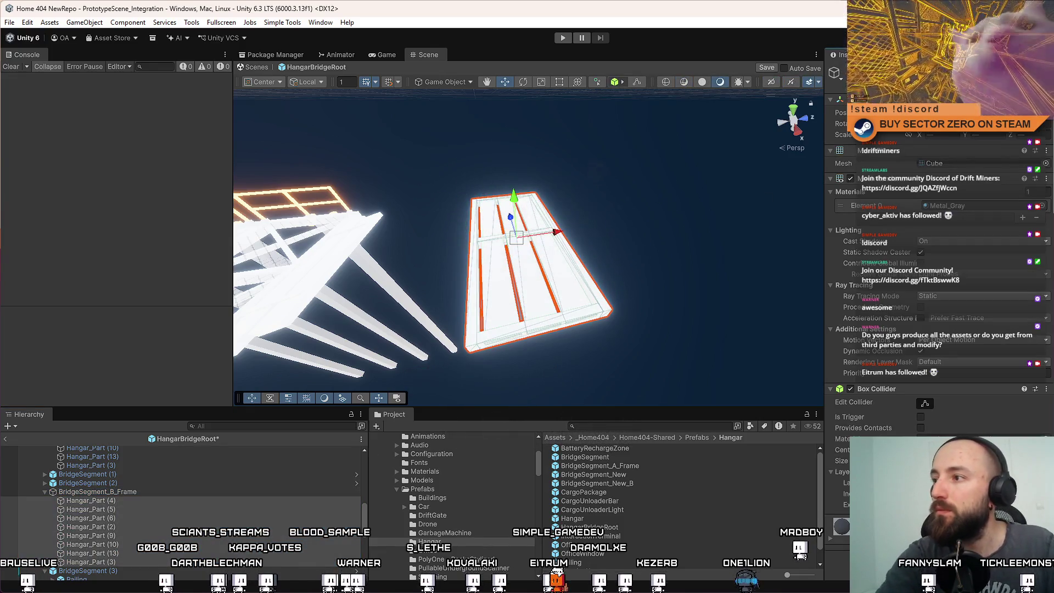
key("Return")
Drag BridgeSegment_B_Frame into the Hangar folder to make it a prefab
left_click(106, 491)
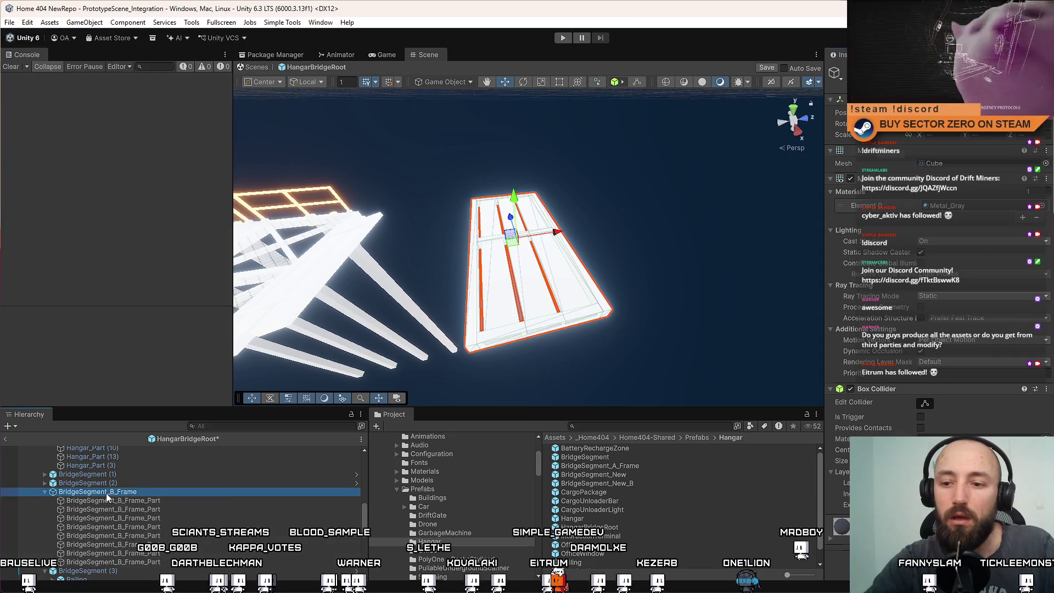
scroll(670, 503, "up", 1)
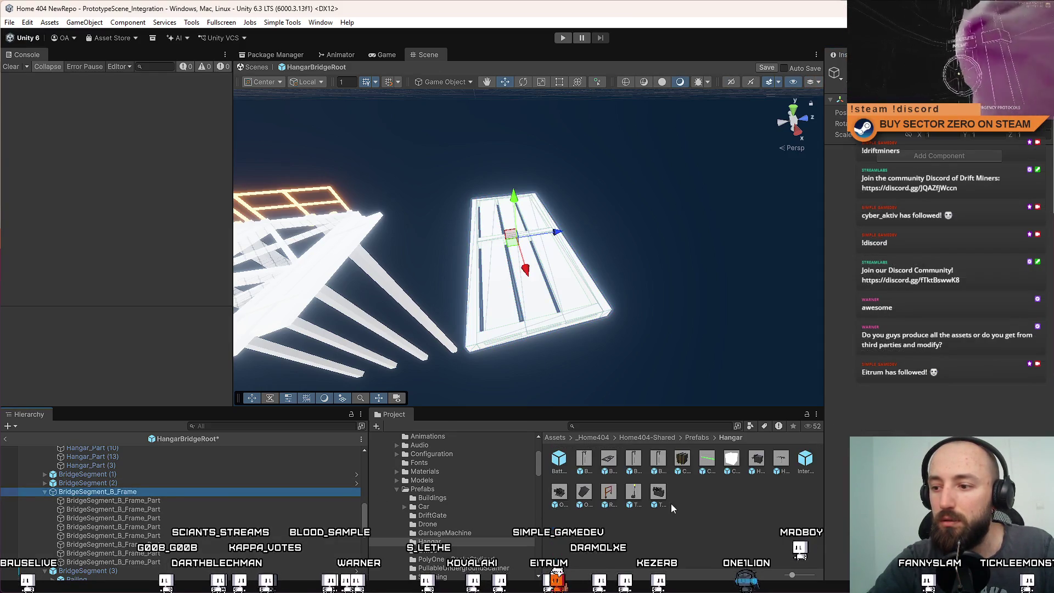
left_click(147, 483)
mouse_move(134, 491)
left_mouse_down()
mouse_move(611, 508)
mouse_move(617, 517)
left_mouse_up()
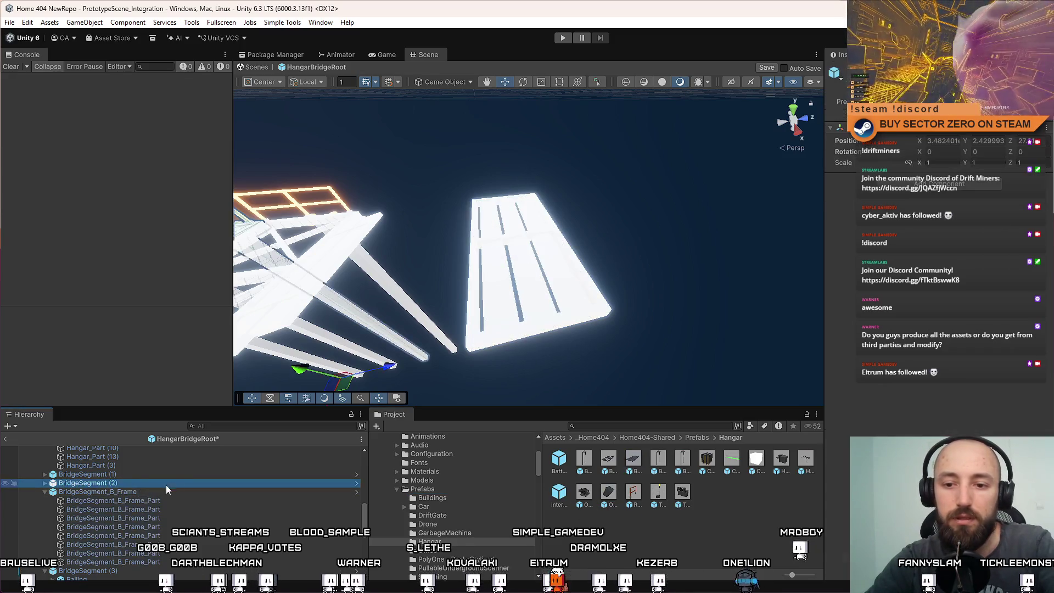
Delete the original frame group and select a floor panel on the bridge deck
key("Delete")
mouse_move(494, 330)
left_mouse_down()
mouse_move(478, 317)
mouse_move(524, 351)
mouse_move(603, 263)
mouse_move(645, 285)
mouse_move(673, 240)
mouse_move(626, 238)
mouse_move(617, 273)
mouse_move(607, 237)
mouse_move(616, 189)
mouse_move(632, 175)
left_mouse_up()
left_click(602, 264)
mouse_move(677, 219)
left_mouse_down()
mouse_move(490, 251)
mouse_move(447, 271)
left_mouse_up()
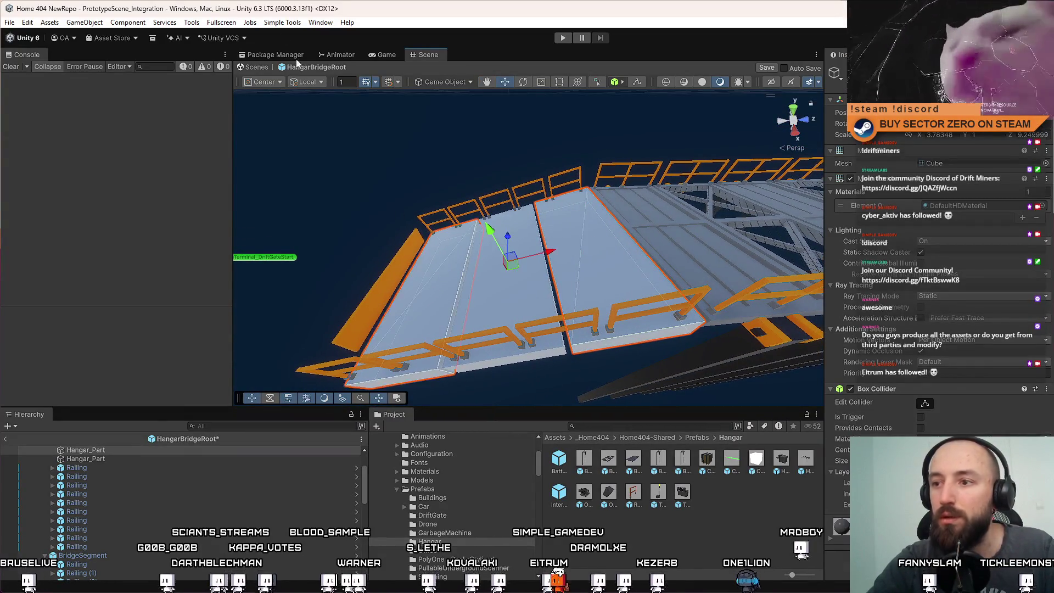
Replace the selected panels with BridgeSegment_A_Frame, using the prefab's name
mouse_move(271, 28)
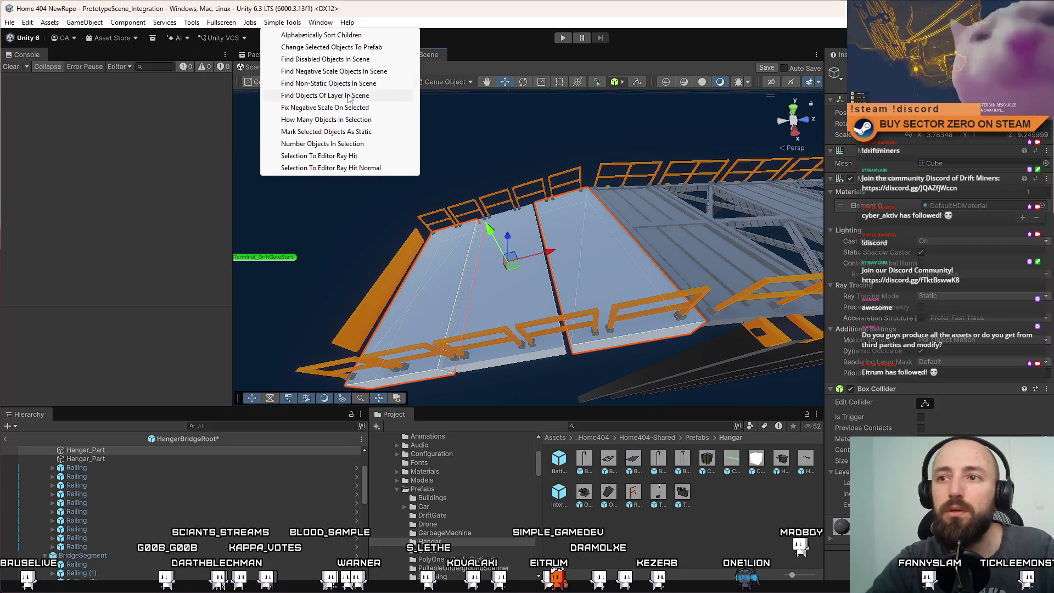
left_click(354, 48)
left_click(349, 152)
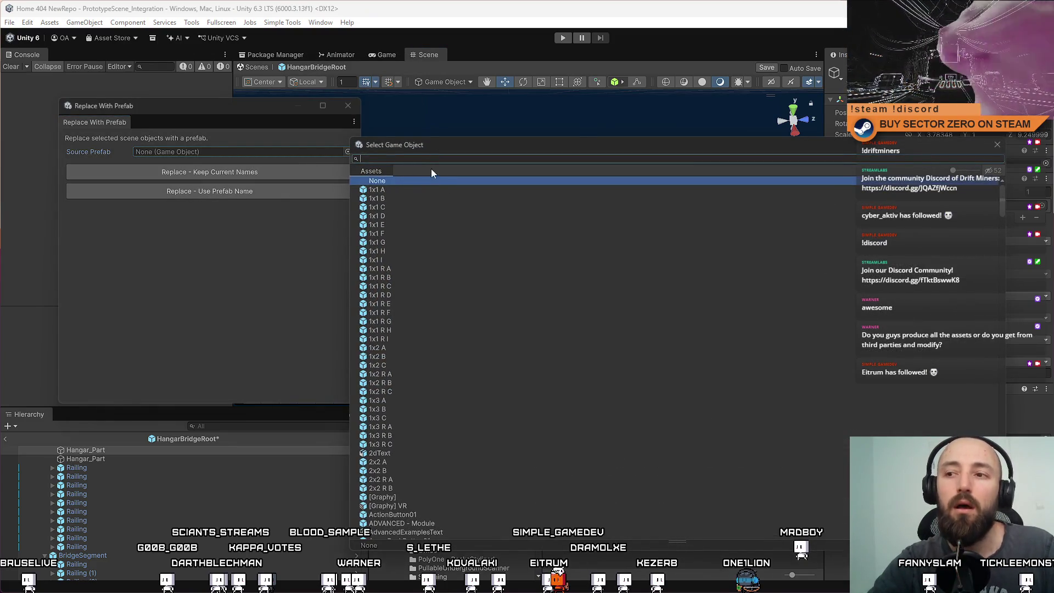
type("frame")
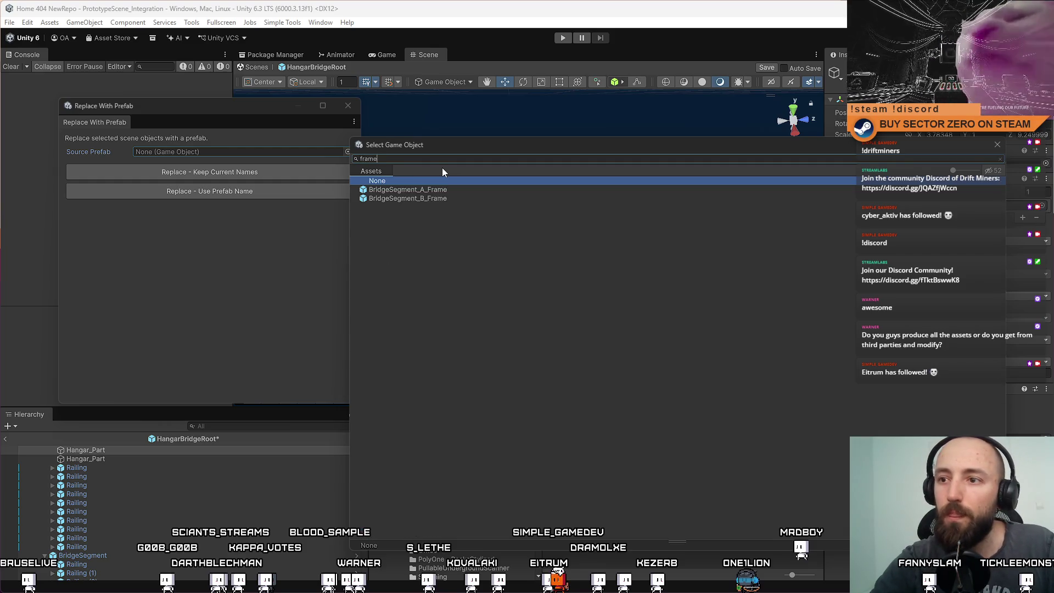
double_click(440, 190)
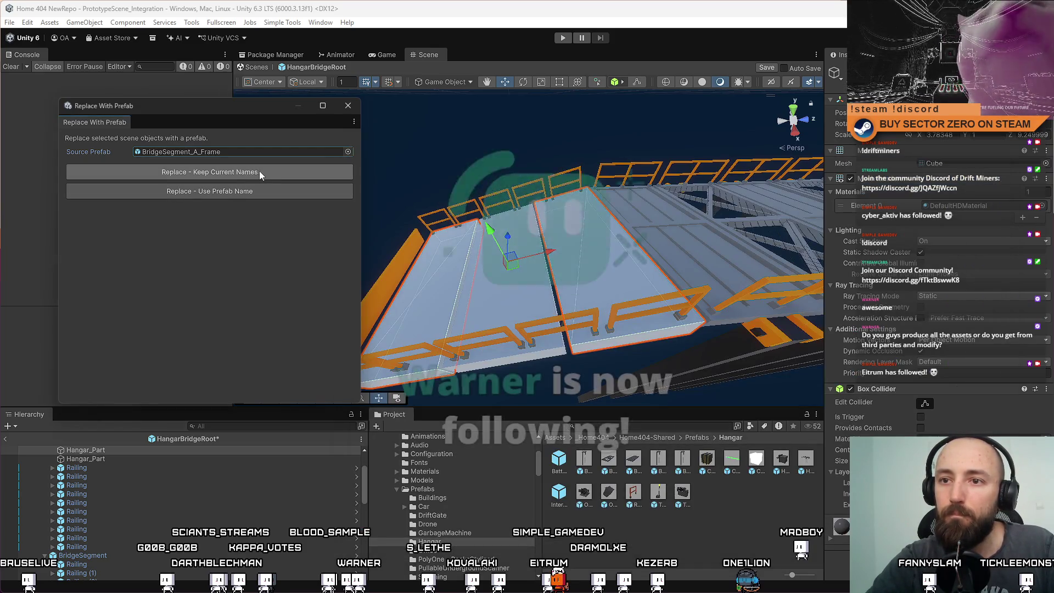
left_click(262, 191)
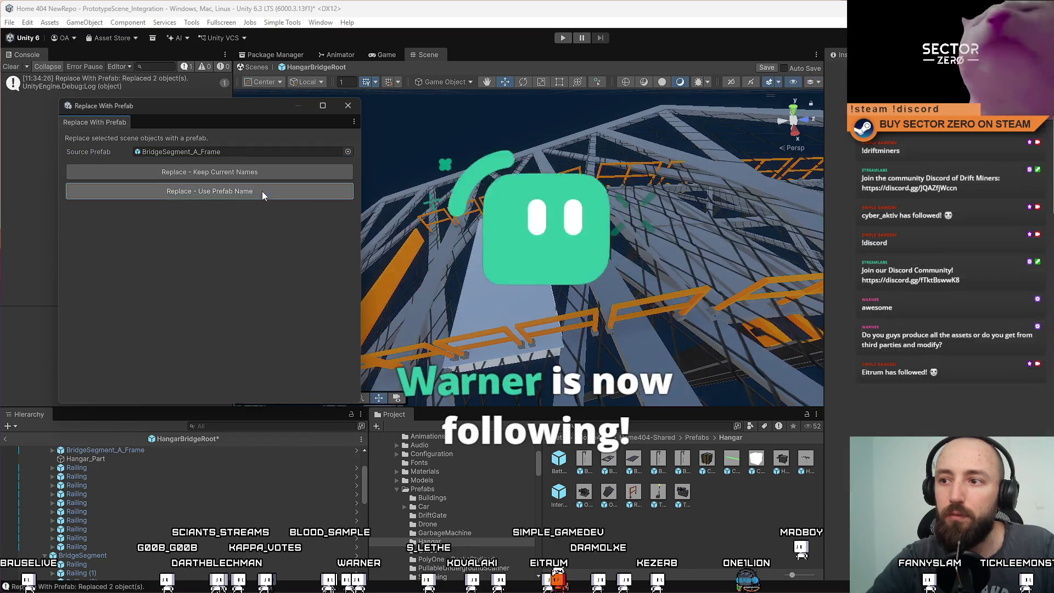
left_click(348, 106)
scroll(470, 309, "down", 10)
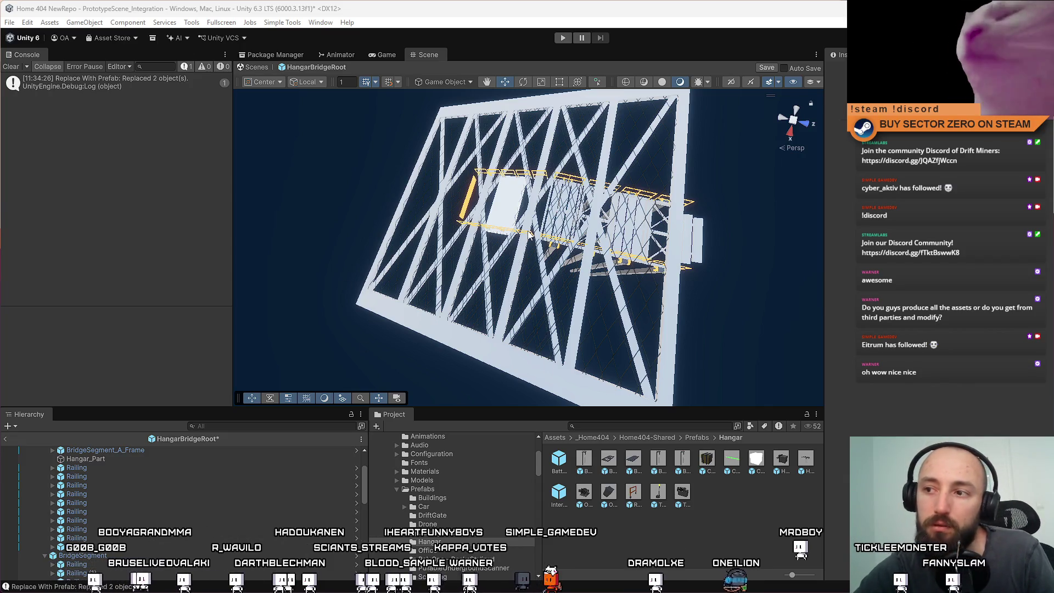
Frame the stretched bridge frame piece and set its Scale Z to 1
mouse_move(529, 235)
left_mouse_down()
mouse_move(624, 222)
mouse_move(464, 245)
left_mouse_up()
left_click(463, 245)
key("f")
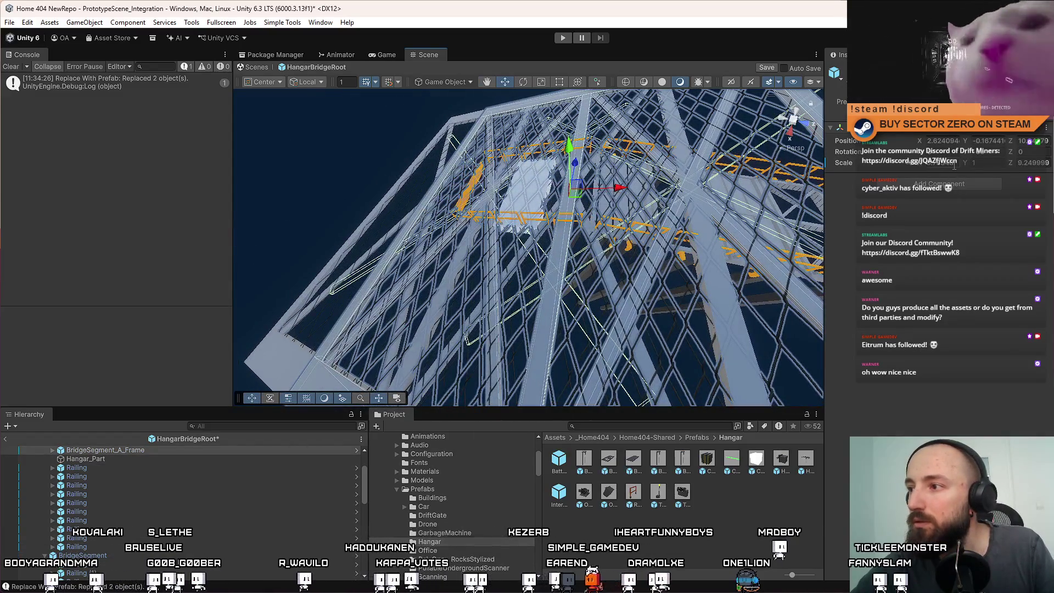
type("1")
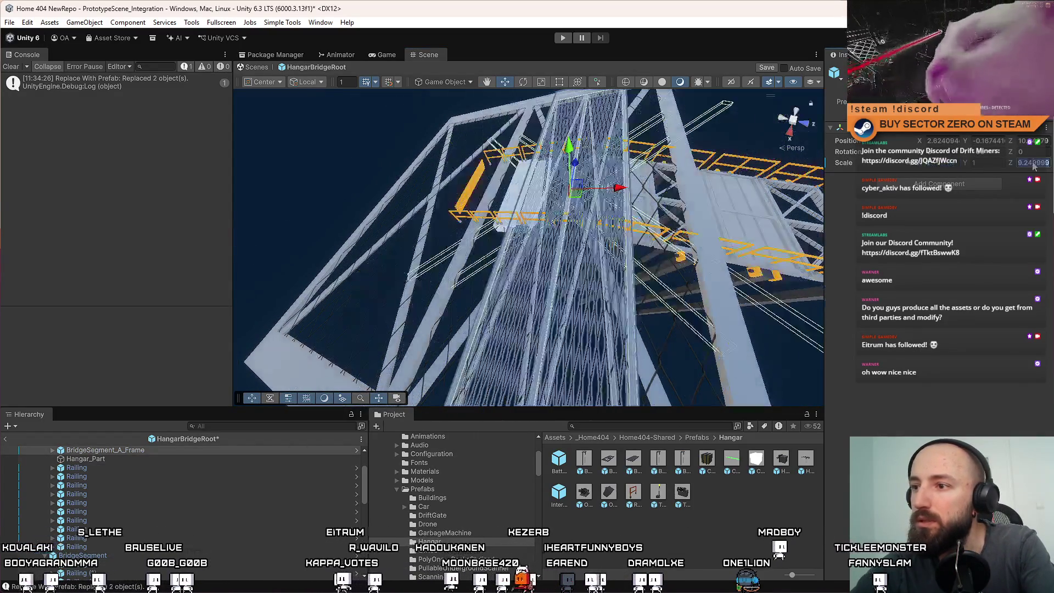
mouse_move(788, 184)
left_mouse_down()
mouse_move(546, 231)
mouse_move(471, 283)
mouse_move(347, 333)
left_mouse_up()
scroll(119, 491, "up", 2)
Focus on the first BridgeSegment_A_Frame, then select the remaining Hangar_Part deck panel
double_click(119, 474)
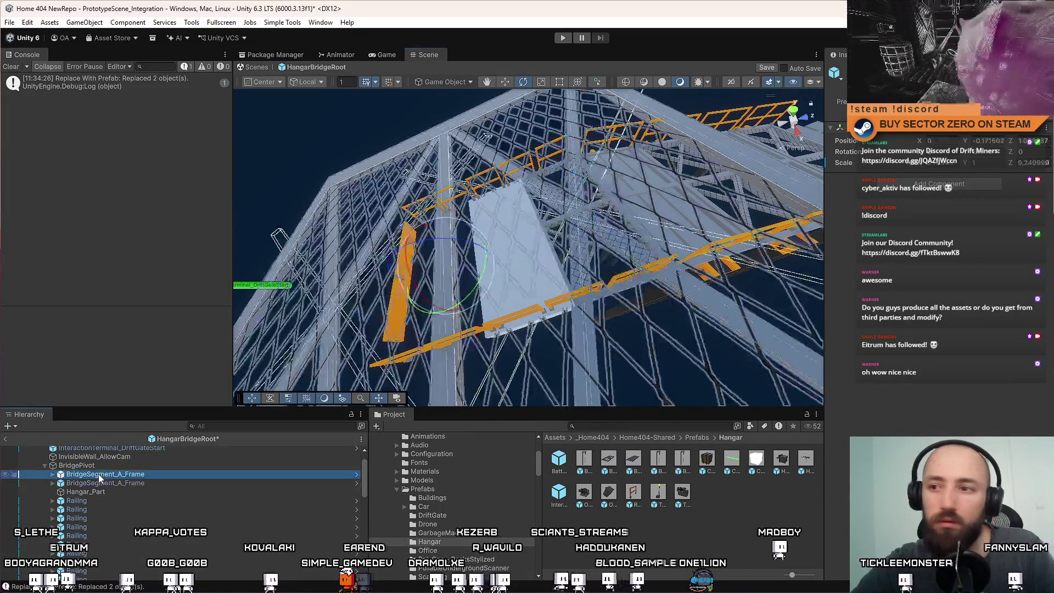
mouse_move(439, 307)
left_mouse_down()
mouse_move(514, 263)
mouse_move(568, 280)
mouse_move(700, 264)
mouse_move(623, 100)
mouse_move(700, 281)
mouse_move(550, 186)
mouse_move(492, 218)
mouse_move(598, 219)
mouse_move(563, 243)
mouse_move(527, 220)
mouse_move(509, 136)
mouse_move(548, 207)
mouse_move(525, 218)
left_mouse_up()
left_click(544, 233)
left_click(532, 214)
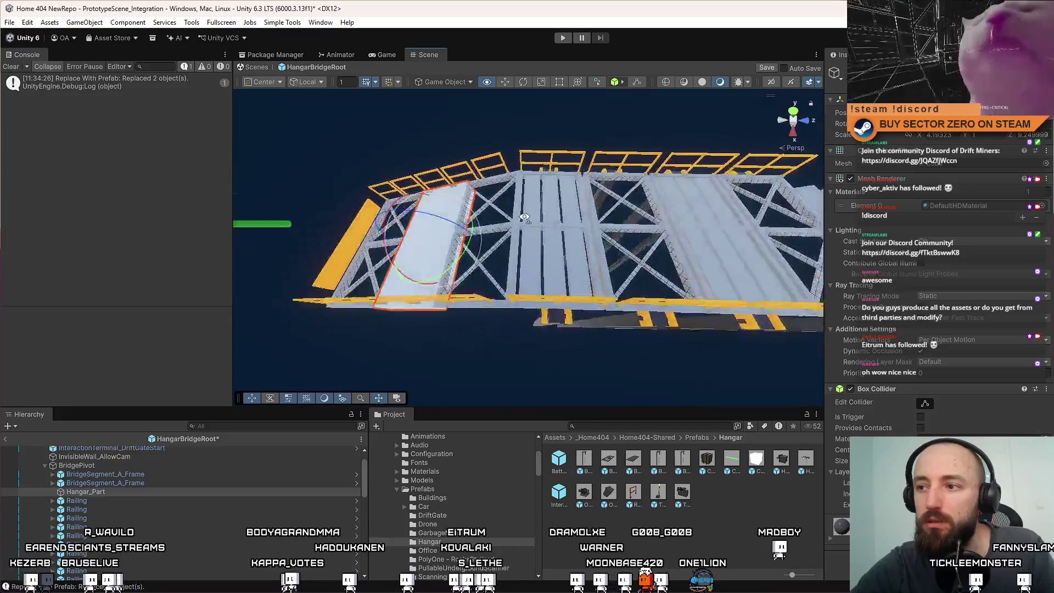
Replace the Hangar_Part panel with BridgeSegment_B_Frame, keeping its current name
key("f")
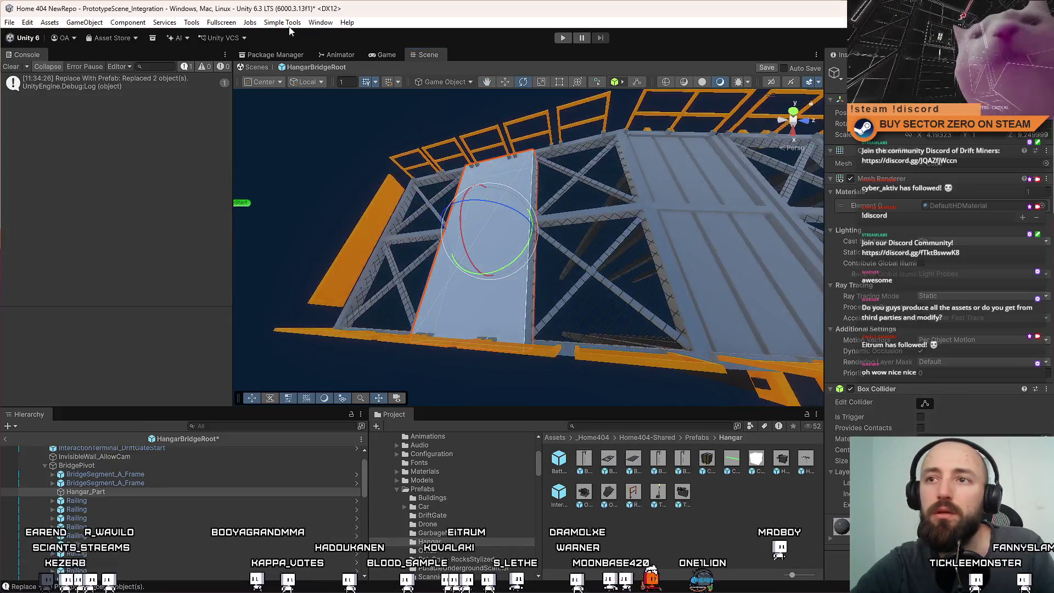
left_click(283, 22)
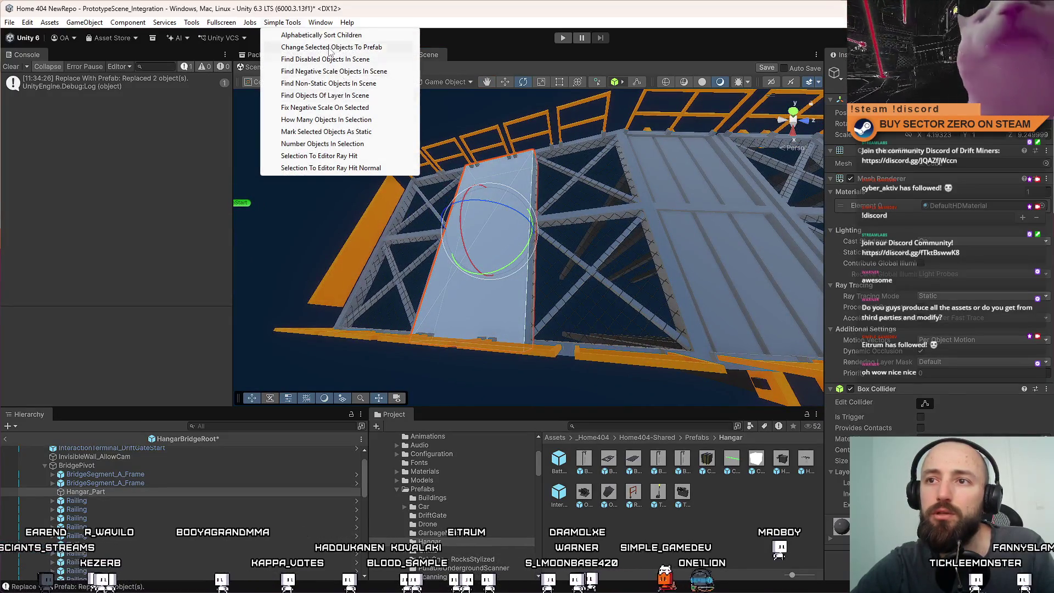
left_click(330, 48)
left_click(348, 152)
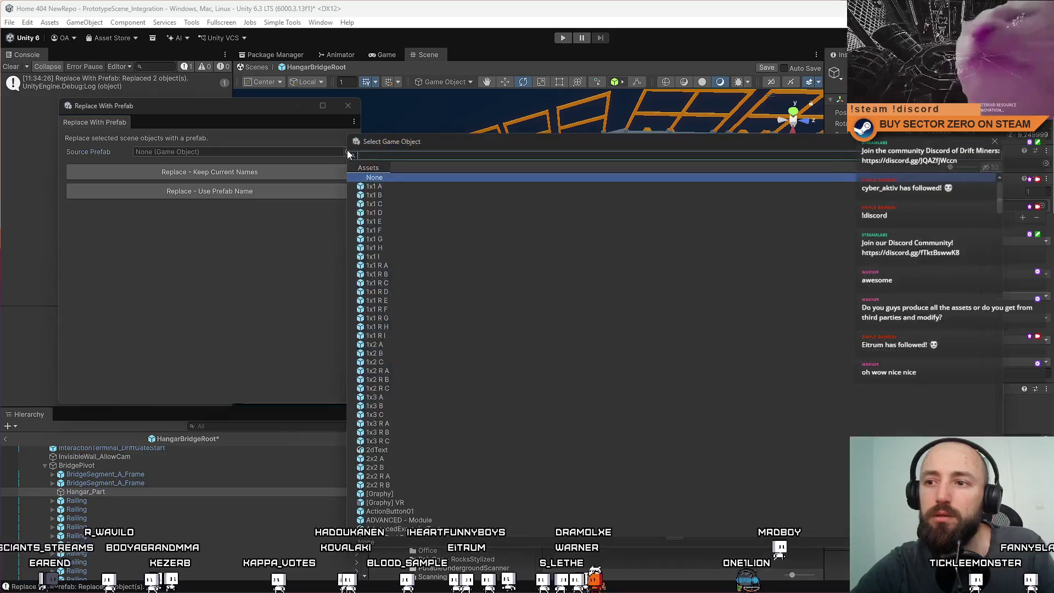
type("frame")
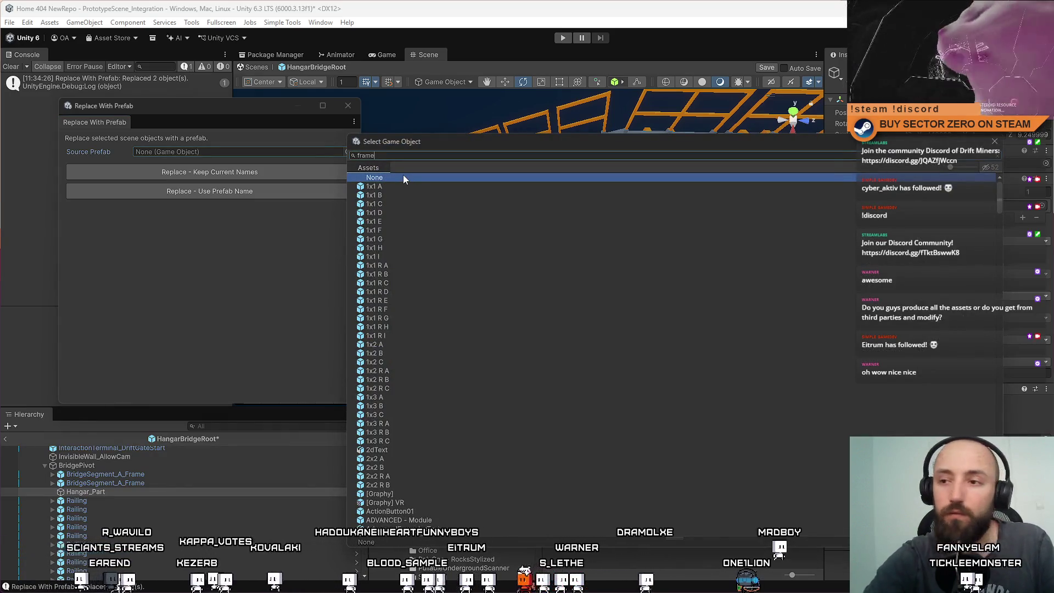
double_click(435, 195)
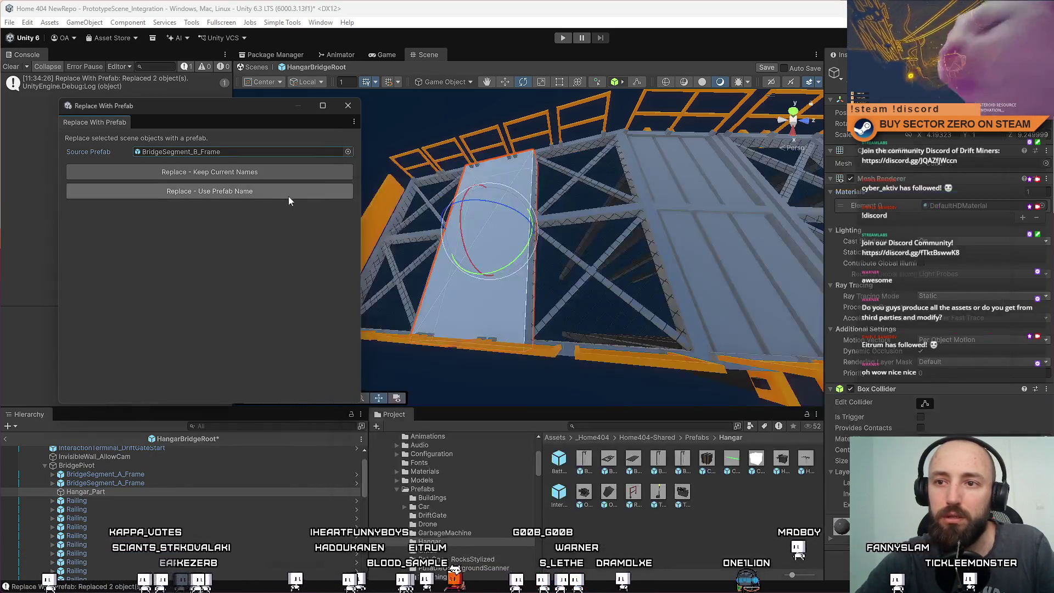
left_click(272, 176)
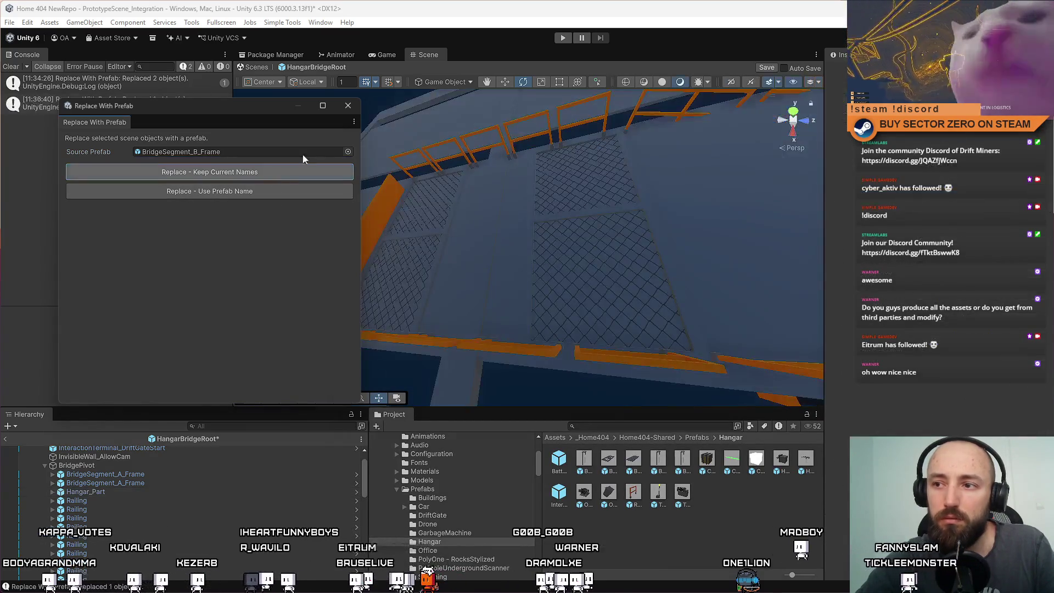
left_click(350, 104)
Inspect the new platform from above, selecting the A-frame and a support pole
mouse_move(516, 241)
left_mouse_down()
mouse_move(536, 248)
mouse_move(417, 307)
left_mouse_up()
mouse_move(361, 348)
left_mouse_down()
mouse_move(628, 254)
mouse_move(777, 234)
mouse_move(584, 318)
mouse_move(663, 324)
mouse_move(549, 357)
mouse_move(472, 330)
mouse_move(702, 300)
mouse_move(560, 302)
mouse_move(447, 235)
mouse_move(565, 268)
mouse_move(561, 253)
mouse_move(700, 242)
mouse_move(844, 326)
mouse_move(547, 321)
mouse_move(578, 287)
mouse_move(567, 275)
mouse_move(565, 193)
mouse_move(538, 284)
mouse_move(522, 230)
mouse_move(540, 289)
mouse_move(540, 262)
mouse_move(568, 212)
mouse_move(475, 292)
mouse_move(487, 172)
mouse_move(542, 224)
mouse_move(480, 225)
mouse_move(460, 245)
left_mouse_up()
left_click(527, 233)
left_click(514, 230)
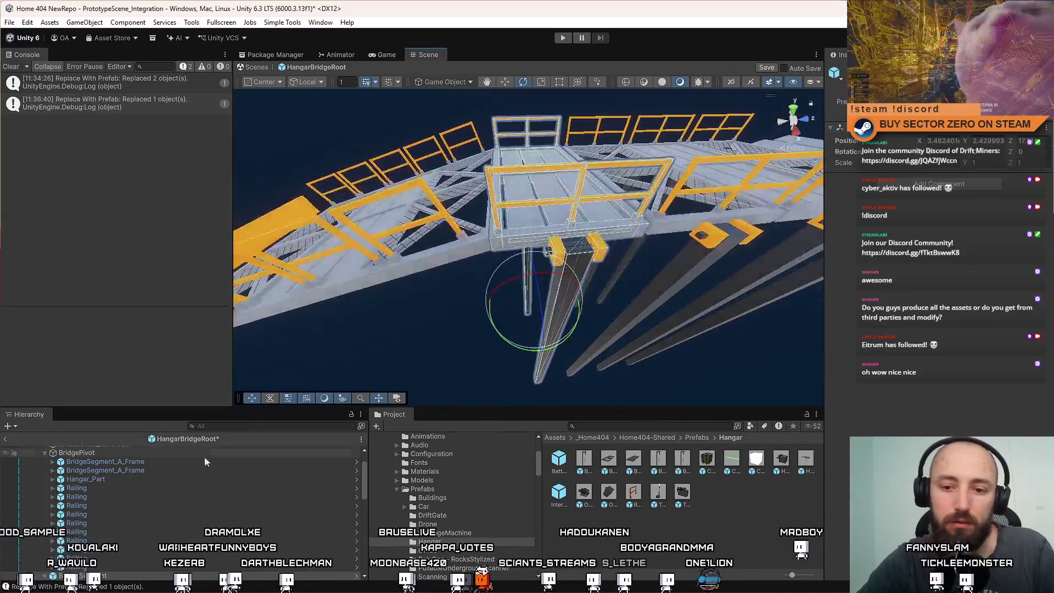
Collapse BridgeSegment in the Hierarchy and select only BridgeSegment
scroll(204, 461, "down", 3)
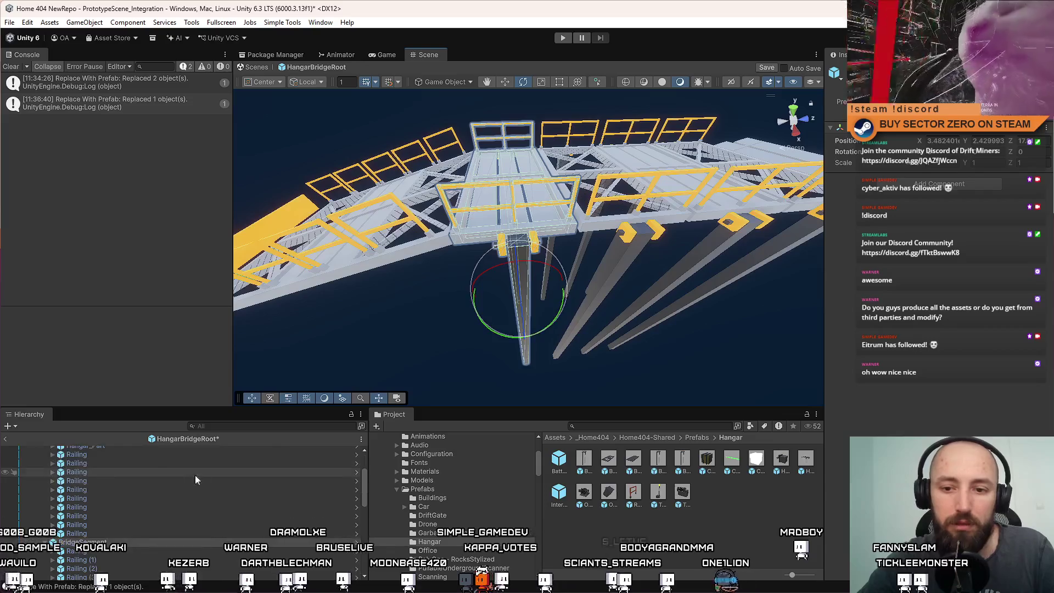
scroll(165, 488, "up", 5)
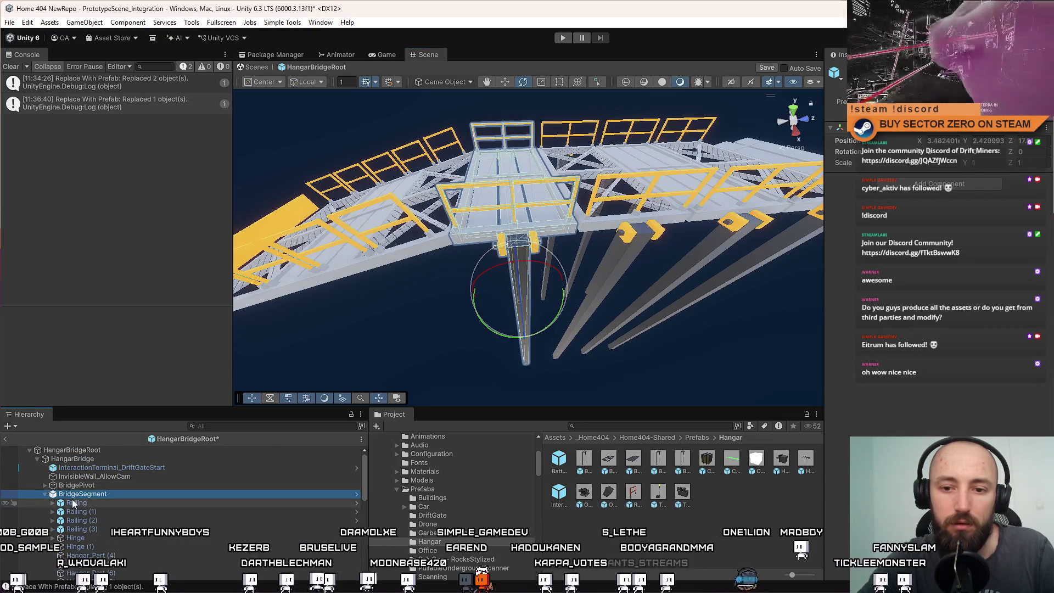
key("Left")
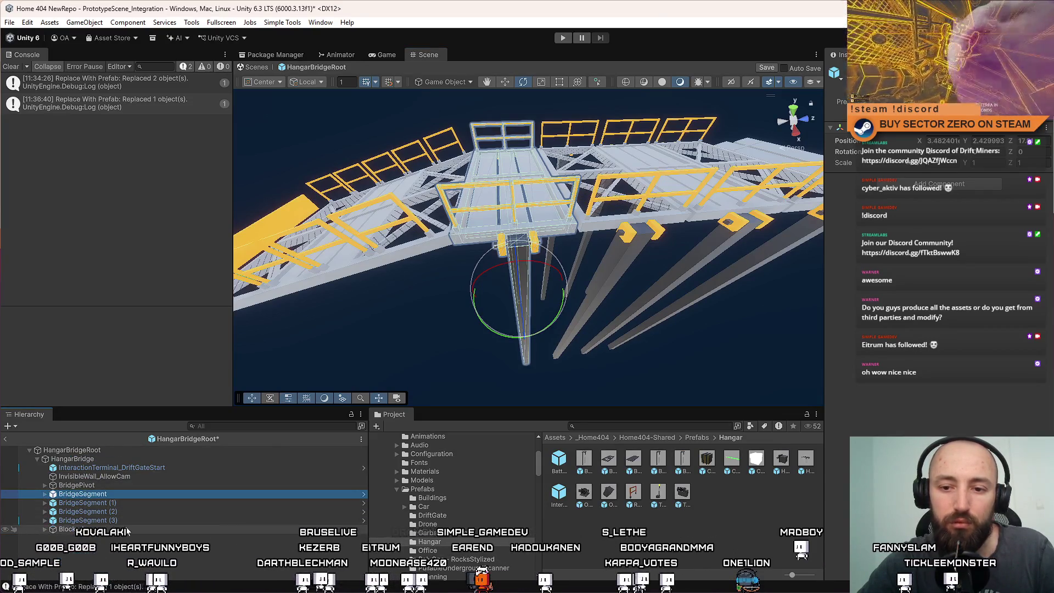
left_click(132, 518, "shift")
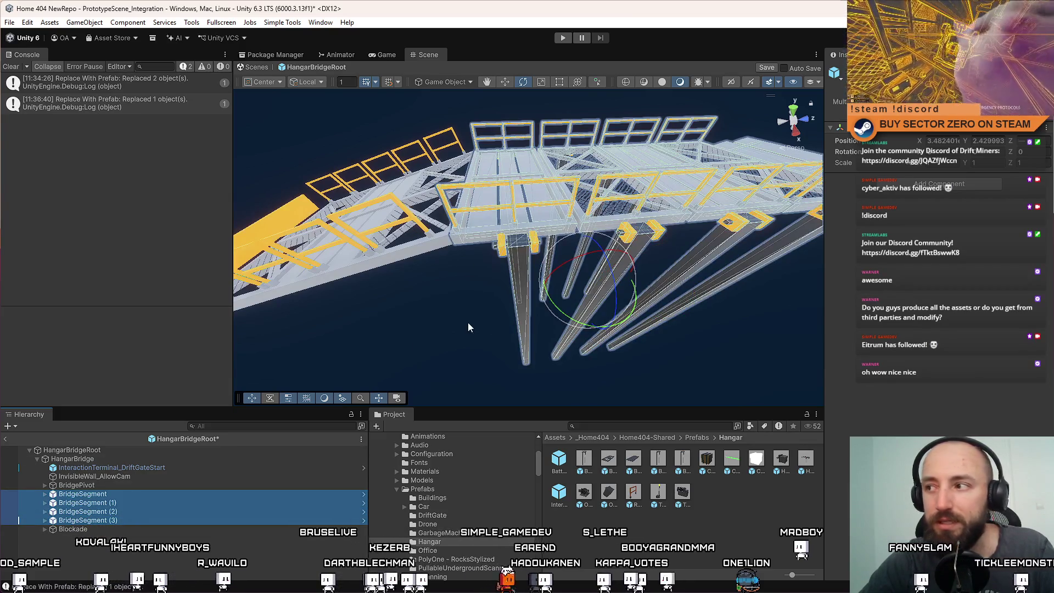
left_click(101, 494)
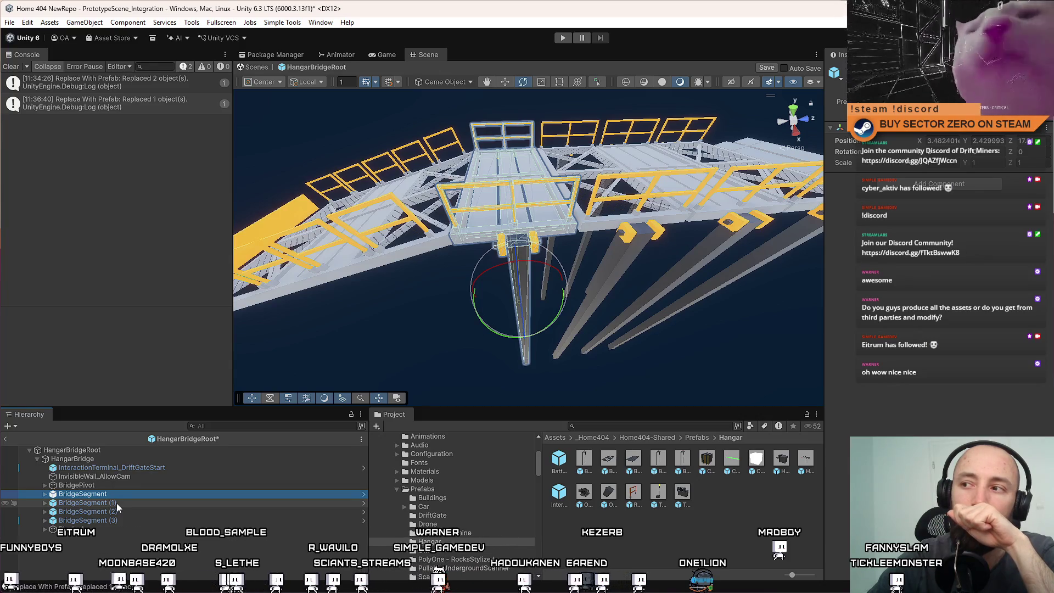
Select HangarBridge and ping its Animator controller asset in the Project window
left_click(92, 451)
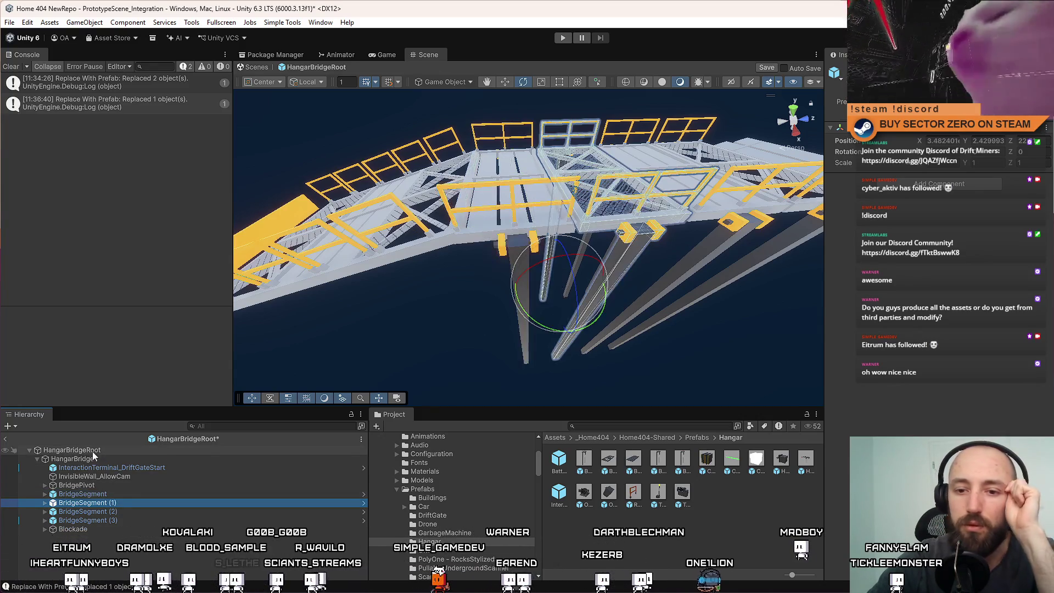
left_click(91, 458)
left_click(950, 164)
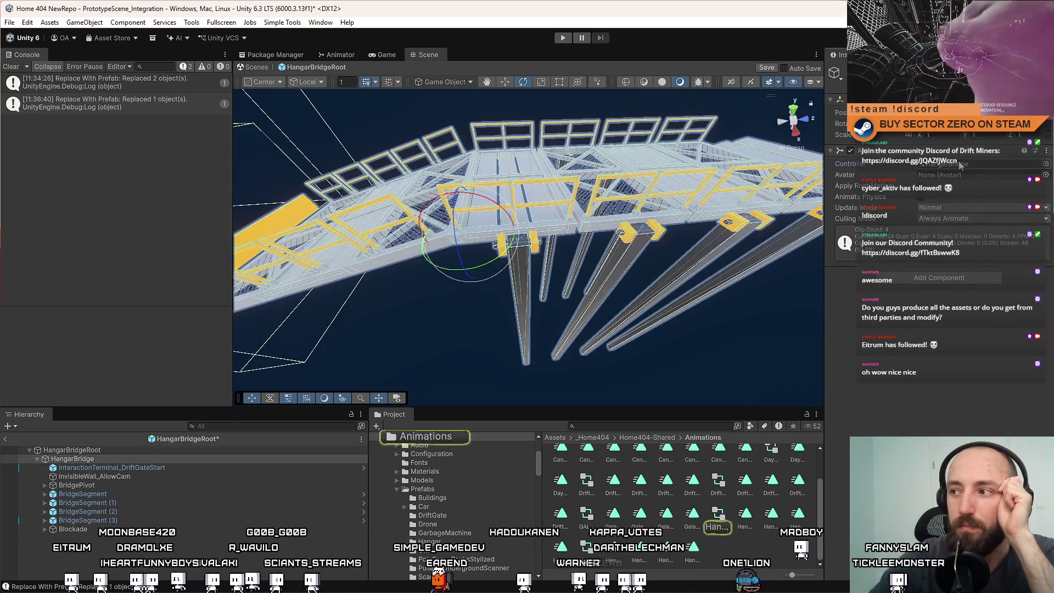
mouse_move(633, 161)
left_mouse_down()
mouse_move(665, 258)
mouse_move(601, 273)
left_mouse_up()
left_click(320, 22)
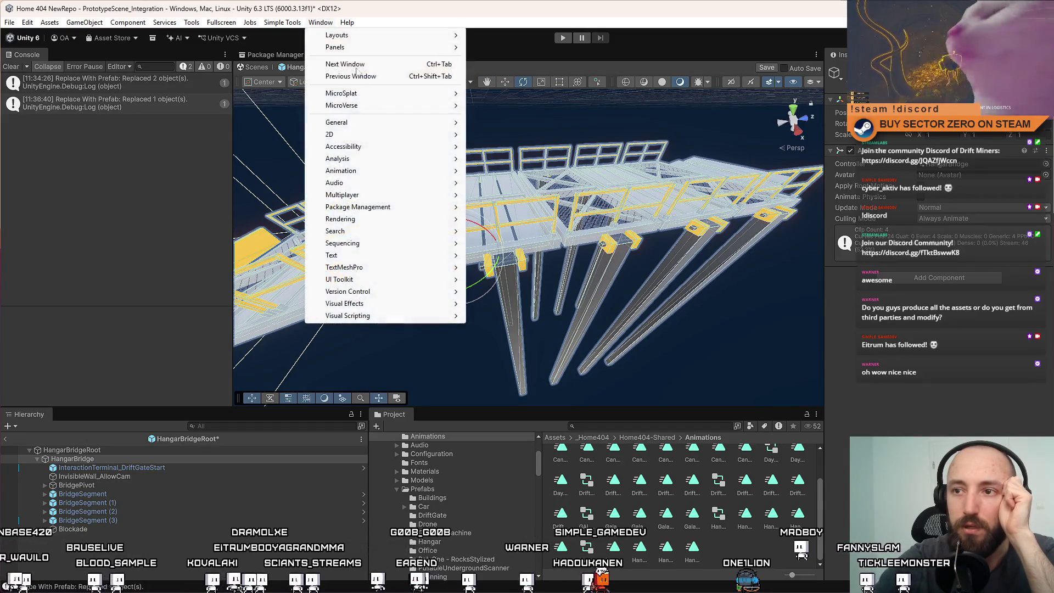
mouse_move(387, 171)
left_click(535, 171)
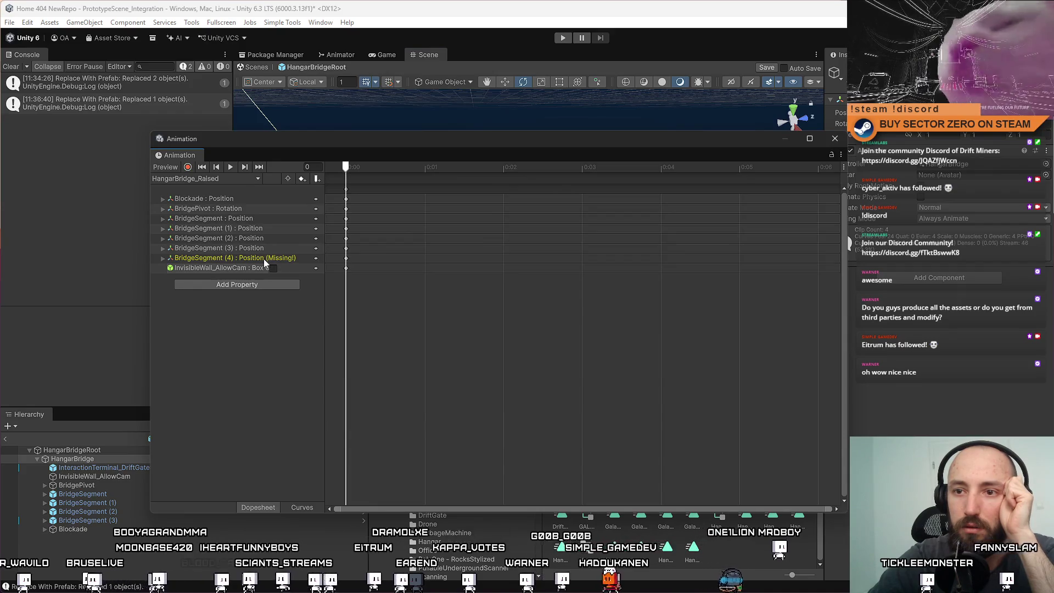
left_click(162, 229)
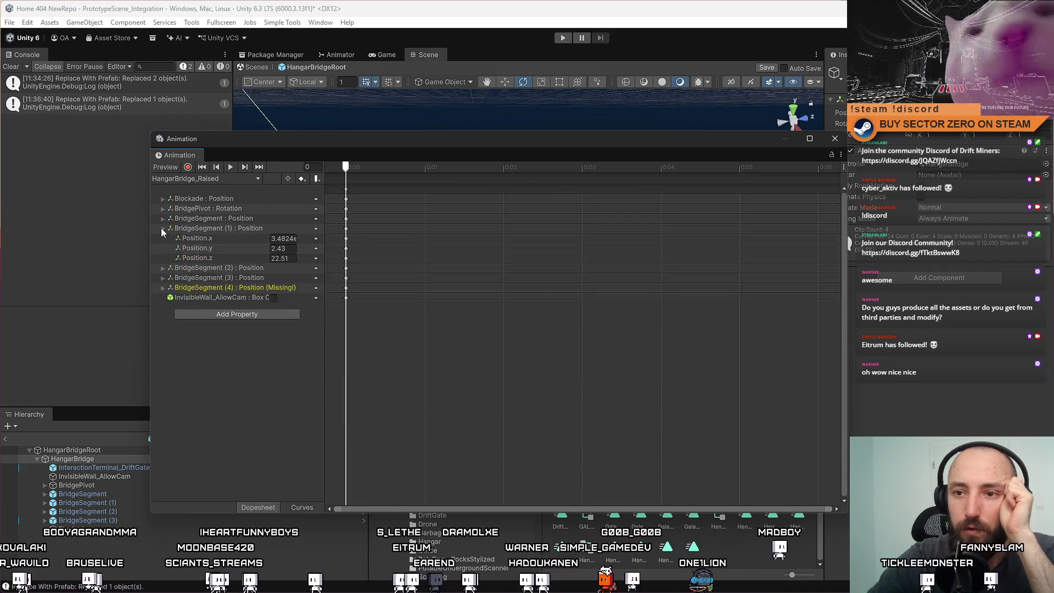
left_click(163, 228)
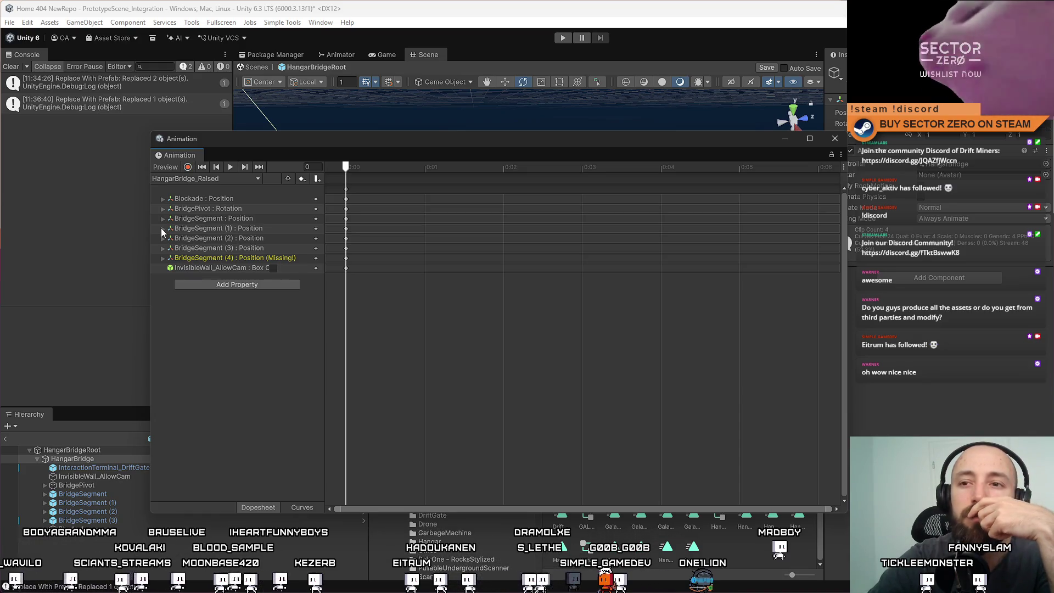
left_click(162, 228)
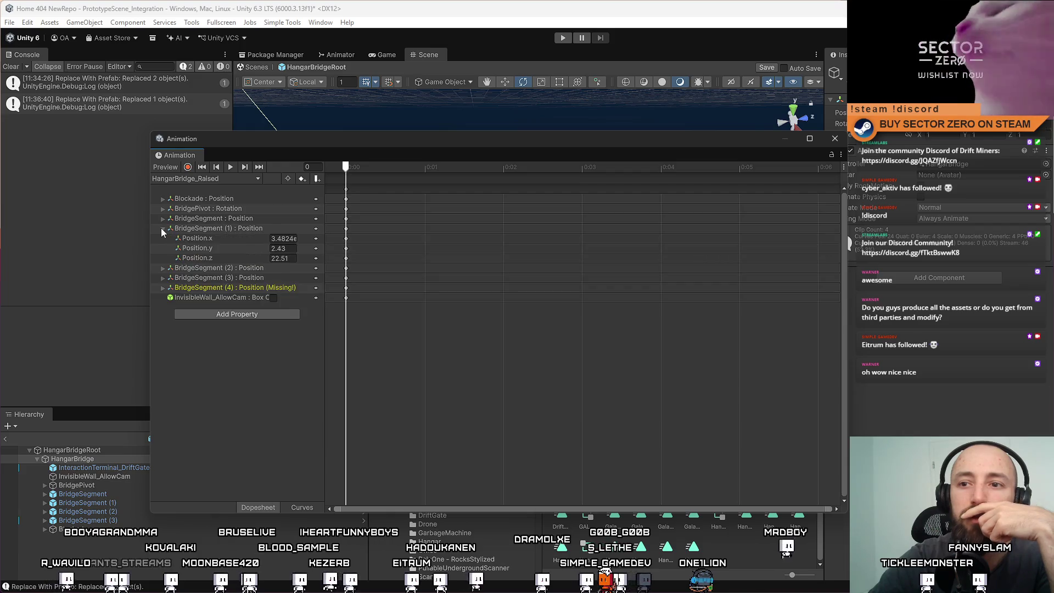
left_click(162, 229)
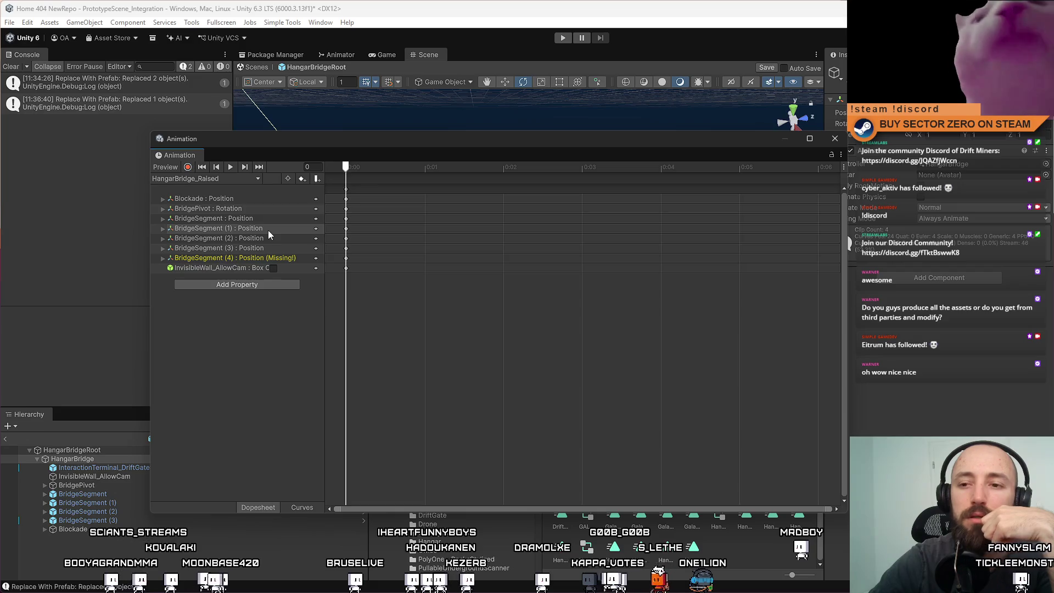
left_click(835, 138)
left_click_drag(776, 155, 501, 183)
double_click(124, 493)
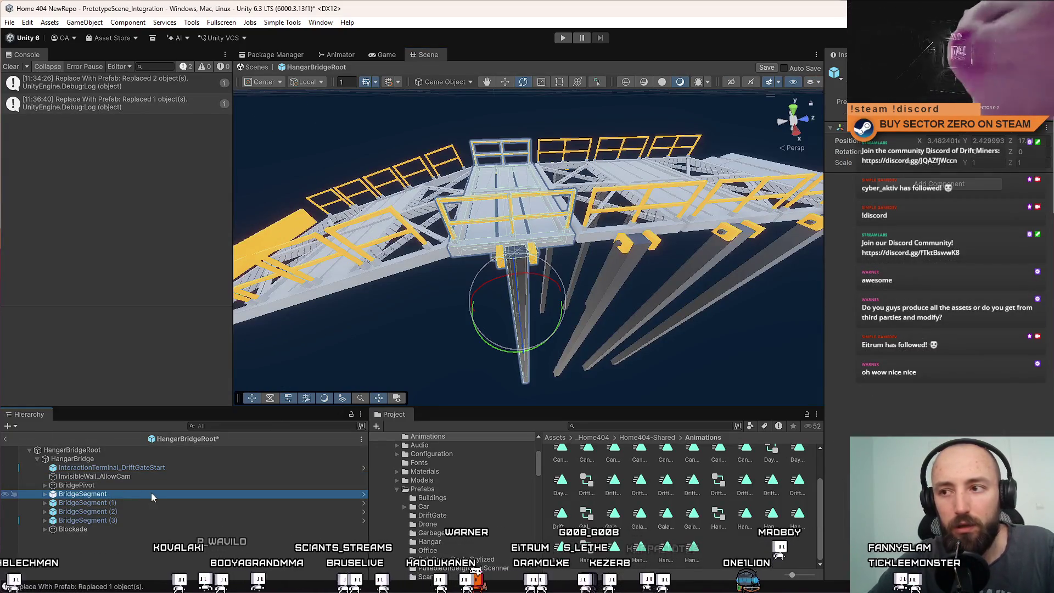
Duplicate BridgeSegment (2) as a fourth segment and nudge it slightly along X
left_click(46, 494)
left_click(46, 494)
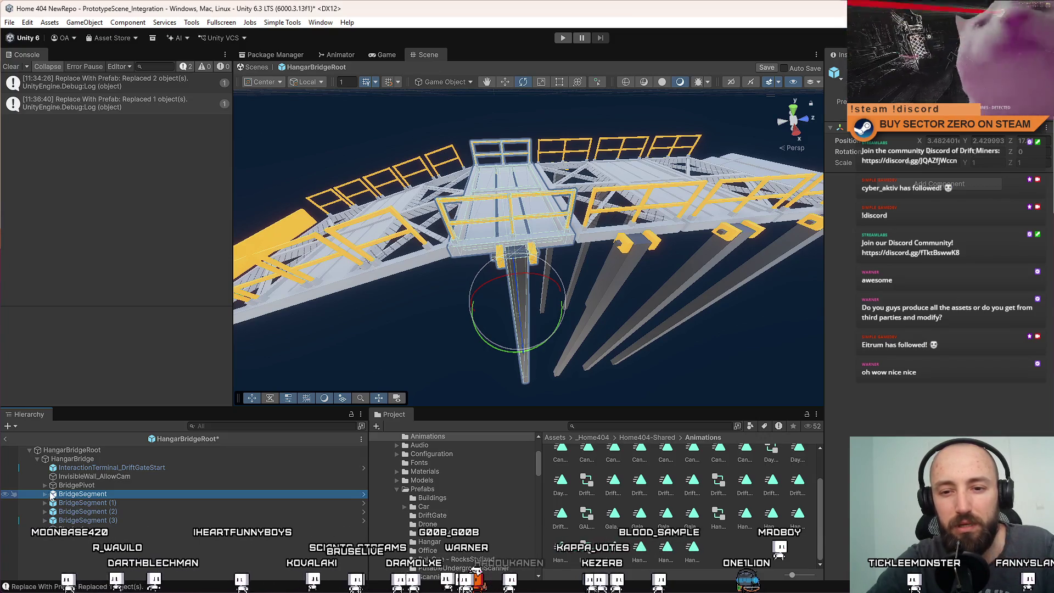
left_click(120, 511)
key("w")
mouse_move(542, 341)
left_mouse_down()
mouse_move(634, 290)
mouse_move(555, 305)
left_mouse_up()
key("ctrl+d")
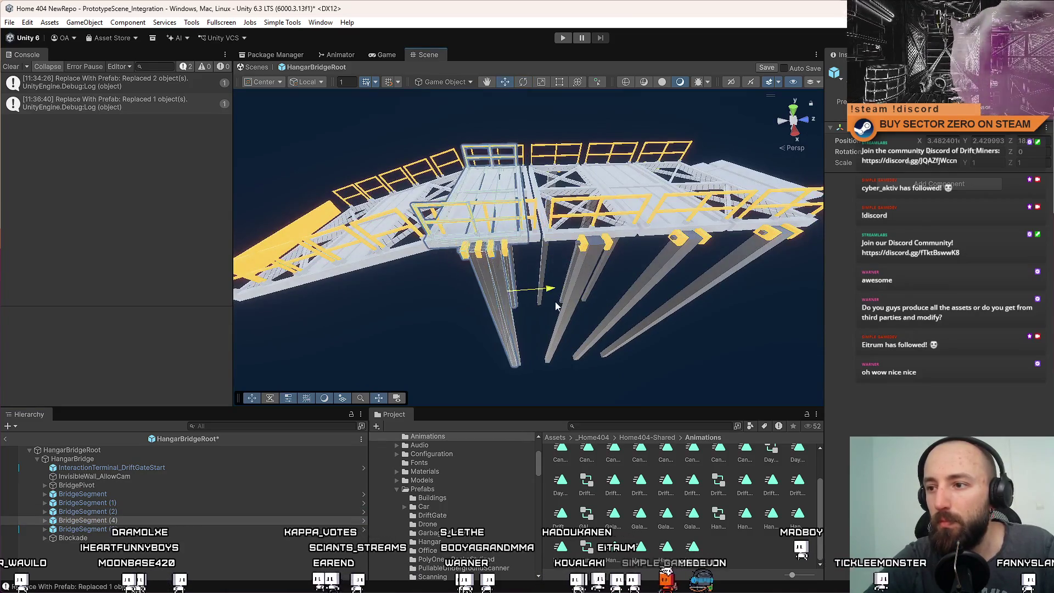
scroll(568, 302, "up", 5)
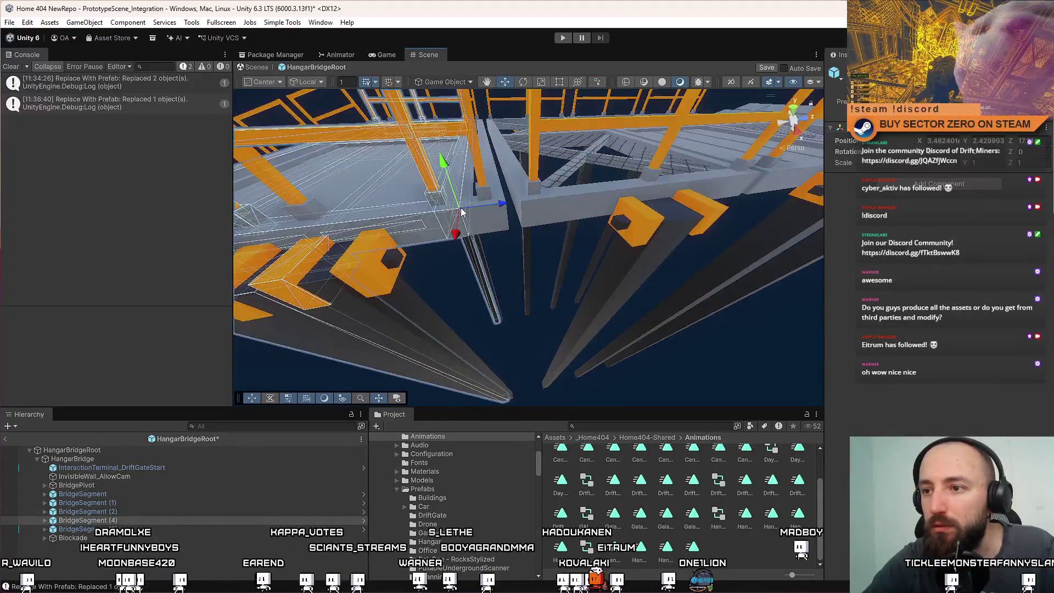
left_click_drag(461, 213, 459, 217)
scroll(494, 247, "down", 10)
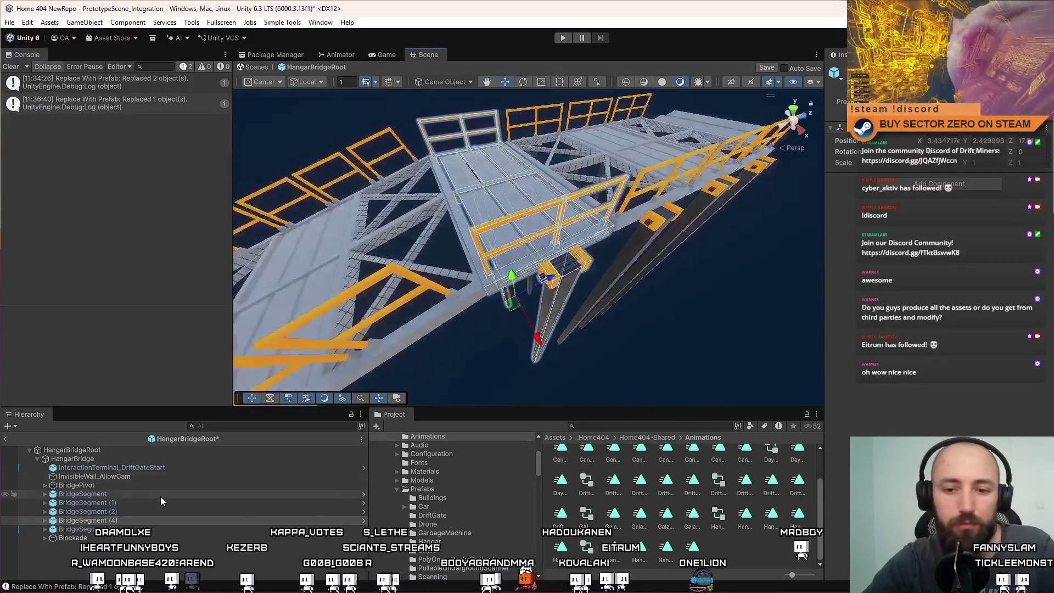
Fully unpack BridgeSegment from its prefab and delete its leftover child parts
right_click(116, 496)
mouse_move(247, 274)
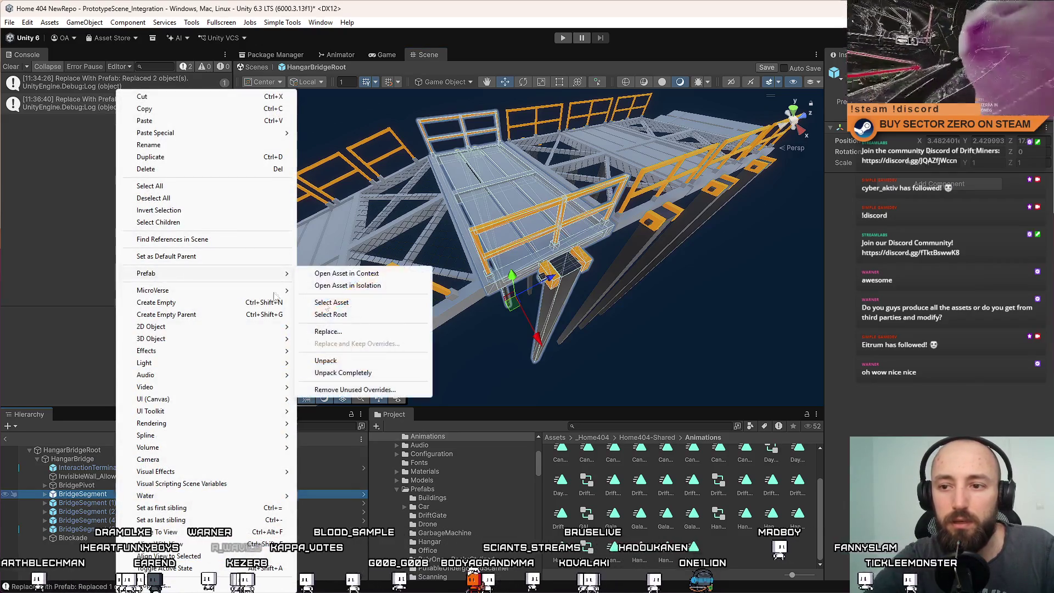
left_click(343, 372)
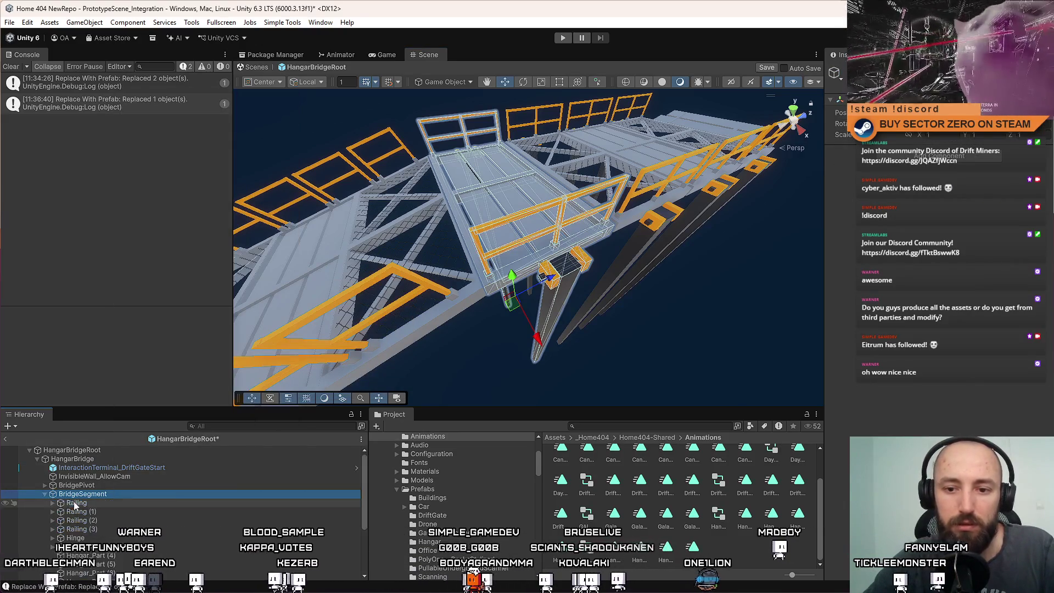
left_click(94, 515, "shift")
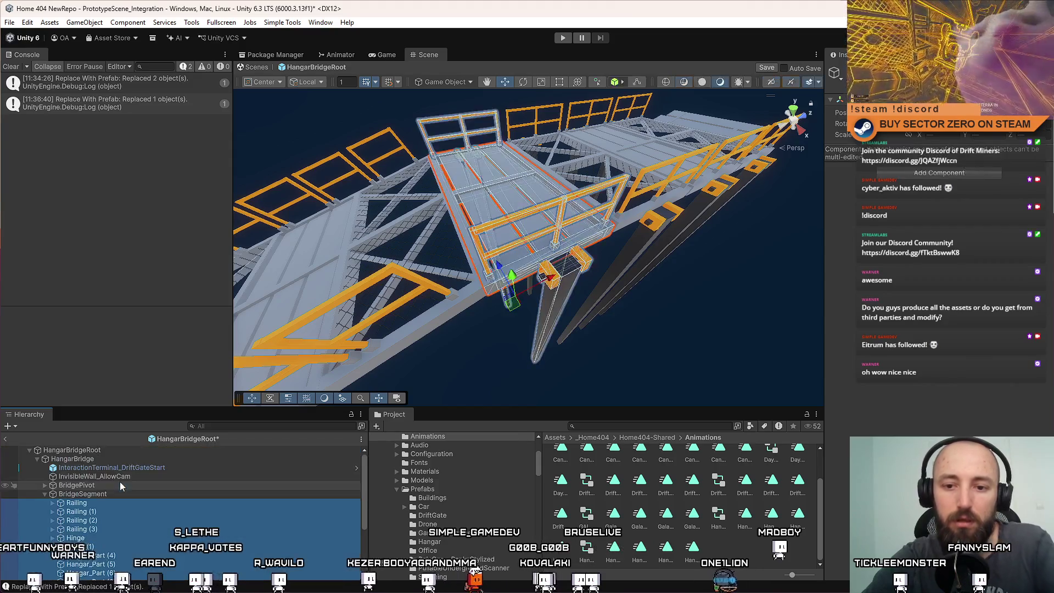
key("Delete")
left_click(114, 493)
mouse_move(384, 286)
left_mouse_down()
mouse_move(415, 272)
mouse_move(347, 365)
left_mouse_up()
Parent BridgeSegment (1) through (4) under the emptied BridgeSegment
left_click(124, 507)
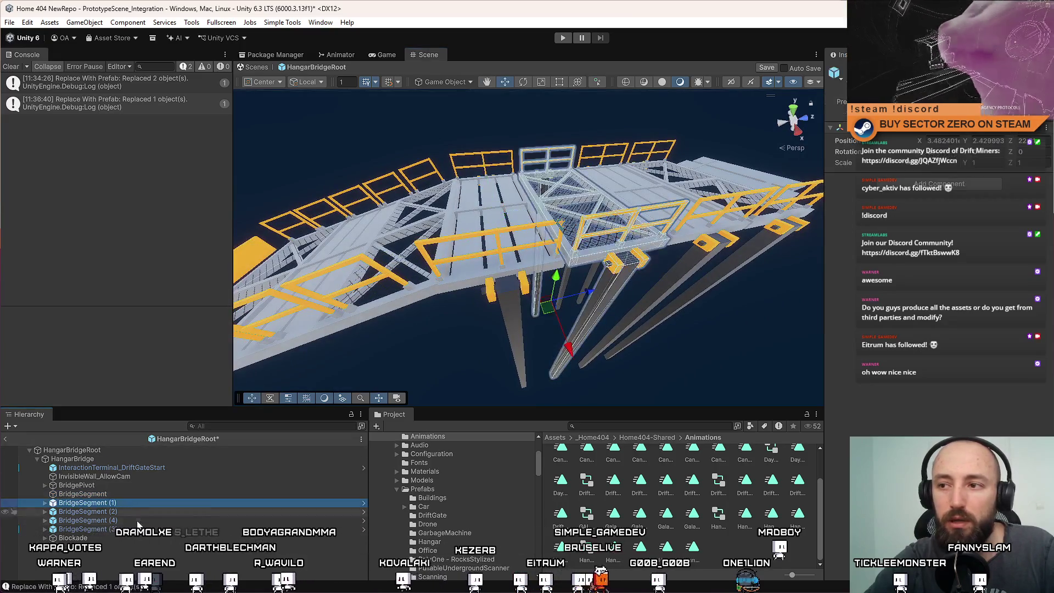
left_click(113, 529, "shift")
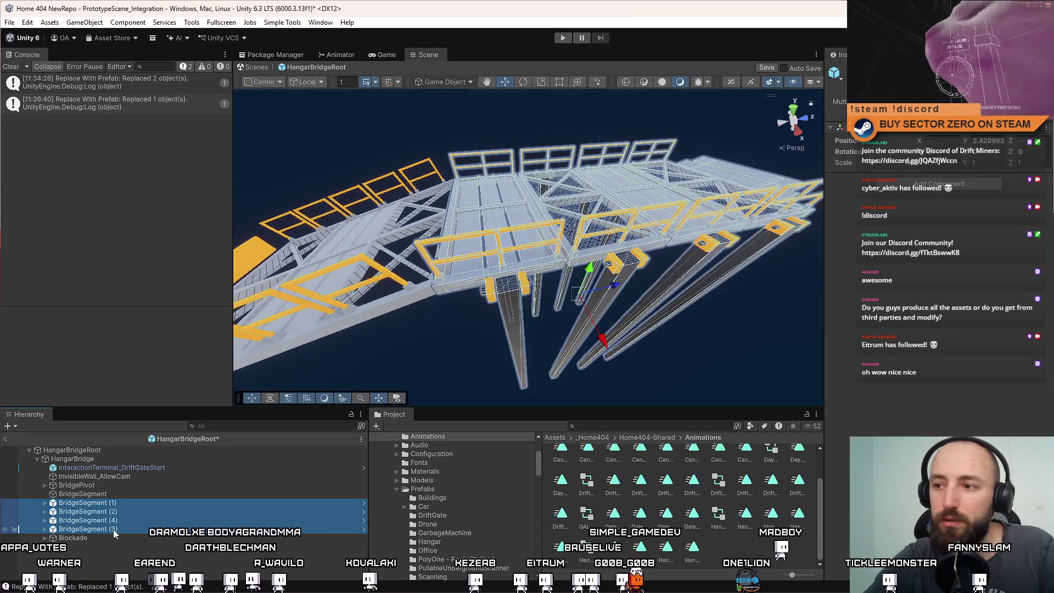
left_click(100, 497)
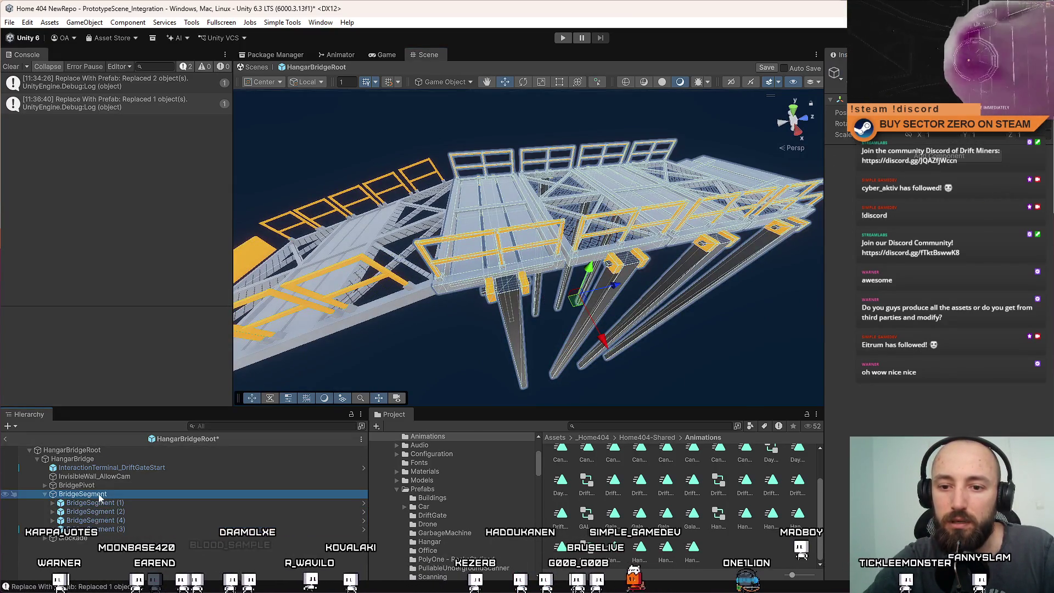
left_click(45, 496)
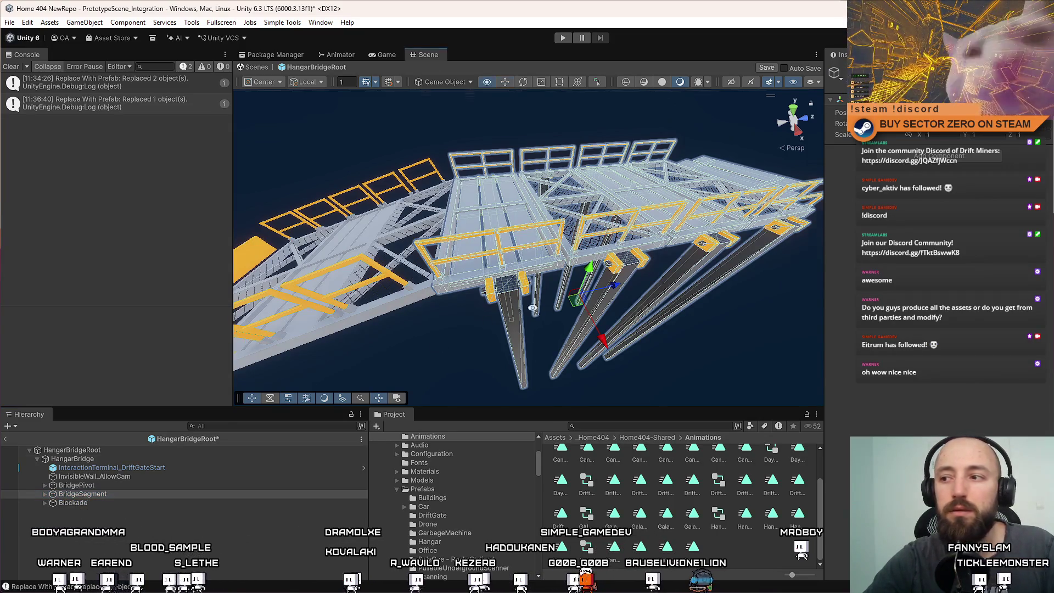
key("f")
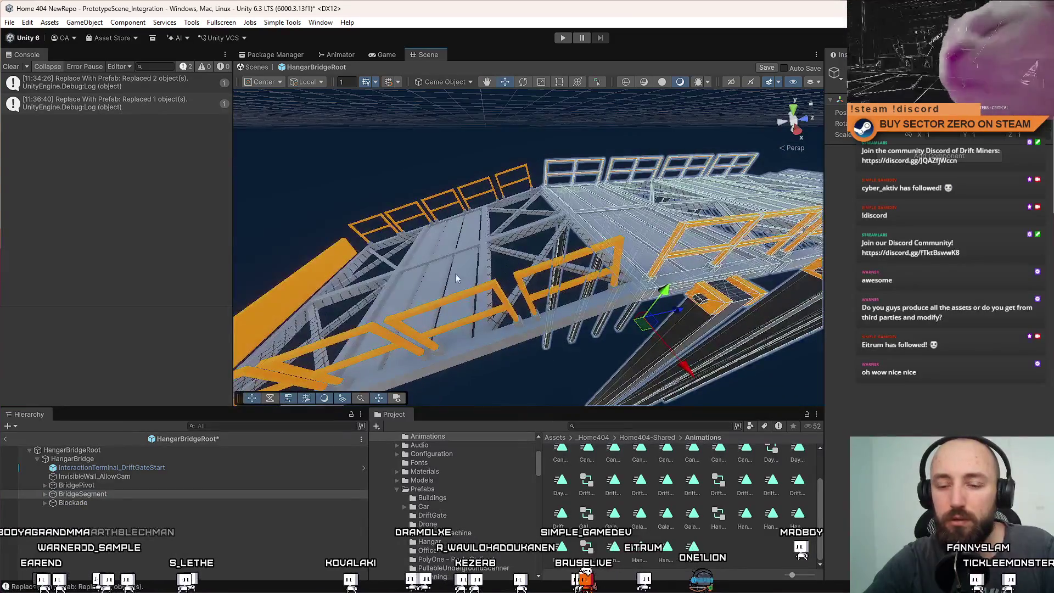
Select the four child segments and slide them along the Z axis
left_click_drag(571, 271, 494, 330)
left_click(150, 492)
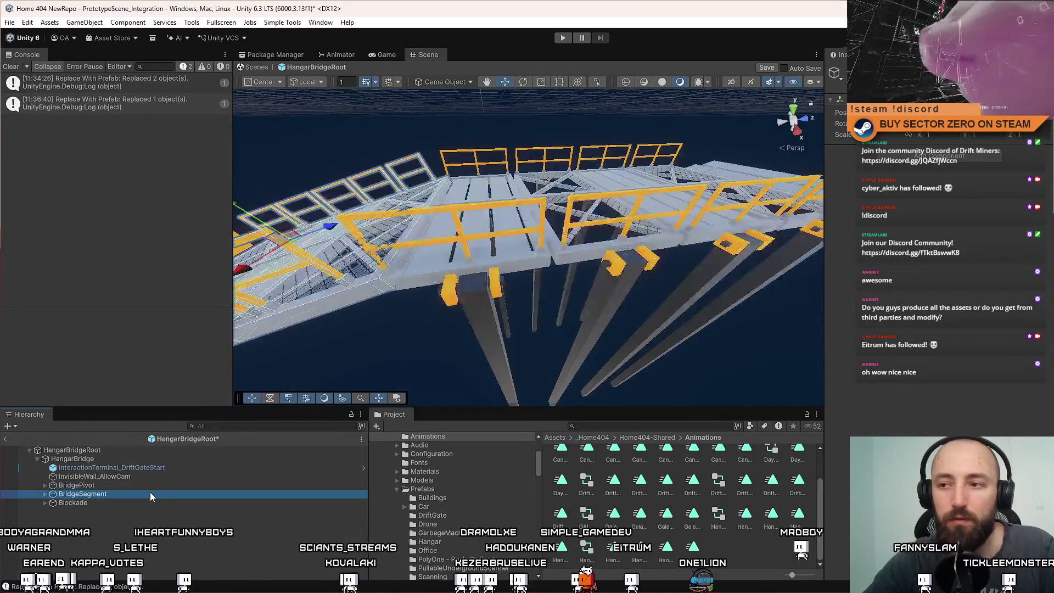
key("Right")
key("Down")
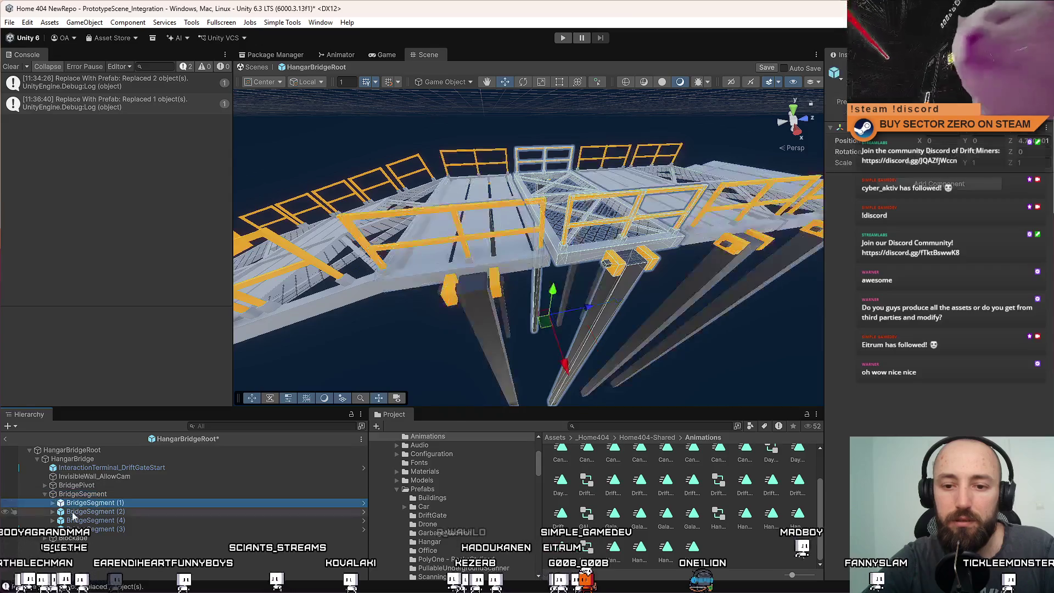
key("shift+Down")
key("shift+Down")
key("shift+Down")
scroll(610, 274, "up", 6)
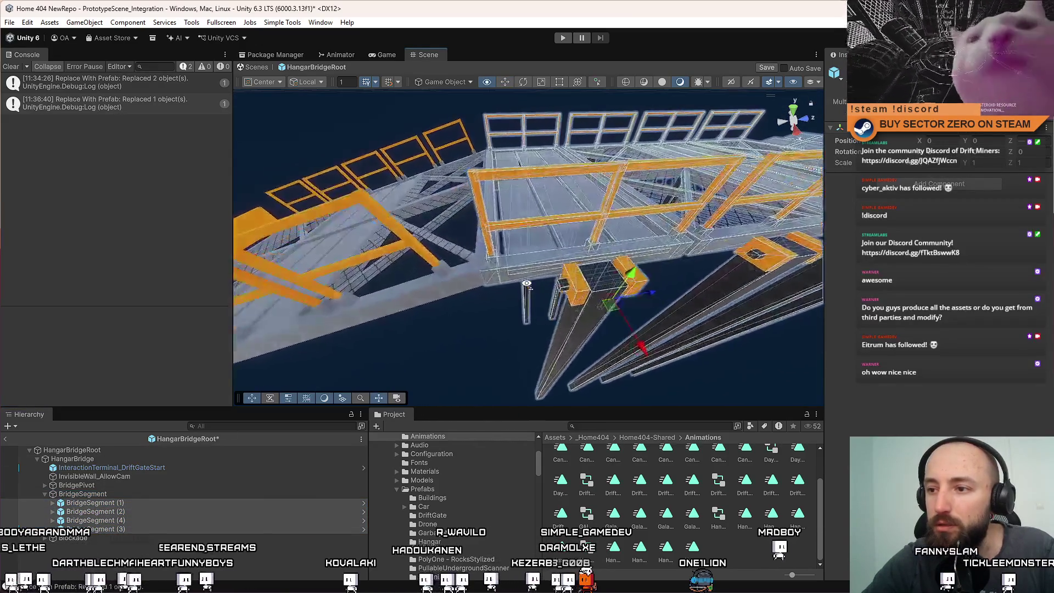
mouse_move(656, 295)
left_mouse_down()
mouse_move(647, 245)
mouse_move(655, 338)
mouse_move(749, 423)
mouse_move(517, 247)
mouse_move(363, 310)
mouse_move(222, 456)
mouse_move(109, 493)
left_mouse_up()
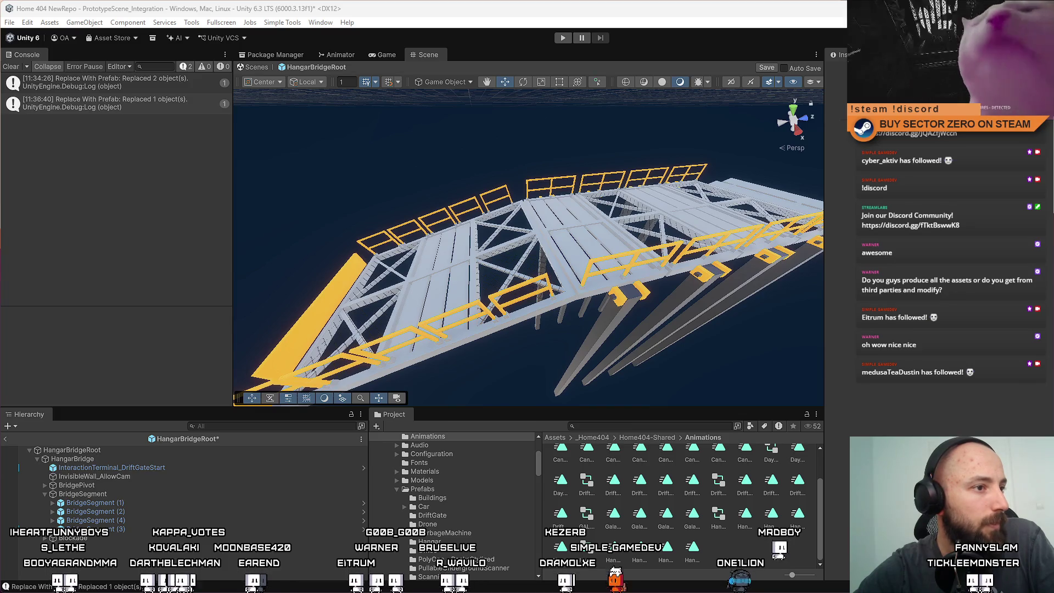
Check BridgeSegment's placement, clear the selection, and enter Play mode with Ctrl+P
mouse_move(502, 280)
left_mouse_down()
mouse_move(344, 266)
mouse_move(365, 273)
mouse_move(448, 242)
left_mouse_up()
left_click(105, 520)
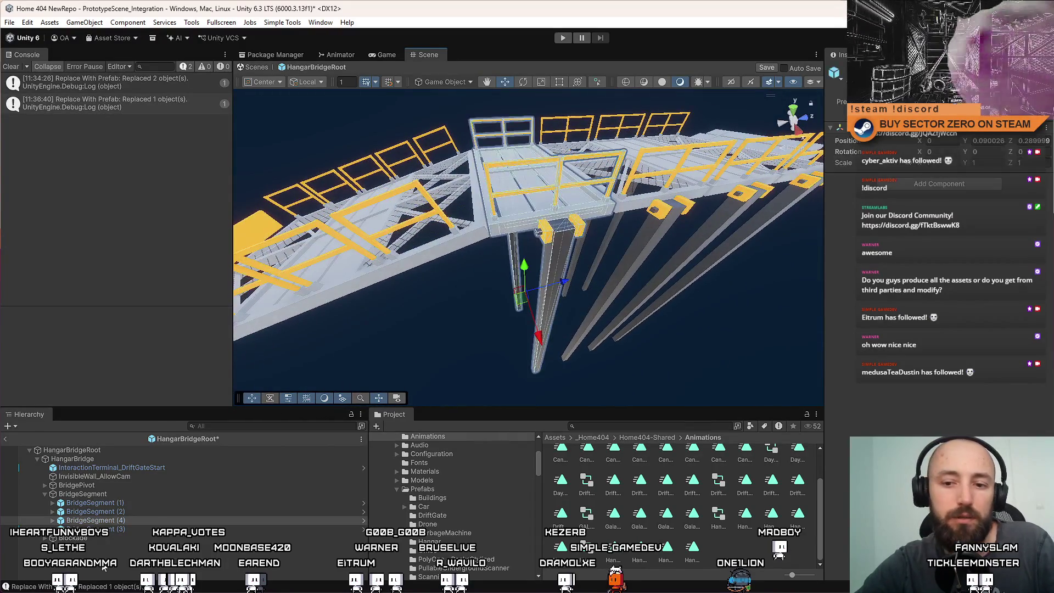
left_click(104, 496)
left_click(132, 433)
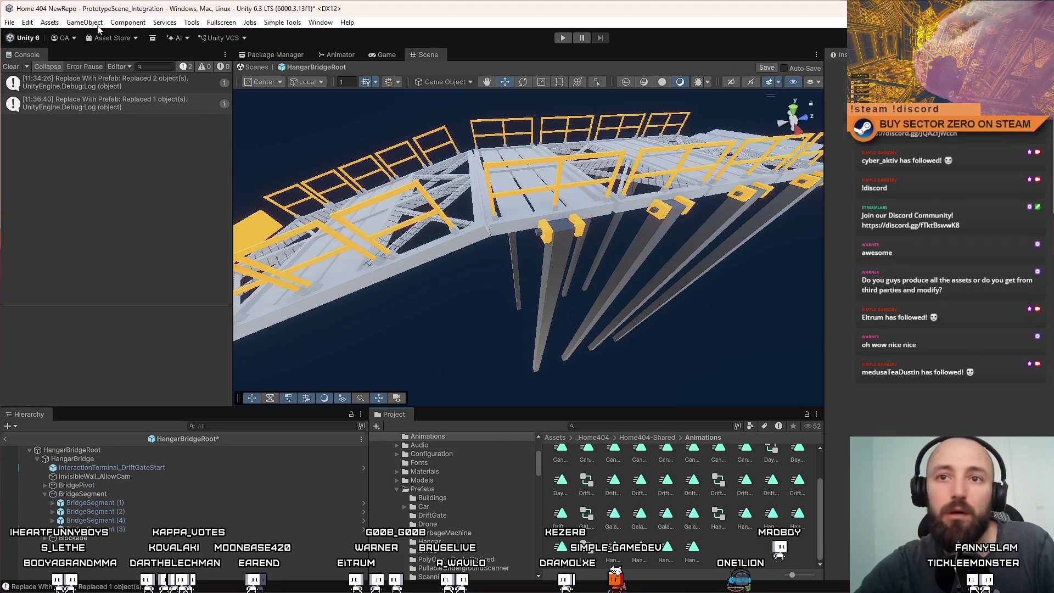
key("ctrl+p")
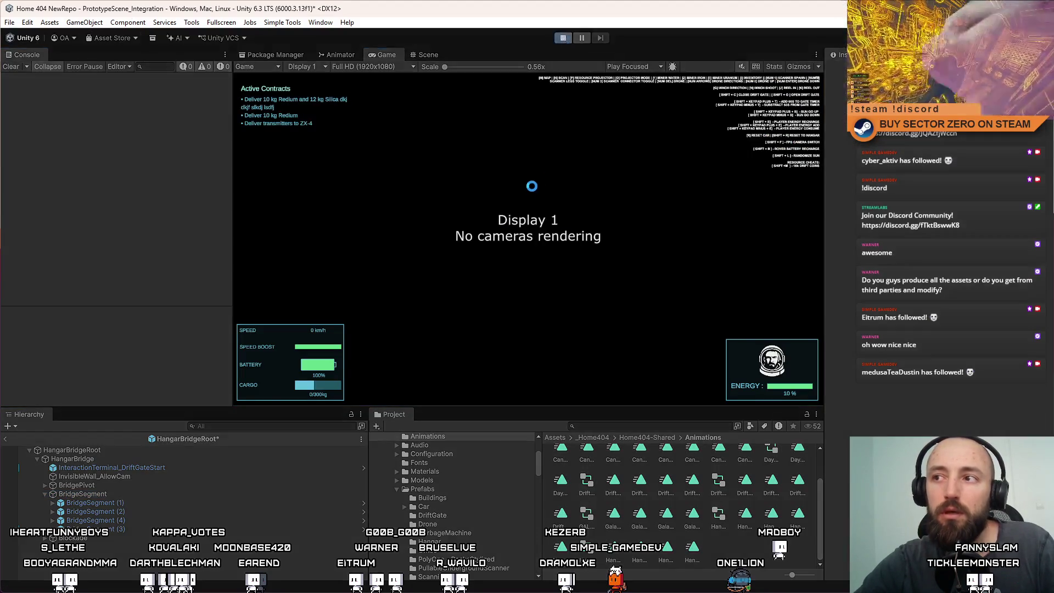
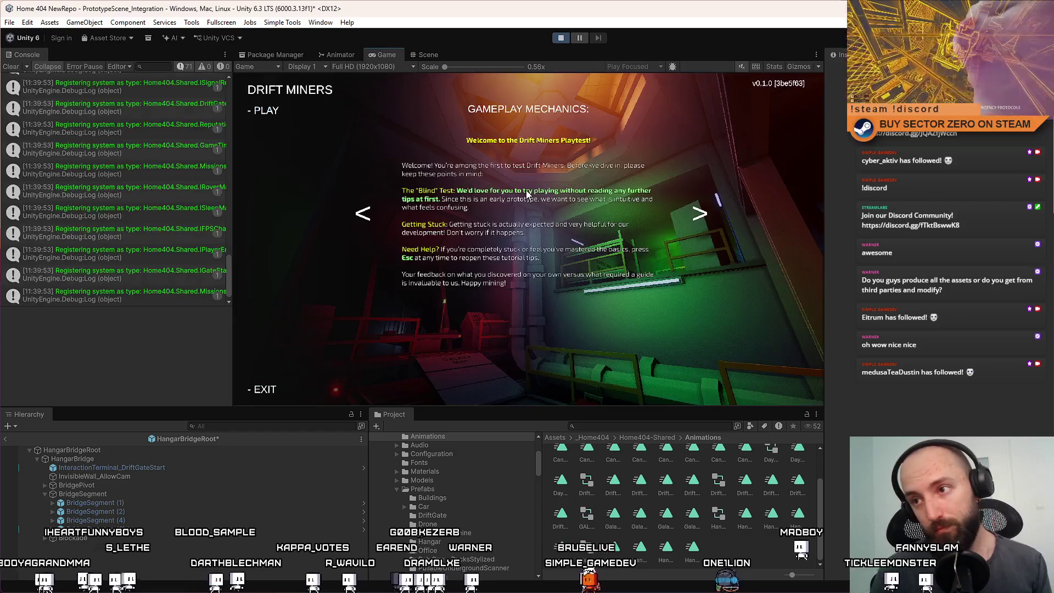
Start the game fullscreen and walk from the quarters through the base to the hangar rover
left_click(266, 110)
key("F10")
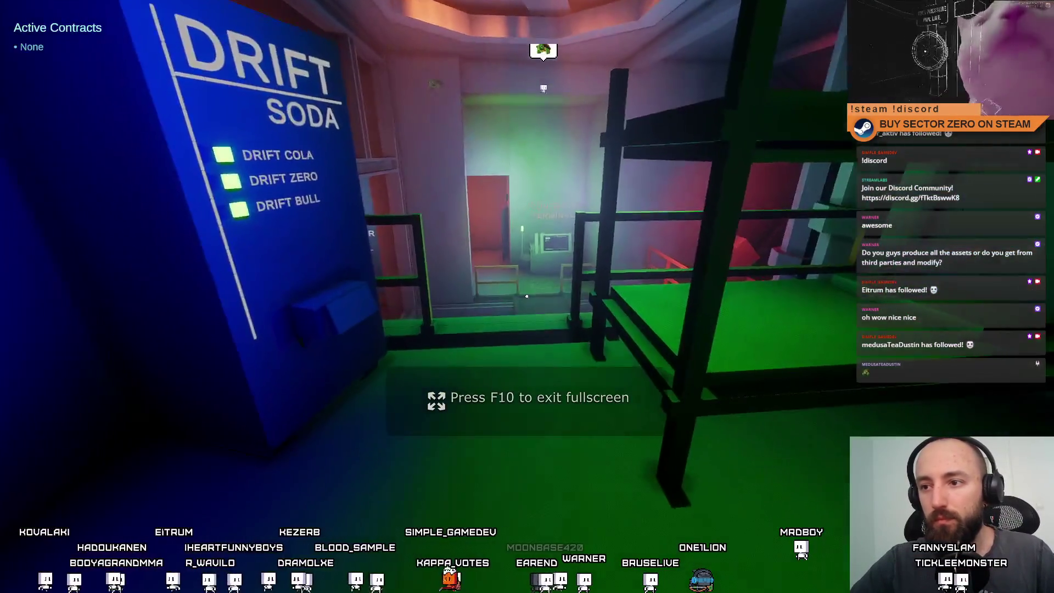
key("w")
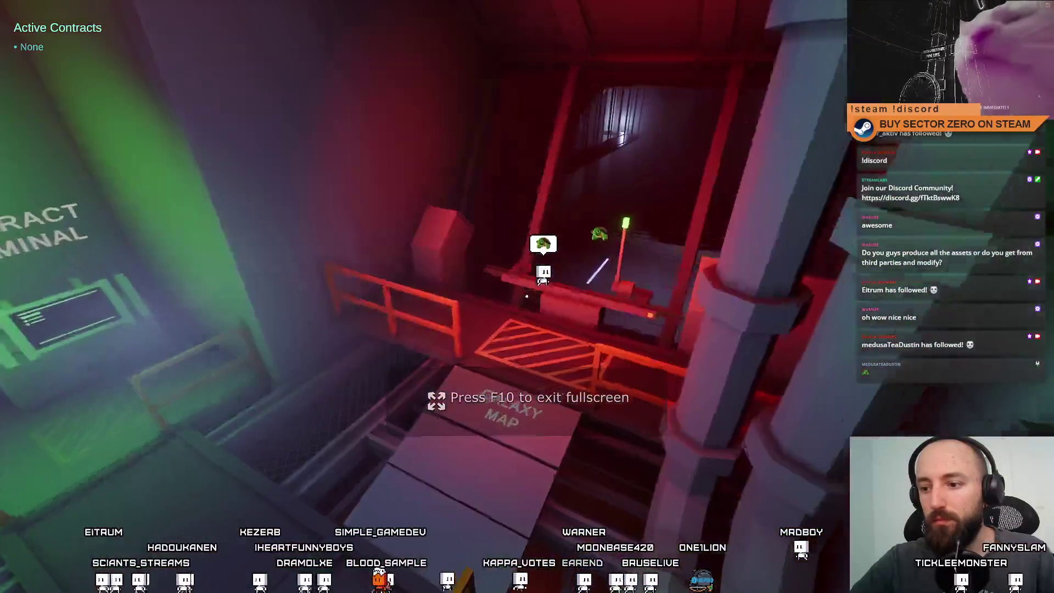
key("w")
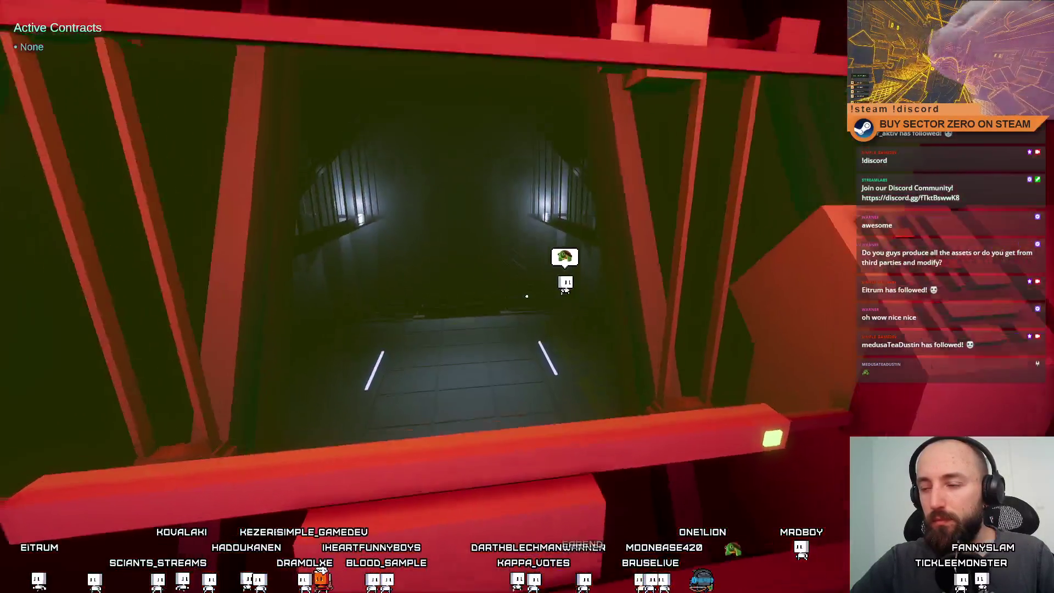
key("s")
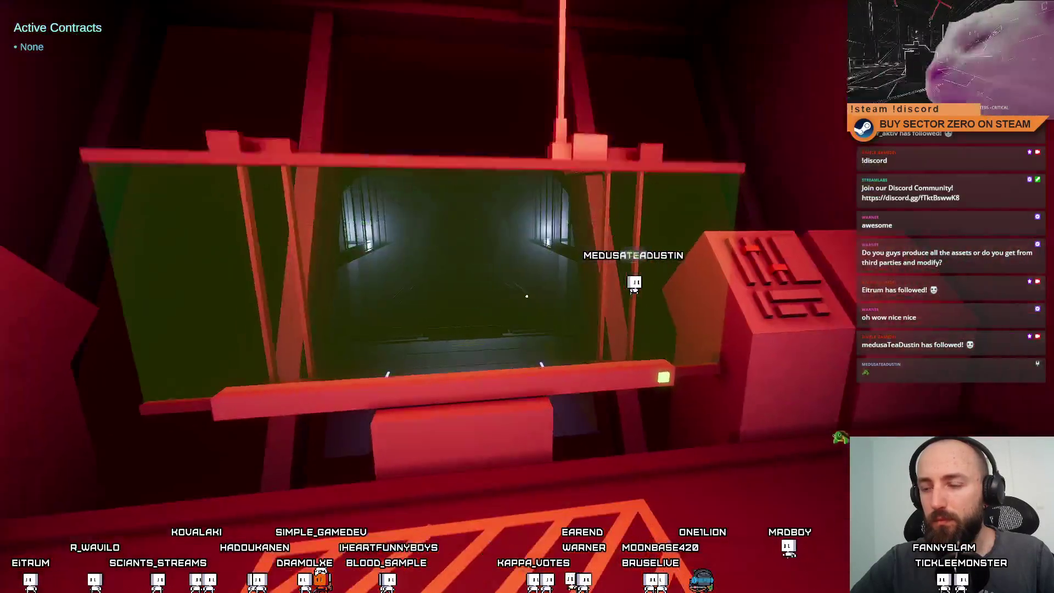
key("w")
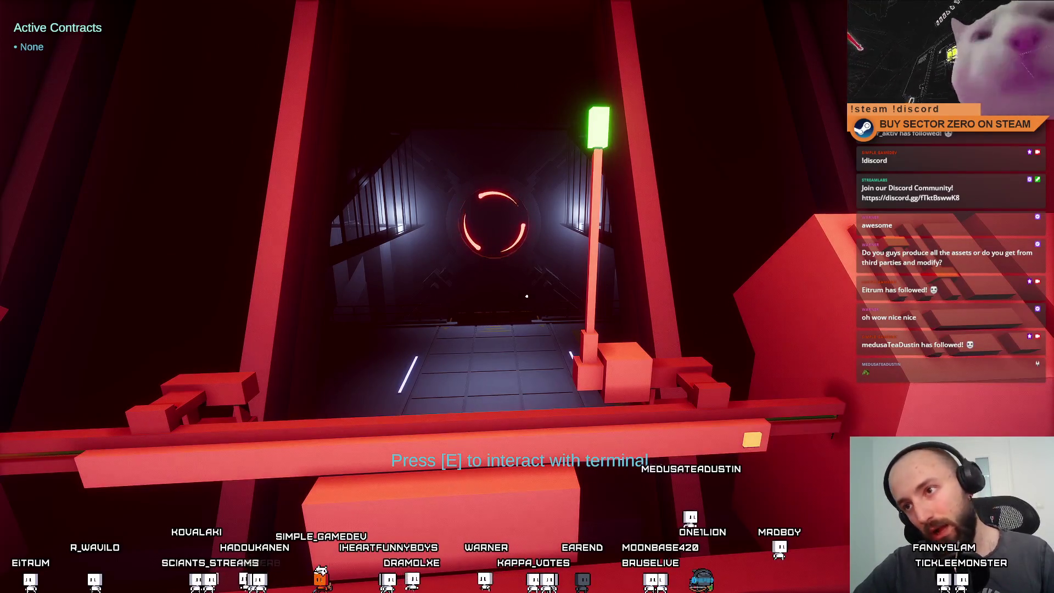
key("e")
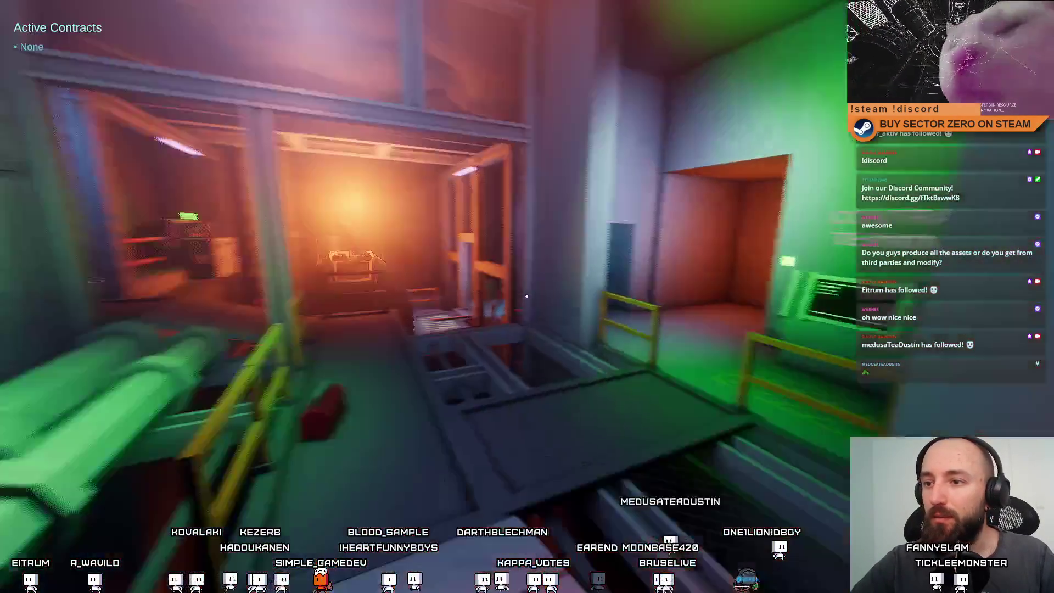
key("w")
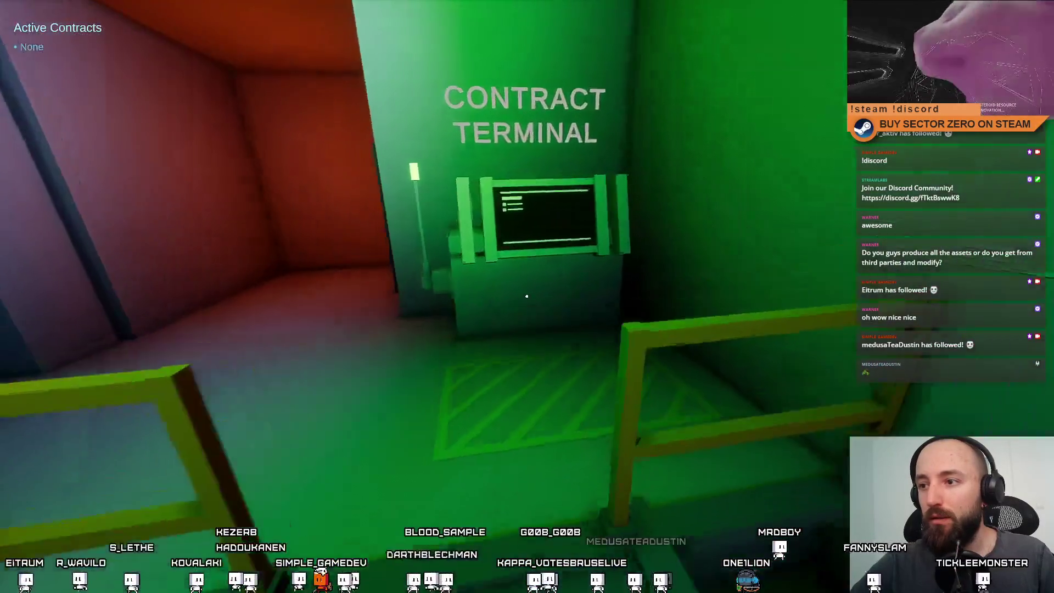
key("w")
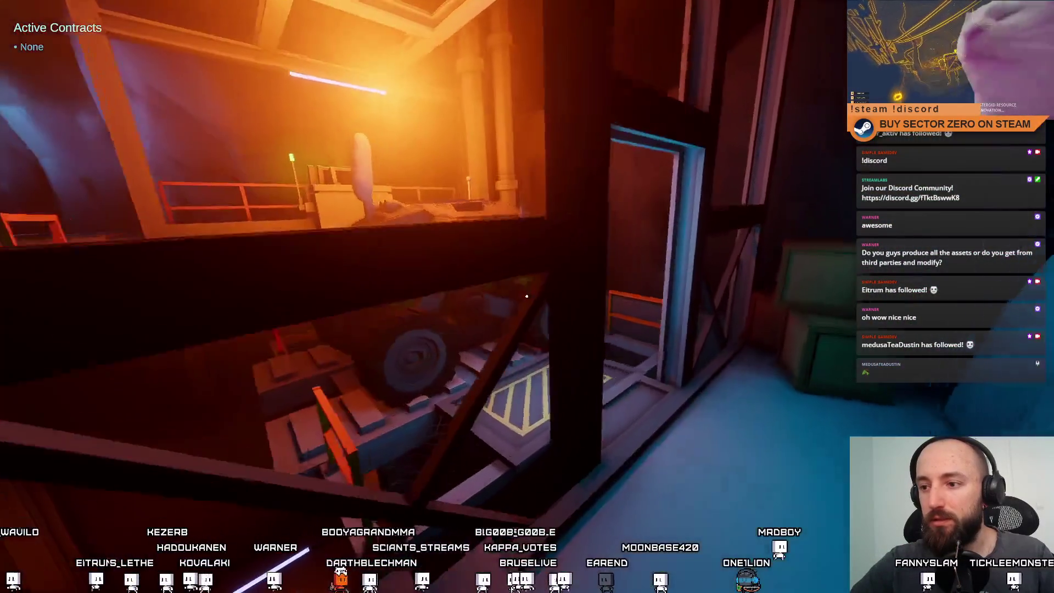
key("w")
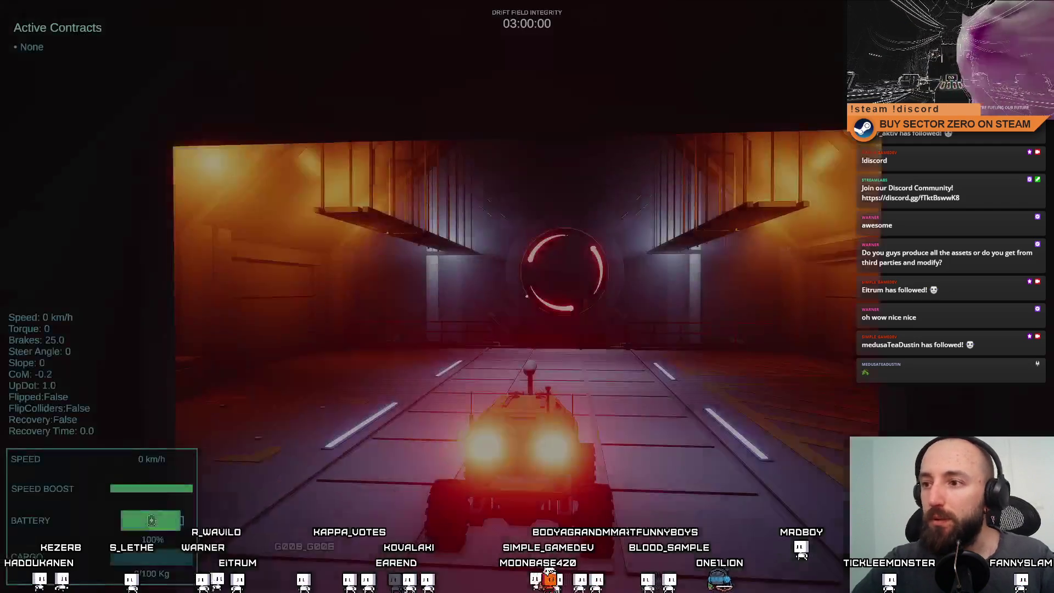
Drive the rover back and forth along the hangar bridge toward the glowing ring gate
key("w")
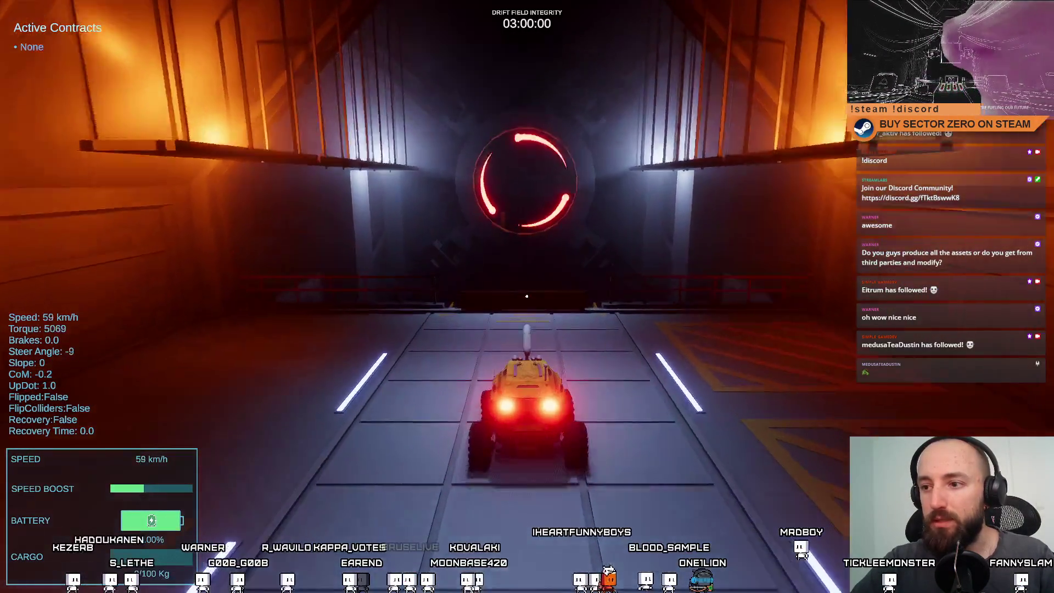
key("s")
key("s")
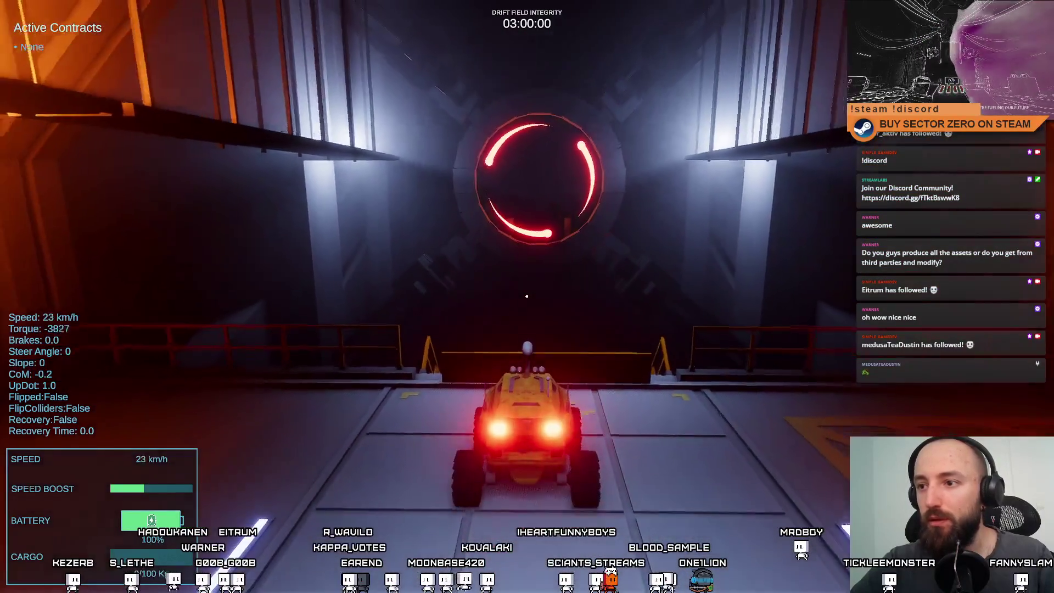
key("w")
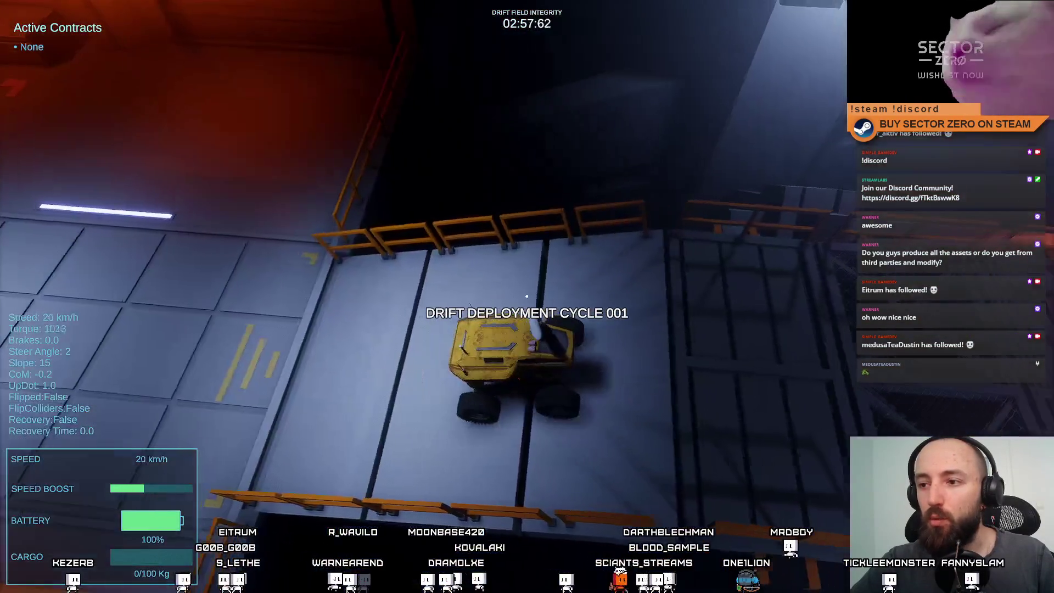
key("s")
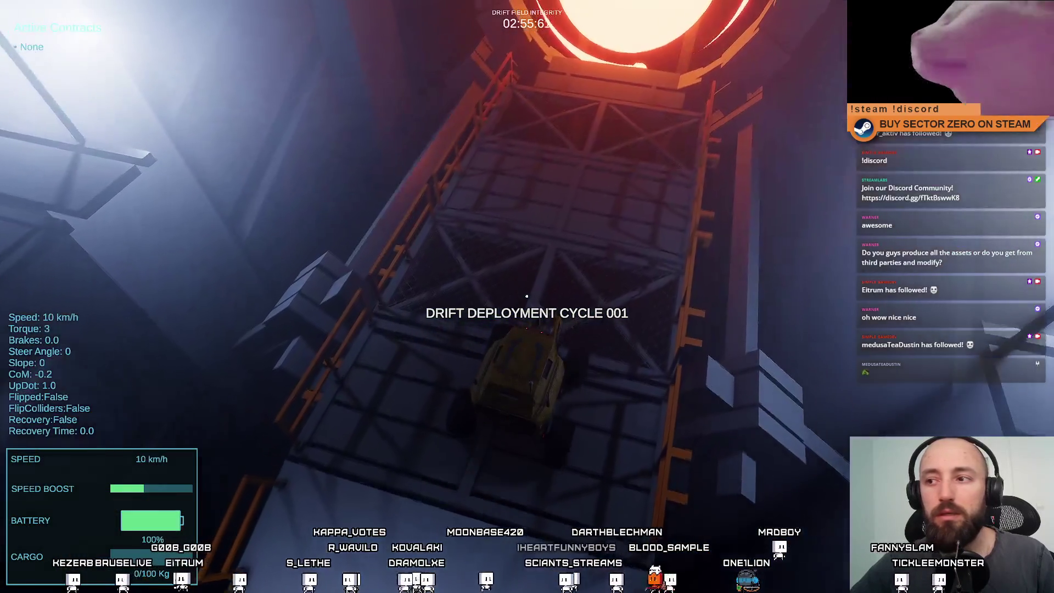
key("s")
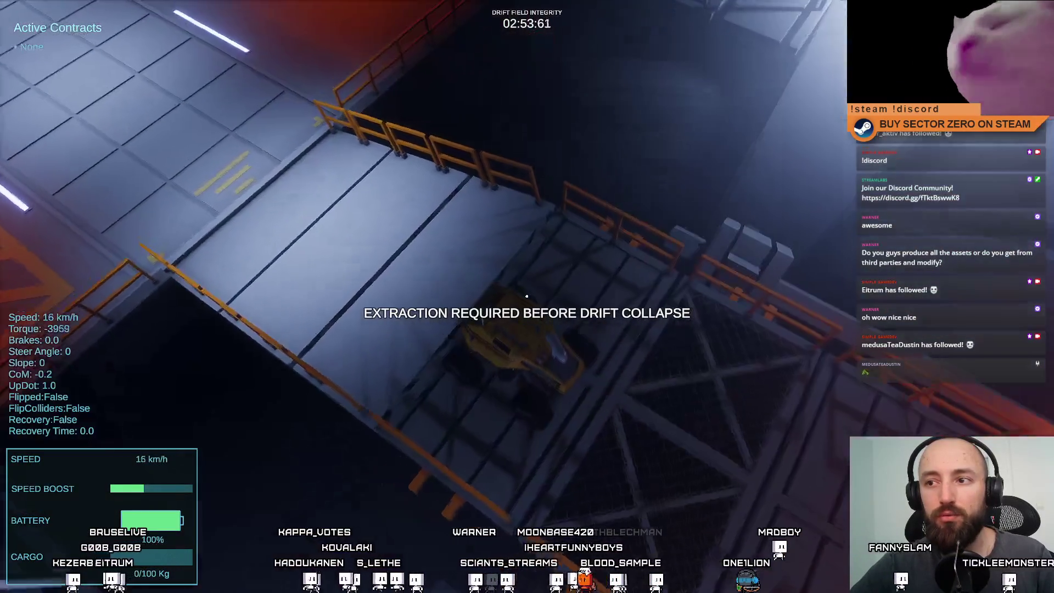
key("w")
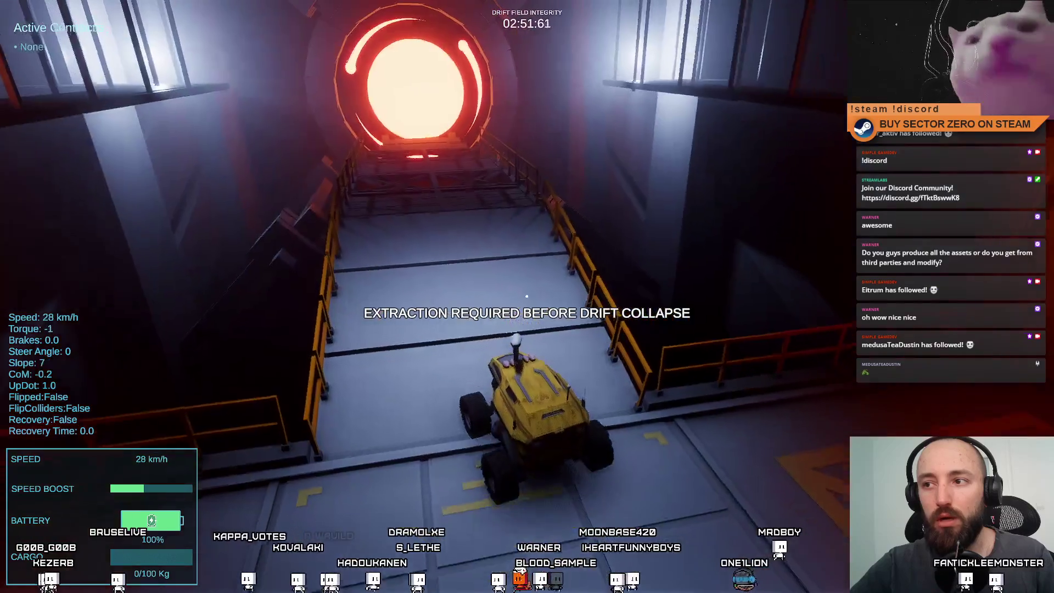
Leave fullscreen, pause the game and stop the playtest
key("Escape")
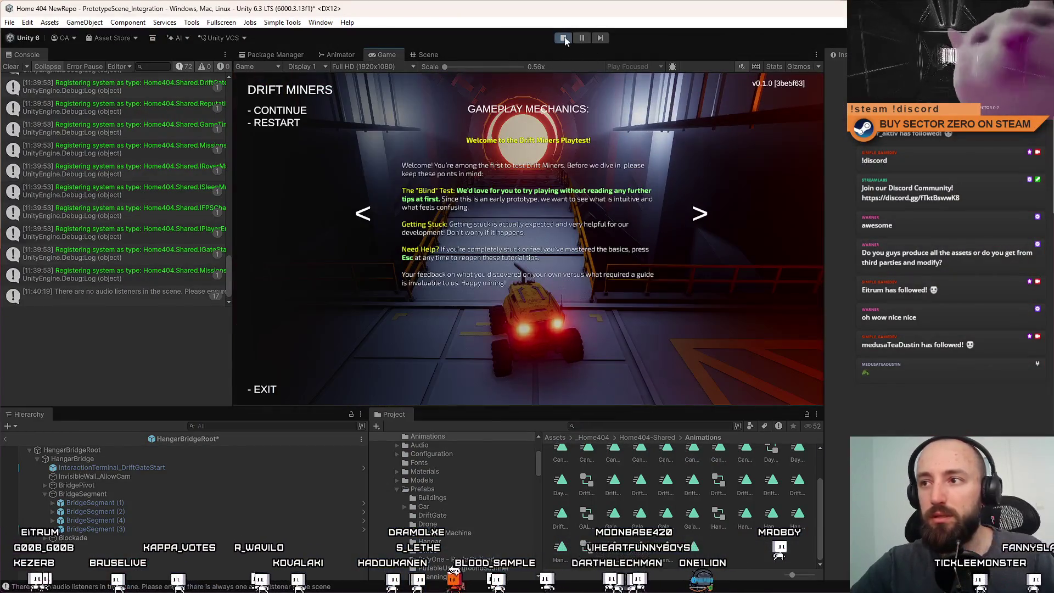
key("Escape")
left_click(564, 38)
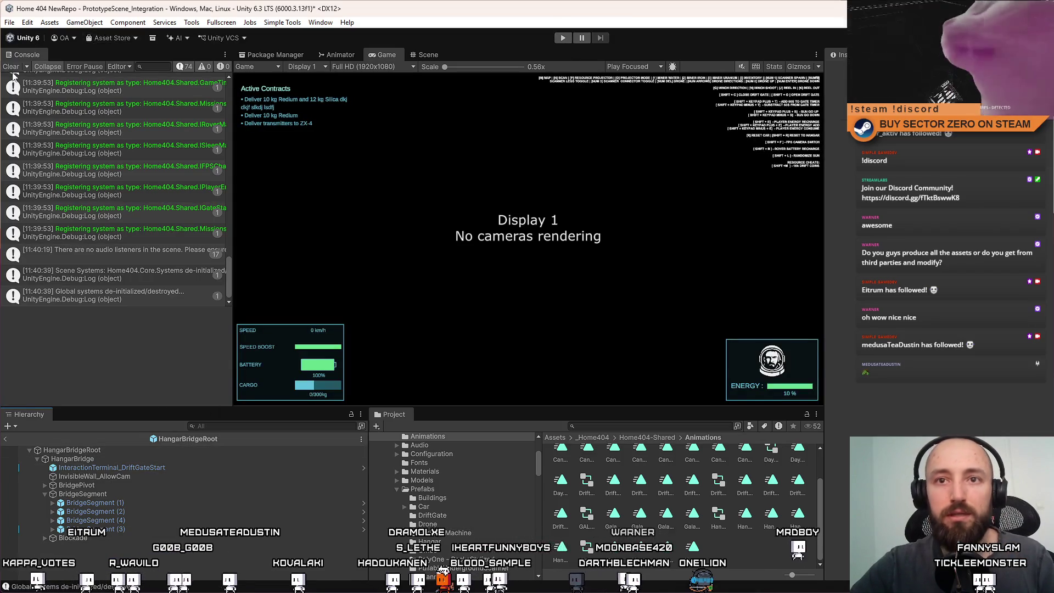
Clear the Console, start Play mode again and enter the game from its main menu
left_click(11, 67)
left_click(563, 38)
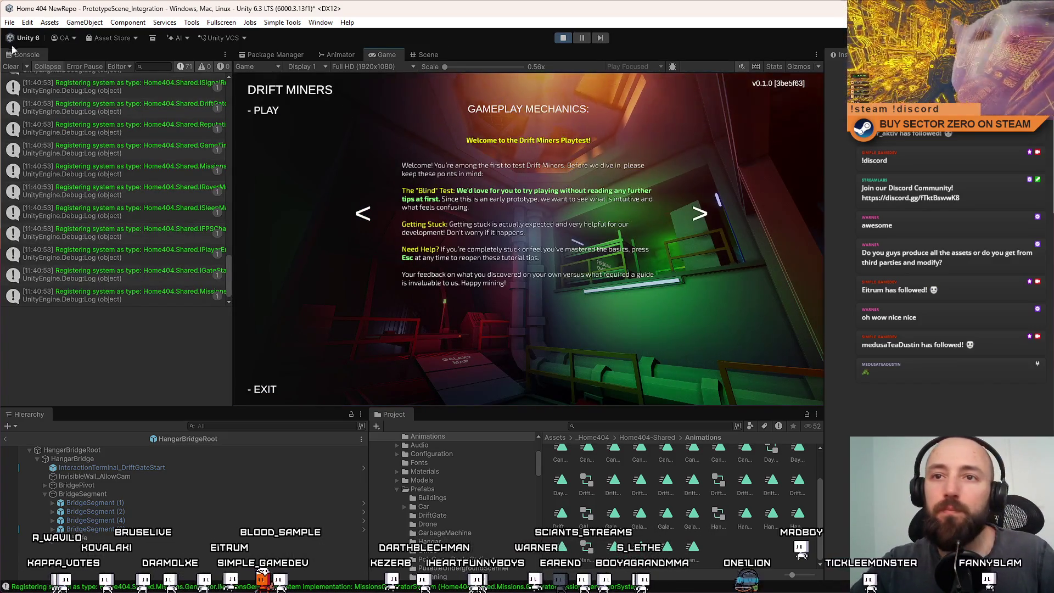
left_click(266, 112)
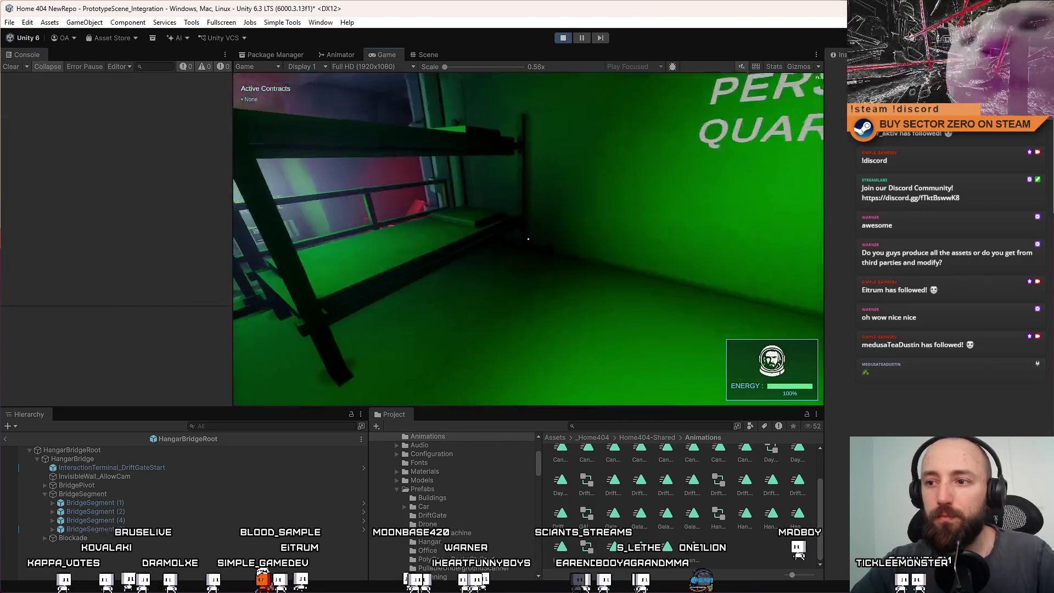
In fullscreen, walk past the Galaxy Map, climb the ladder and reach the green rover in the hangar
key("F10")
key("w")
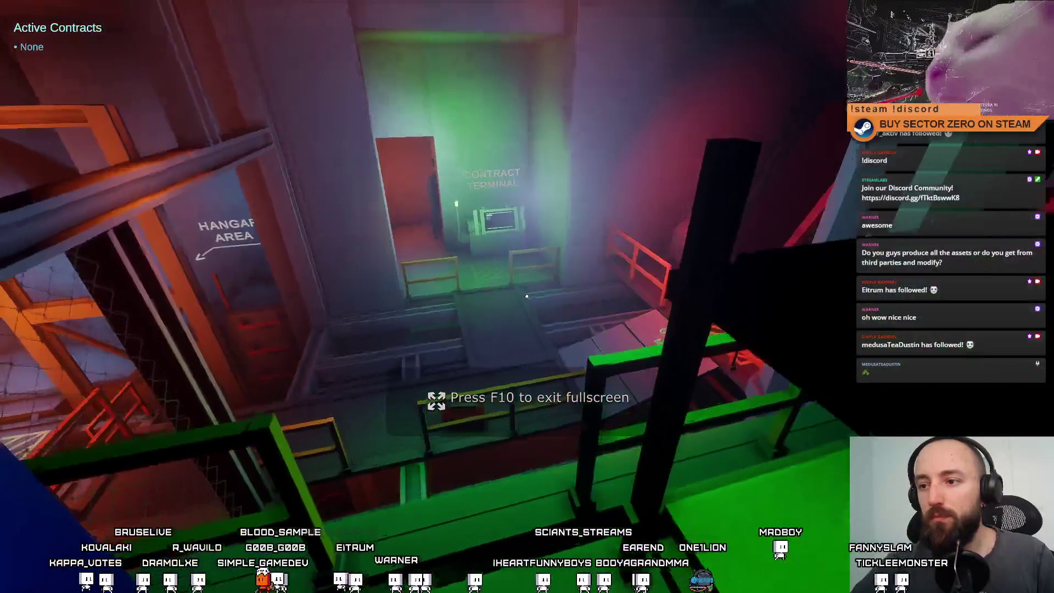
key("w")
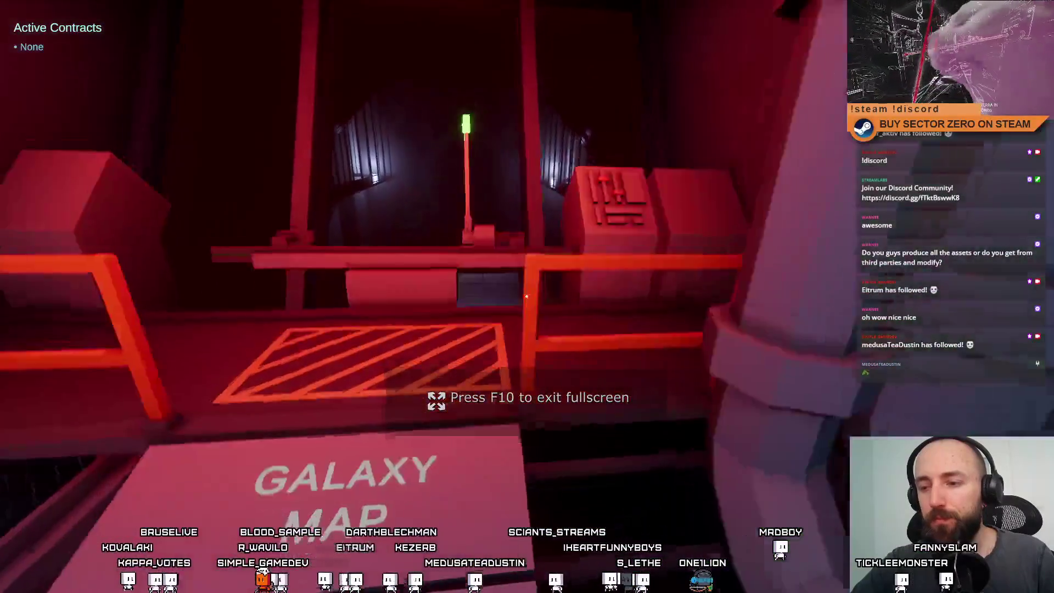
key("w")
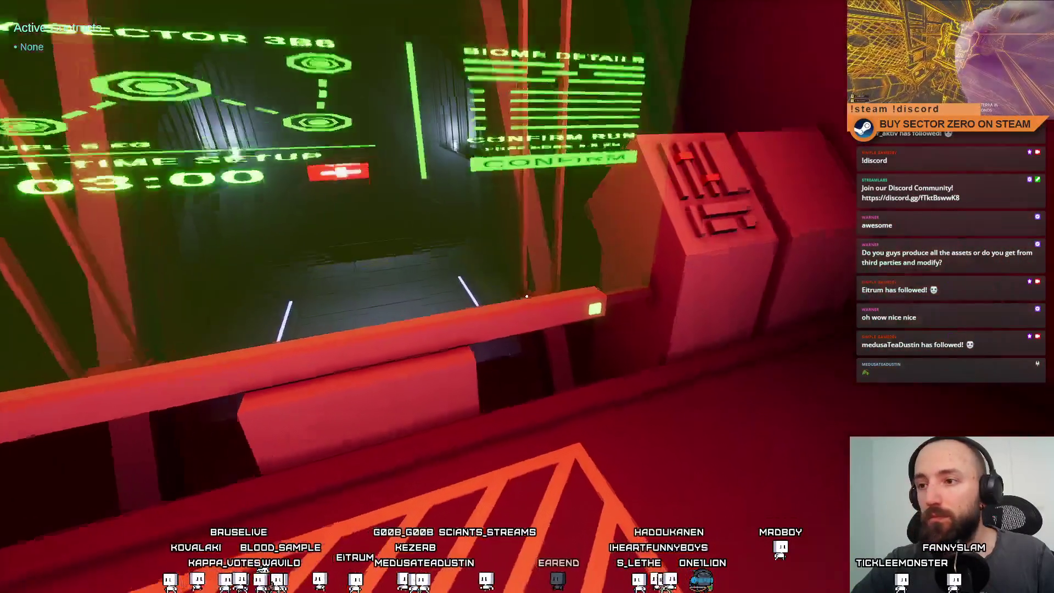
key("w")
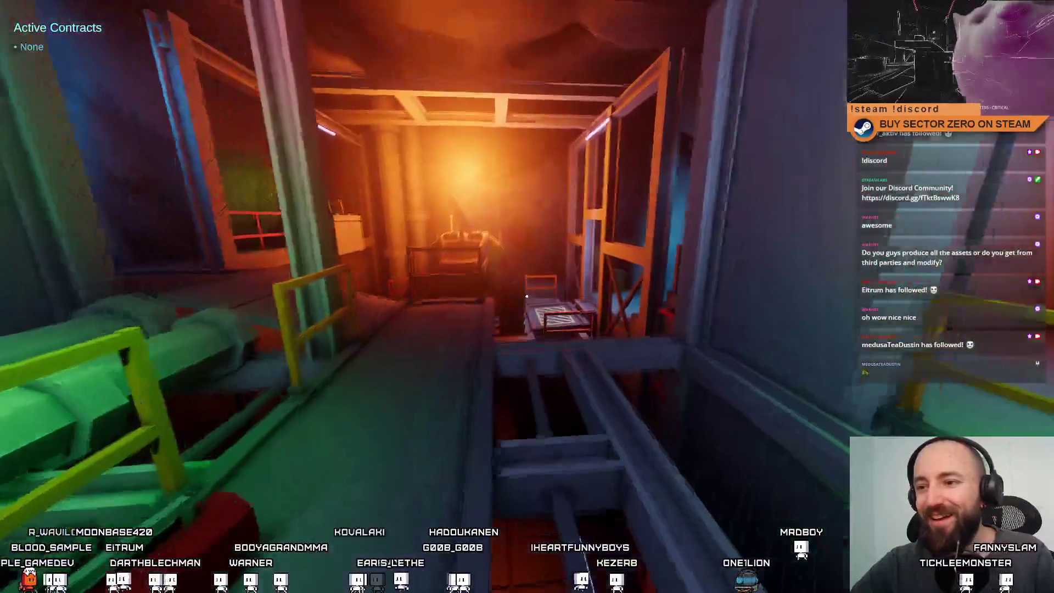
key("w")
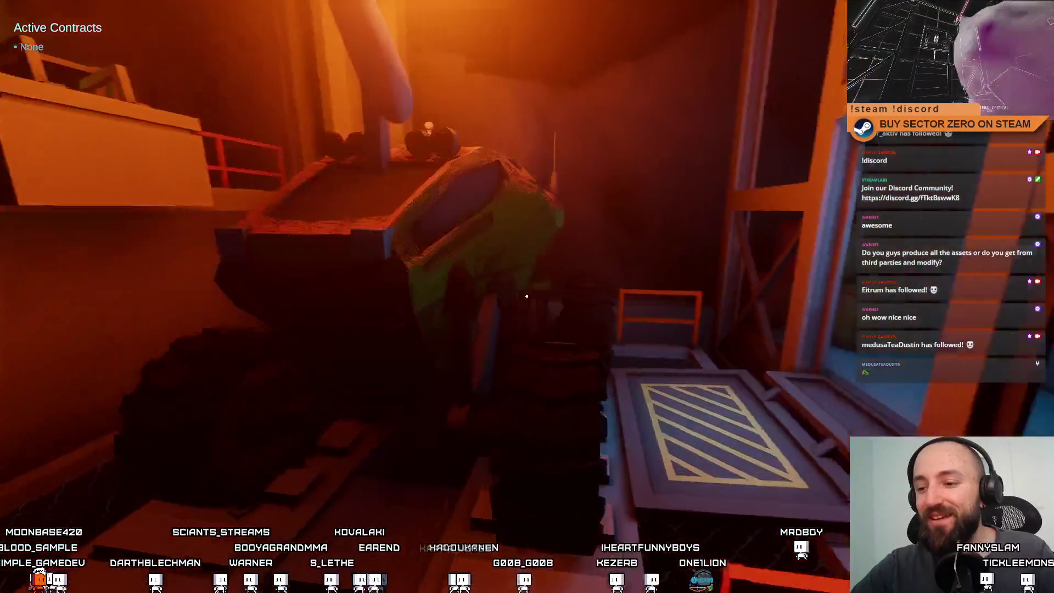
key("e")
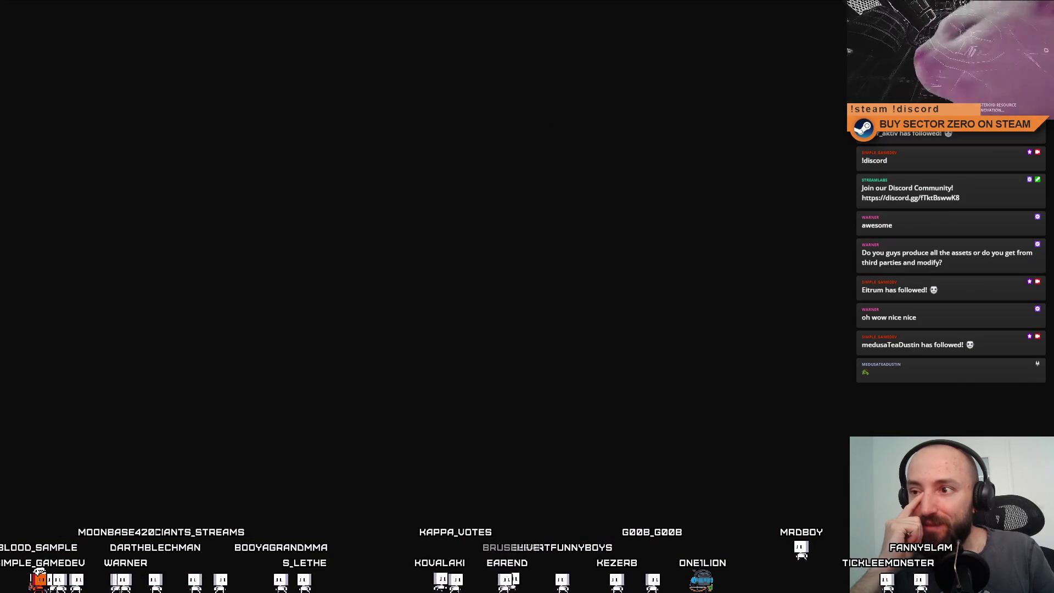
key("w")
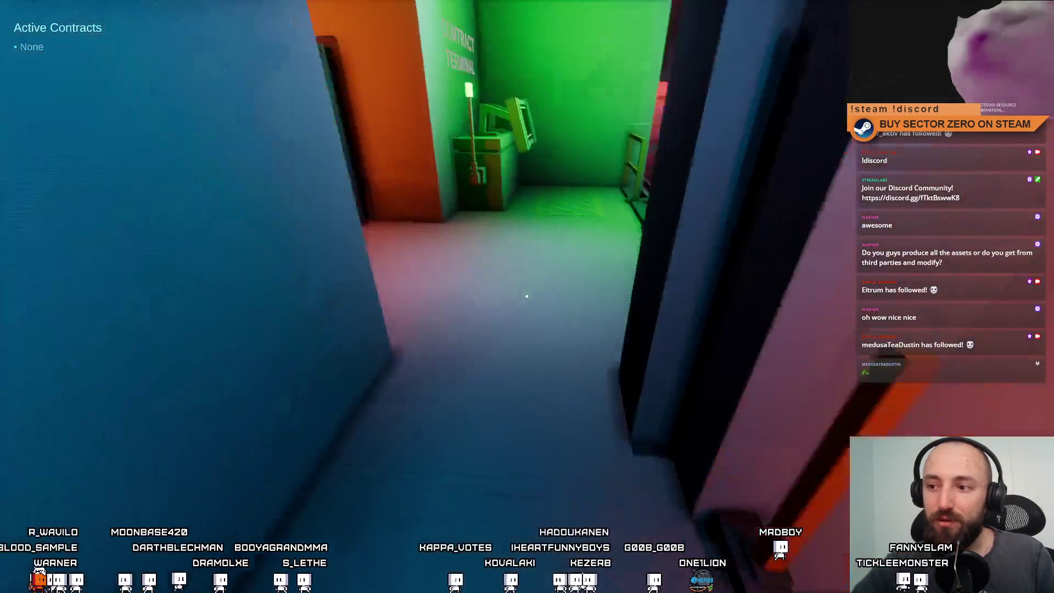
key("w")
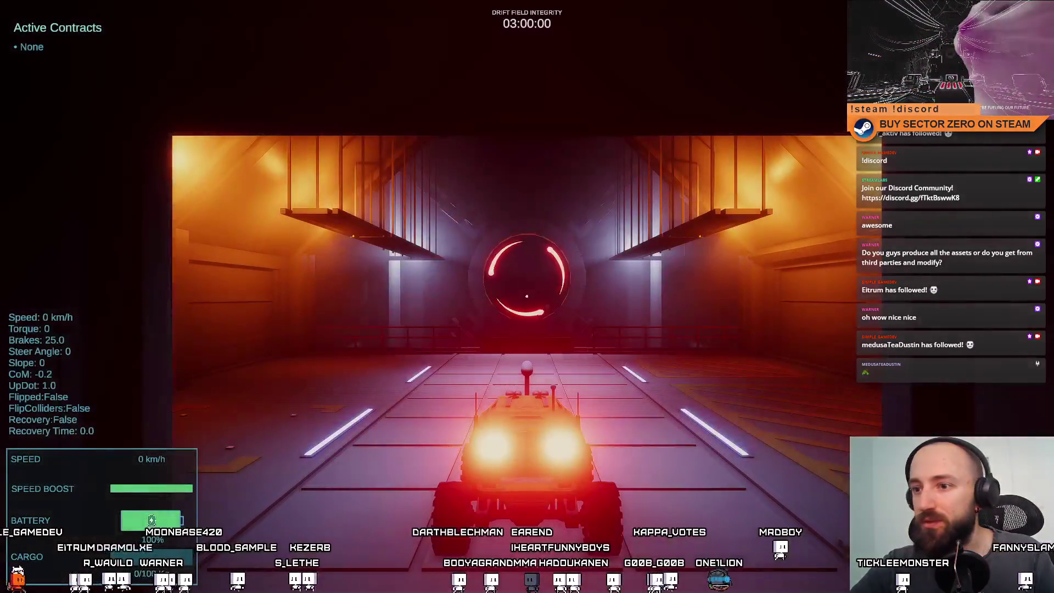
Drive the buggy down the bridge through the ring, stop on the grated platform, then exit fullscreen
key("w")
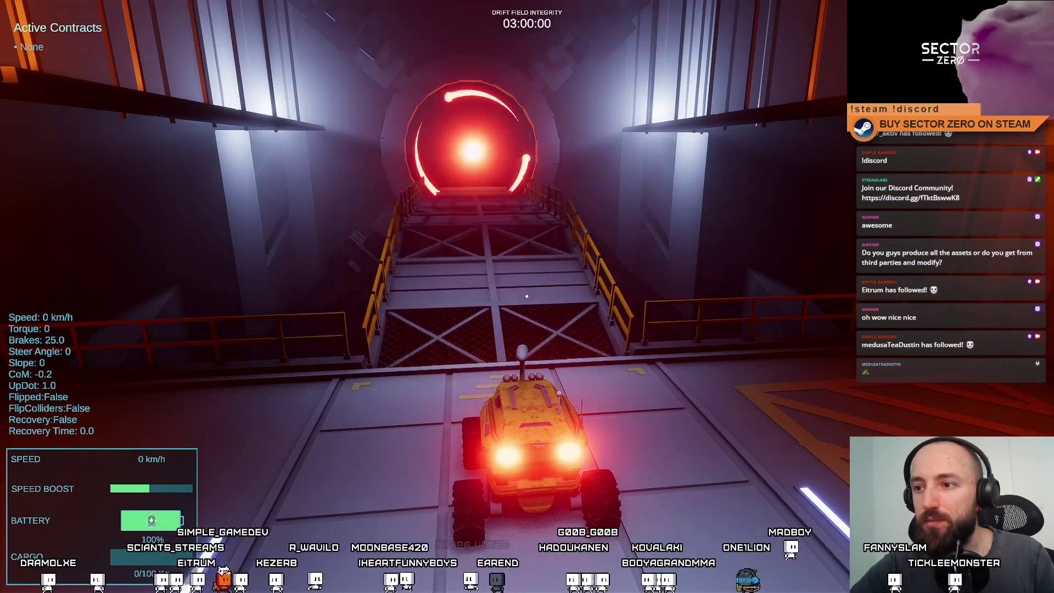
key("w")
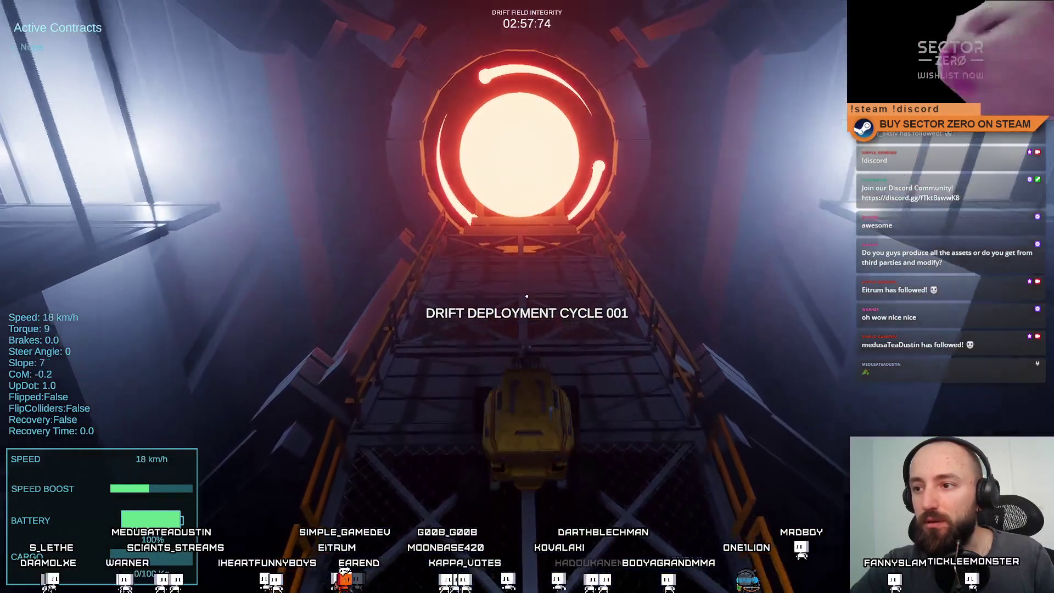
key("s")
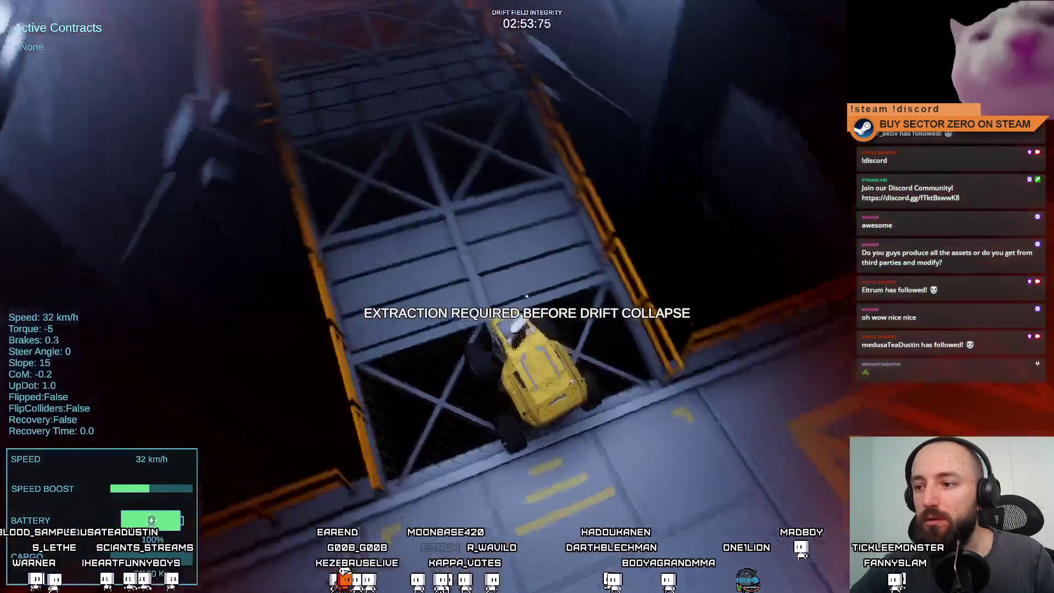
key("w")
key("a")
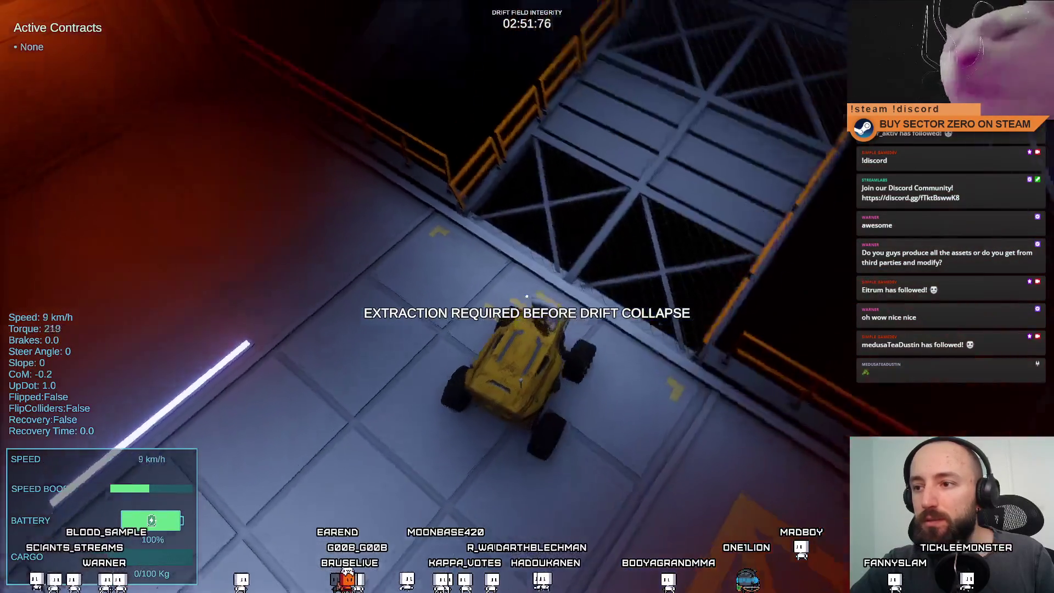
key("space")
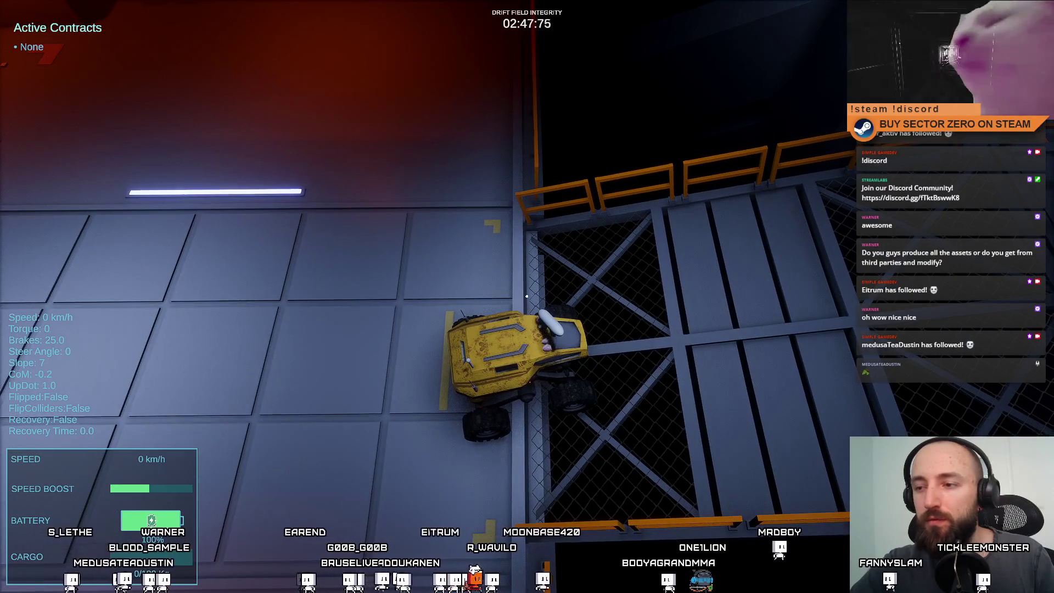
key("w")
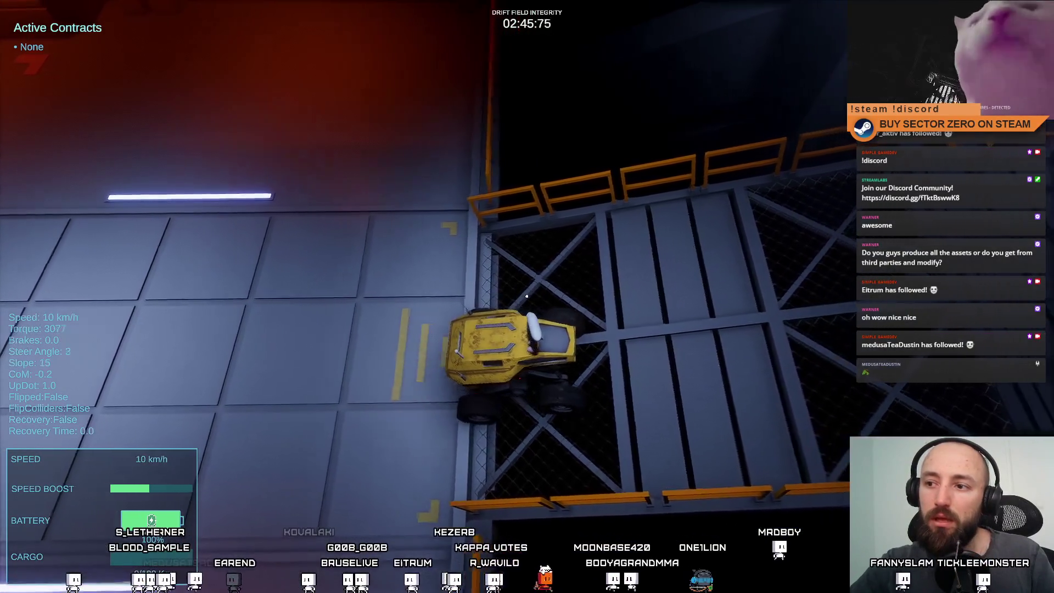
key("F11")
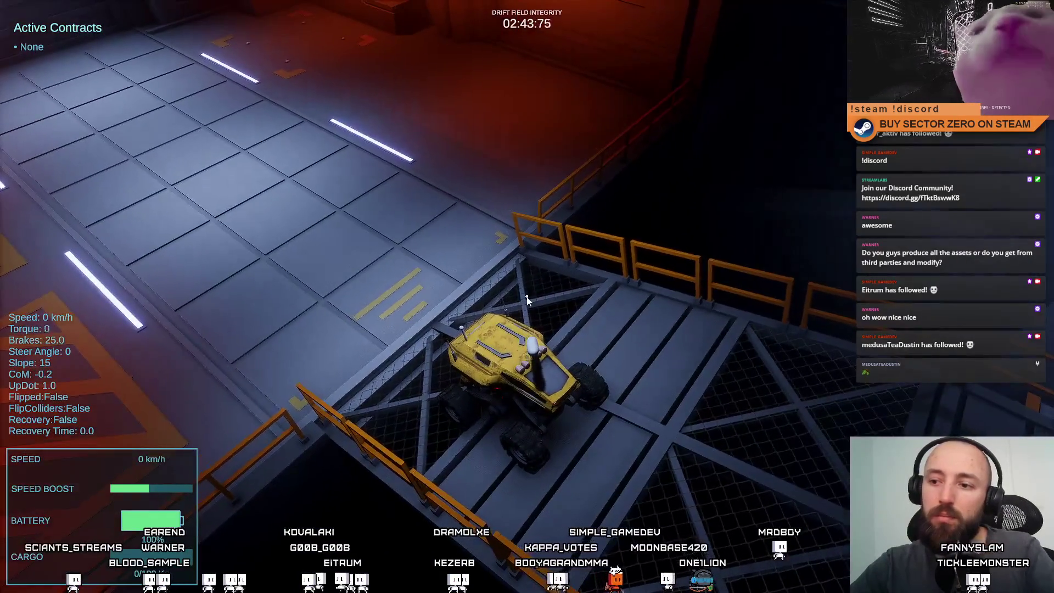
key("Escape")
key("Escape")
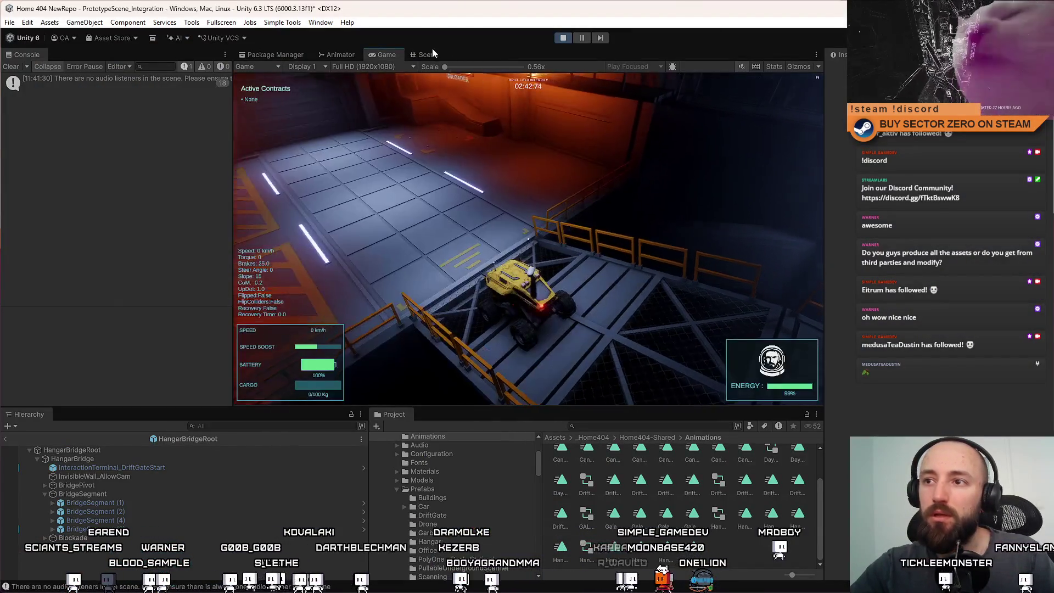
Exit the bridge prefab to the main scene and compare the Scene and Game views
left_click(428, 53)
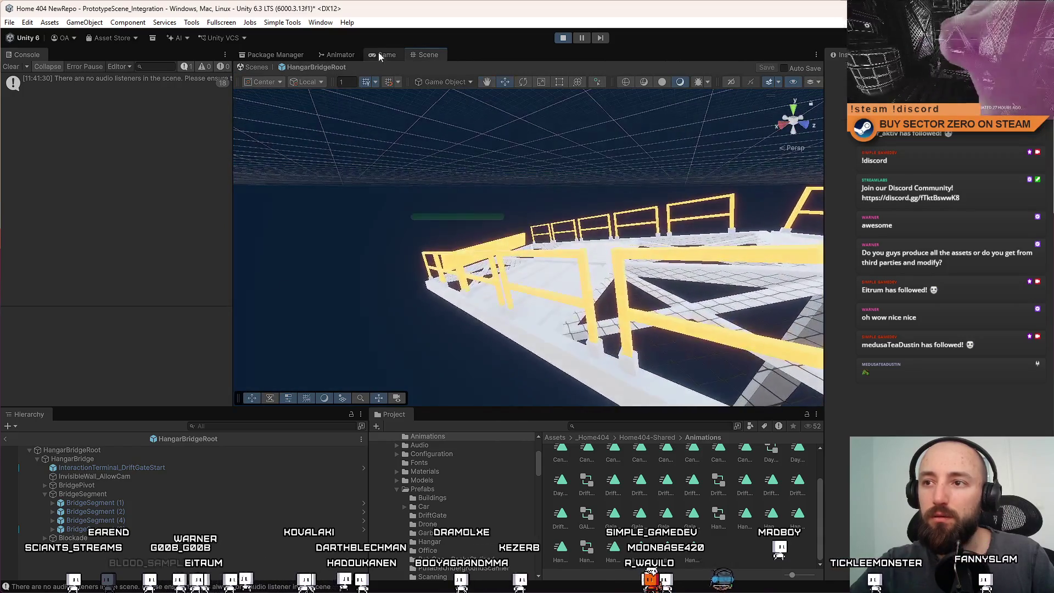
left_click(257, 67)
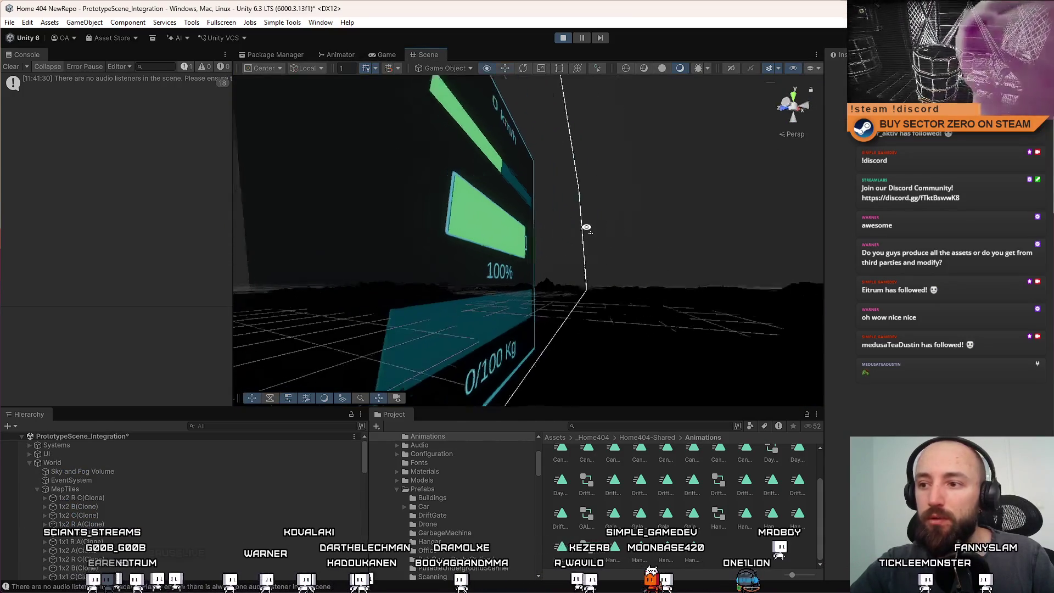
left_click_drag(604, 241, 616, 247)
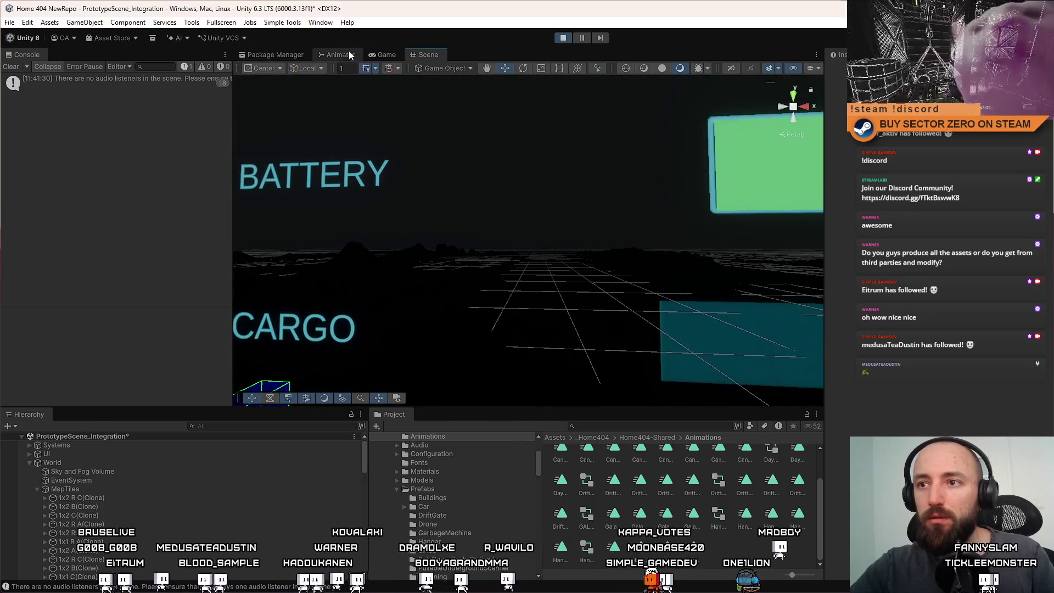
left_click(387, 55)
left_click(428, 56)
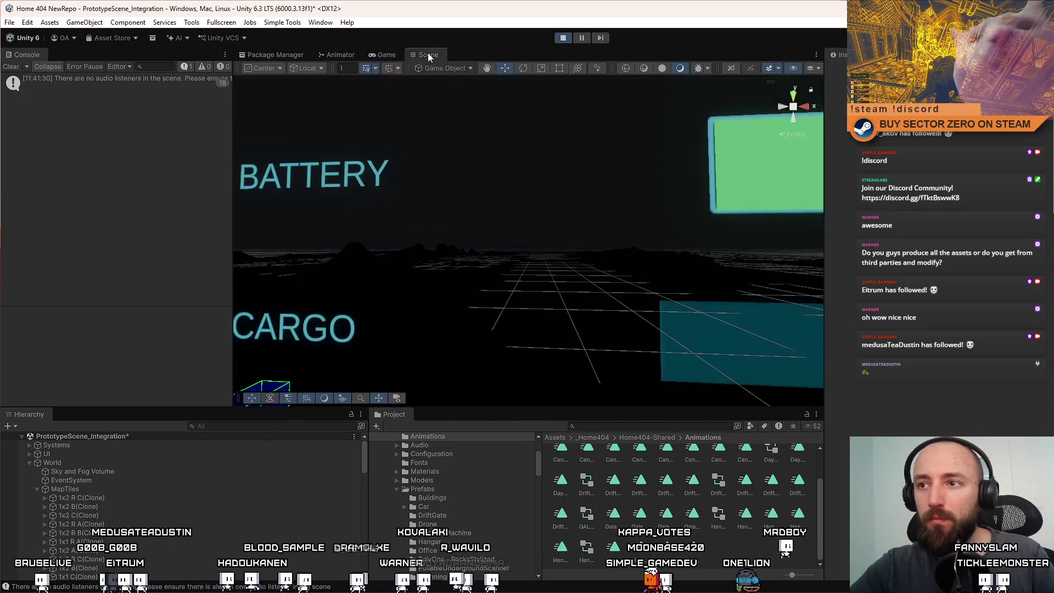
left_click(385, 55)
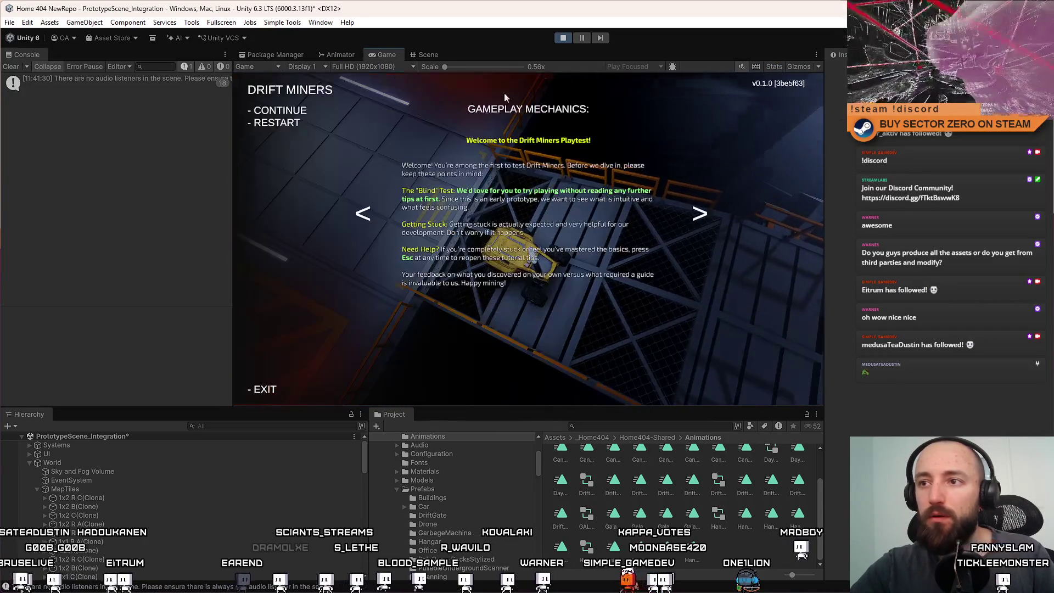
left_click(429, 56)
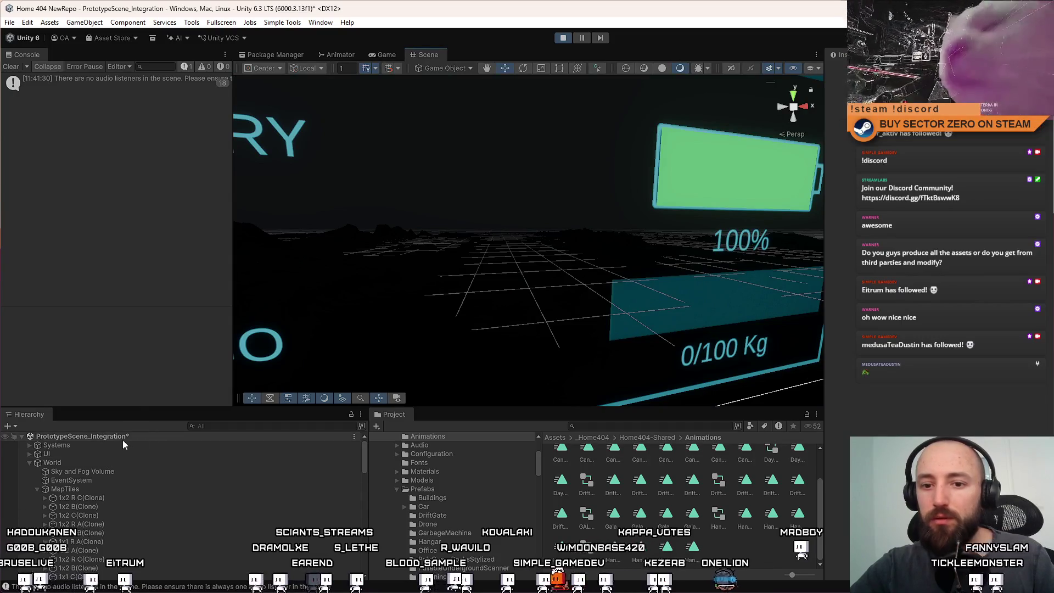
left_click(386, 55)
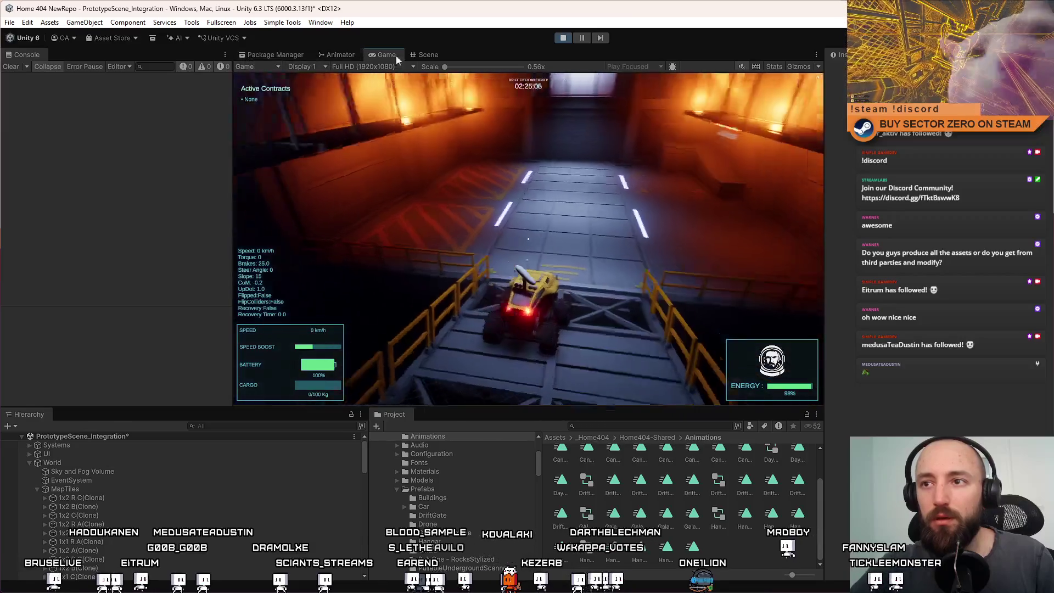
Pause the playtest and expand the World group in the Hierarchy
left_click(582, 37)
left_click(428, 54)
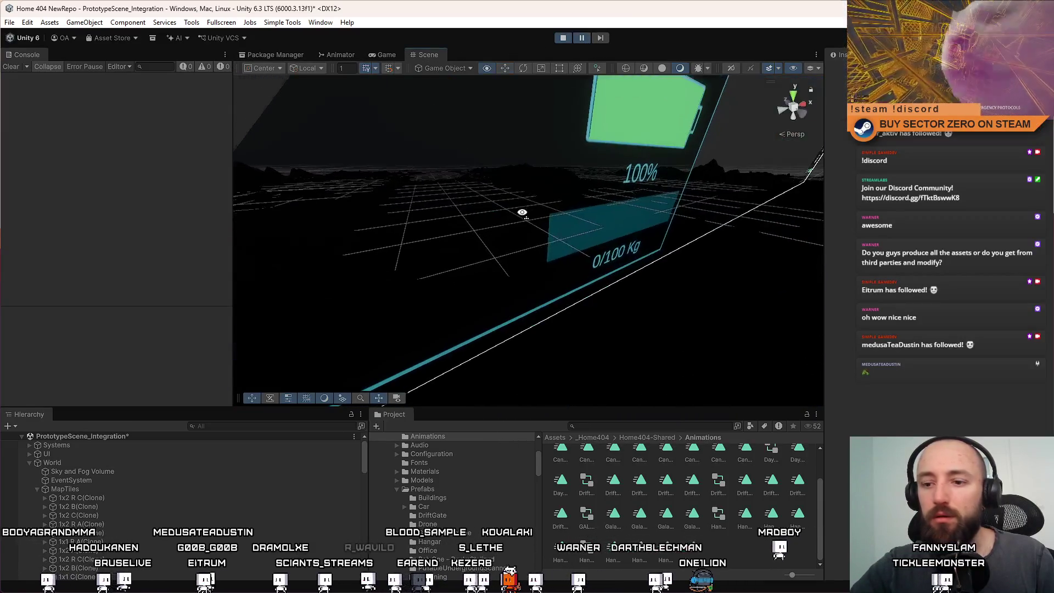
left_click(36, 488)
left_click(28, 463)
left_click(30, 463)
left_click(29, 462)
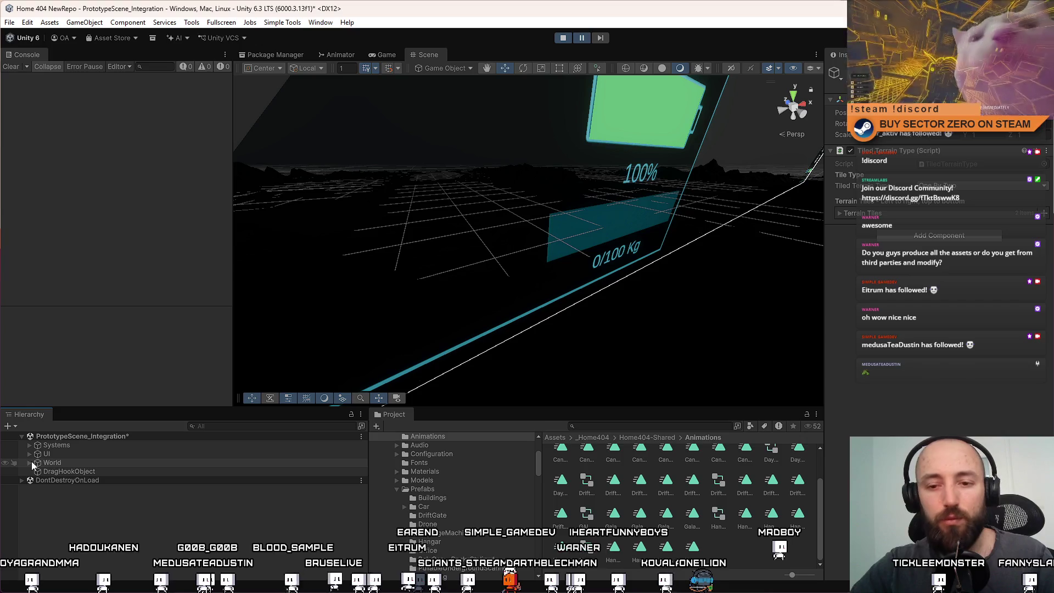
left_click(29, 463)
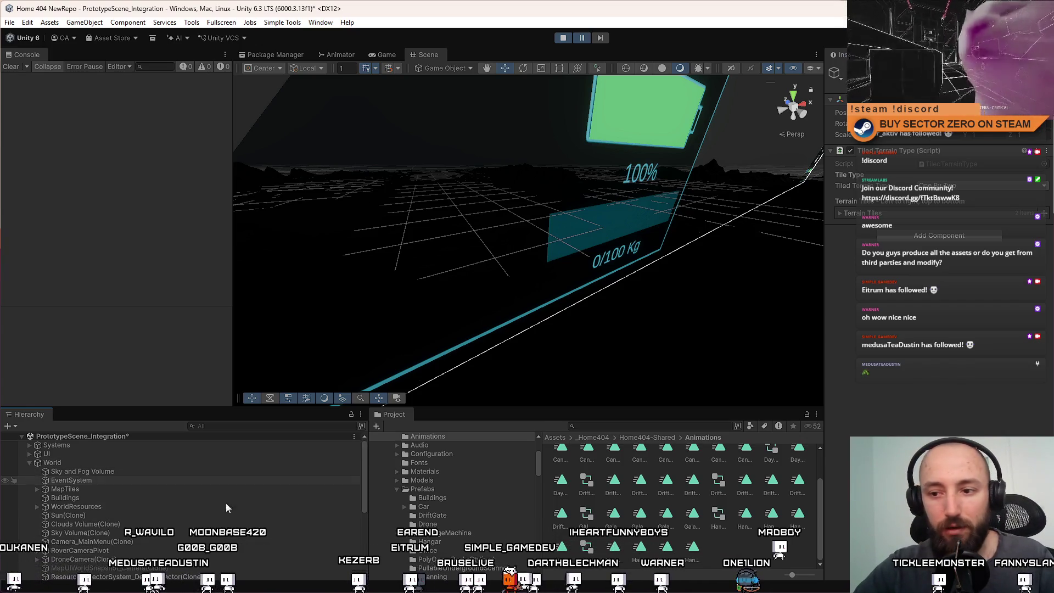
Focus on FirstPersonController(Clone) and orbit to a hangar floor part beside the buggy
left_click_drag(362, 459, 367, 548)
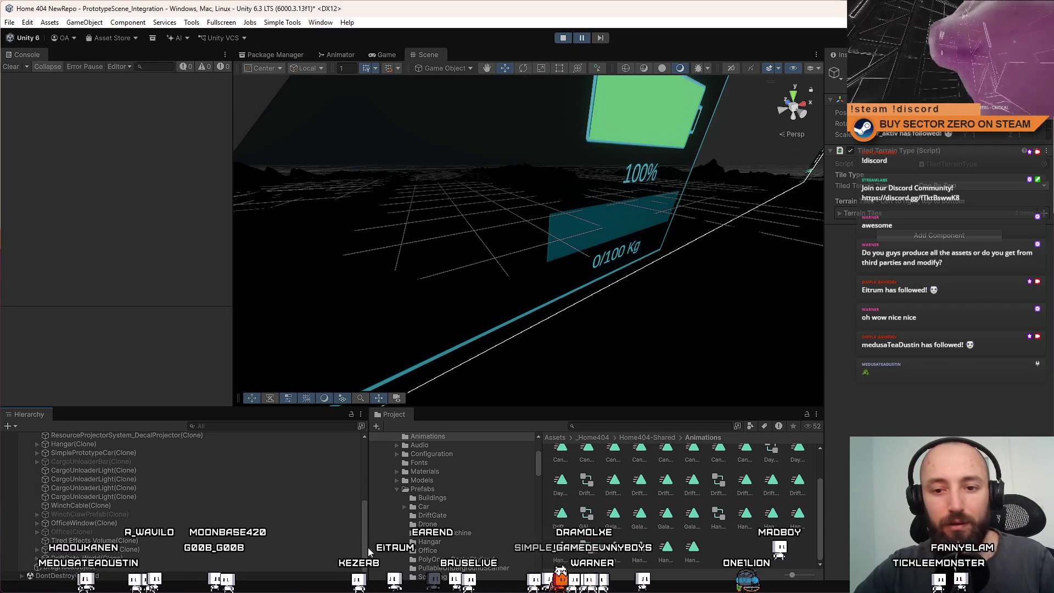
mouse_move(377, 483)
left_mouse_down()
mouse_move(370, 520)
mouse_move(371, 465)
mouse_move(375, 538)
mouse_move(377, 475)
mouse_move(374, 521)
left_mouse_up()
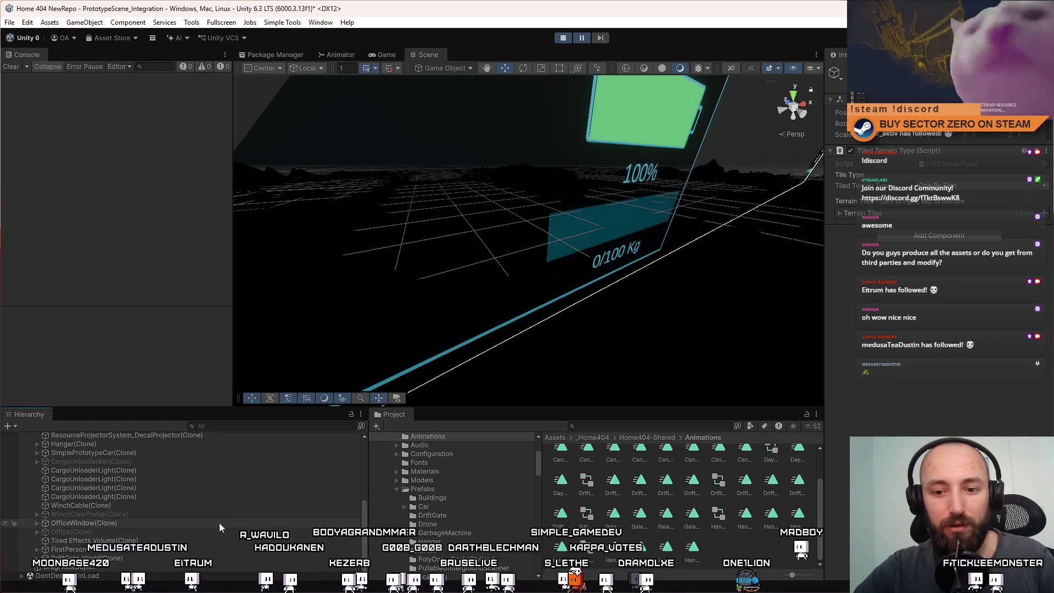
mouse_move(461, 330)
left_mouse_down()
mouse_move(578, 273)
mouse_move(569, 282)
mouse_move(602, 292)
mouse_move(762, 292)
mouse_move(664, 300)
left_mouse_up()
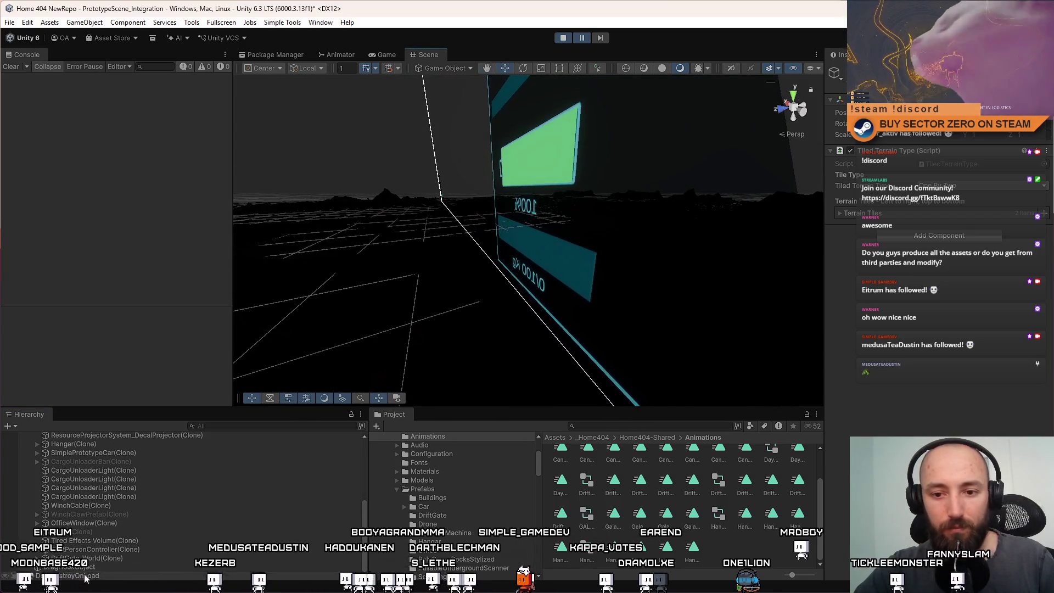
double_click(199, 550)
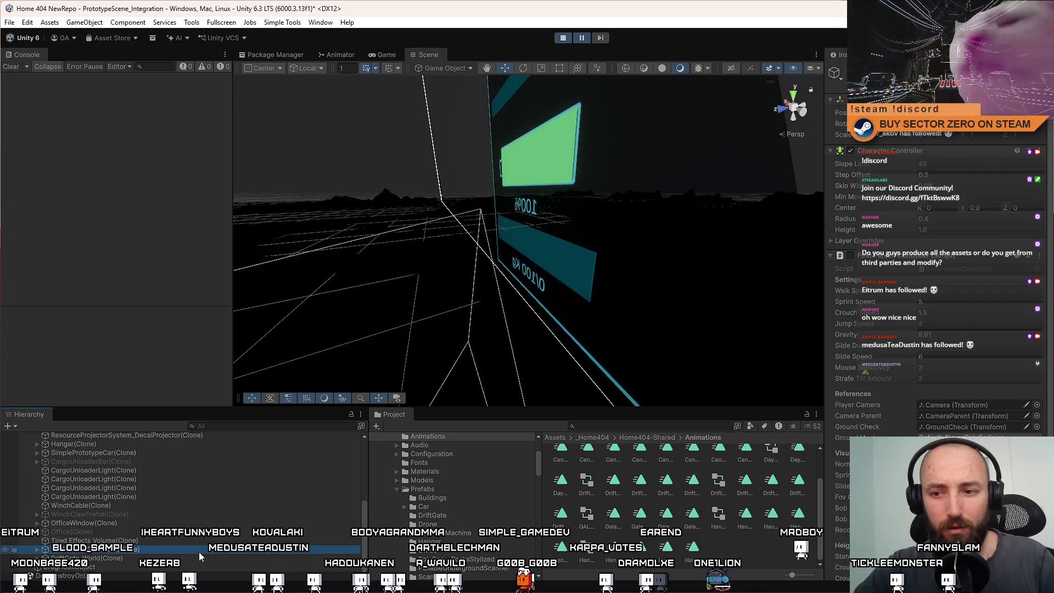
mouse_move(241, 308)
left_mouse_down()
mouse_move(658, 285)
mouse_move(241, 281)
mouse_move(472, 343)
left_mouse_up()
left_click(543, 293)
mouse_move(544, 293)
left_mouse_down()
mouse_move(464, 273)
mouse_move(572, 251)
mouse_move(475, 344)
mouse_move(479, 315)
mouse_move(576, 357)
mouse_move(499, 354)
left_mouse_up()
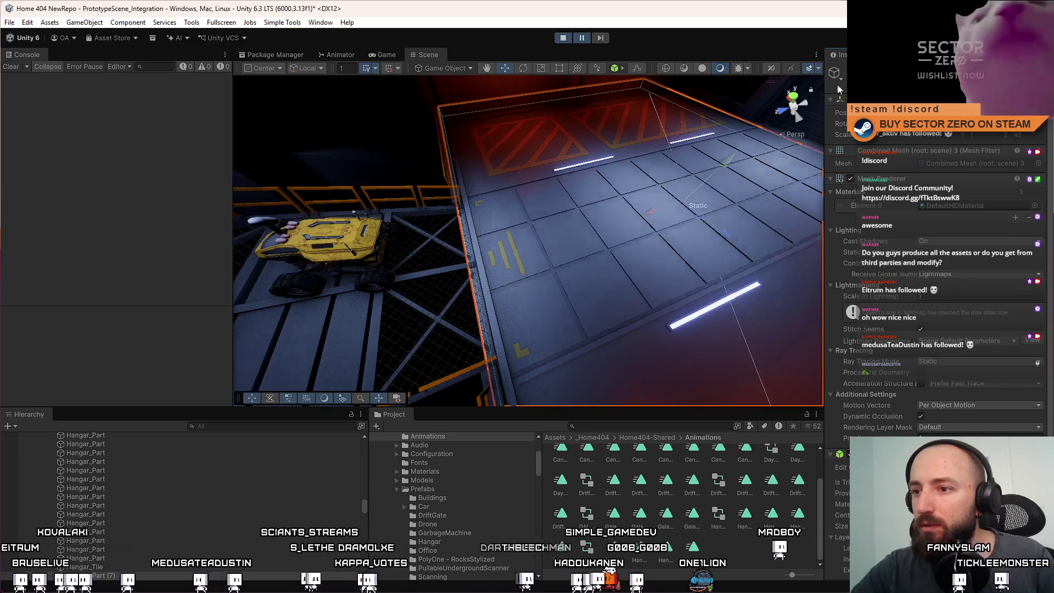
scroll(535, 253, "up", 6)
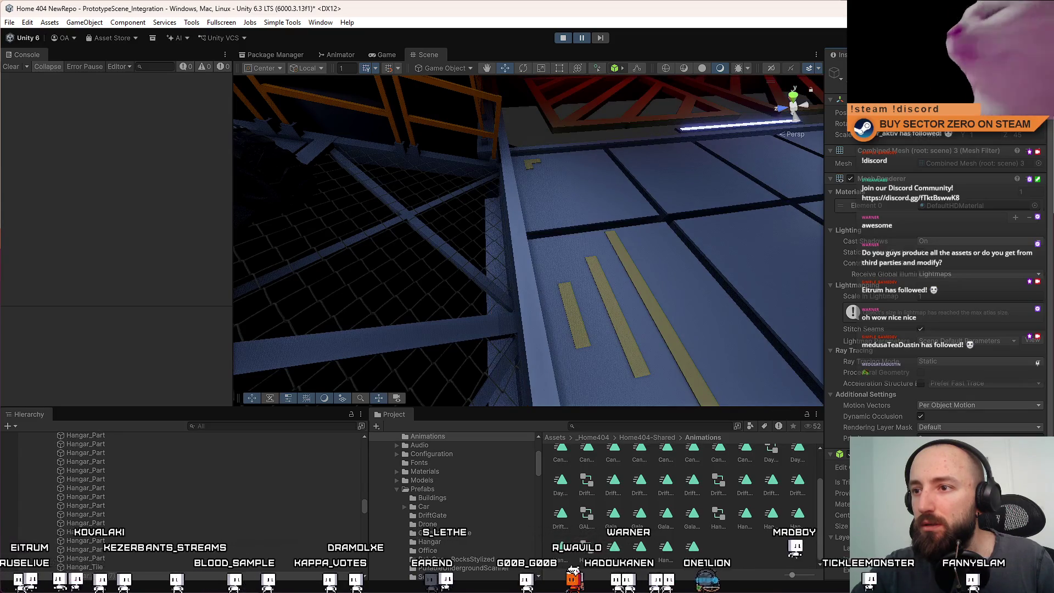
left_click_drag(560, 220, 554, 153)
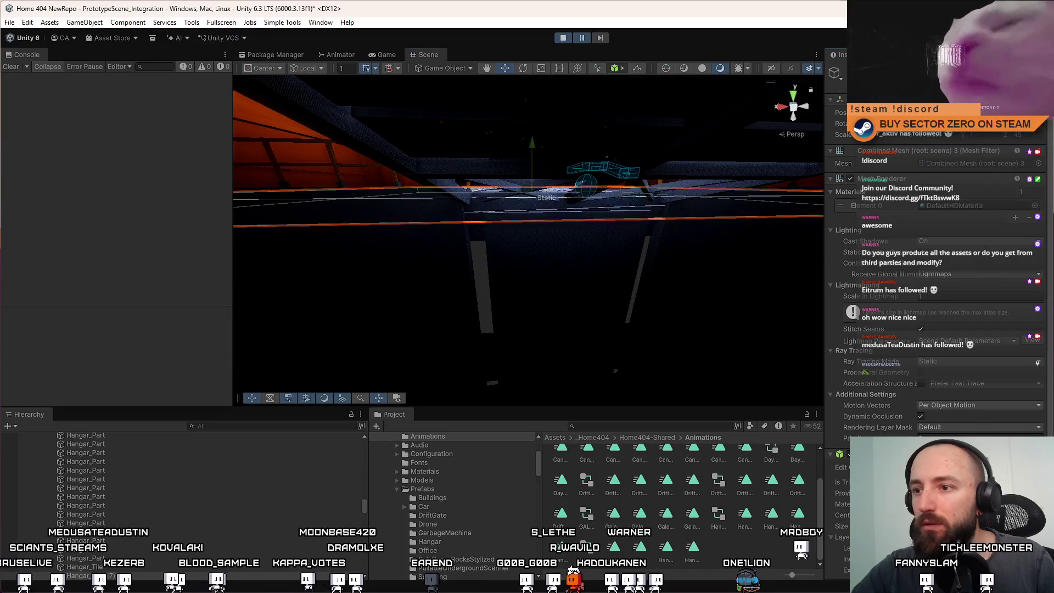
mouse_move(591, 145)
left_mouse_down()
mouse_move(600, 346)
mouse_move(391, 315)
mouse_move(232, 358)
mouse_move(225, 300)
mouse_move(177, 318)
mouse_move(414, 270)
mouse_move(153, 325)
mouse_move(168, 339)
mouse_move(228, 329)
mouse_move(225, 278)
mouse_move(184, 343)
mouse_move(160, 354)
mouse_move(210, 362)
mouse_move(206, 396)
mouse_move(603, 159)
mouse_move(637, 168)
mouse_move(600, 251)
mouse_move(600, 228)
mouse_move(658, 200)
mouse_move(735, 193)
mouse_move(450, 231)
mouse_move(306, 225)
mouse_move(405, 275)
mouse_move(542, 283)
left_mouse_up()
mouse_move(601, 199)
left_mouse_down()
mouse_move(683, 221)
mouse_move(834, 222)
mouse_move(818, 181)
mouse_move(659, 143)
mouse_move(108, 69)
mouse_move(627, 78)
mouse_move(566, 72)
left_mouse_up()
left_click(563, 38)
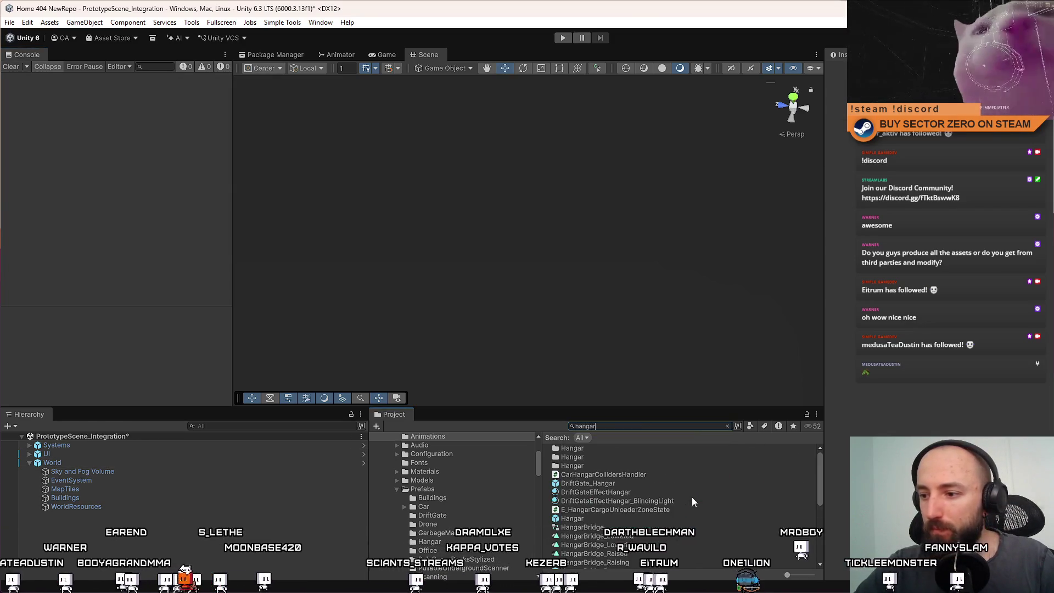
Open the Hangar prefab, select a floor part and orbit around the interior
double_click(572, 519)
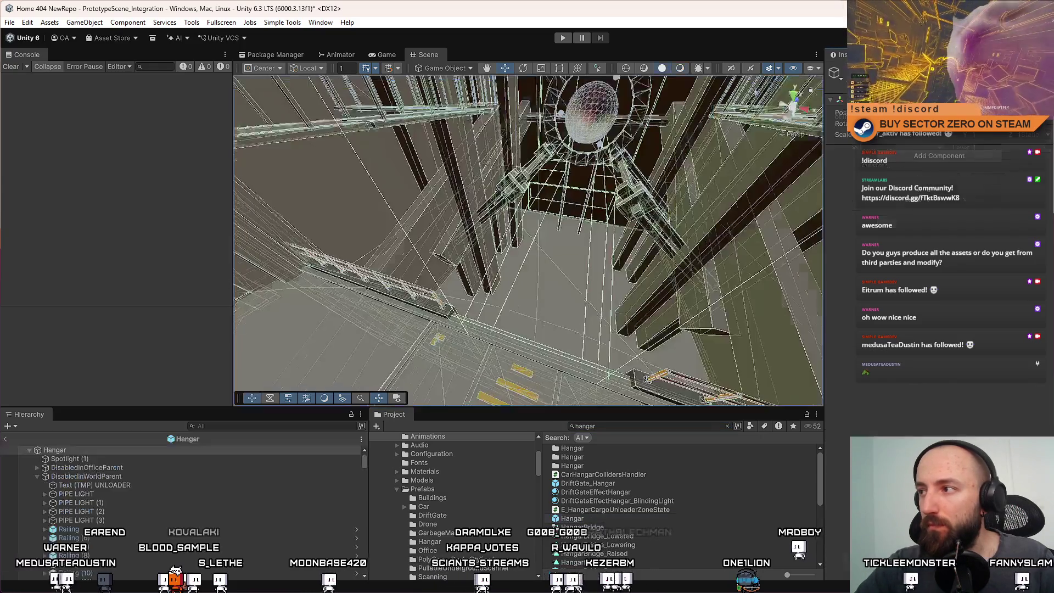
left_click(397, 249)
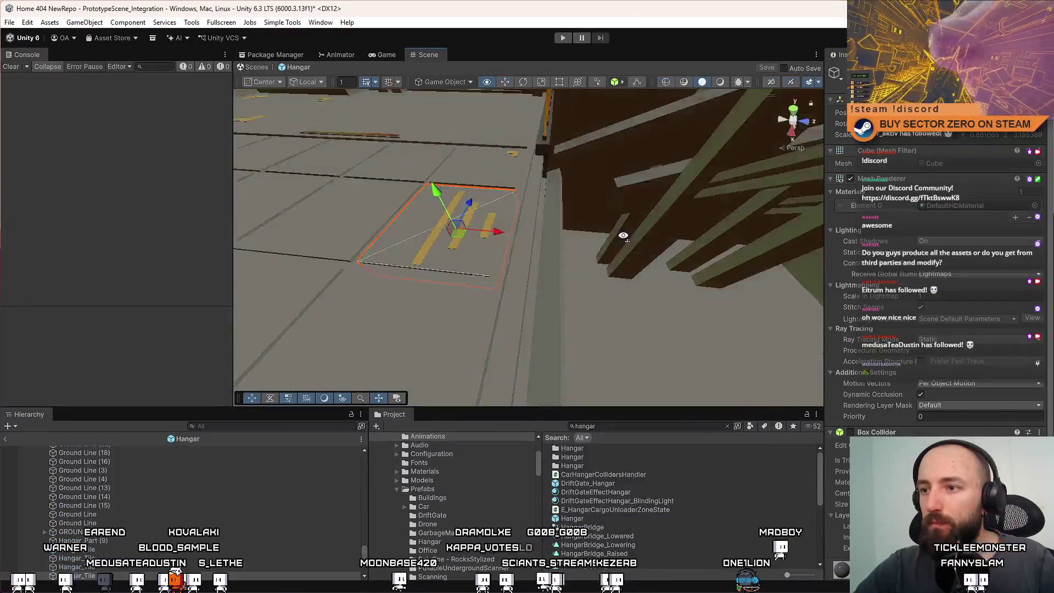
mouse_move(589, 202)
left_mouse_down()
mouse_move(549, 229)
mouse_move(521, 202)
mouse_move(674, 166)
mouse_move(667, 172)
mouse_move(839, 180)
mouse_move(812, 195)
mouse_move(830, 199)
mouse_move(697, 195)
mouse_move(690, 186)
mouse_move(647, 194)
mouse_move(490, 260)
mouse_move(541, 236)
mouse_move(511, 217)
left_mouse_up()
Assign the Metal_Gray material to the first hangar beam
left_click(511, 218)
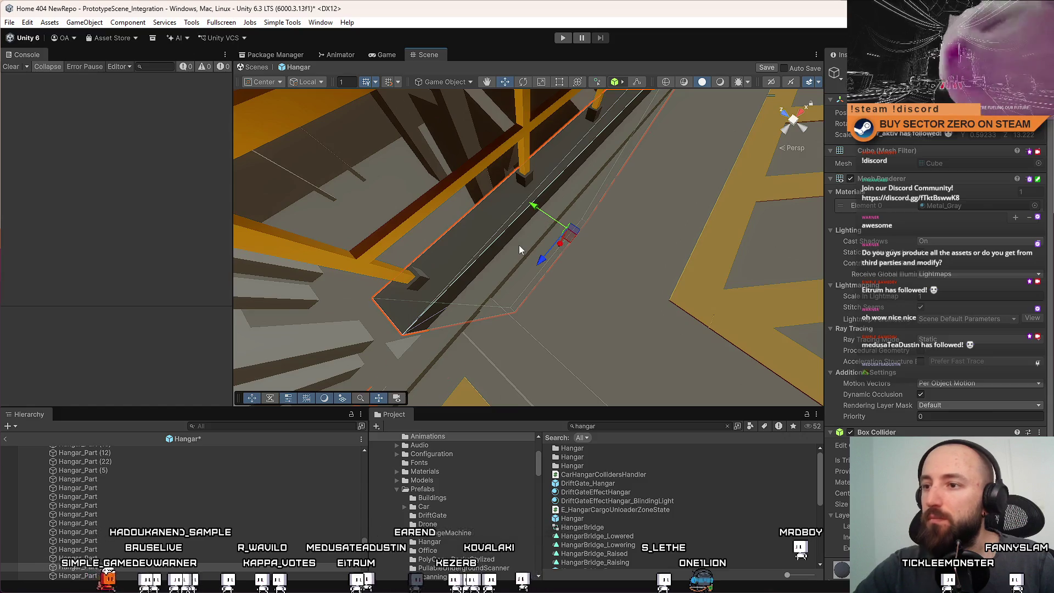
left_click(1035, 206)
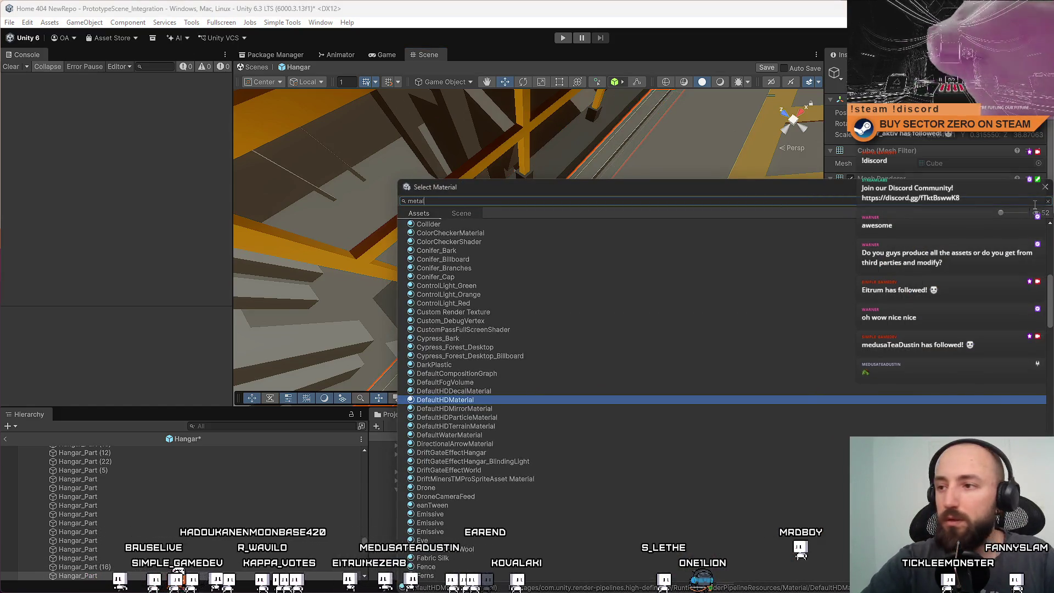
left_click(521, 231)
mouse_move(521, 231)
left_mouse_down()
mouse_move(104, 115)
mouse_move(380, 260)
mouse_move(461, 204)
mouse_move(484, 207)
mouse_move(353, 205)
mouse_move(443, 237)
mouse_move(384, 235)
mouse_move(321, 136)
mouse_move(302, 160)
mouse_move(323, 291)
mouse_move(618, 269)
mouse_move(631, 242)
mouse_move(593, 224)
mouse_move(558, 239)
mouse_move(521, 282)
mouse_move(596, 217)
mouse_move(580, 245)
mouse_move(595, 256)
mouse_move(745, 197)
mouse_move(598, 244)
left_mouse_up()
Find the long hangar rail, frame it and switch its material to Metal_Gray
left_click(558, 239)
left_click(521, 282)
left_click(595, 256)
left_click(604, 242)
mouse_move(528, 245)
left_mouse_down()
mouse_move(497, 267)
mouse_move(377, 235)
mouse_move(265, 236)
mouse_move(690, 299)
mouse_move(555, 196)
left_mouse_up()
left_click(556, 196)
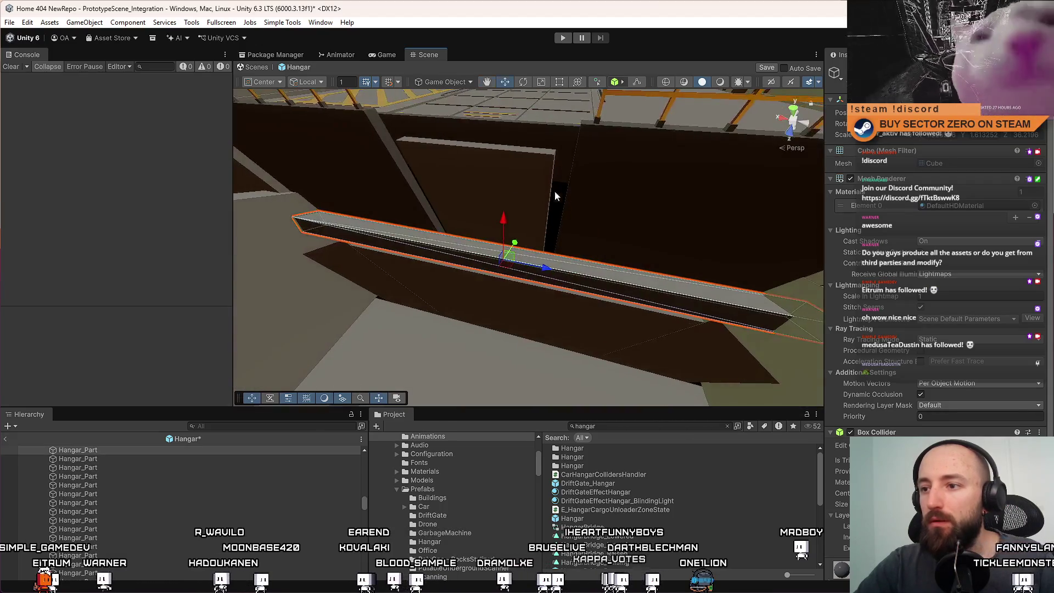
key("f")
left_click(1035, 206)
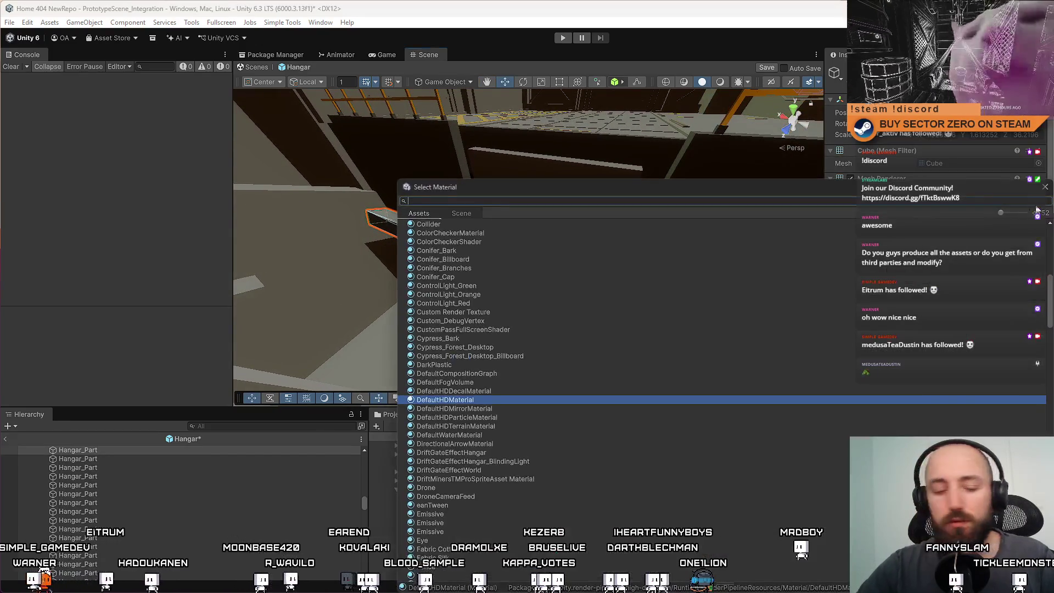
key("Down")
key("Return")
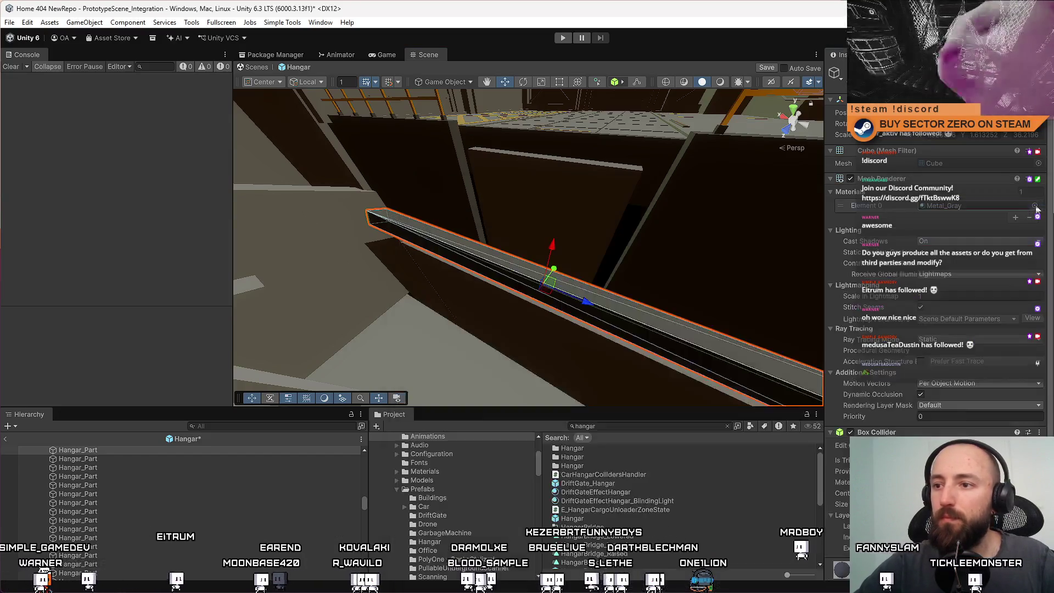
Select and frame a hangar wall panel to inspect it
mouse_move(676, 269)
left_mouse_down()
mouse_move(514, 302)
mouse_move(463, 298)
mouse_move(558, 179)
mouse_move(494, 174)
mouse_move(469, 191)
left_mouse_up()
left_click(469, 190)
key("f")
mouse_move(567, 221)
left_mouse_down()
mouse_move(598, 221)
mouse_move(504, 99)
mouse_move(593, 266)
mouse_move(571, 252)
mouse_move(552, 280)
left_mouse_up()
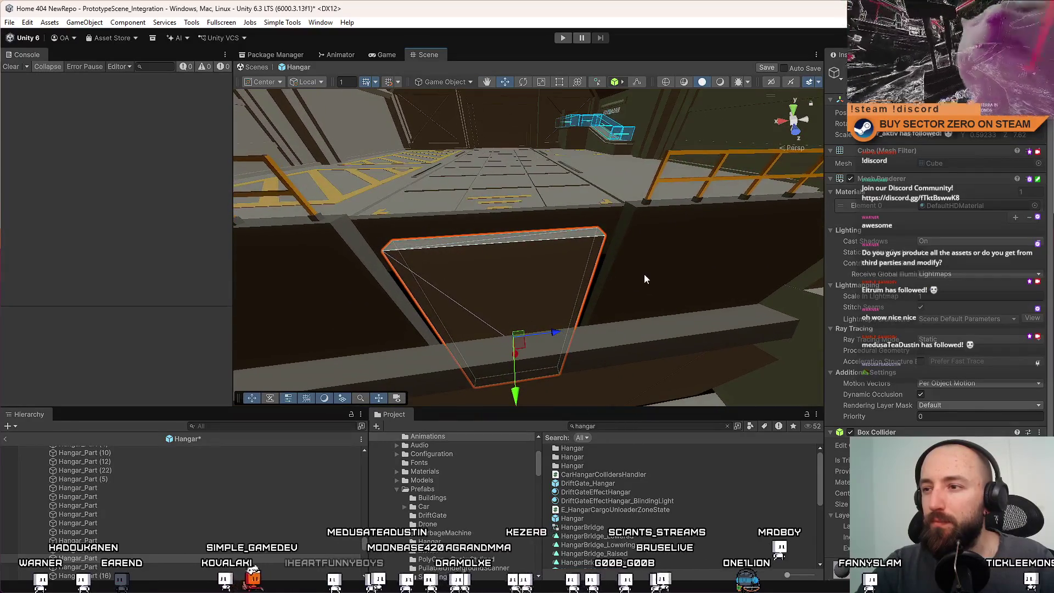
Lower the top edge of the long dark ledge with the Scale tool
left_click(353, 280)
mouse_move(540, 243)
left_mouse_down()
mouse_move(506, 244)
mouse_move(602, 235)
mouse_move(431, 242)
mouse_move(439, 266)
mouse_move(738, 184)
mouse_move(496, 273)
left_mouse_up()
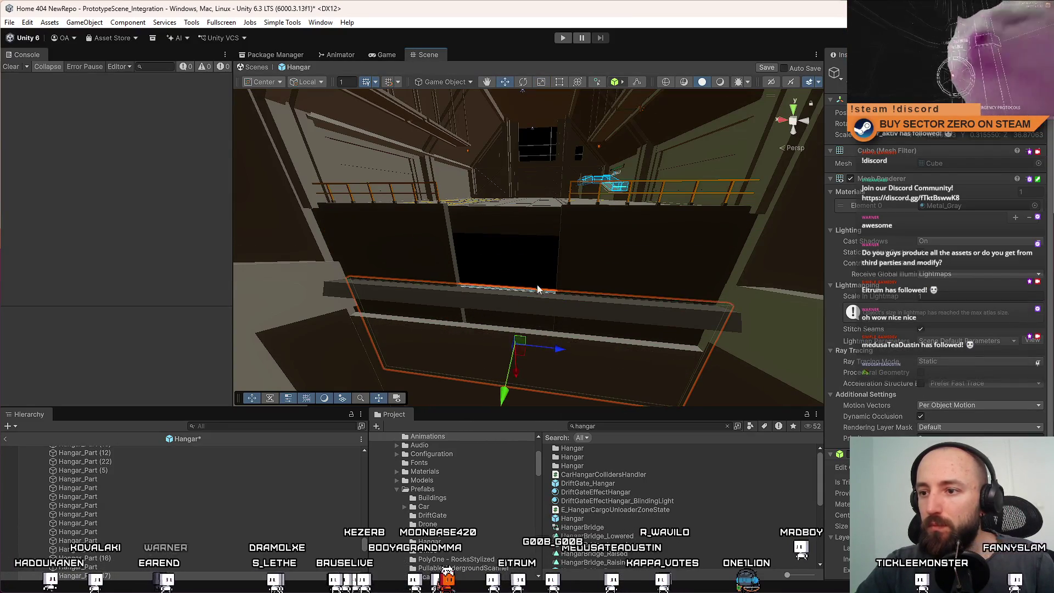
left_click_drag(538, 289, 524, 331)
key("r")
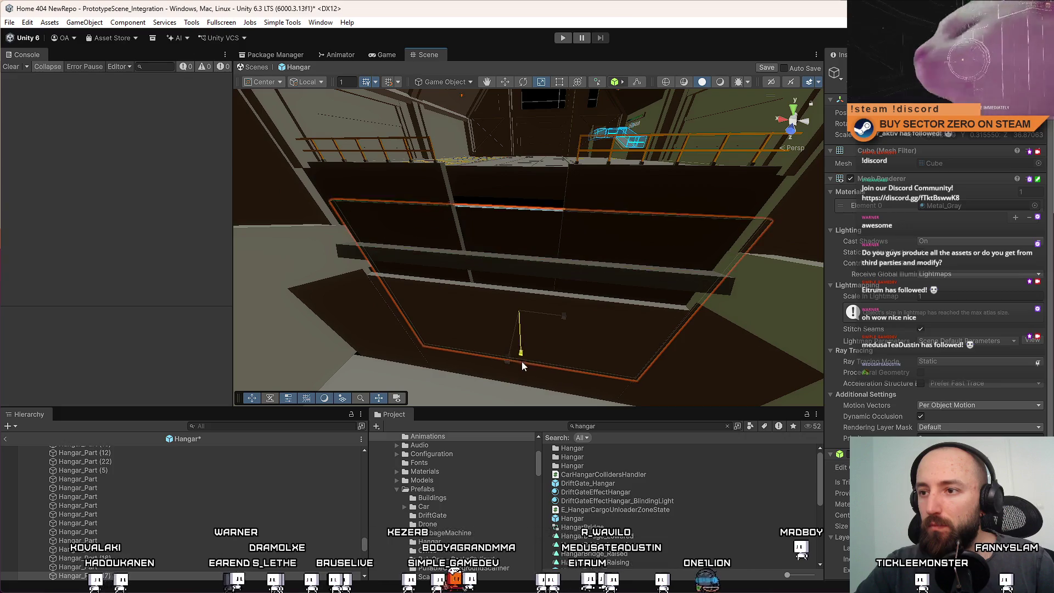
left_click_drag(522, 362, 521, 346)
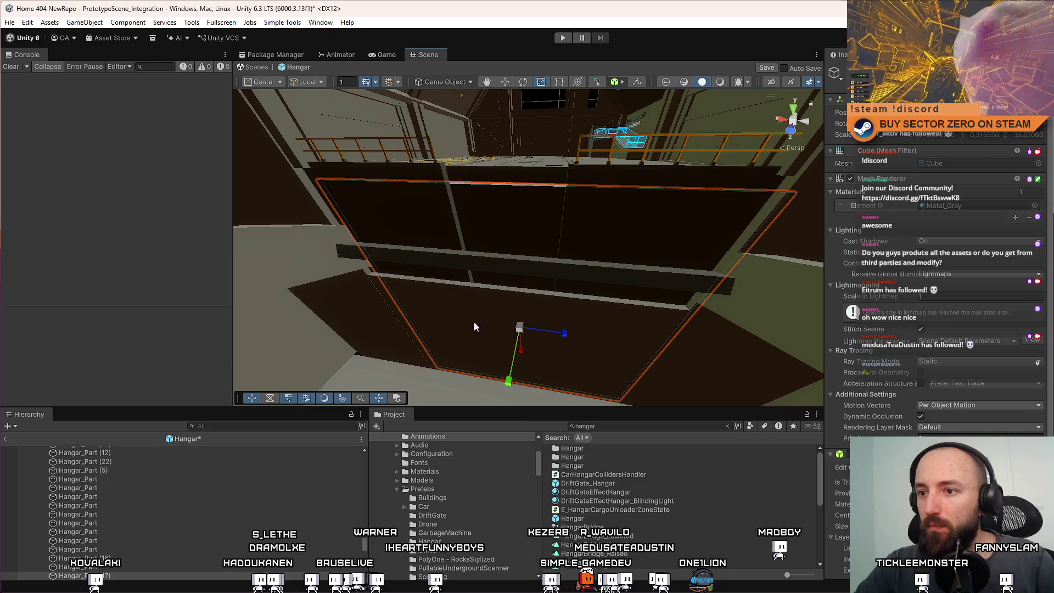
left_click(454, 308)
left_click(454, 308)
Inspect the hangar wall quads and frame a floor quad
mouse_move(453, 308)
left_mouse_down()
mouse_move(494, 313)
mouse_move(376, 408)
mouse_move(396, 403)
mouse_move(439, 340)
mouse_move(516, 299)
mouse_move(604, 110)
left_mouse_up()
mouse_move(630, 30)
left_mouse_down()
mouse_move(542, 57)
mouse_move(518, 239)
mouse_move(564, 191)
mouse_move(560, 287)
mouse_move(570, 178)
left_mouse_up()
left_click(571, 178)
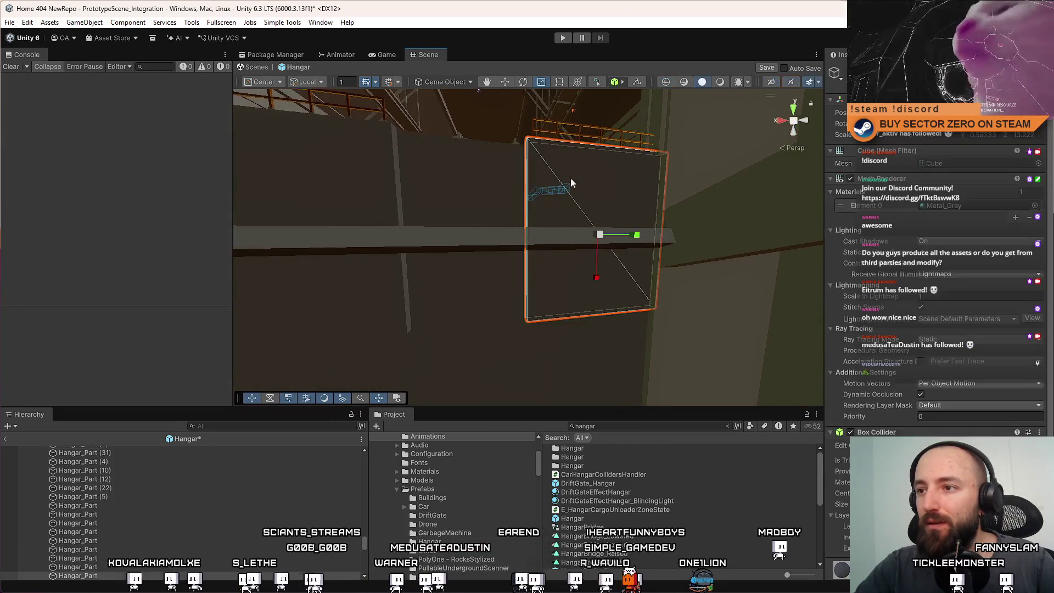
key("w")
mouse_move(436, 174)
left_mouse_down()
mouse_move(387, 171)
mouse_move(548, 268)
left_mouse_up()
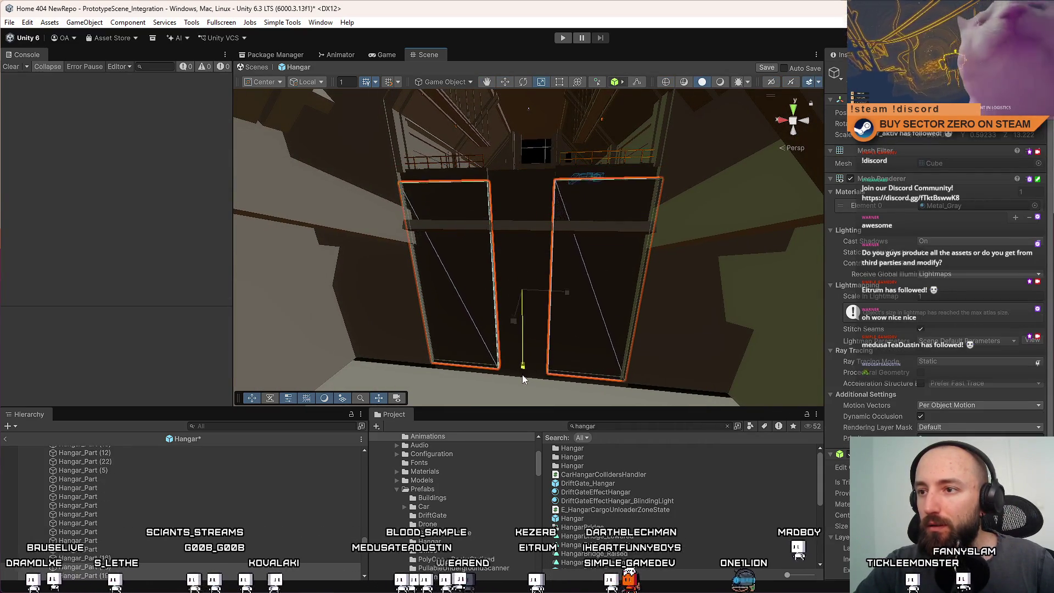
mouse_move(522, 384)
left_mouse_down()
mouse_move(411, 327)
mouse_move(542, 266)
mouse_move(588, 325)
mouse_move(527, 230)
mouse_move(546, 195)
left_mouse_up()
left_click(630, 216)
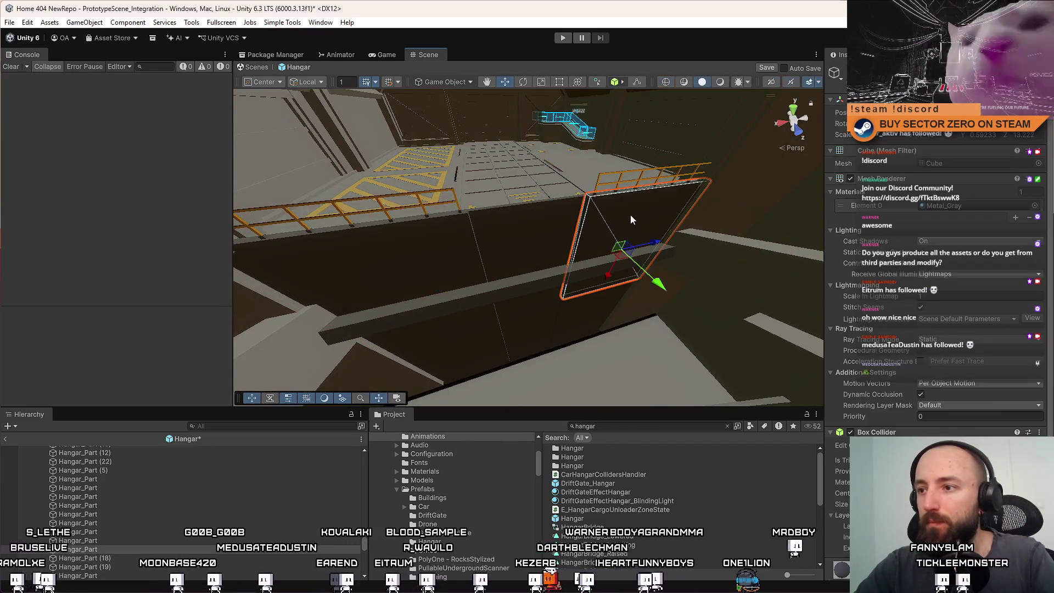
key("f")
mouse_move(607, 294)
left_mouse_down()
mouse_move(653, 236)
mouse_move(682, 267)
mouse_move(590, 287)
mouse_move(637, 154)
mouse_move(384, 131)
mouse_move(546, 216)
mouse_move(533, 142)
mouse_move(482, 198)
mouse_move(351, 220)
left_mouse_up()
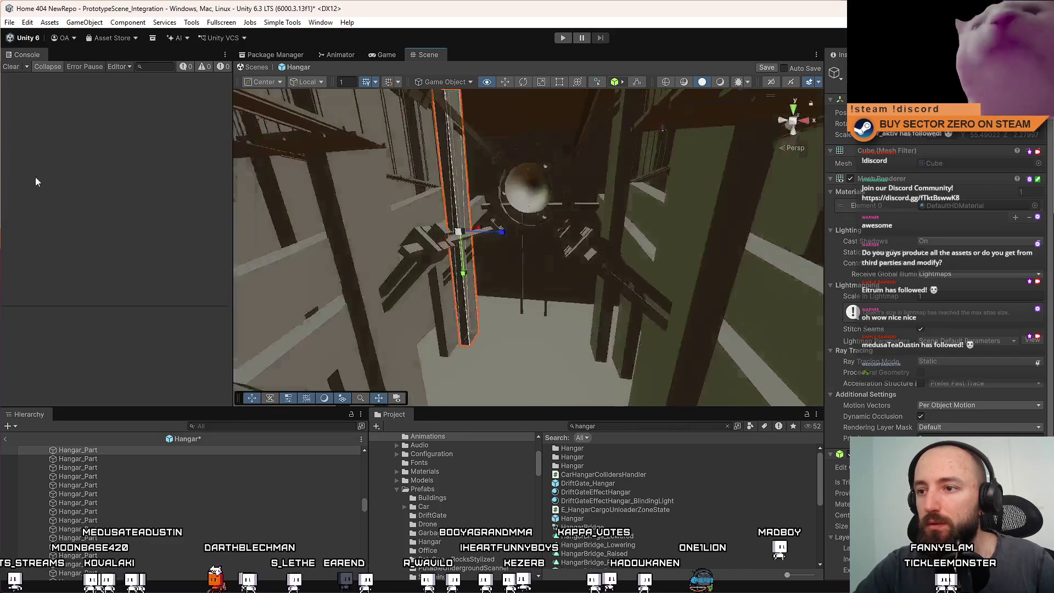
Orbit past the spheres, dark wall and railings to review the hangar
mouse_move(27, 156)
left_mouse_down("alt")
mouse_move(39, 145)
mouse_move(429, 241)
mouse_move(257, 130)
mouse_move(155, 245)
left_mouse_up("alt")
mouse_move(530, 217)
left_mouse_down()
mouse_move(576, 329)
mouse_move(538, 191)
mouse_move(614, 216)
mouse_move(522, 344)
mouse_move(538, 235)
mouse_move(585, 271)
mouse_move(658, 245)
mouse_move(650, 216)
mouse_move(675, 242)
mouse_move(459, 279)
left_mouse_up()
mouse_move(521, 264)
left_mouse_down()
mouse_move(546, 246)
mouse_move(608, 264)
mouse_move(589, 261)
mouse_move(686, 206)
mouse_move(568, 168)
left_mouse_up()
mouse_move(585, 218)
left_mouse_down()
mouse_move(424, 313)
mouse_move(340, 341)
mouse_move(258, 313)
mouse_move(230, 297)
mouse_move(386, 297)
mouse_move(522, 348)
mouse_move(421, 289)
mouse_move(632, 193)
mouse_move(329, 110)
left_mouse_up()
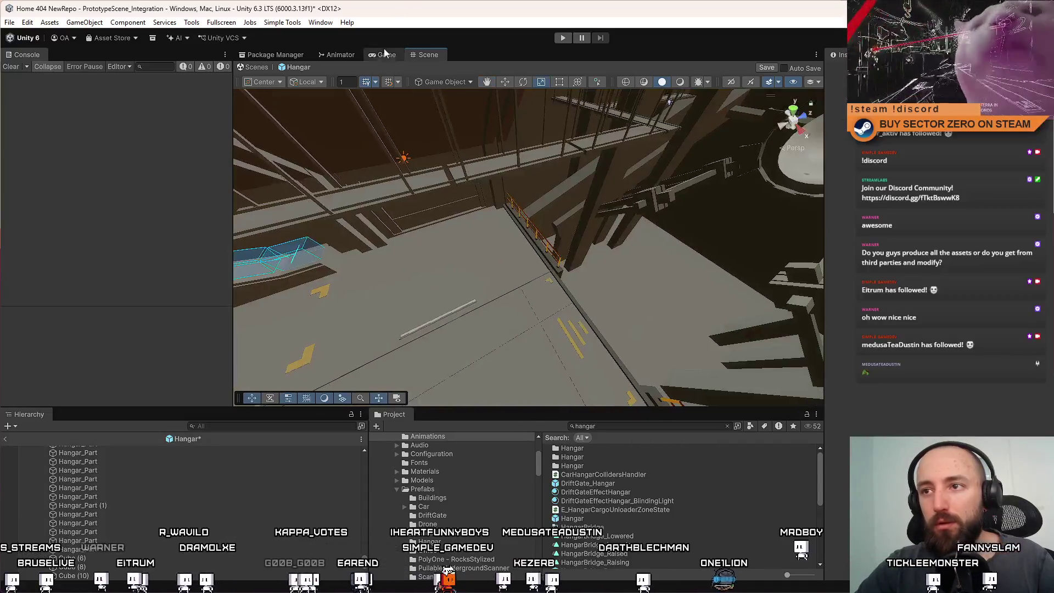
Save the Hangar prefab edits when returning to the main scene, then start Play from the Game view
left_click(252, 67)
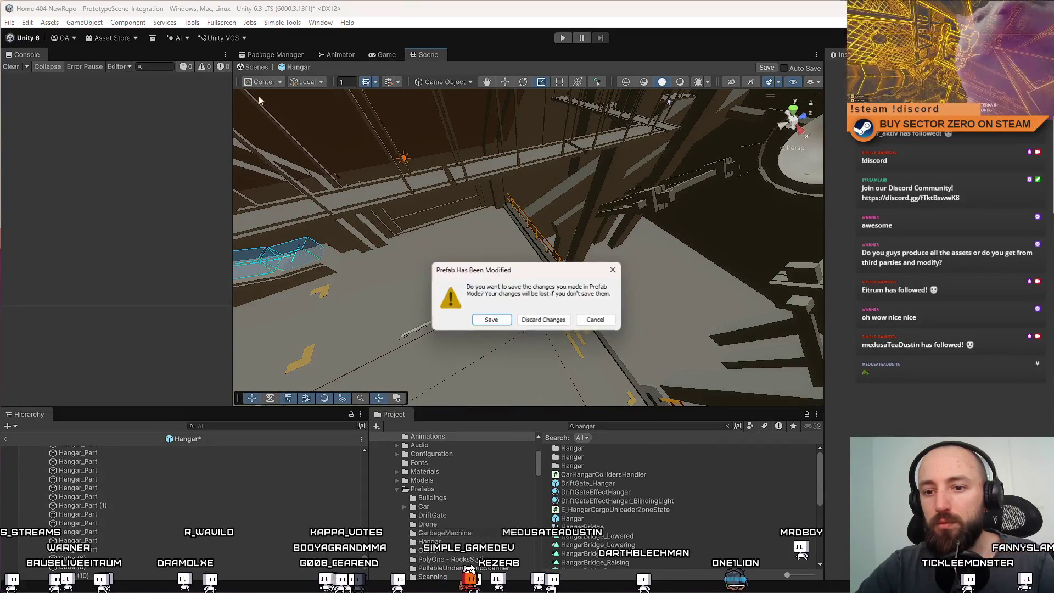
left_click(490, 320)
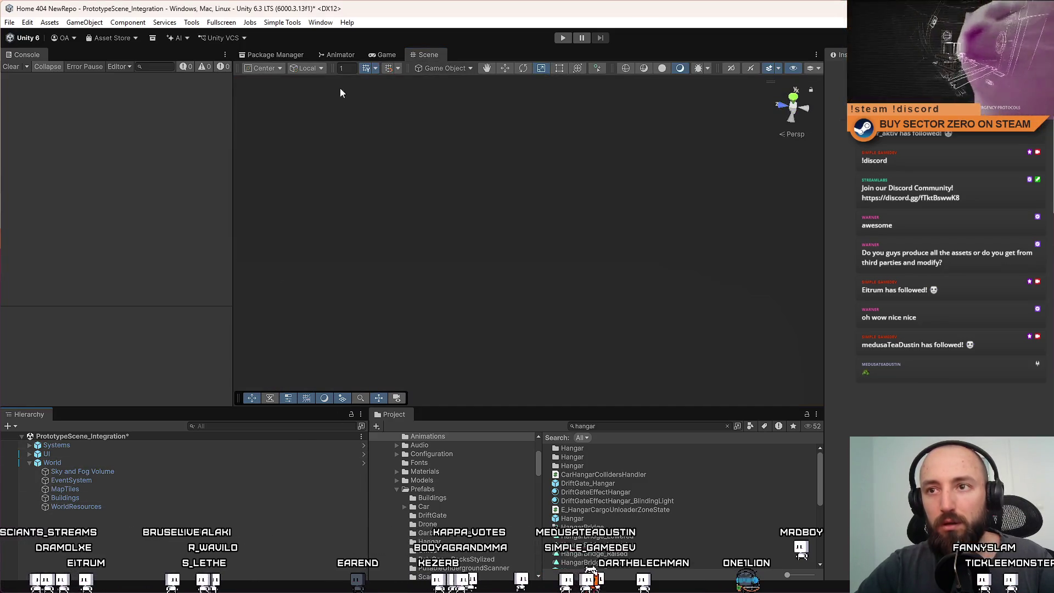
left_click(145, 497)
left_click(402, 54)
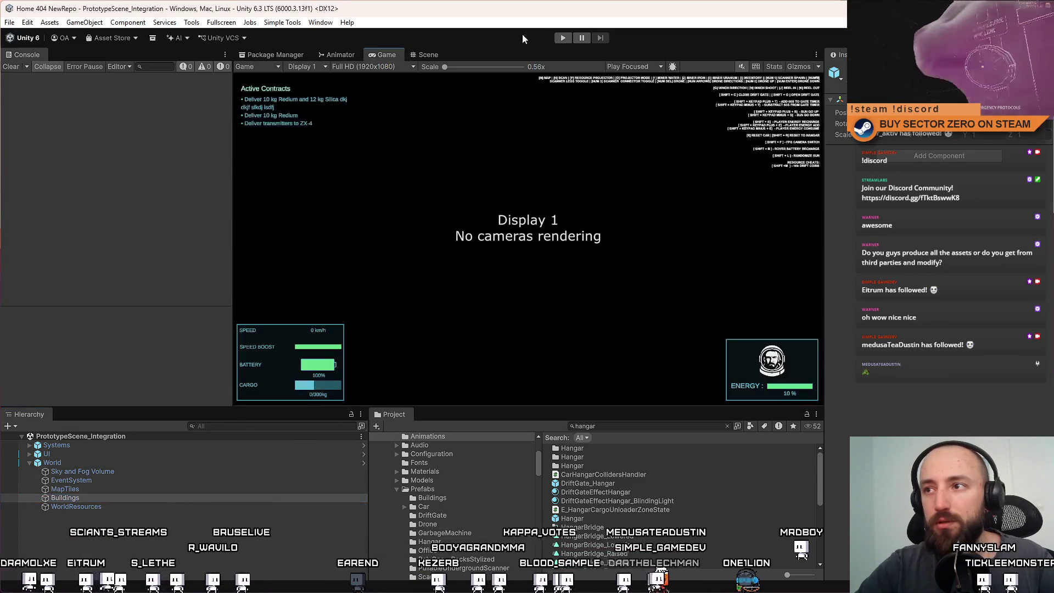
left_click(562, 38)
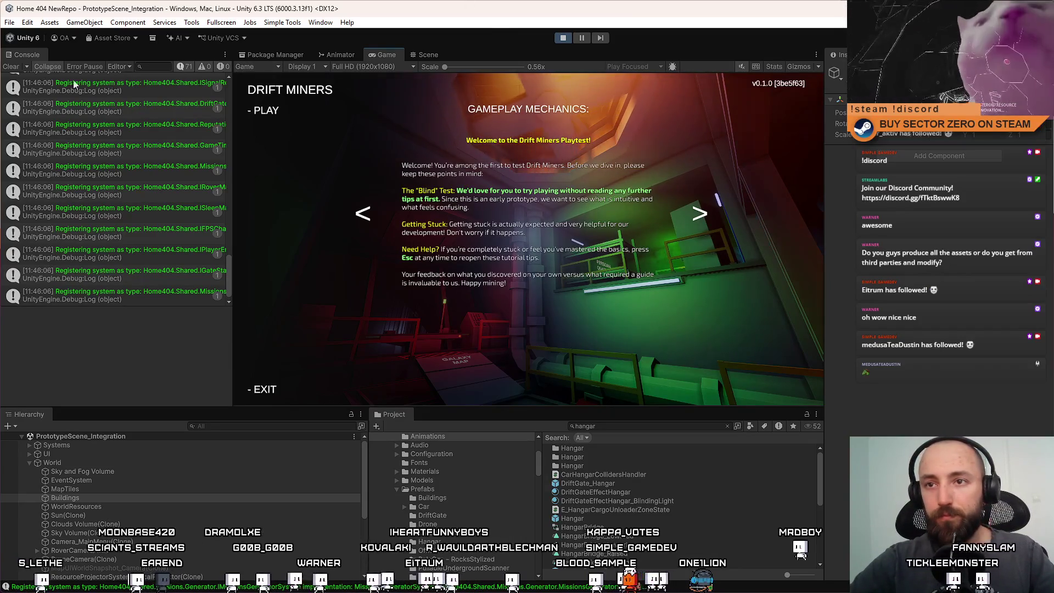
In fullscreen, start from the main menu and walk through the base to the hatch into the hangar rover
key("F10")
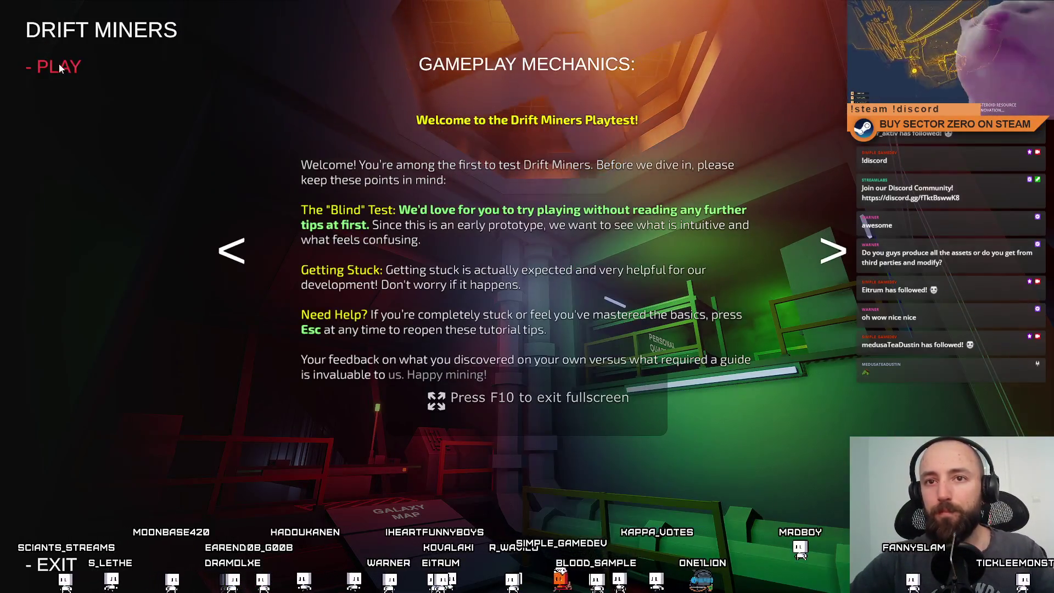
left_click(58, 66)
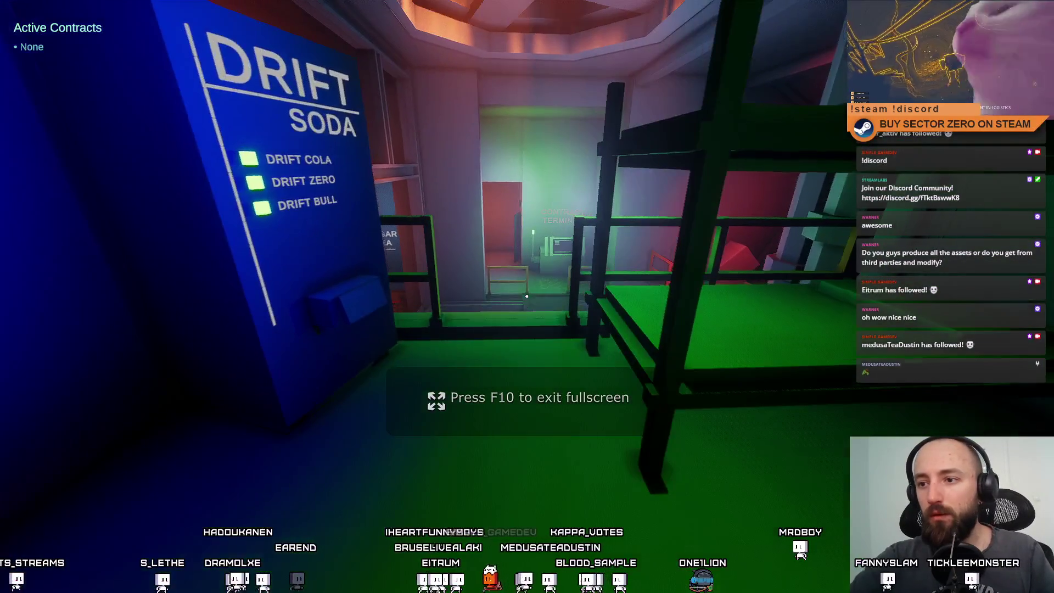
key("w")
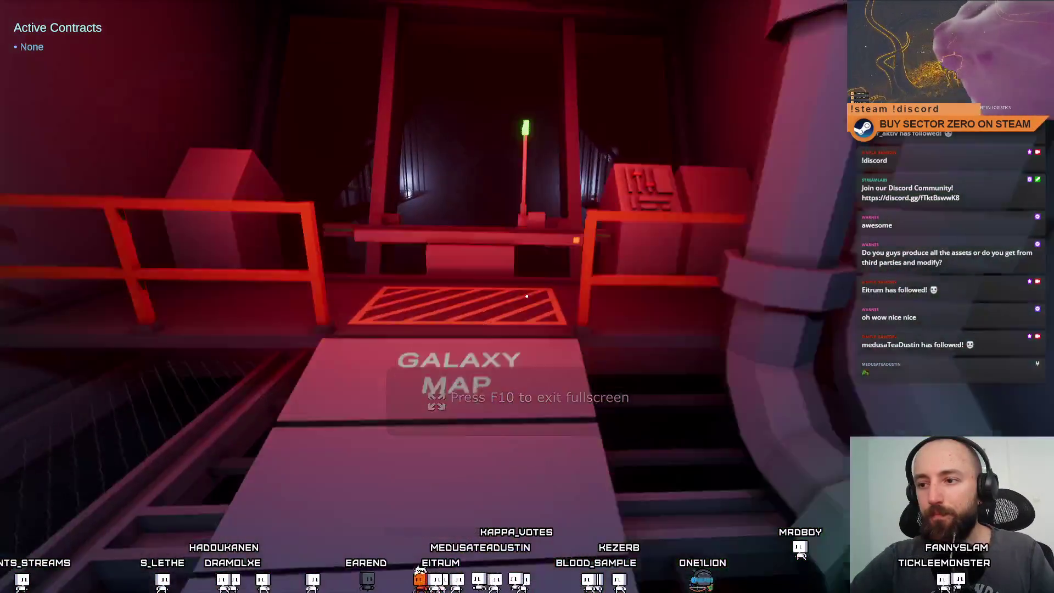
key("w")
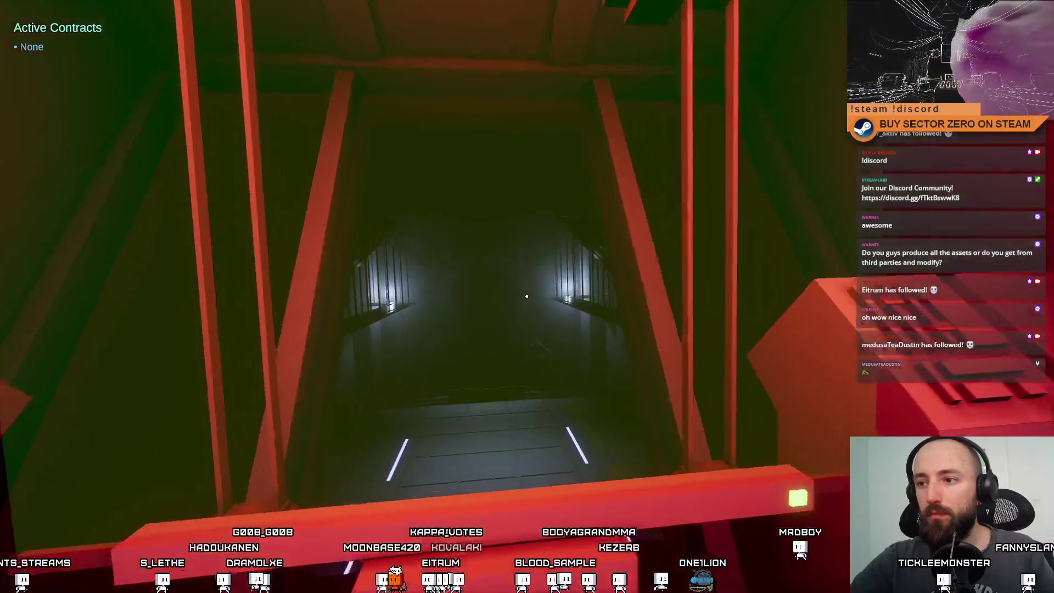
key("w")
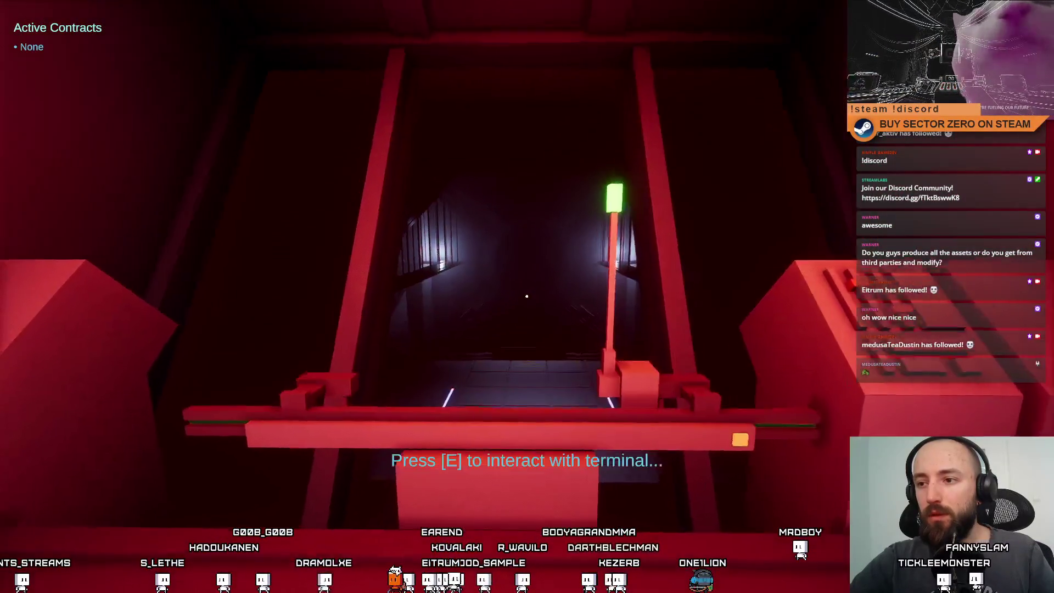
key("w")
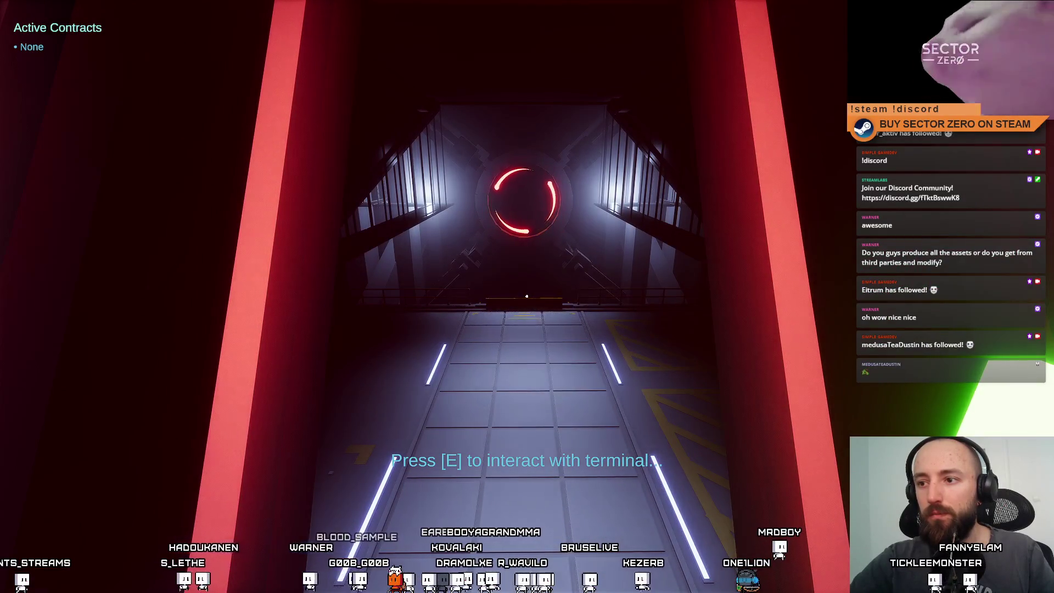
key("w")
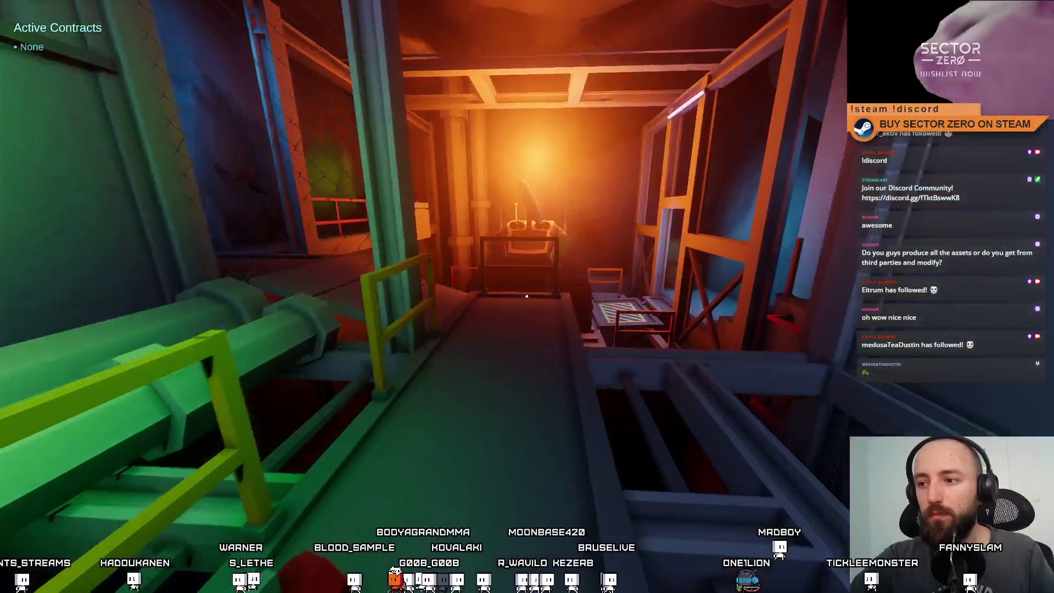
key("w")
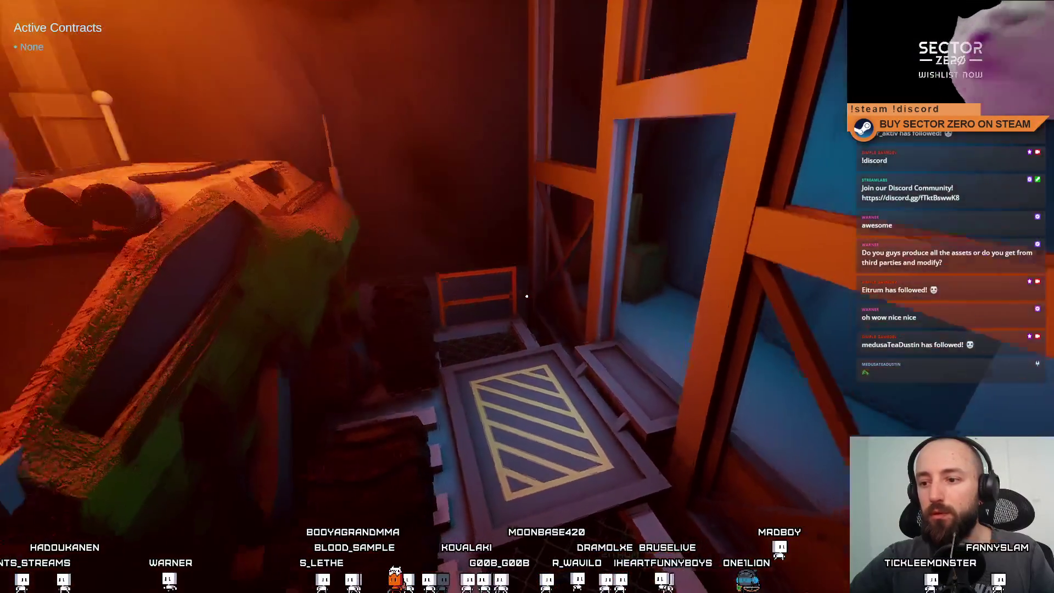
key("e")
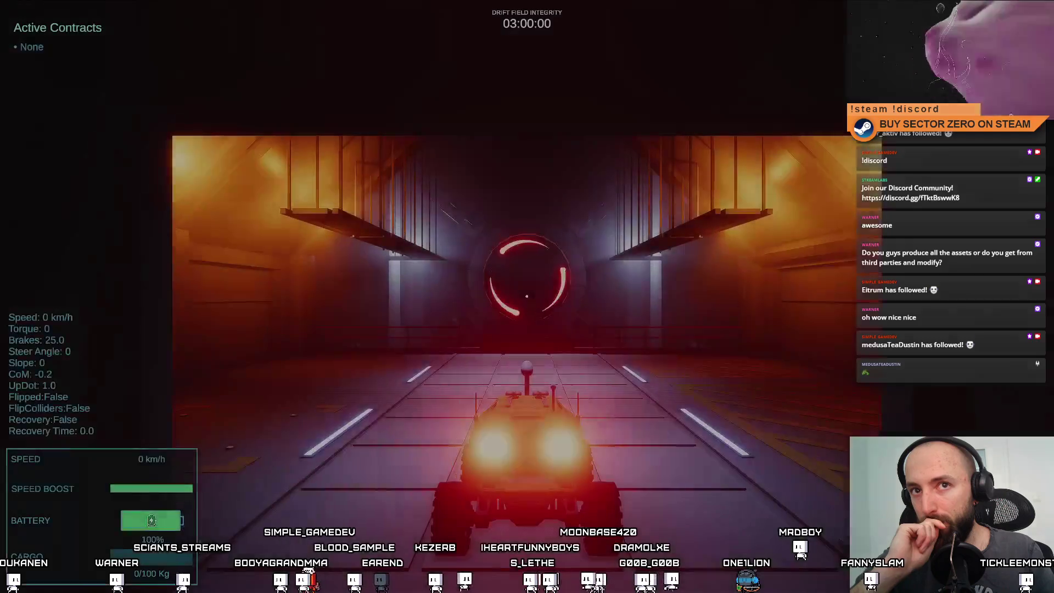
Drive the rover down the corridor and across the hangar floor toward the red portal
key("w")
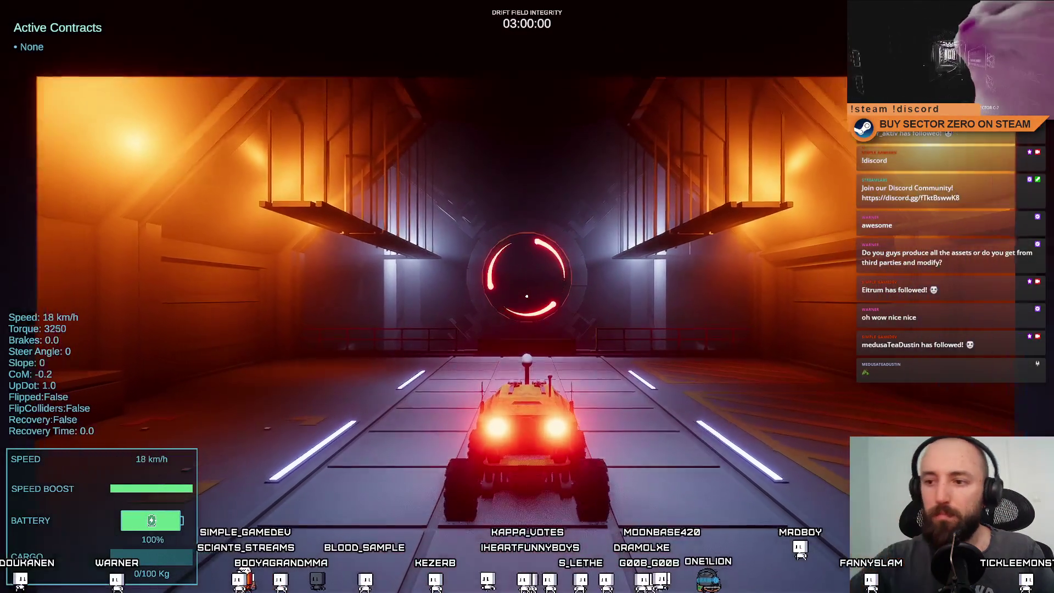
key("s")
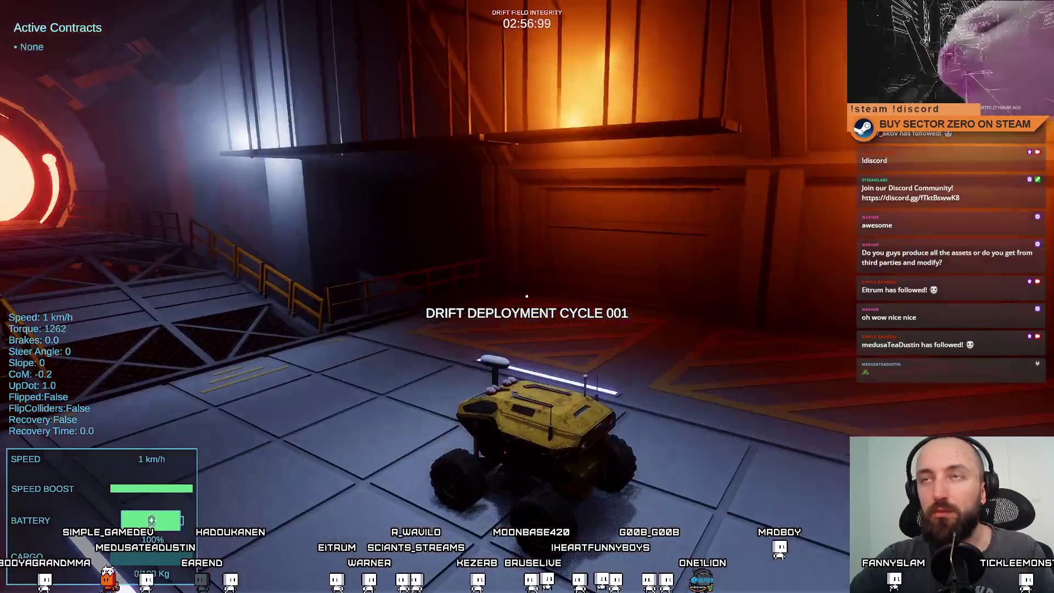
key("w")
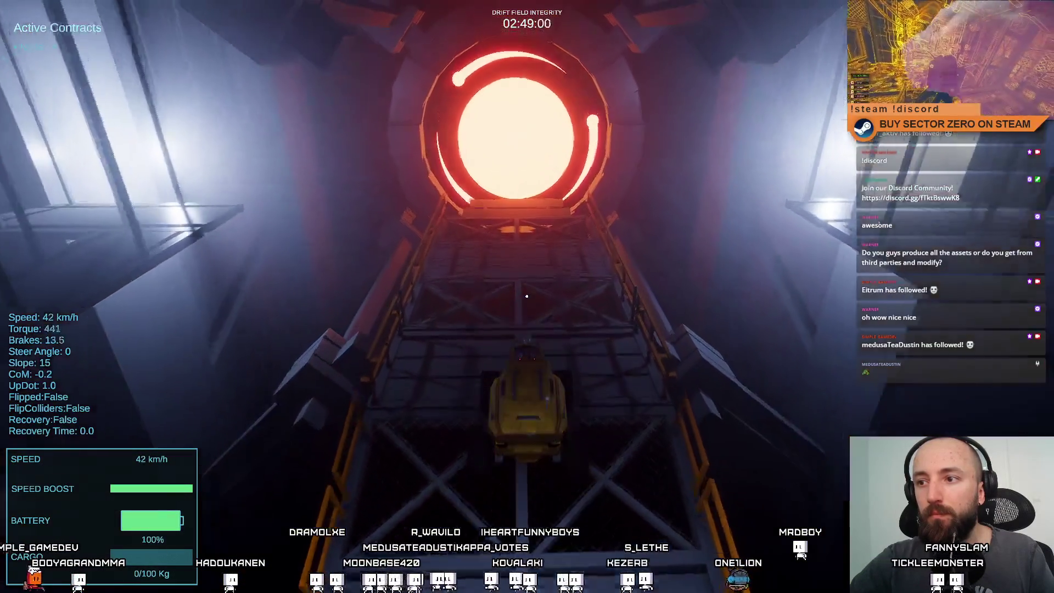
key("s")
key("w")
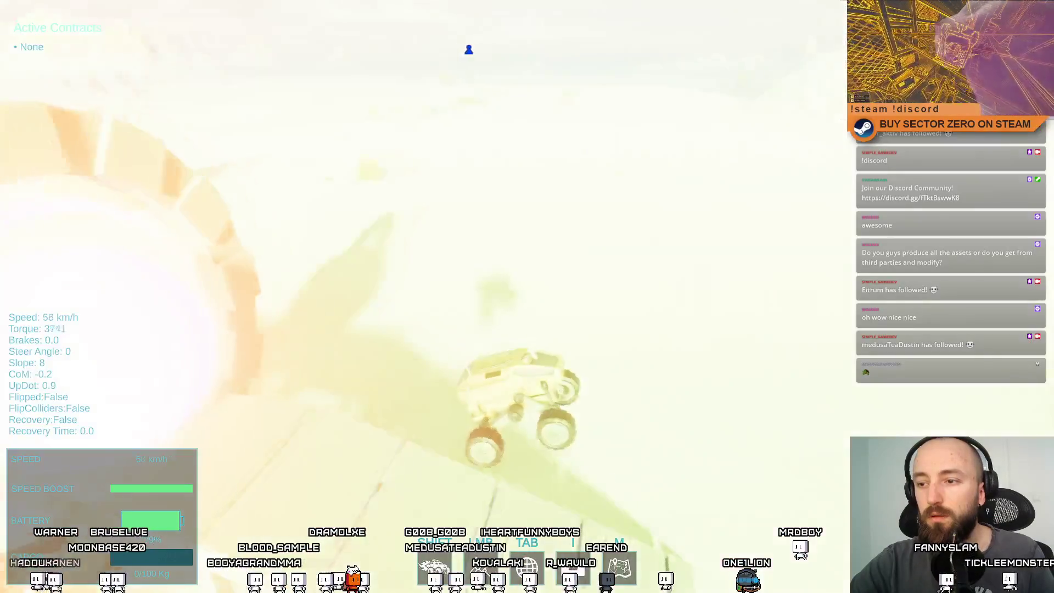
key("a")
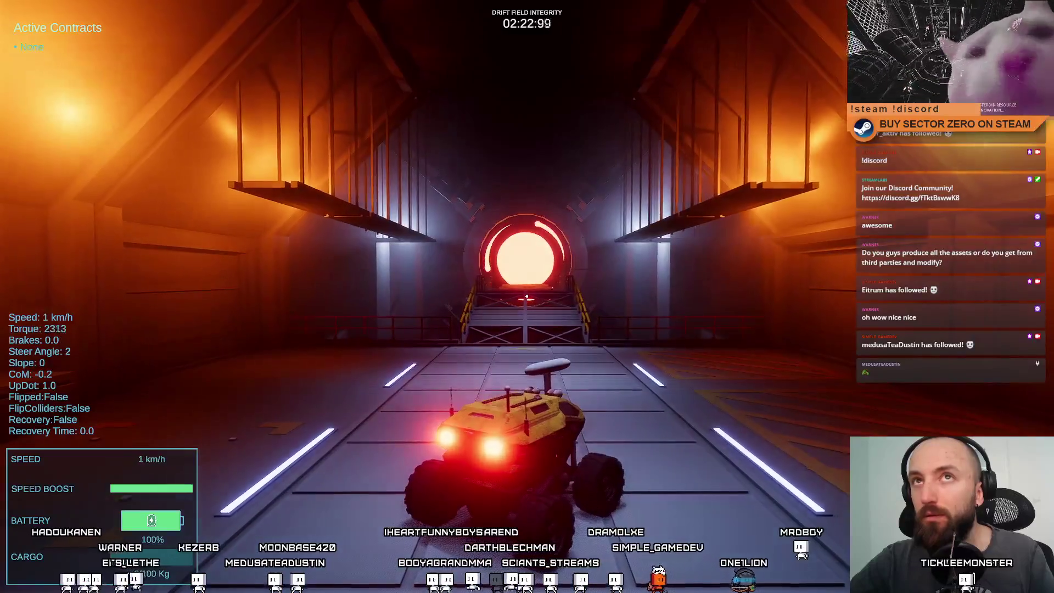
key("w")
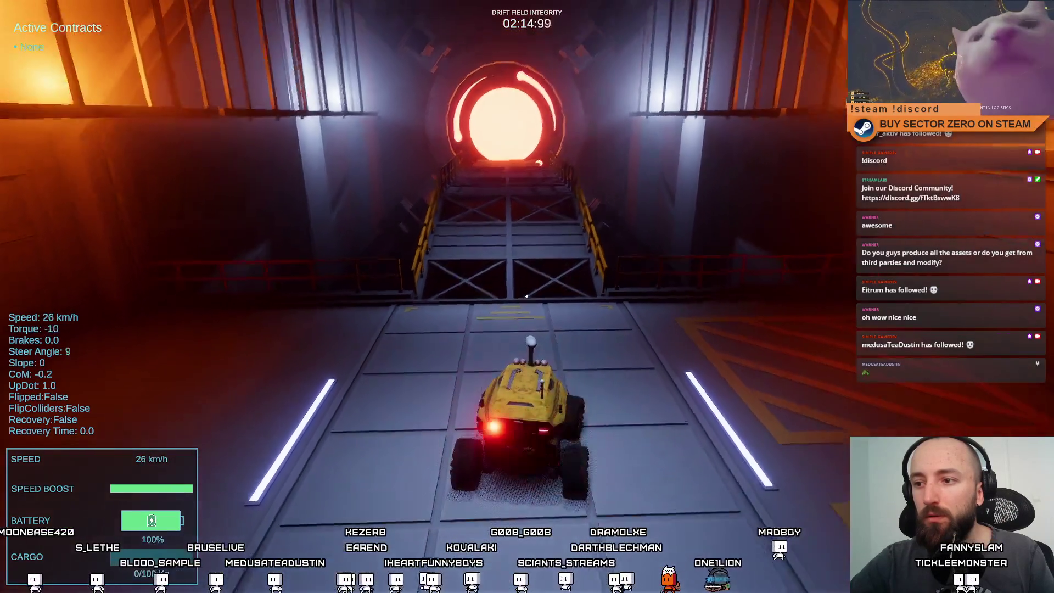
Brake before the ramp and steer the rover onto the platform toward the catwalk
key("r")
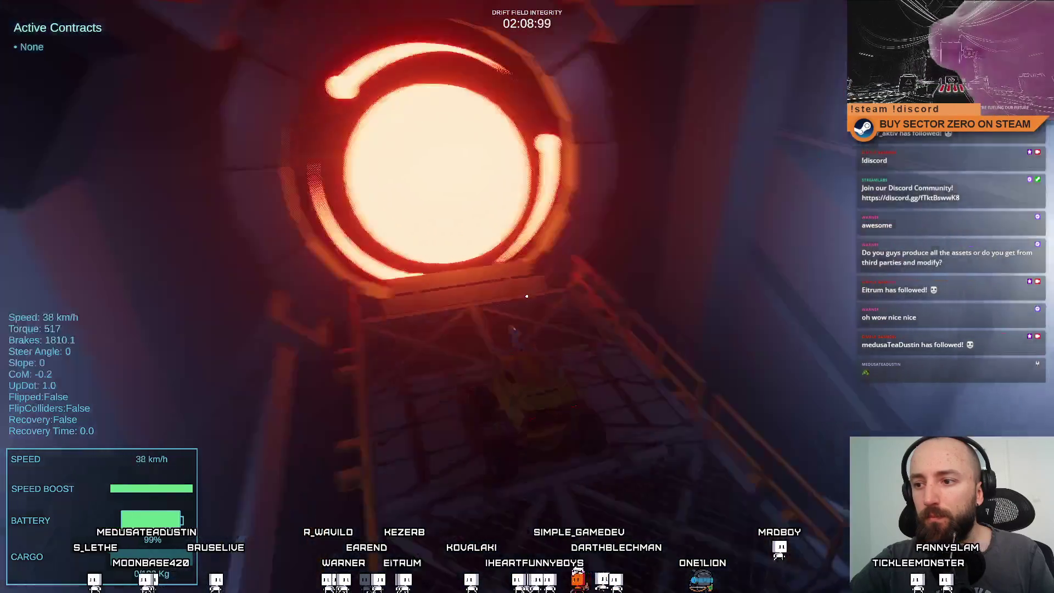
key("w")
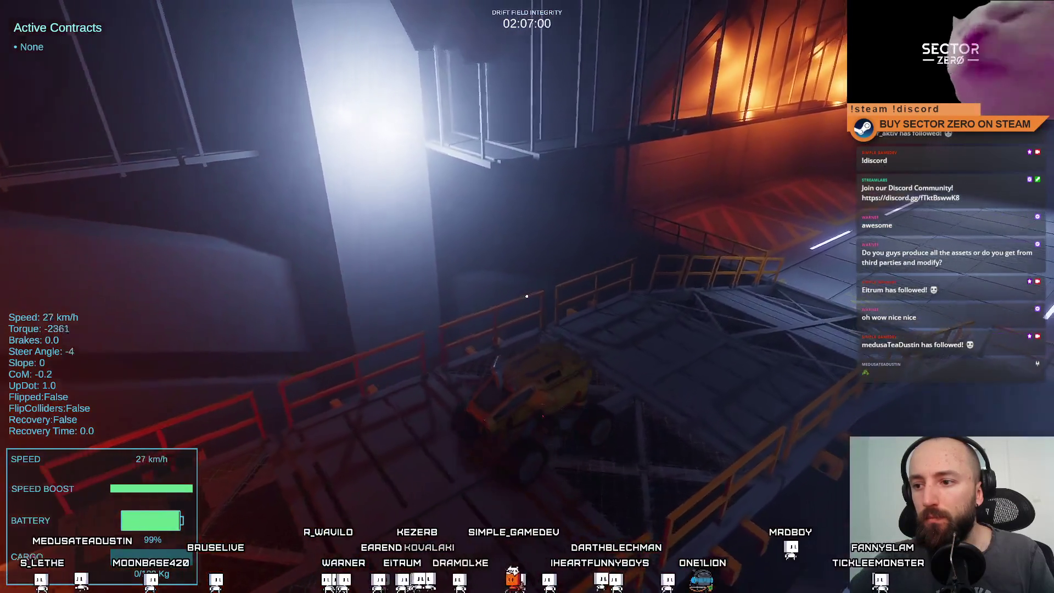
key("a")
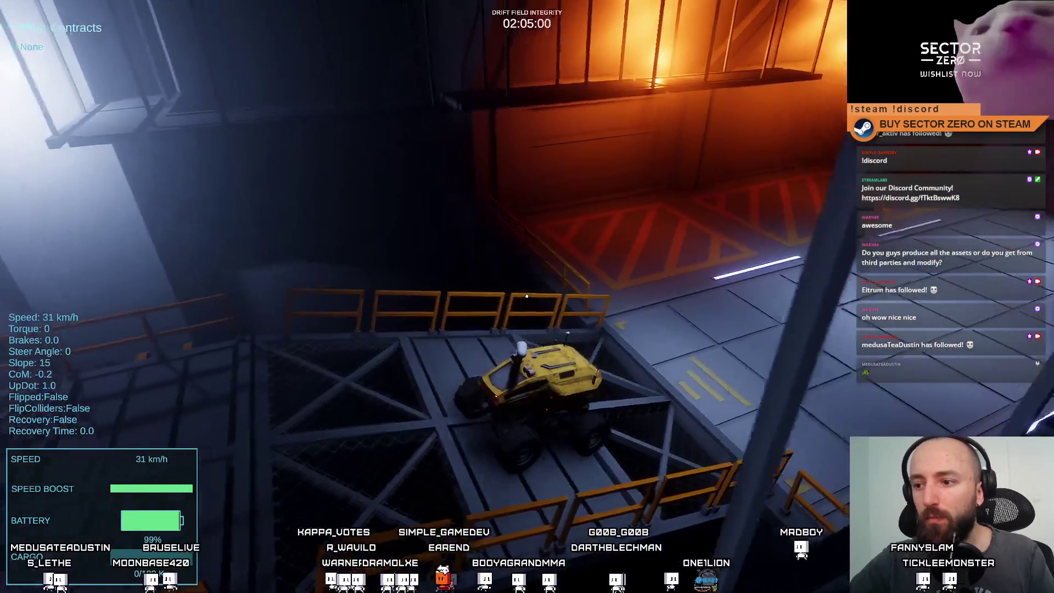
key("s")
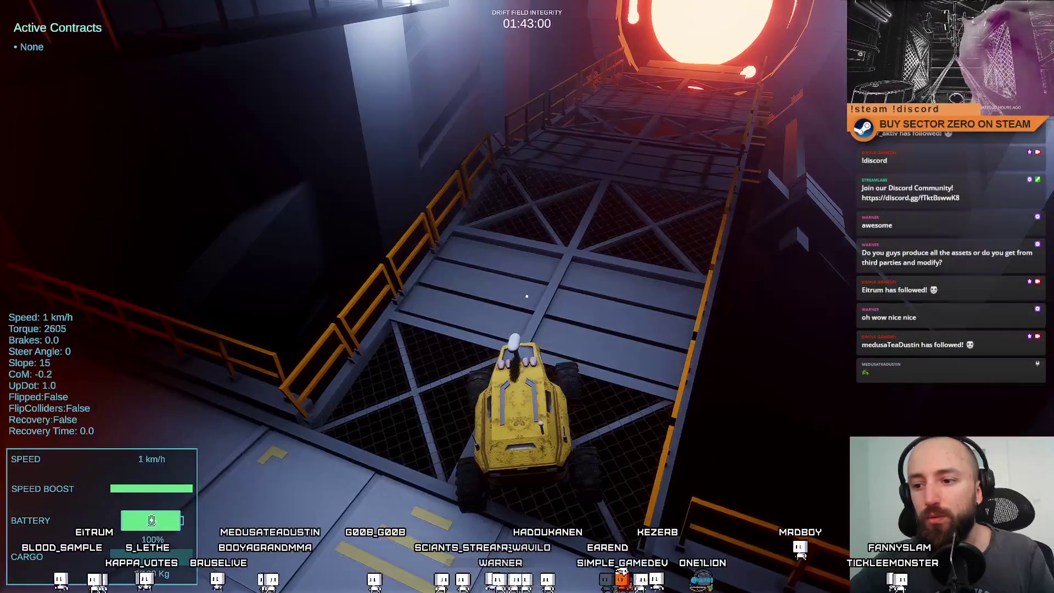
key("w")
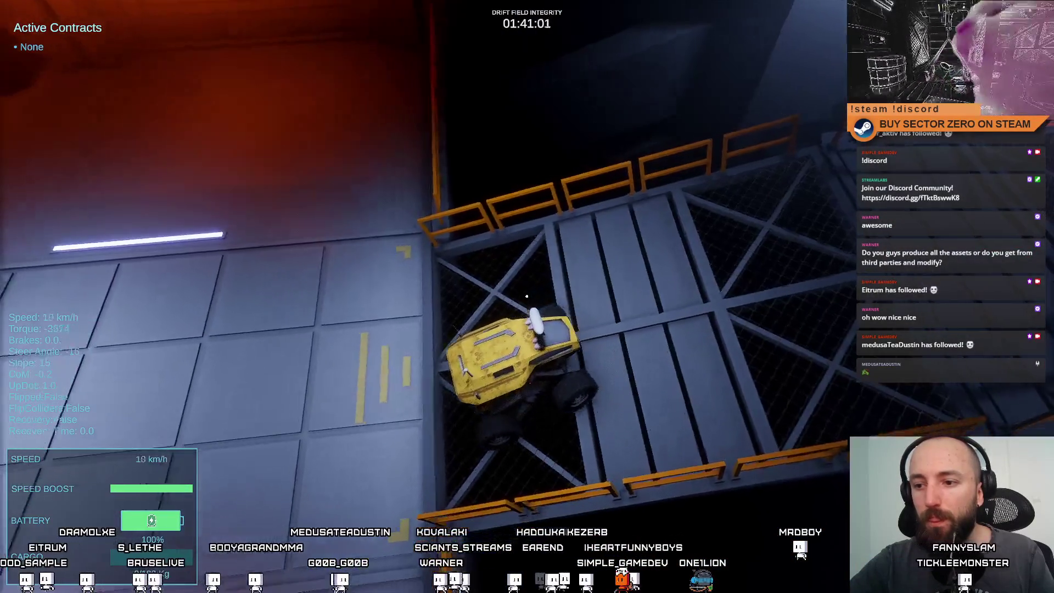
key("a")
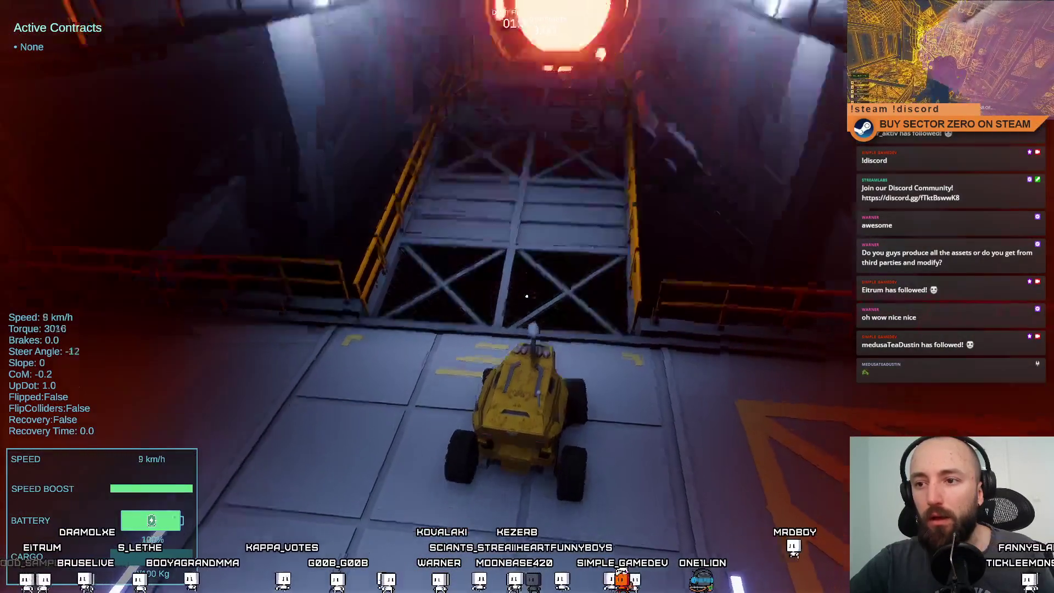
key("d")
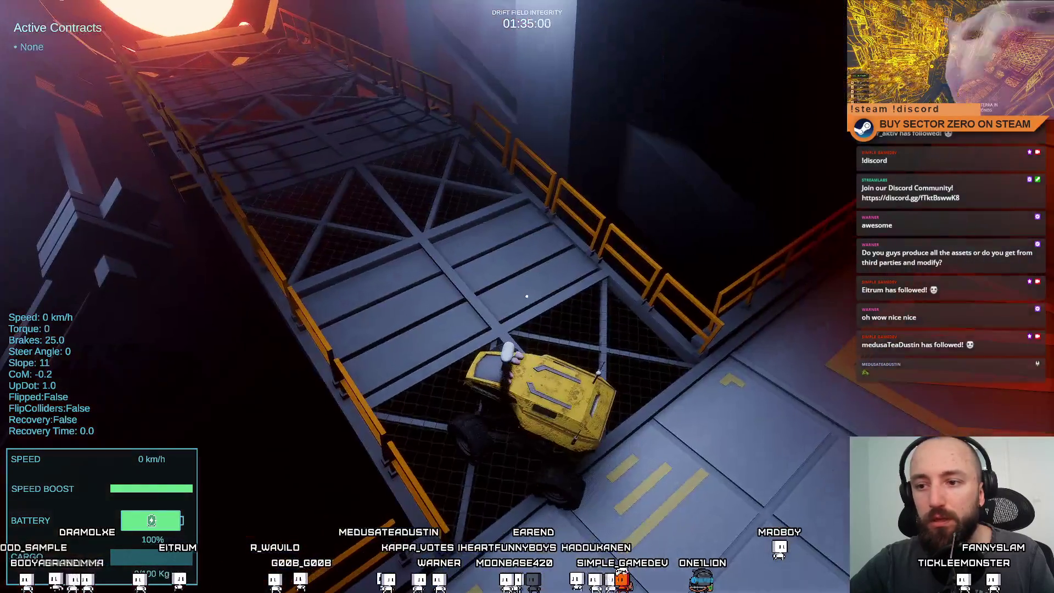
Boost the rover up the catwalk to the portal, then pause the game and leave fullscreen
key("w")
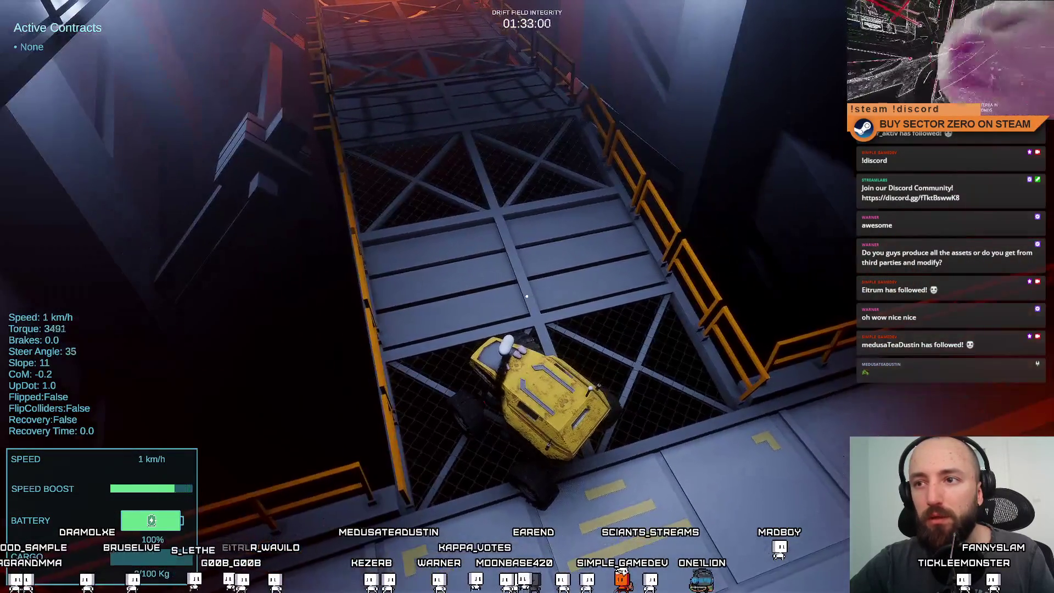
key("s")
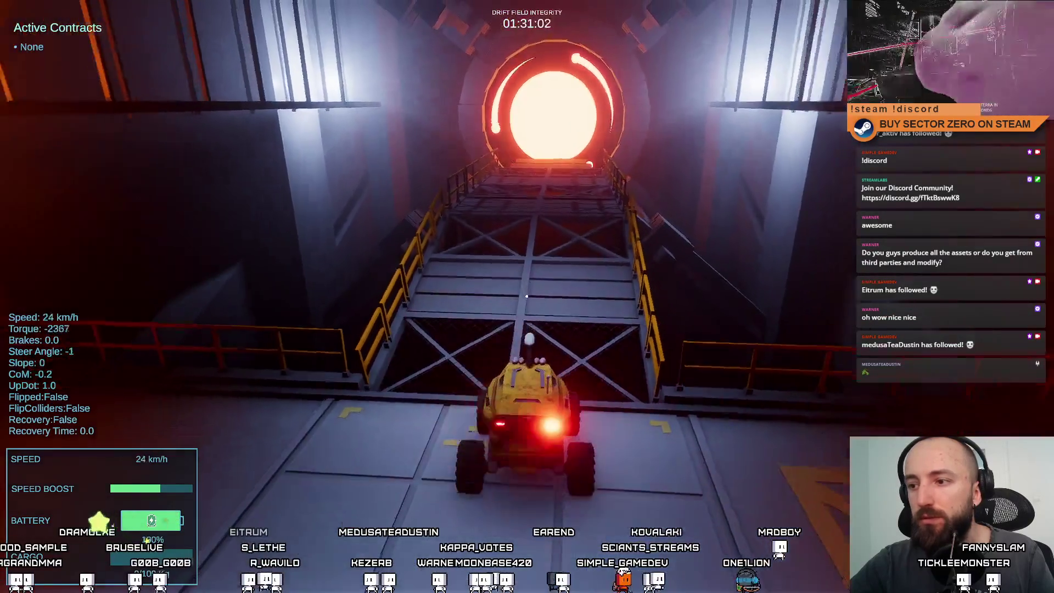
key("w")
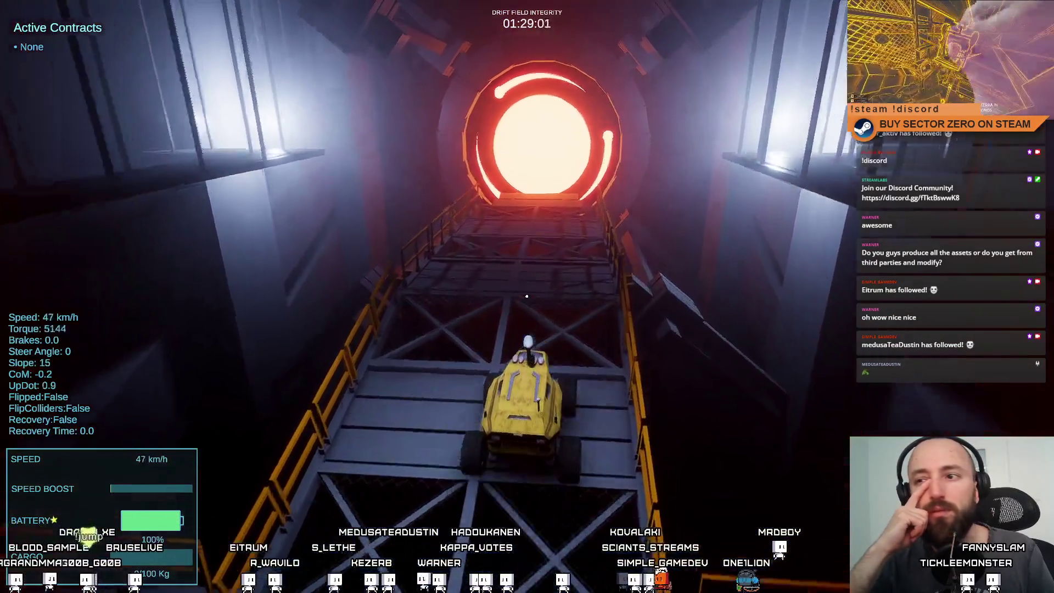
key("Escape")
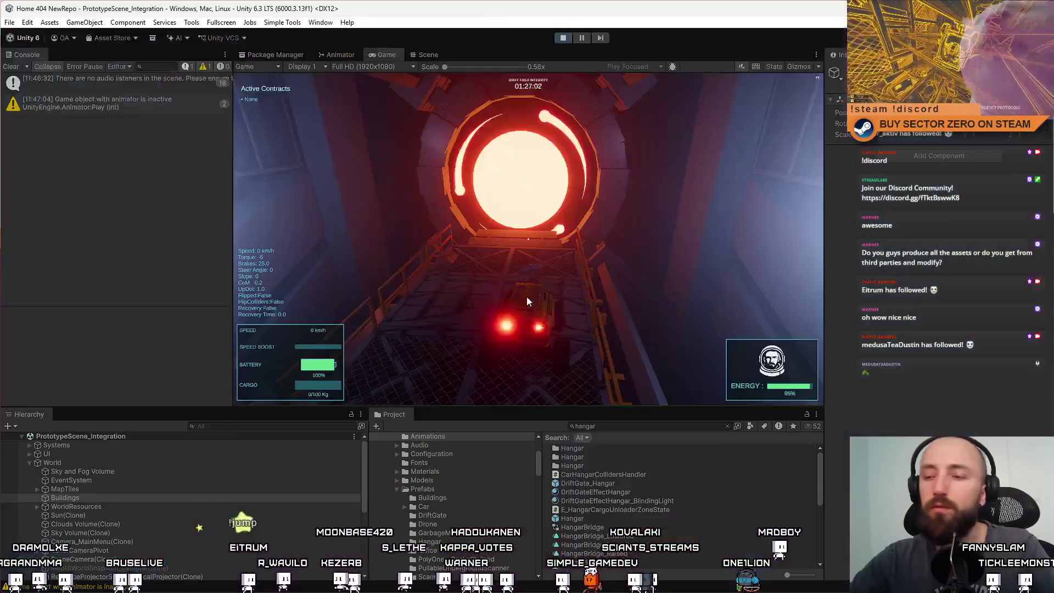
left_click(609, 105)
Stop the playtest and clear the Console messages
key("Escape")
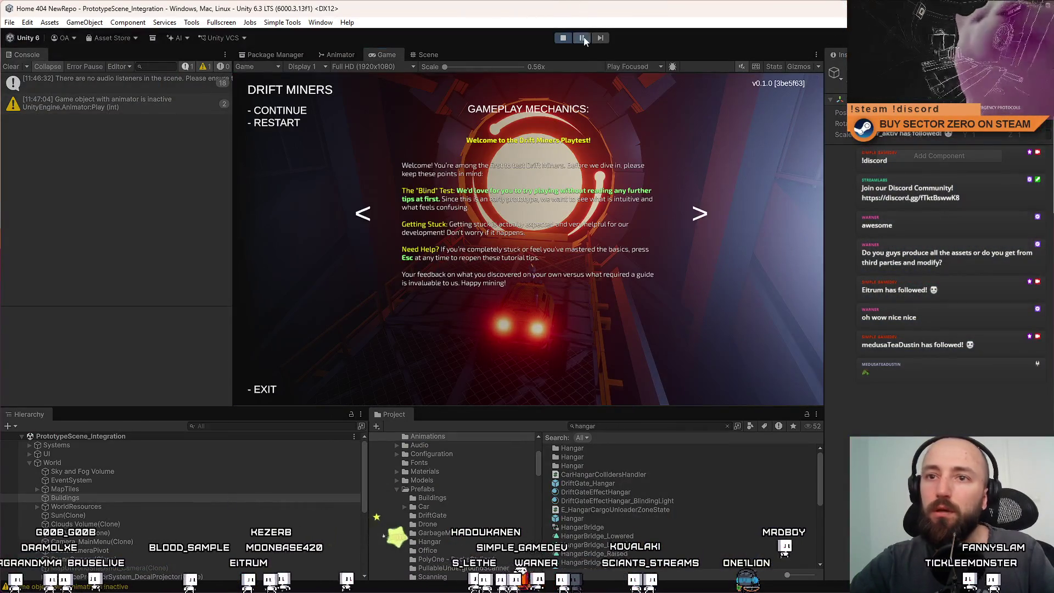
left_click(17, 65)
left_click(565, 37)
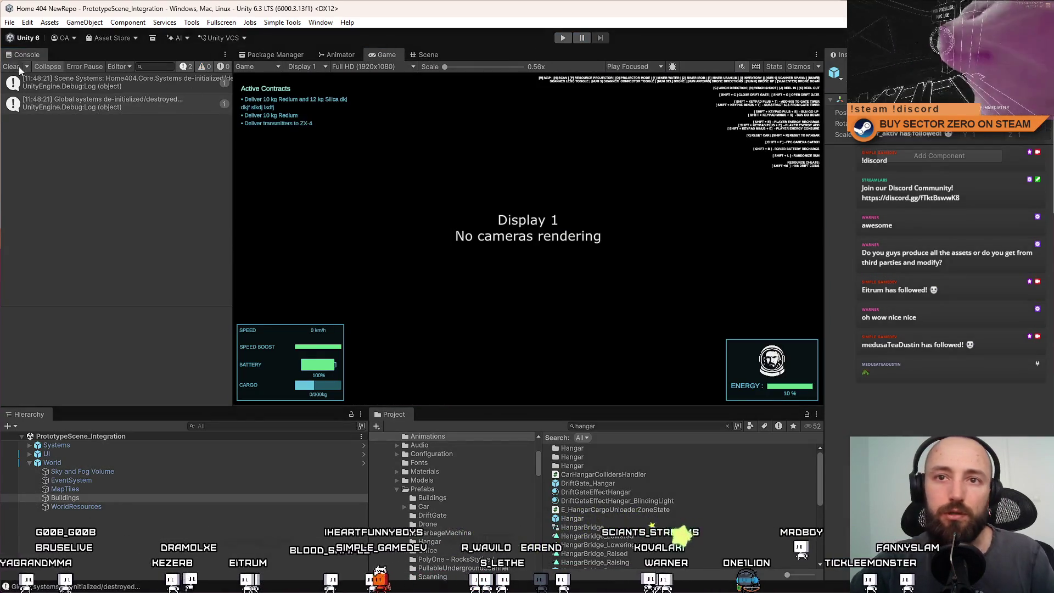
Look through the hangar assets, search the Project window, and select the HangarBridgeRoot prefab
left_click(631, 491)
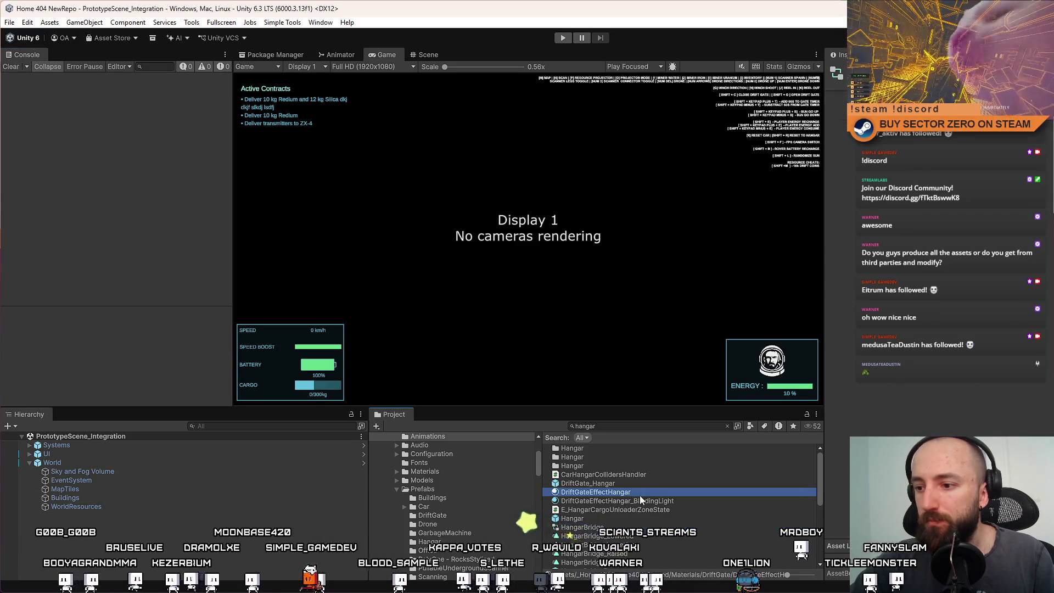
left_click(664, 484)
left_click(653, 519)
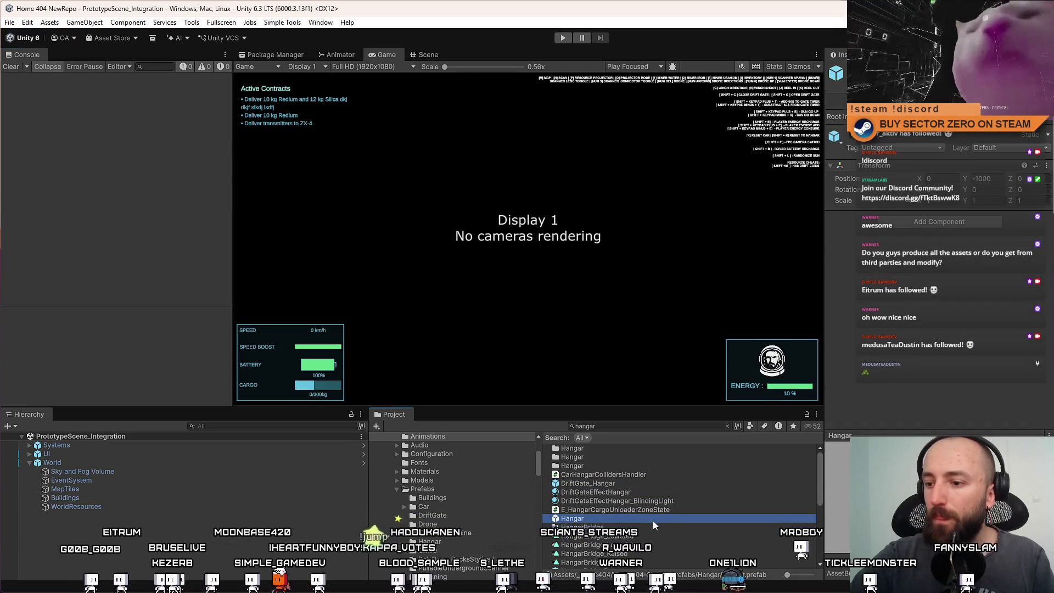
left_click(655, 426)
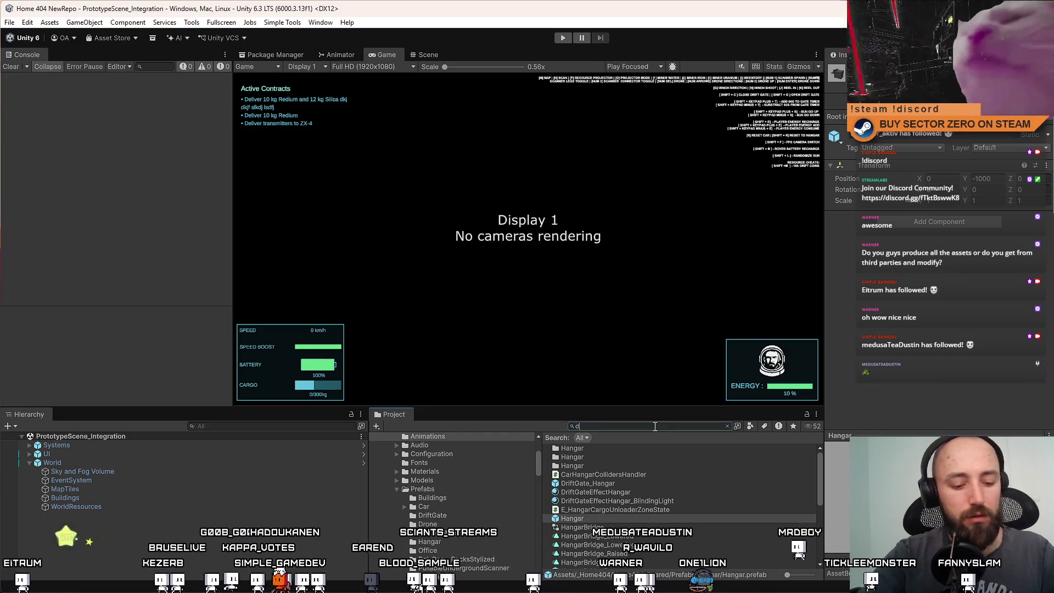
type("rift gate")
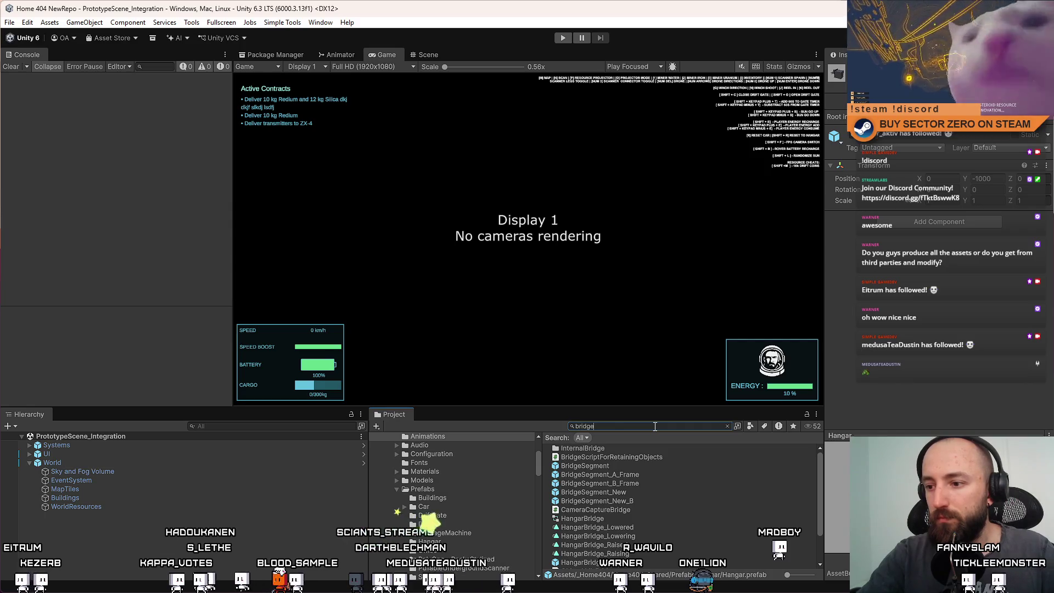
scroll(631, 494, "down", 2)
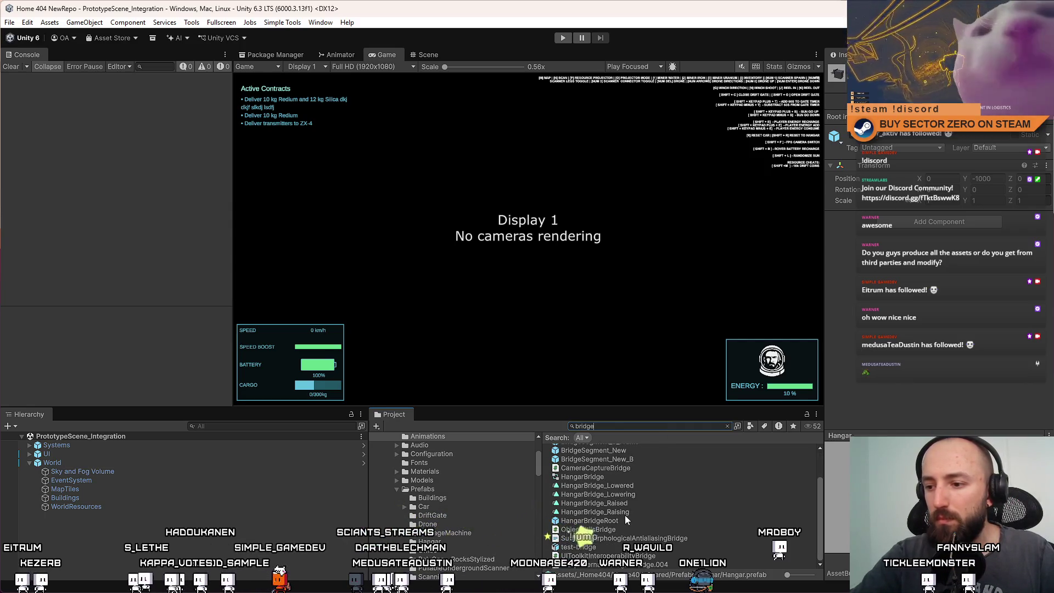
left_click(624, 520)
Open HangarBridgeRoot, then open the BridgeSegment_New prefab for editing
double_click(604, 520)
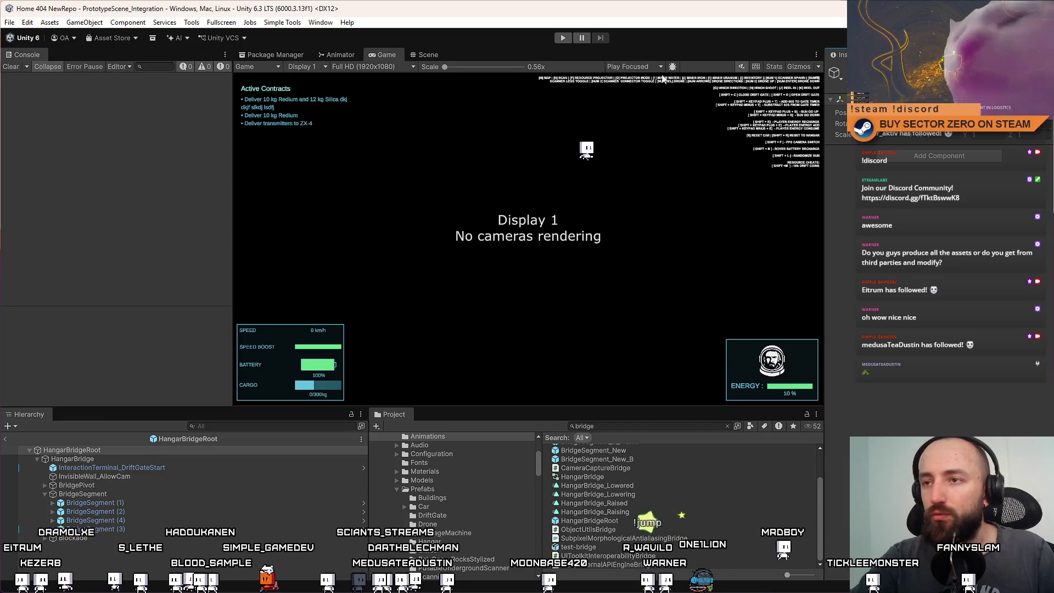
left_click(431, 55)
mouse_move(494, 192)
left_mouse_down()
mouse_move(549, 208)
mouse_move(786, 203)
mouse_move(672, 246)
mouse_move(588, 317)
mouse_move(483, 291)
mouse_move(477, 299)
mouse_move(527, 357)
left_mouse_up()
scroll(627, 521, "up", 3)
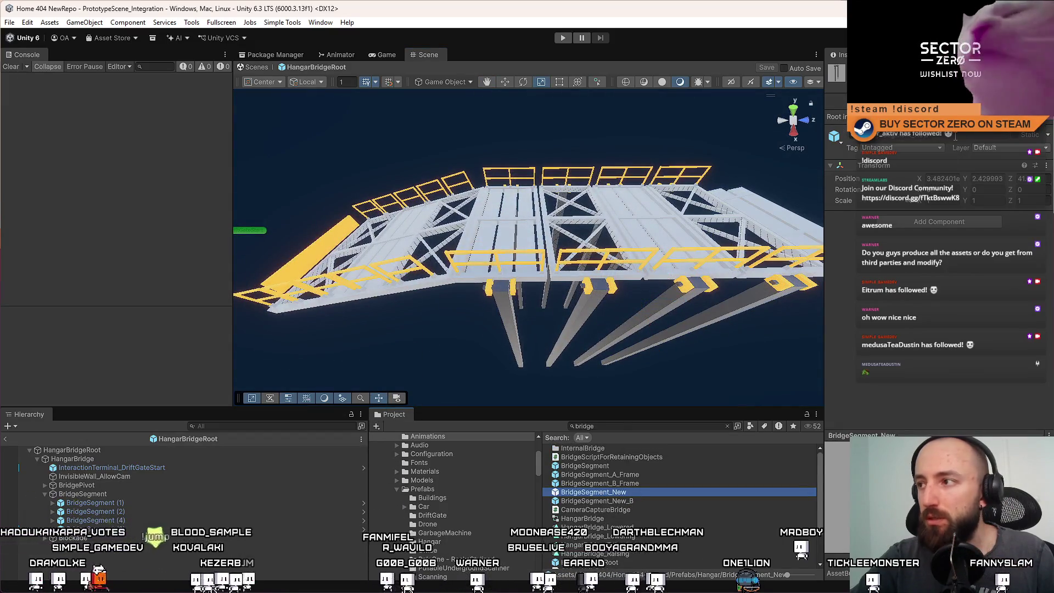
double_click(634, 493)
left_click_drag(598, 164, 615, 226)
Set the X position of Railing and Railing (1) to 4.475
left_click(615, 226)
key("r")
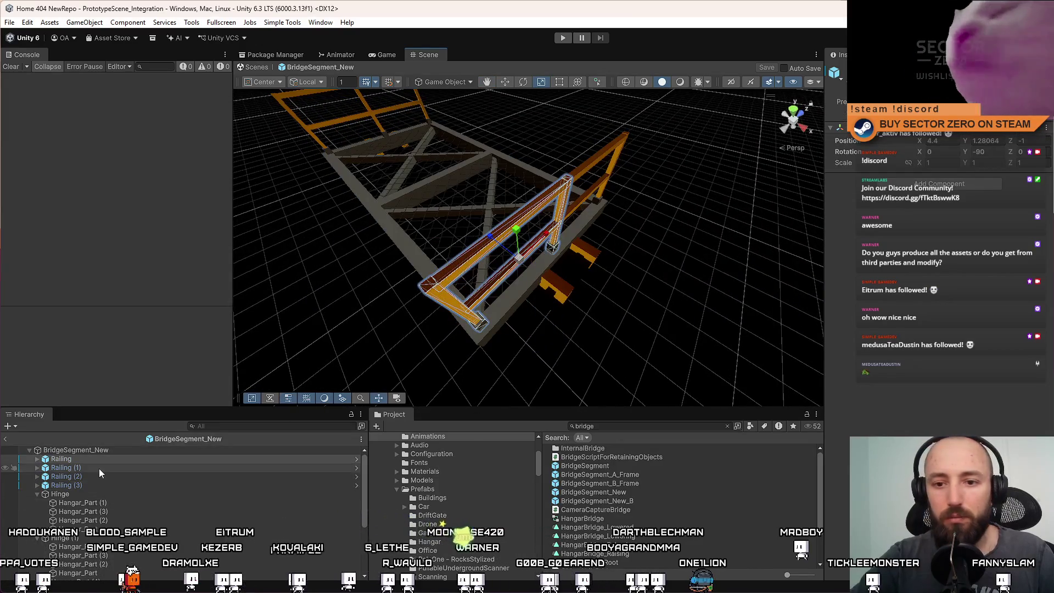
left_click(99, 467, "ctrl")
key("f")
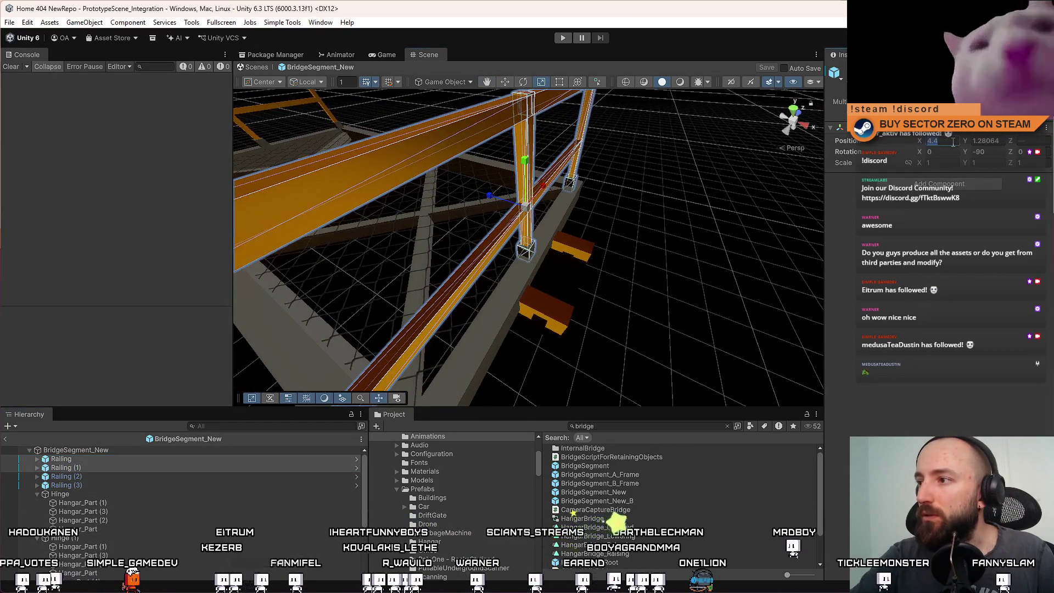
type("4.5")
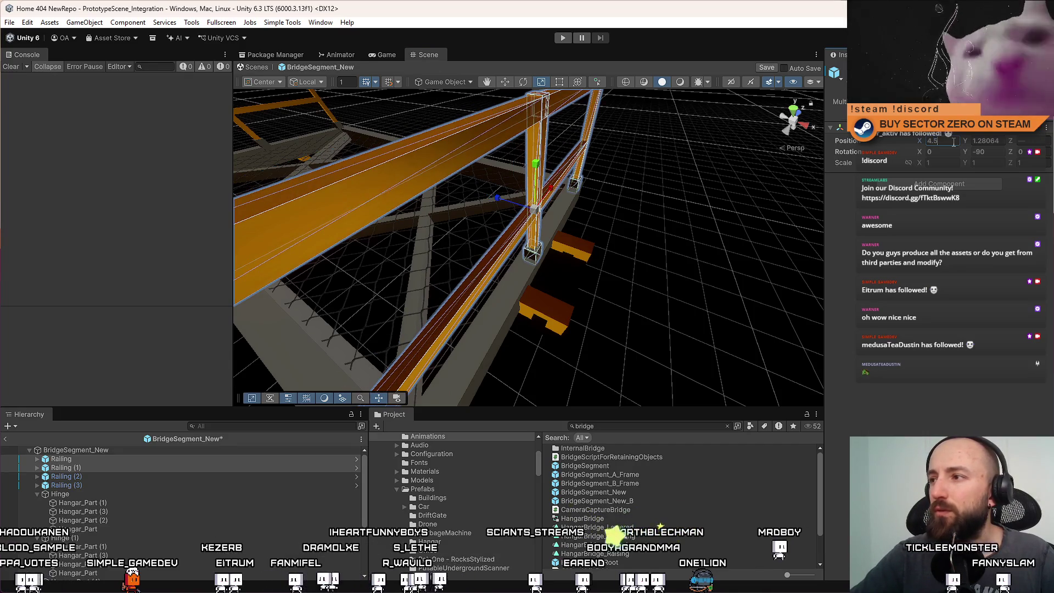
mouse_move(604, 236)
left_mouse_down()
mouse_move(718, 247)
mouse_move(708, 192)
left_mouse_up()
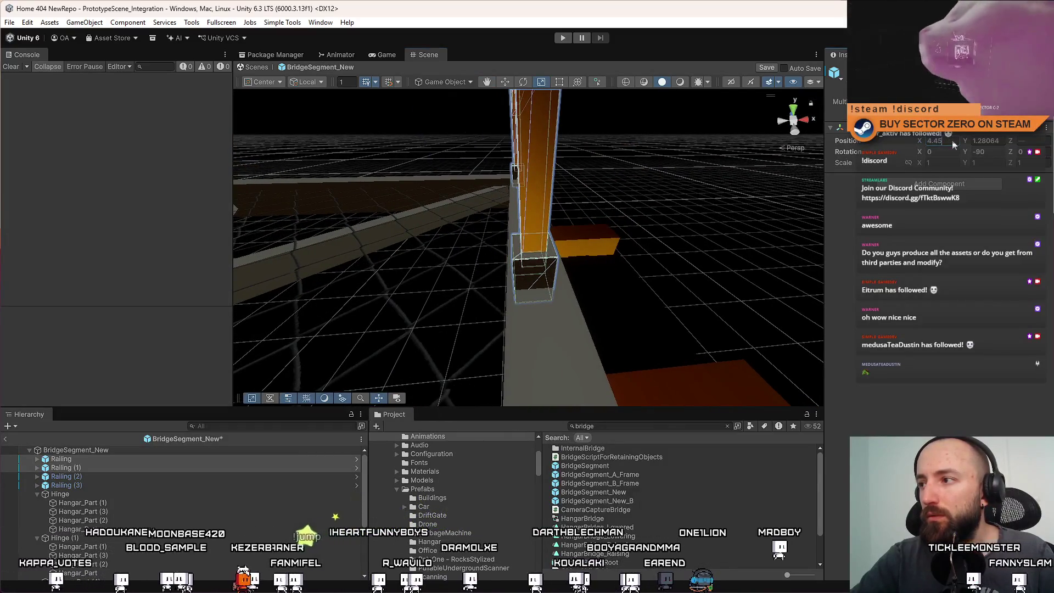
type("4.5")
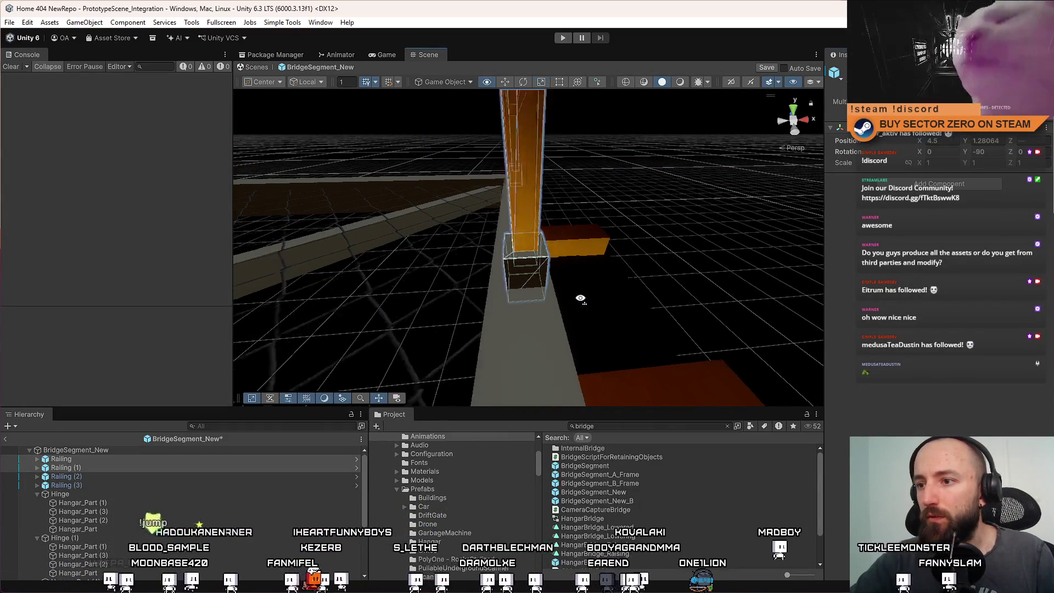
key("Return")
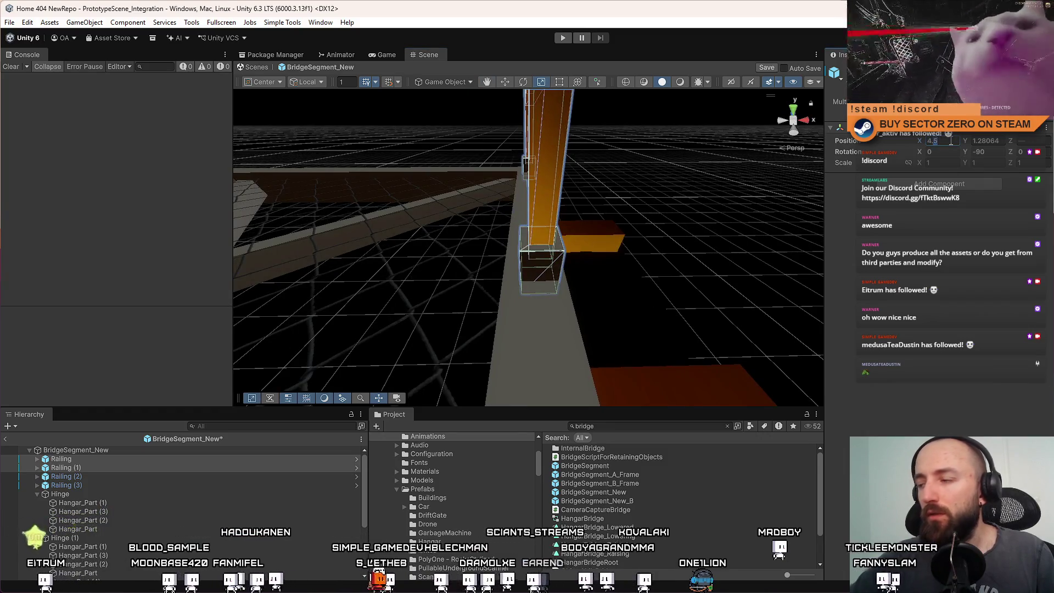
key("ctrl+z")
type("4.475")
key("Return")
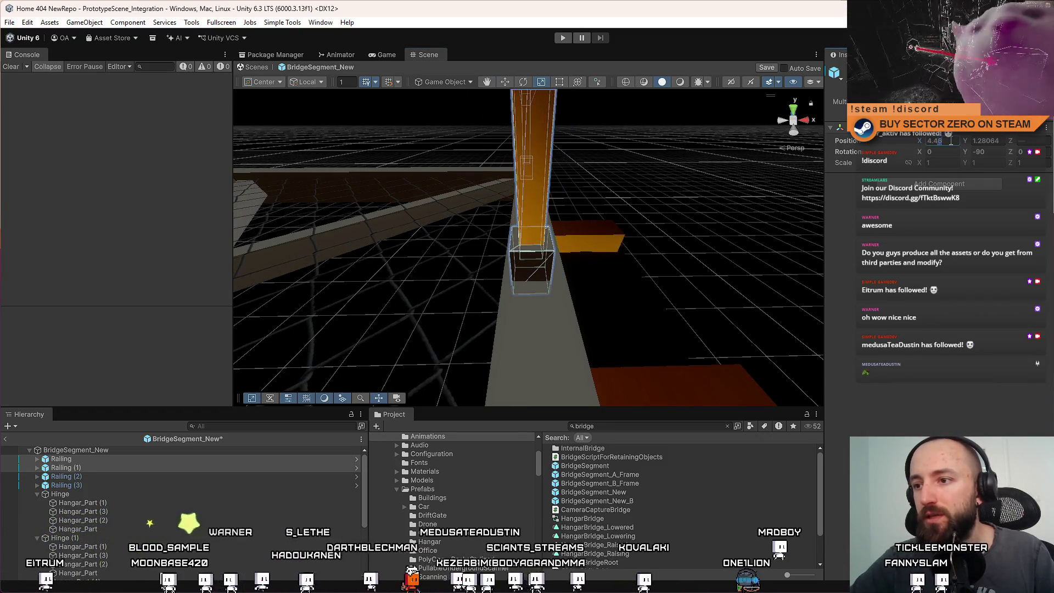
Set Railing (2) and Railing (3) to Position X -4.475
left_click(950, 141)
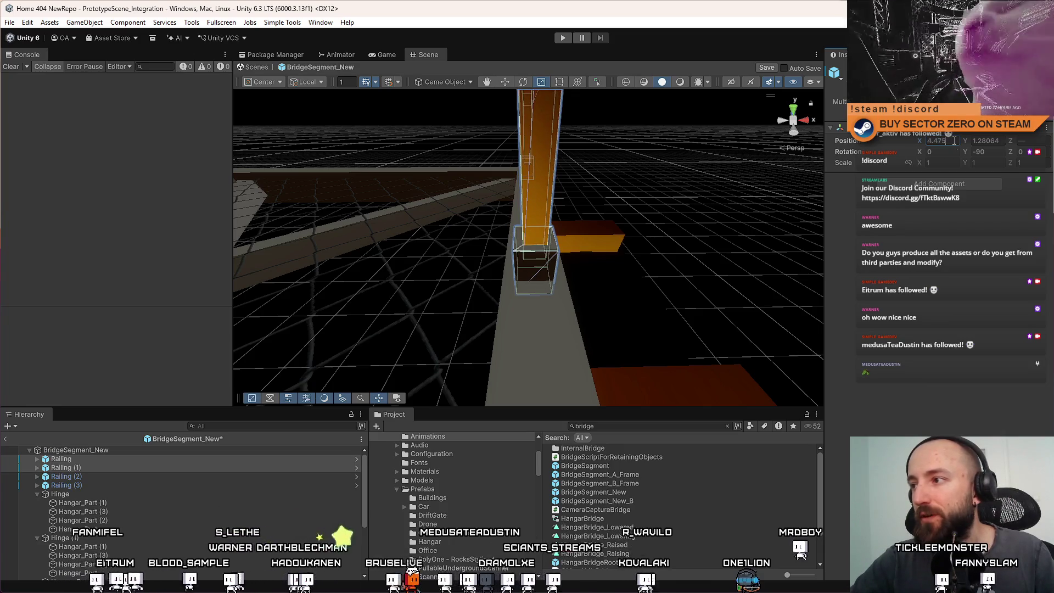
scroll(744, 192, "down", 5)
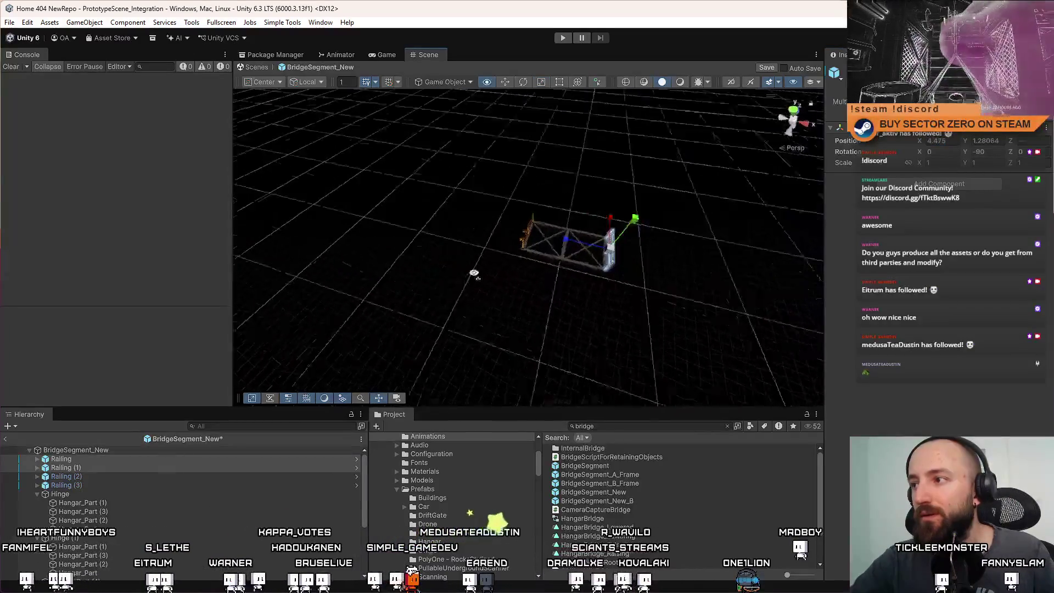
scroll(603, 247, "up", 5)
left_click(93, 477)
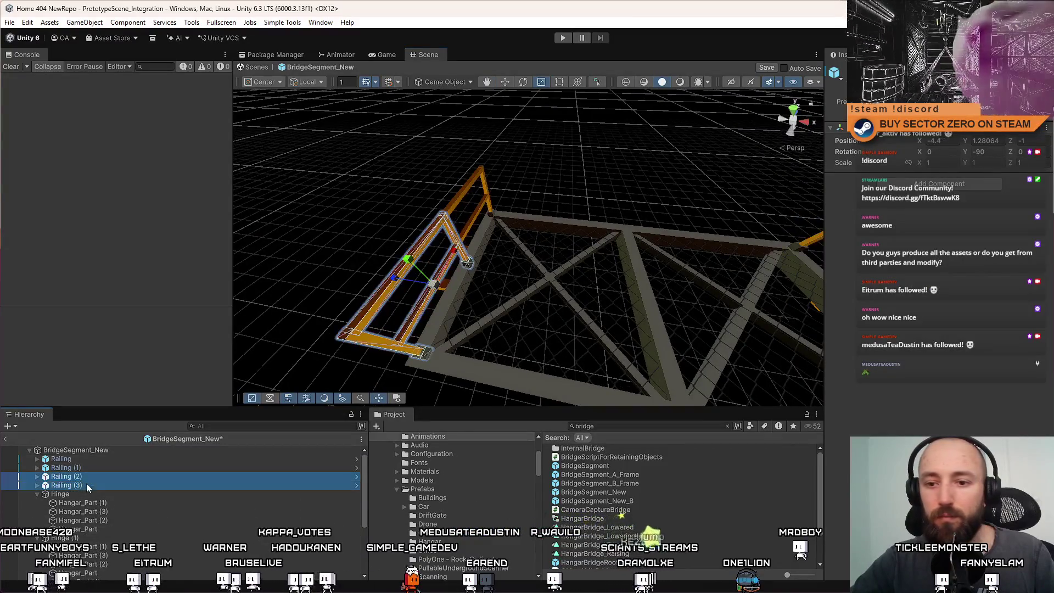
left_click(87, 484, "shift")
type("75")
key("Return")
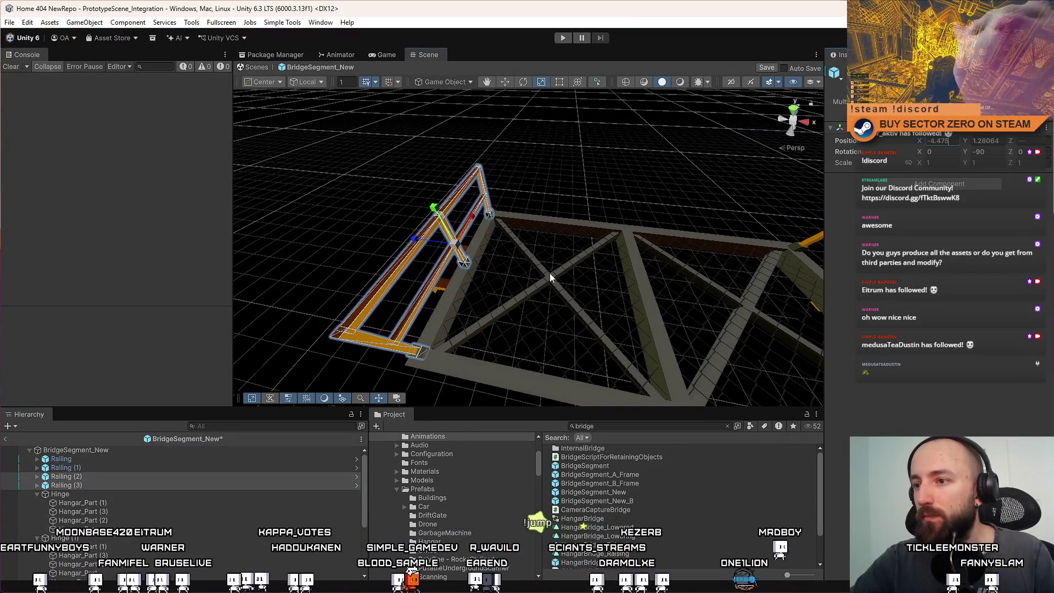
scroll(549, 272, "down", 5)
left_click(652, 483)
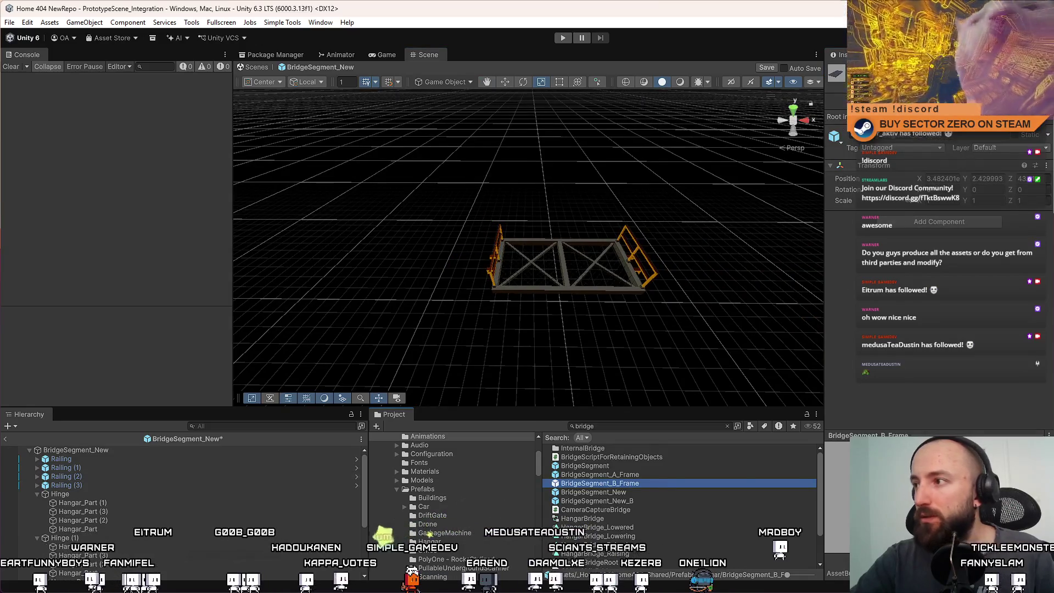
Save the BridgeSegment_New prefab and open BridgeSegment_New_B for editing
left_click(658, 502)
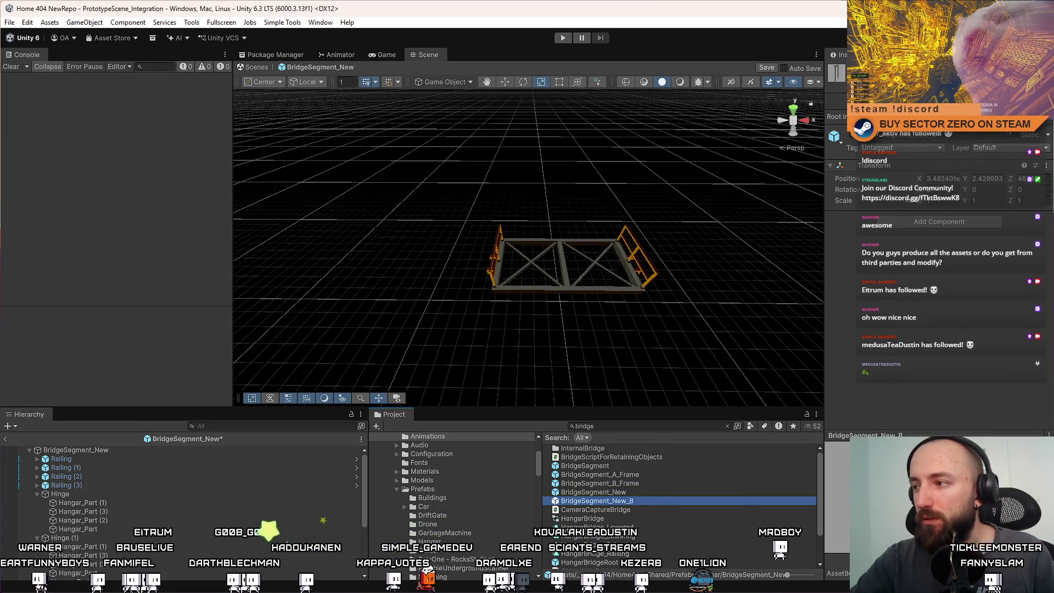
left_click(189, 540)
key("ctrl+s")
left_click(646, 503)
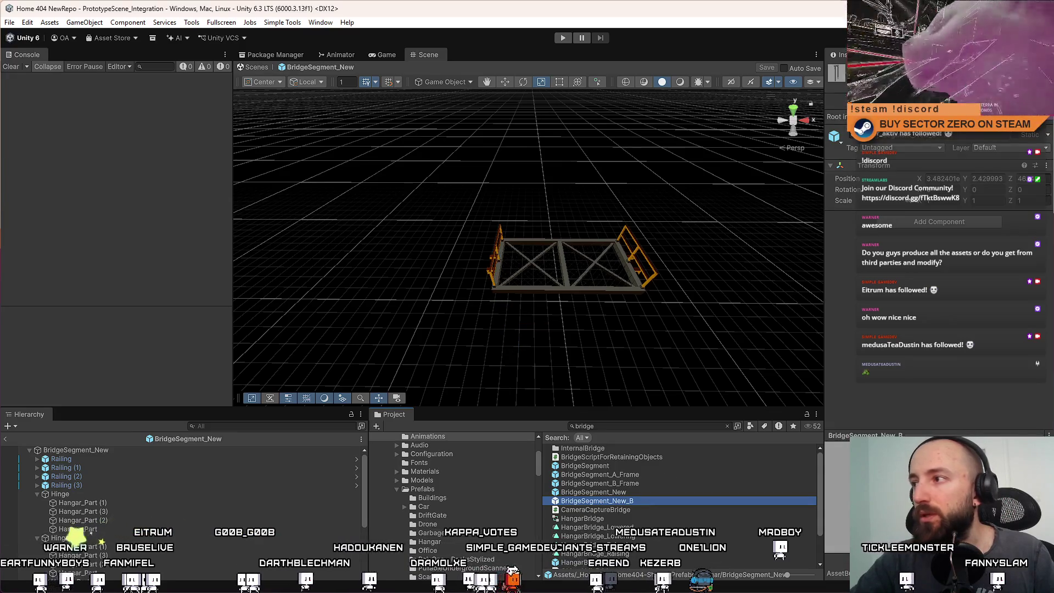
double_click(647, 501)
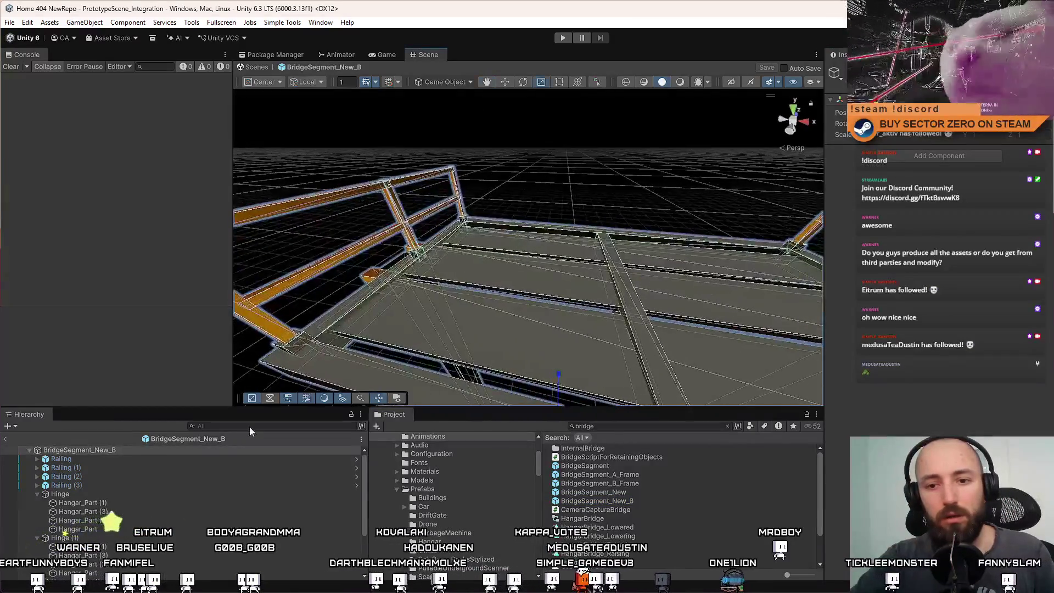
Set Railing (2) and (3) of BridgeSegment_New_B to X -4.475, and rename BridgeSegment_New to BridgeSegment_New_A
scroll(548, 268, "down", 5)
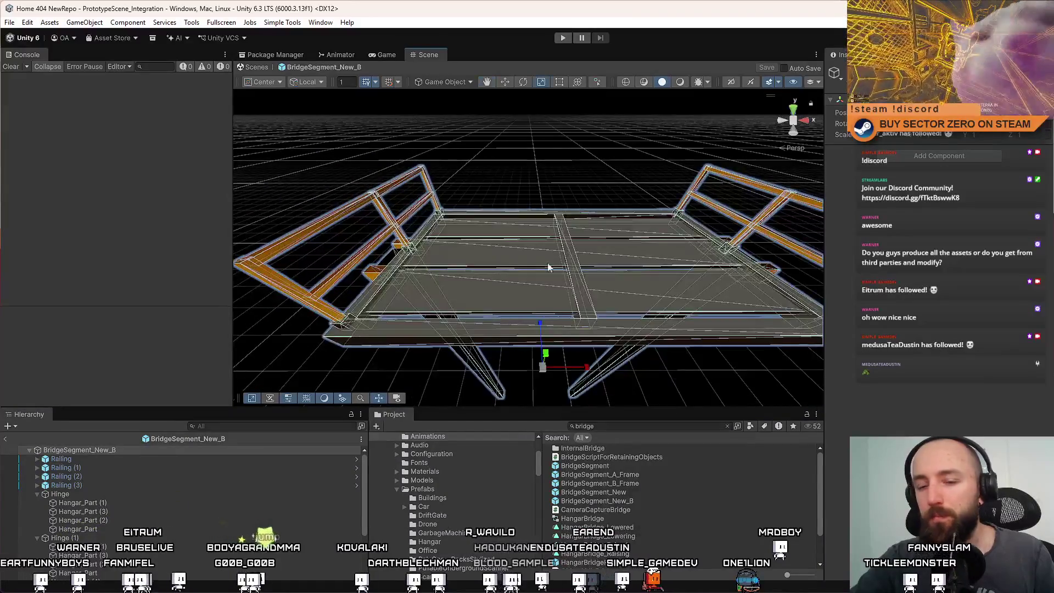
left_click(87, 460)
left_click(110, 466, "ctrl")
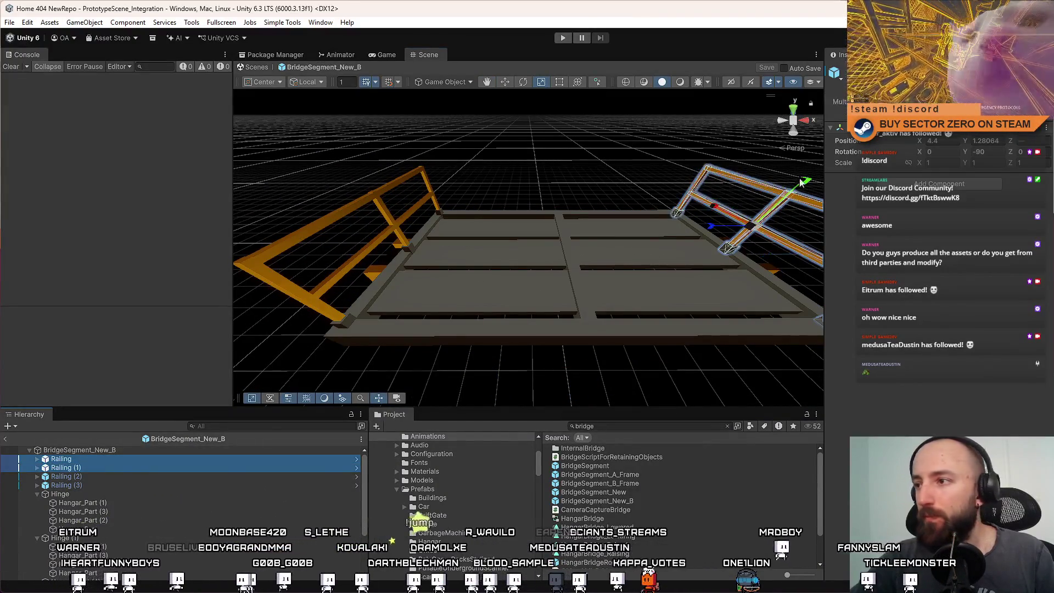
left_click(82, 476)
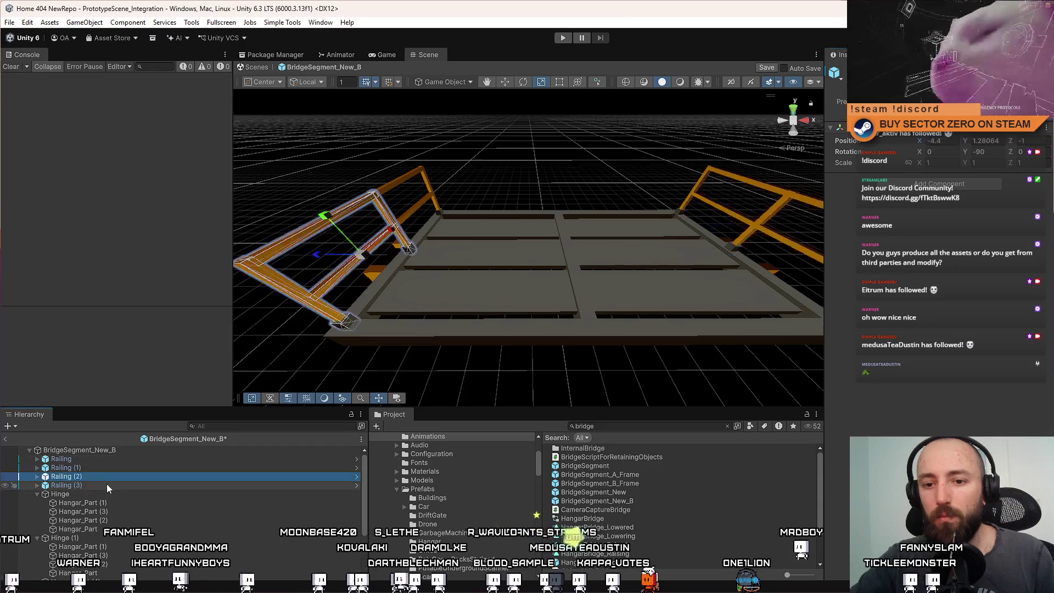
left_click(106, 485, "ctrl")
left_click(946, 141)
type("-4.475")
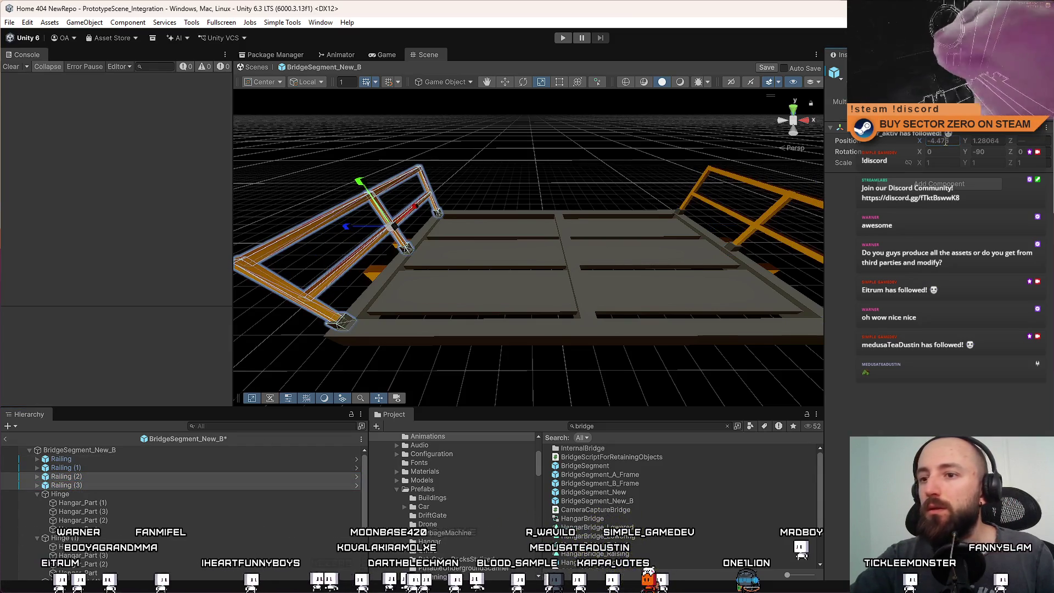
scroll(517, 230, "down", 5)
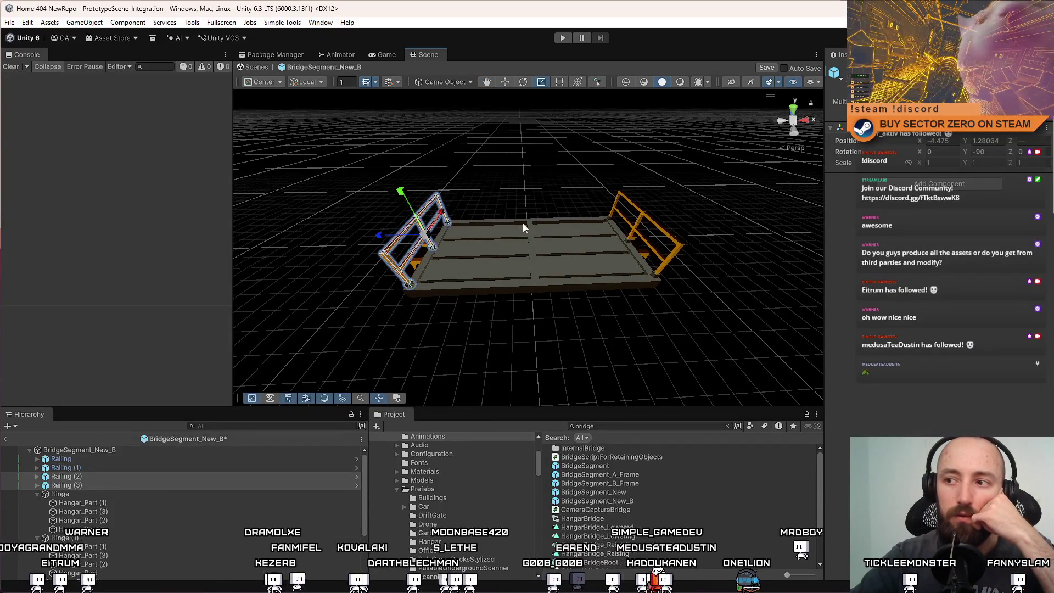
left_click(646, 491)
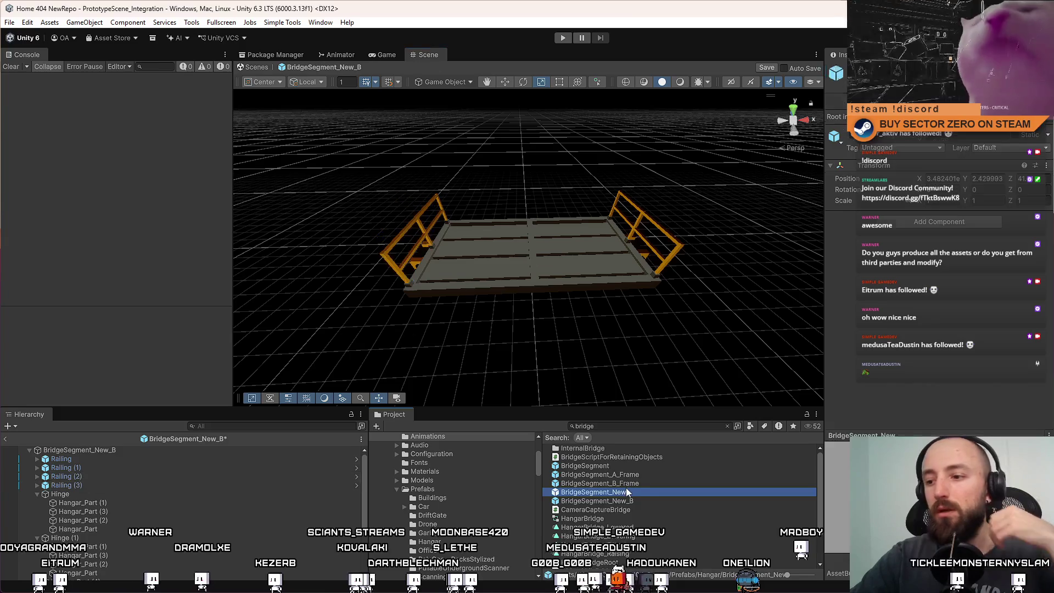
left_click(646, 491)
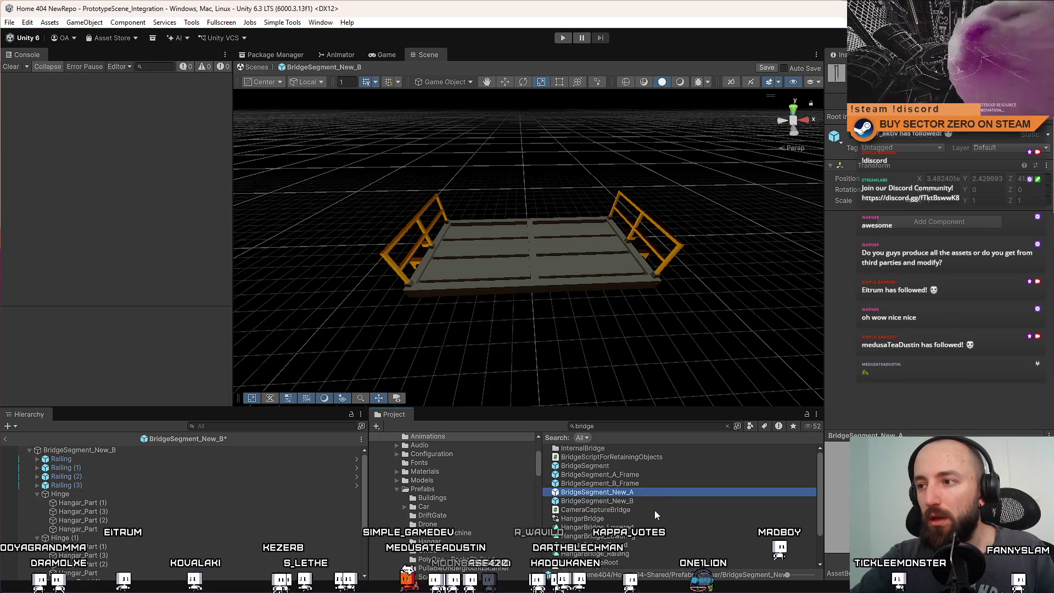
Inspect the segment's floor, hinge and deck parts, then select the deck's base rail cube
mouse_move(472, 258)
left_mouse_down()
mouse_move(434, 269)
mouse_move(465, 280)
left_mouse_up()
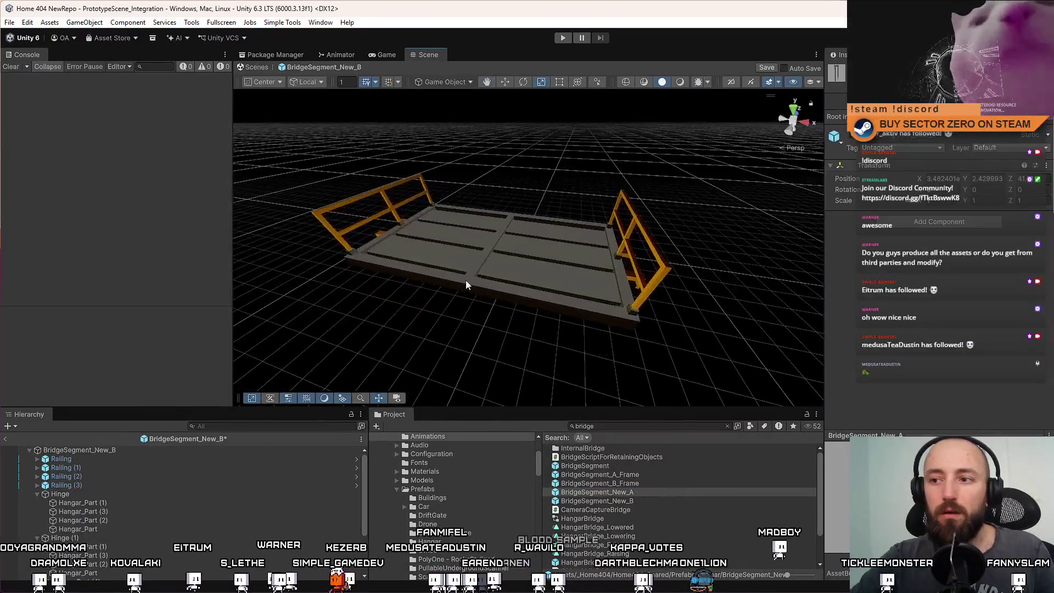
left_click(464, 284)
scroll(114, 505, "up", 3)
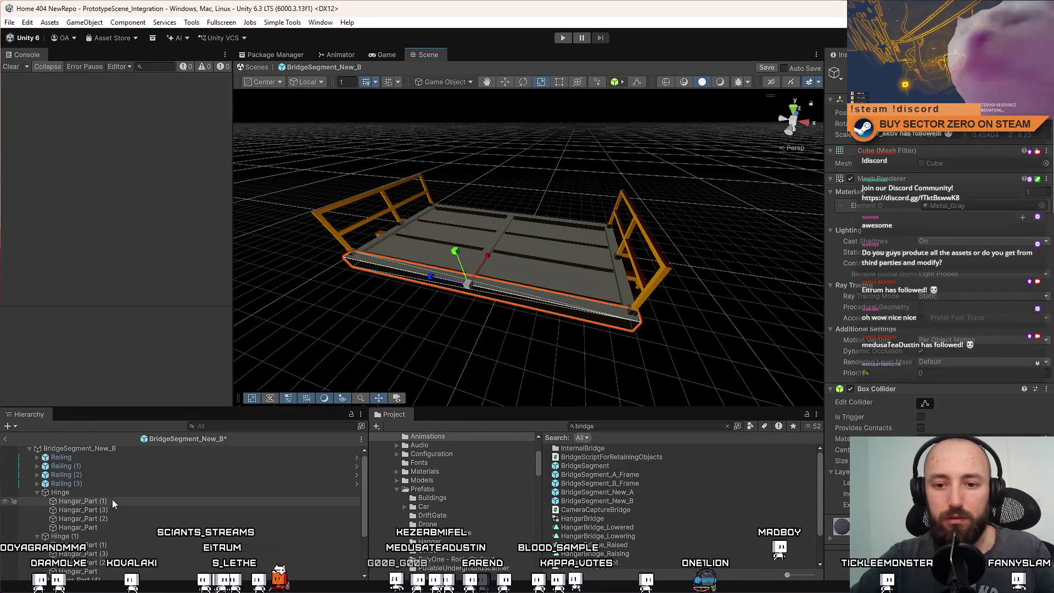
left_click(105, 500)
left_click(36, 492)
left_click(36, 500)
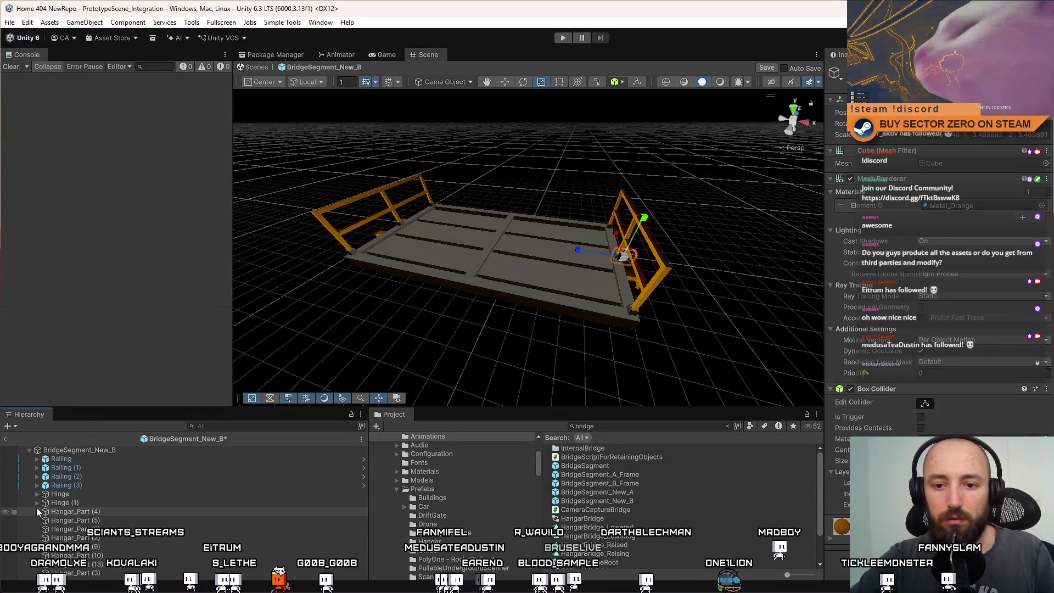
left_click(90, 451)
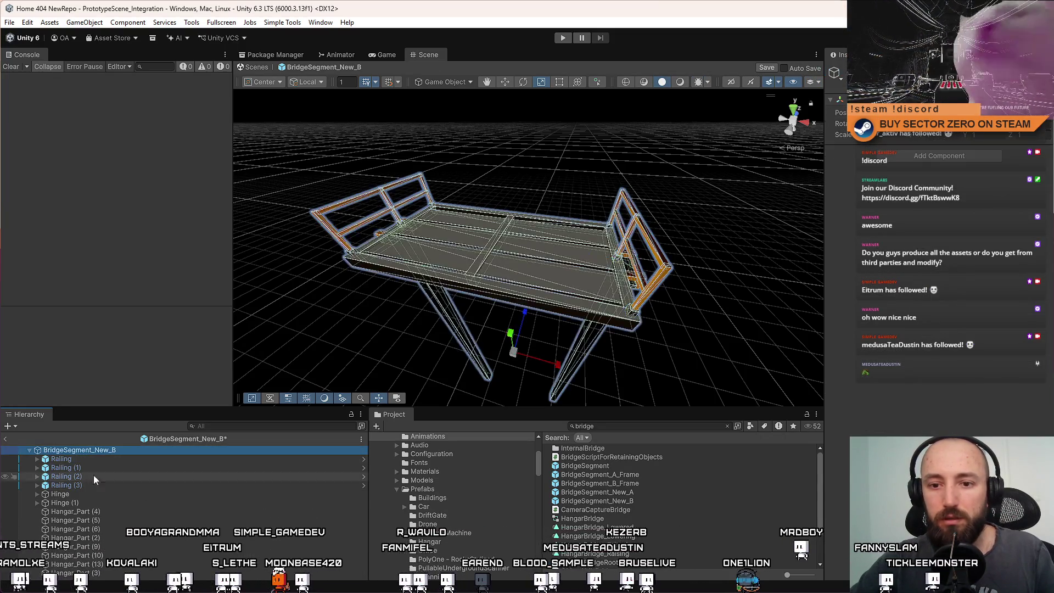
left_click(80, 495)
left_click(97, 510)
left_click(97, 522)
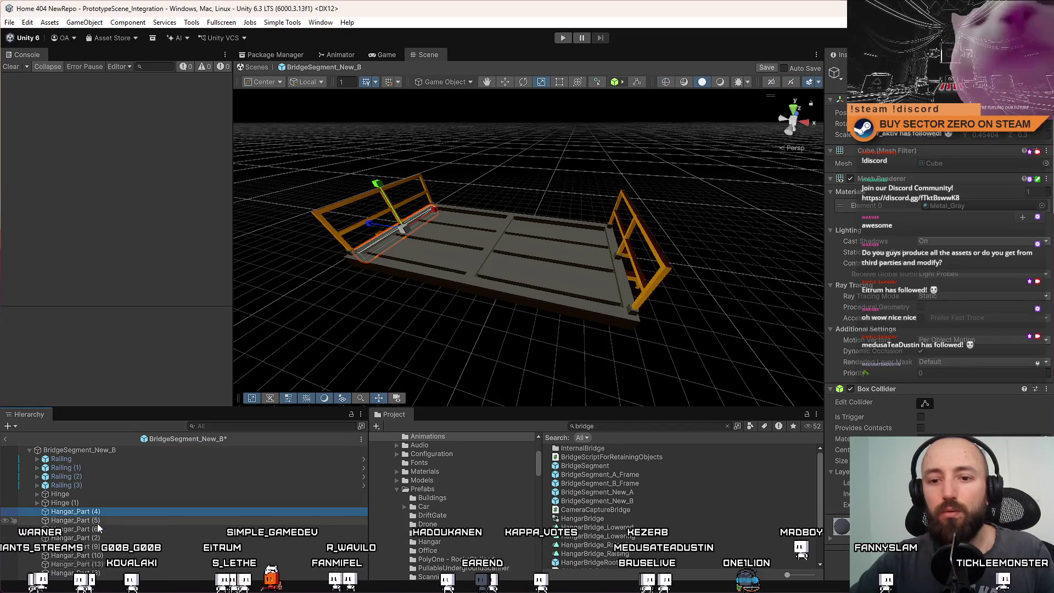
double_click(97, 450)
left_click_drag(483, 247, 528, 252)
scroll(527, 252, "down", 5)
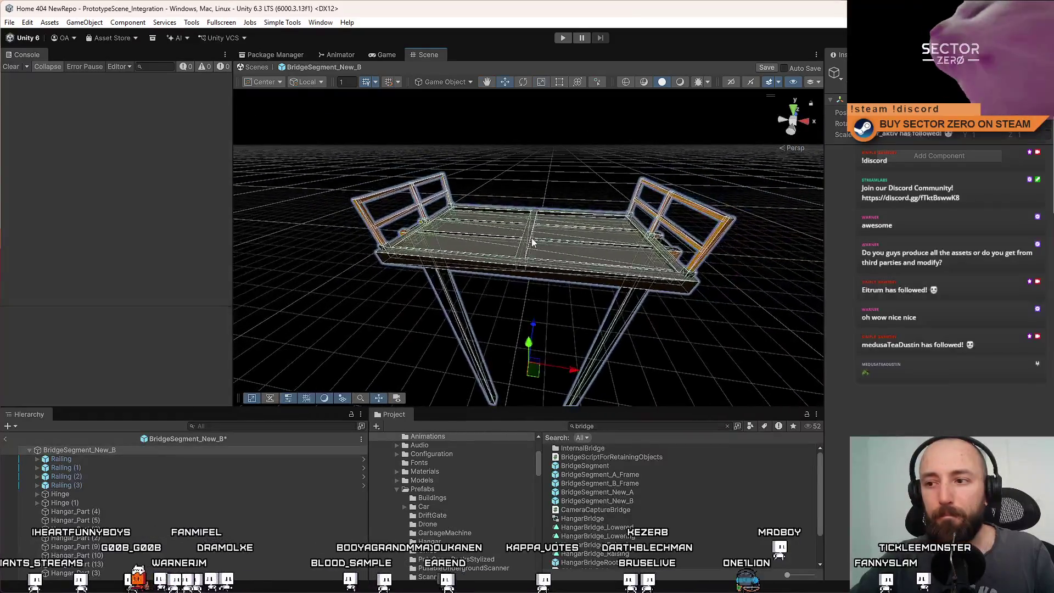
left_click(448, 262)
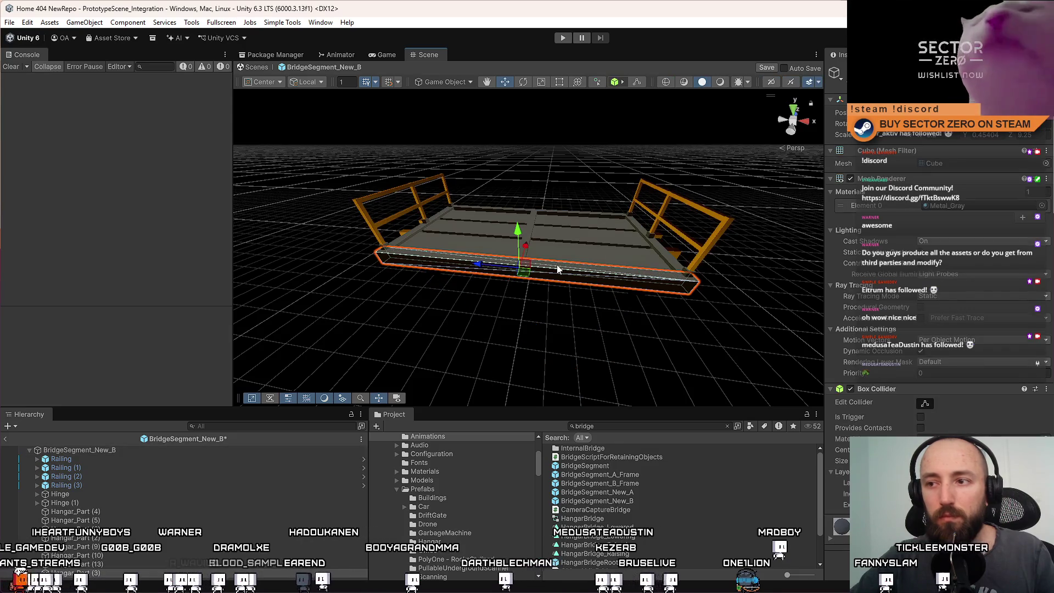
Scale the selected rail cube into a broad floor slab
mouse_move(611, 266)
left_mouse_down()
mouse_move(477, 287)
mouse_move(418, 277)
left_mouse_up()
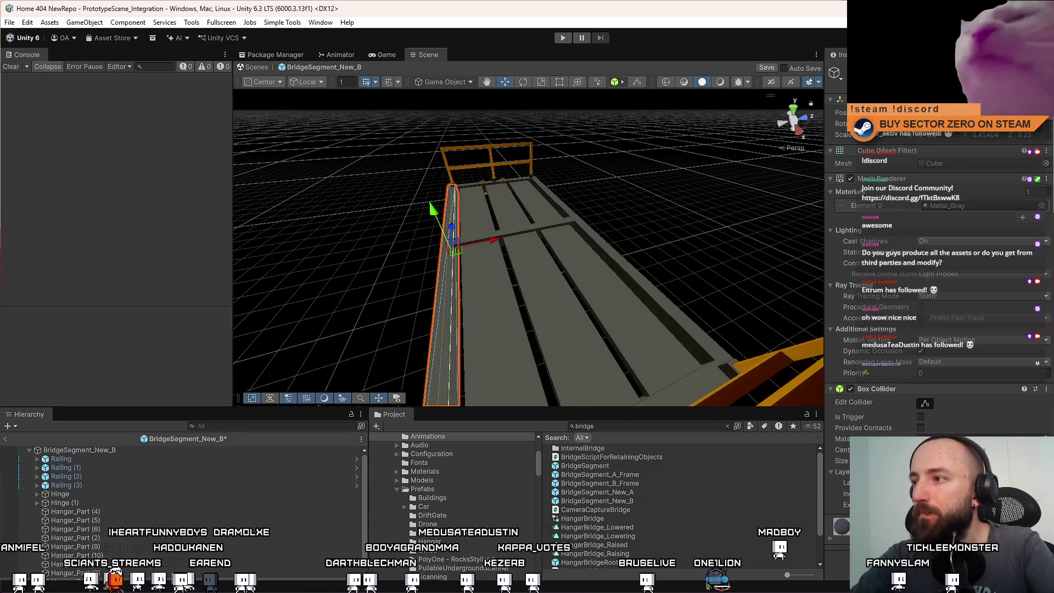
key("ctrl+z")
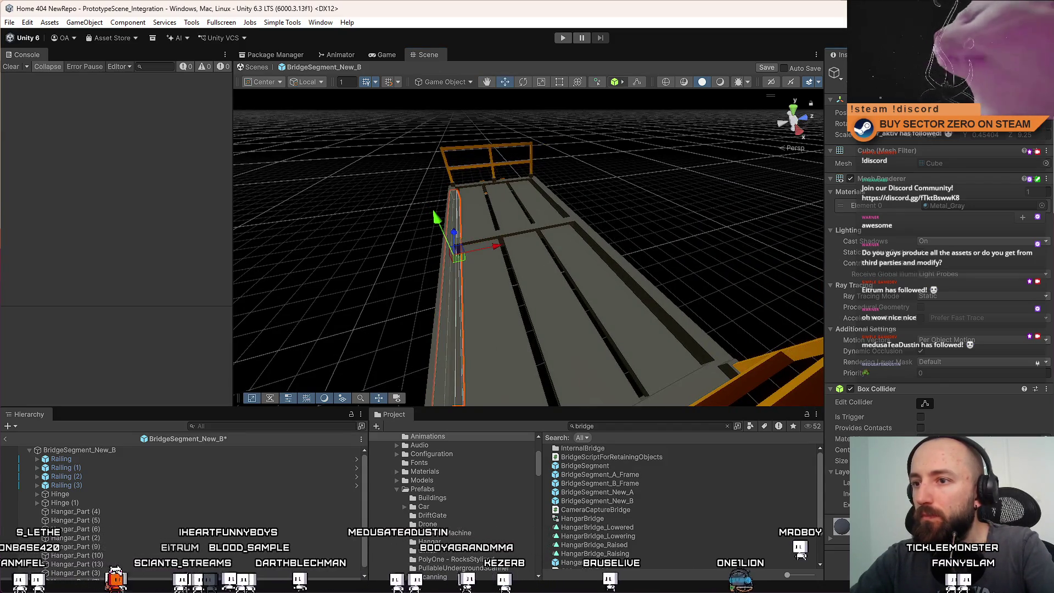
key("ctrl+z")
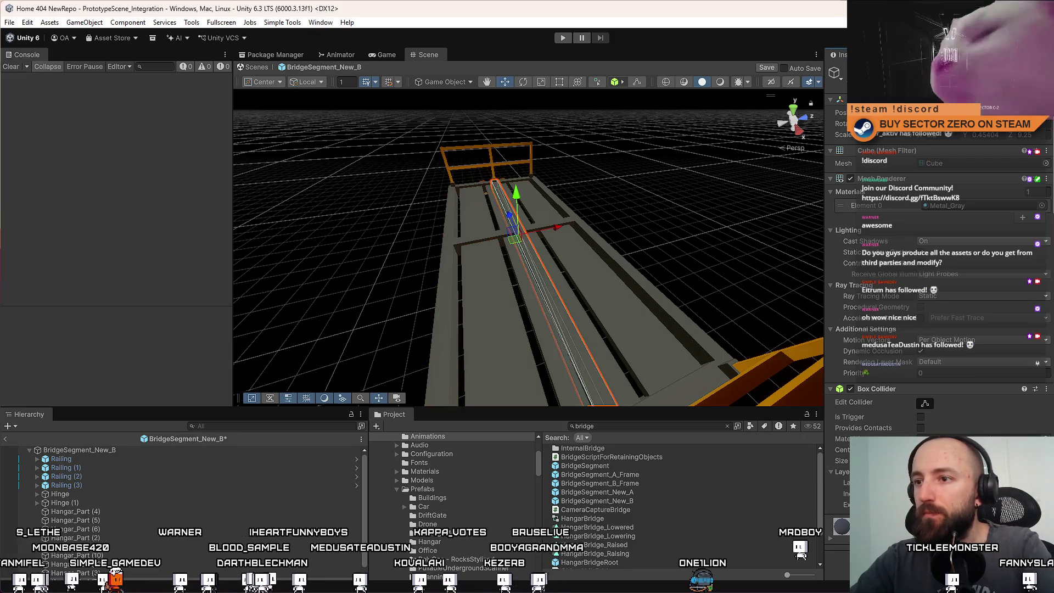
key("f")
key("r")
mouse_move(587, 218)
left_mouse_down()
mouse_move(54, 213)
mouse_move(976, 218)
mouse_move(642, 147)
mouse_move(647, 80)
mouse_move(596, 273)
left_mouse_up()
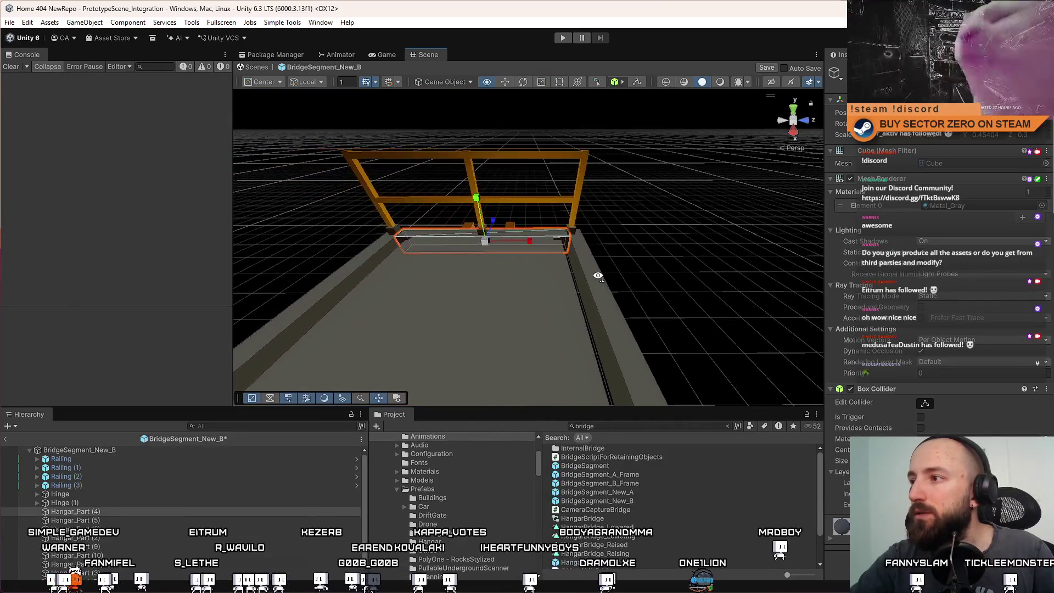
left_click_drag(531, 243, 522, 242)
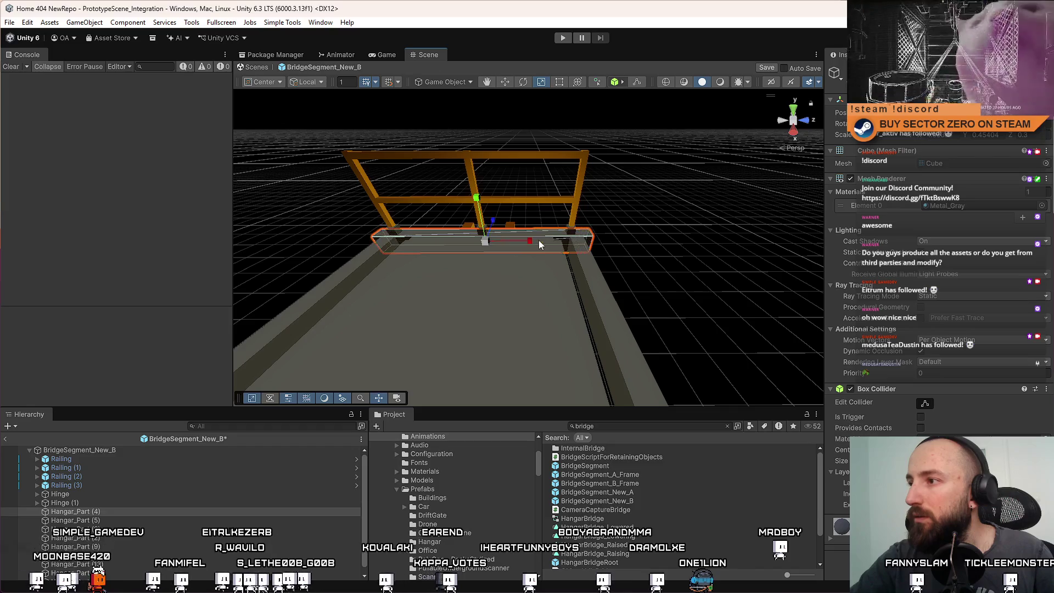
key("ctrl+z")
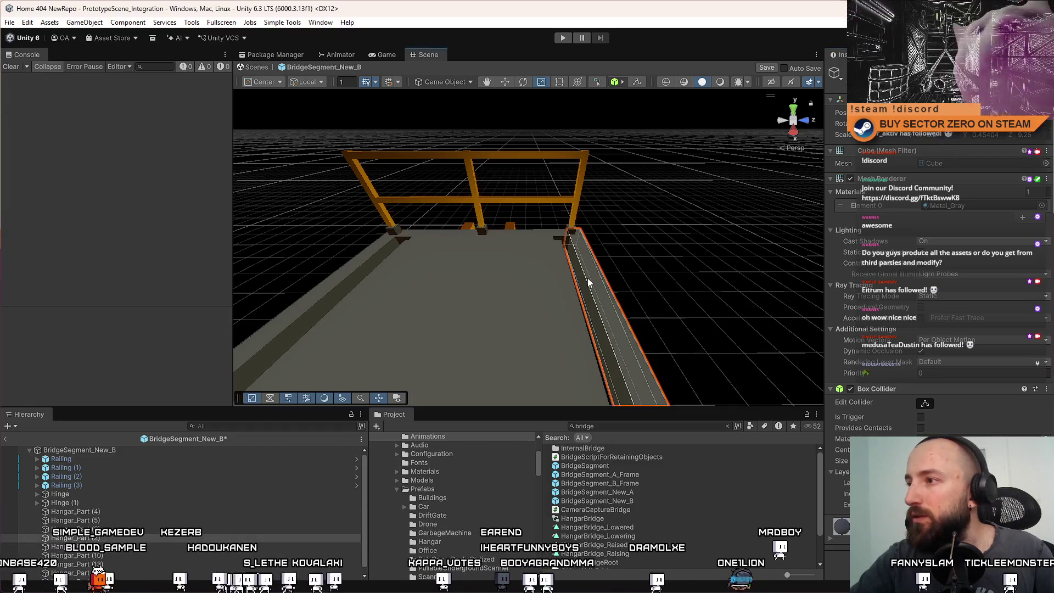
Adjust the slab to span the deck, then move it under Hinge (1) and start renaming it
left_click_drag(527, 219, 526, 267, "alt")
scroll(526, 267, "up", 3)
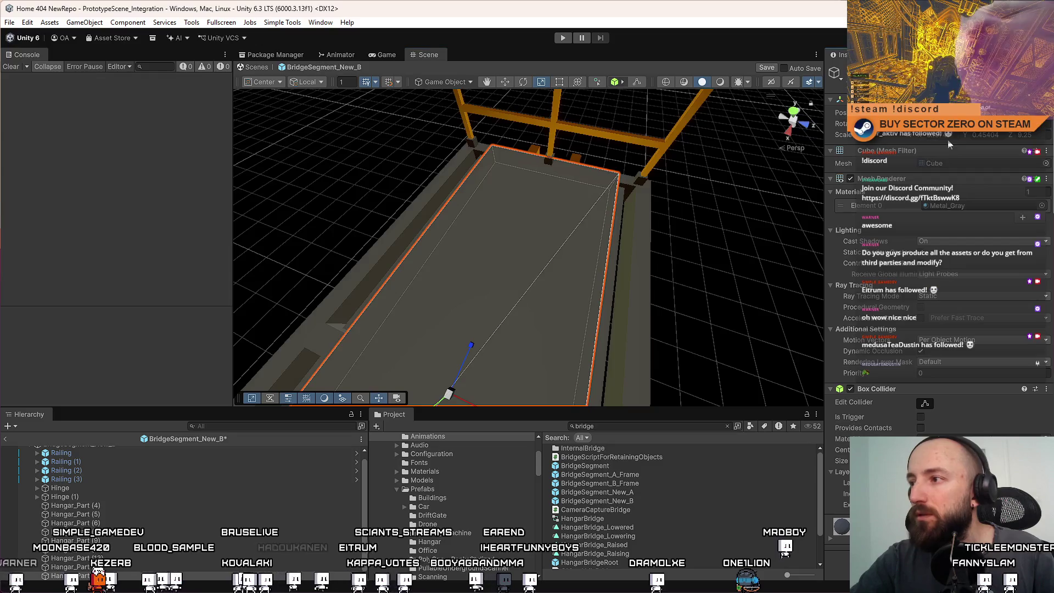
key("ctrl+z")
key("ctrl+z")
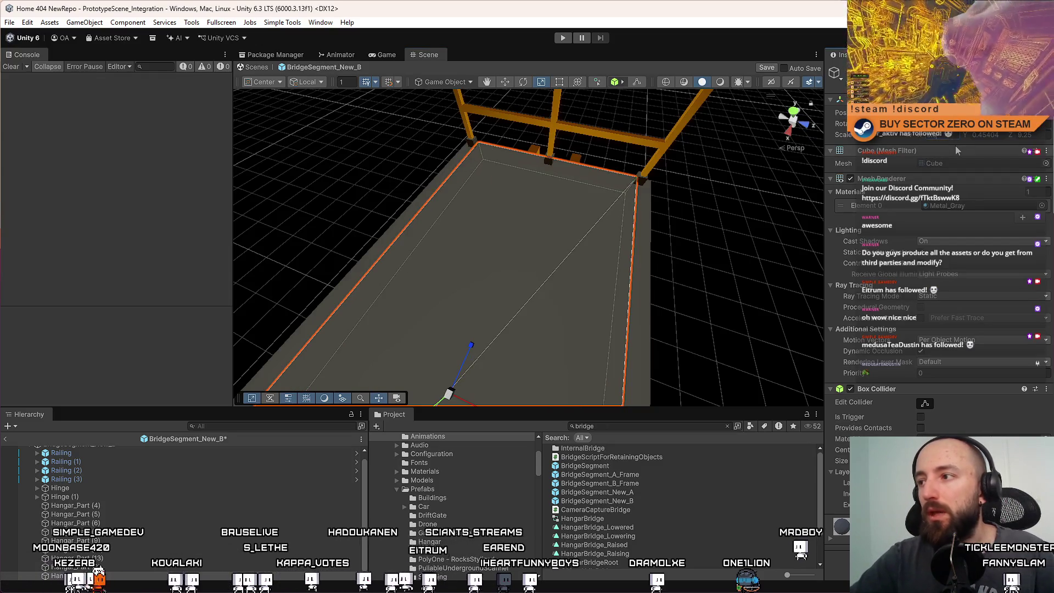
key("ctrl+z")
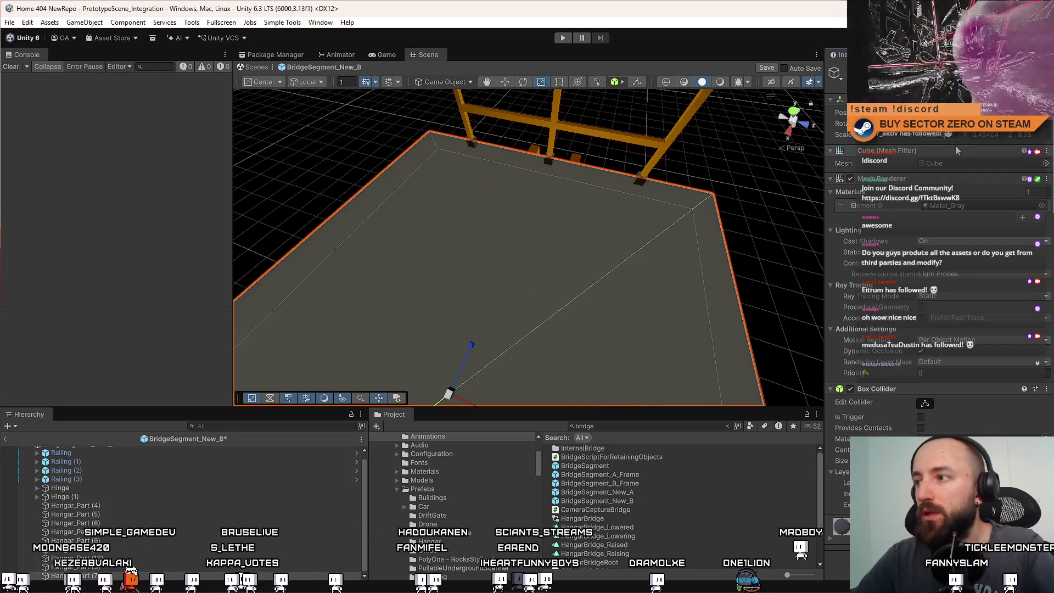
key("ctrl+y")
key("ctrl+z")
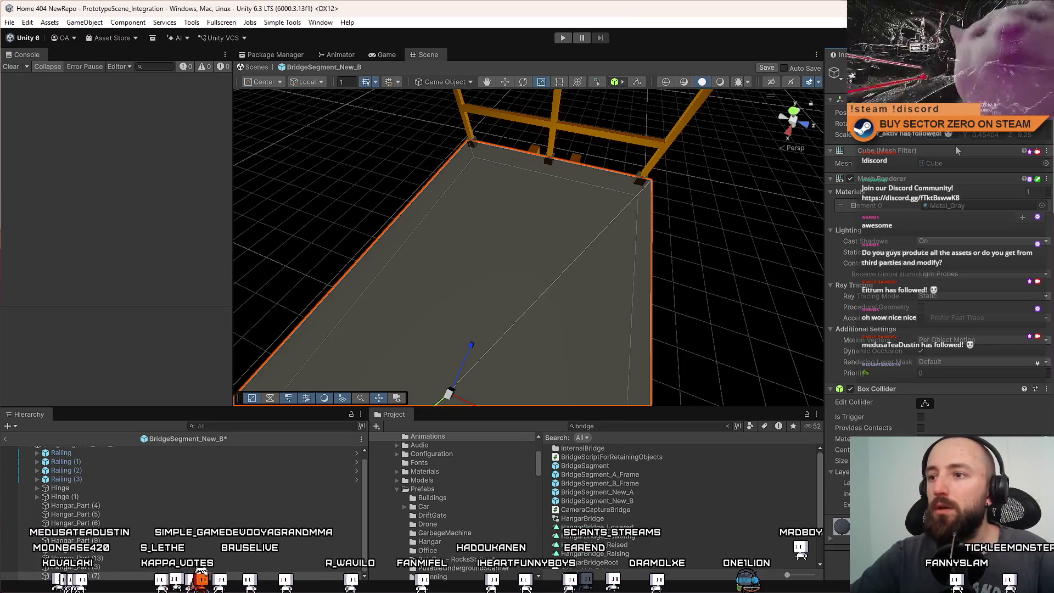
mouse_move(116, 556)
left_mouse_down()
mouse_move(131, 451)
mouse_move(117, 507)
left_mouse_up()
key("F2")
Name the slab Collider and remove its Mesh Filter component
type("Collid")
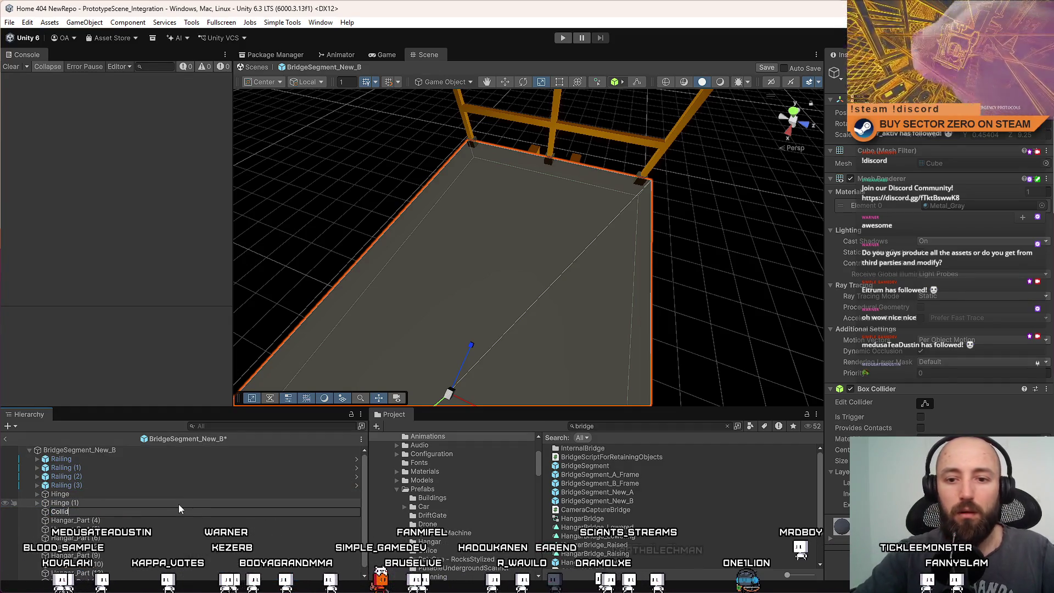
type("er")
key("Return")
mouse_move(562, 252)
left_mouse_down()
mouse_move(518, 227)
mouse_move(259, 223)
mouse_move(308, 225)
left_mouse_up()
right_click(881, 152)
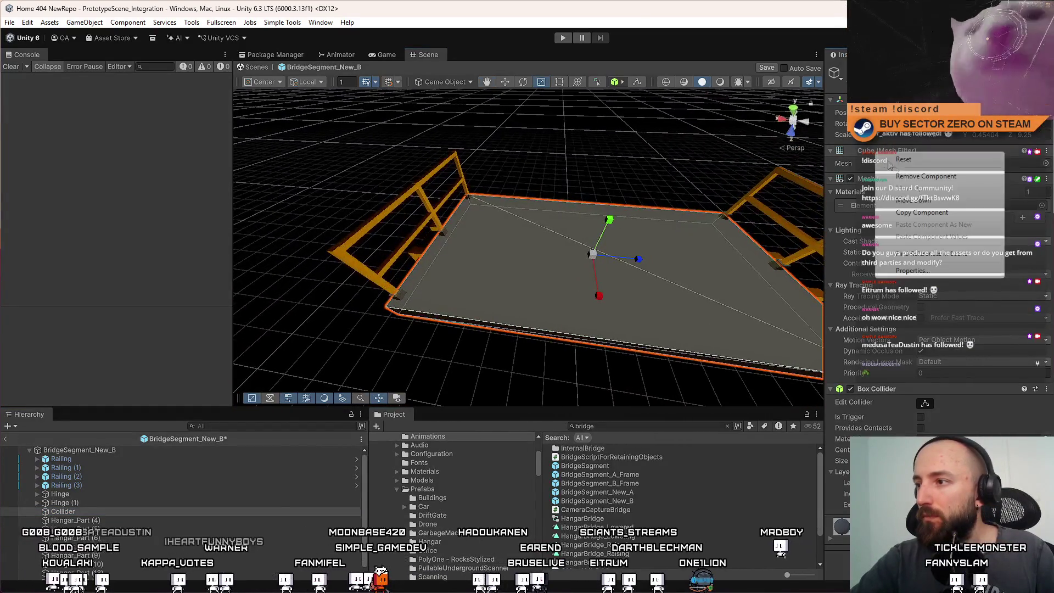
left_click(926, 176)
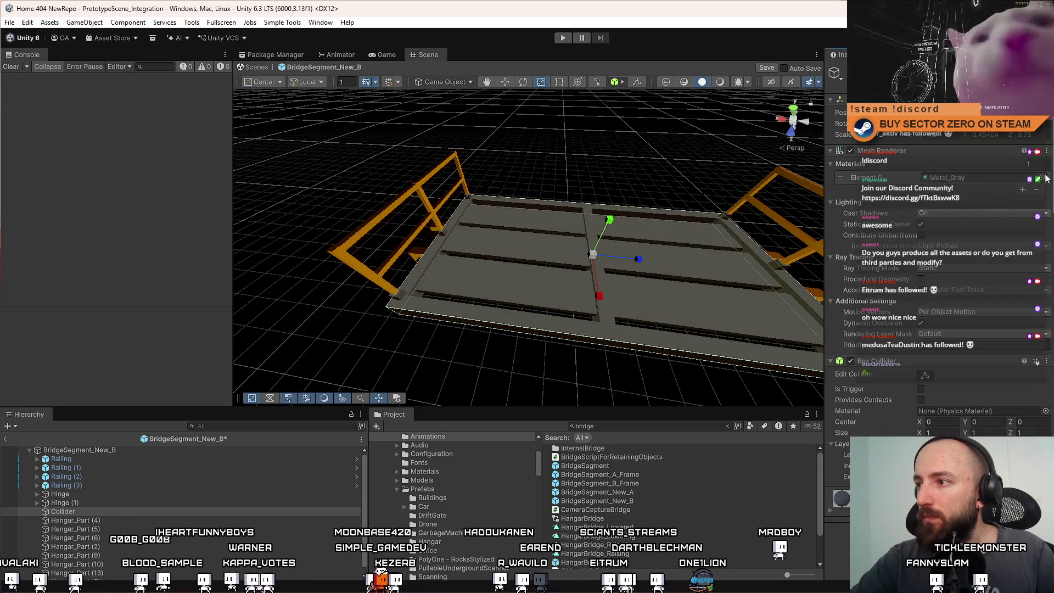
Restore the Mesh Filter and give the slab's Mesh Renderer the Collider material
left_click(1042, 180)
type("collider")
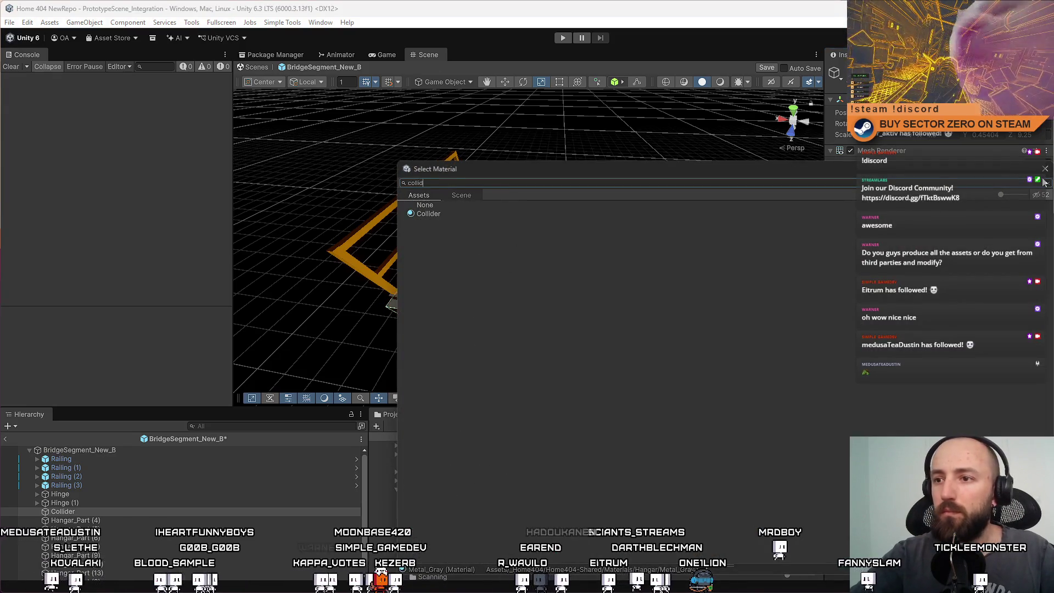
key("Down")
key("Return")
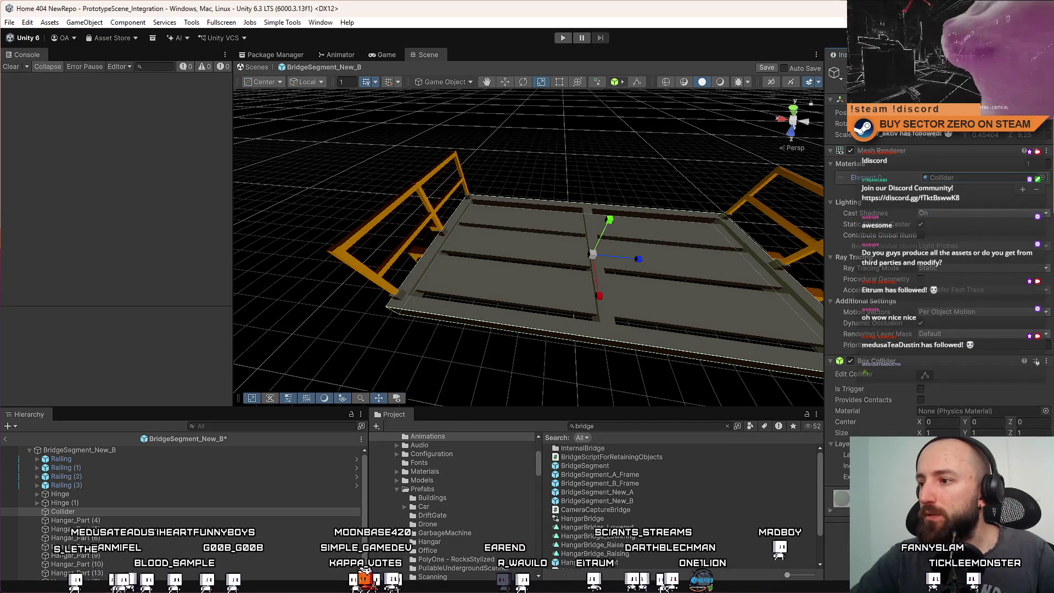
key("ctrl+z")
key("ctrl+z")
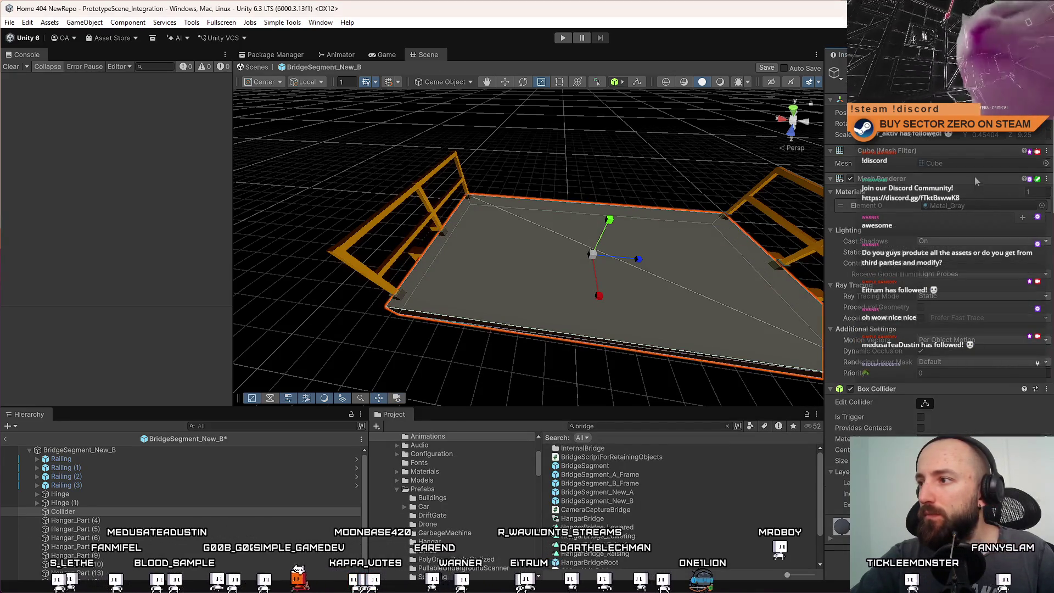
left_click(1041, 205)
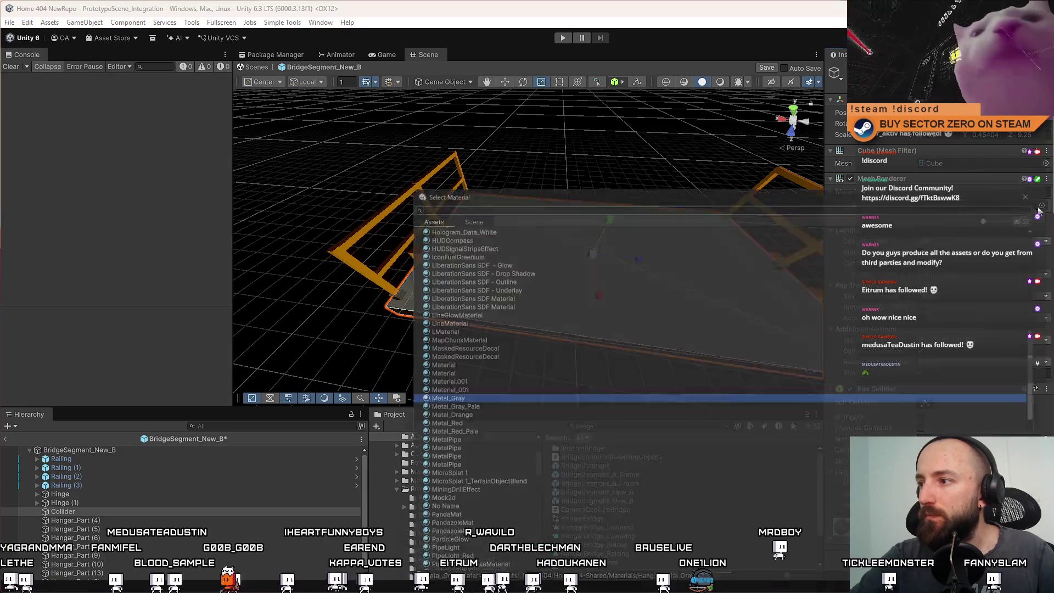
type("Coll")
key("Down")
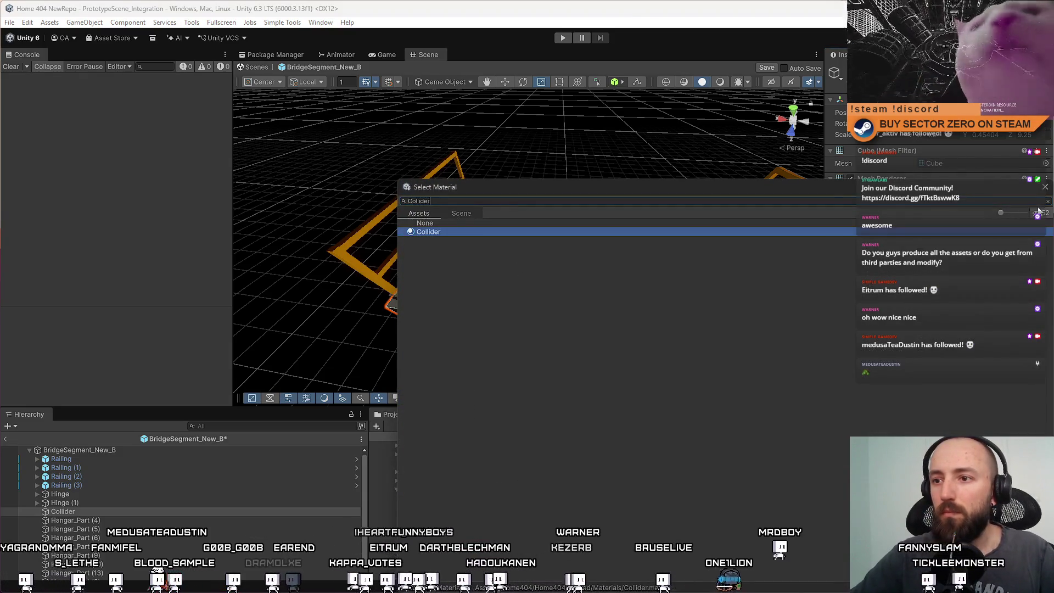
key("Return")
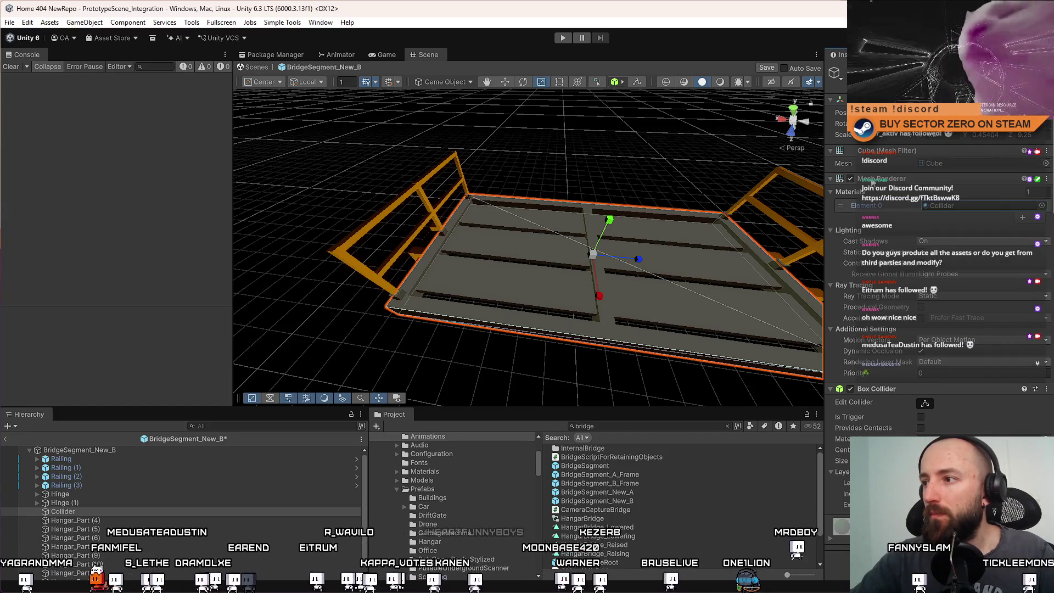
Reassign the Collider material as Element 0 through the object picker
mouse_move(494, 236)
left_mouse_down()
mouse_move(479, 225)
mouse_move(549, 231)
mouse_move(417, 243)
left_mouse_up()
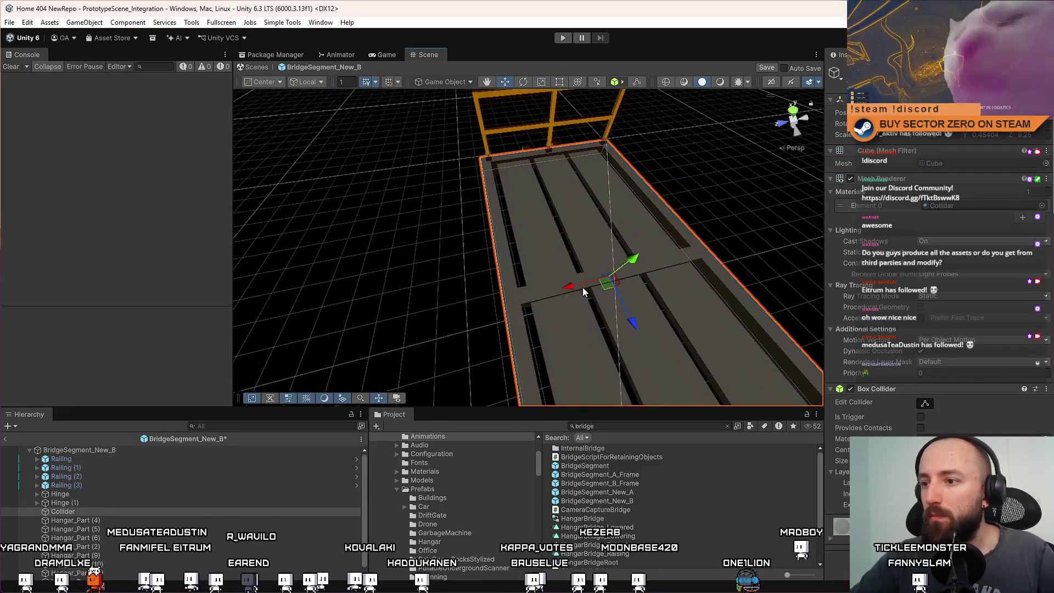
mouse_move(485, 306)
left_mouse_down()
mouse_move(501, 245)
mouse_move(591, 167)
mouse_move(635, 187)
mouse_move(621, 196)
left_mouse_up()
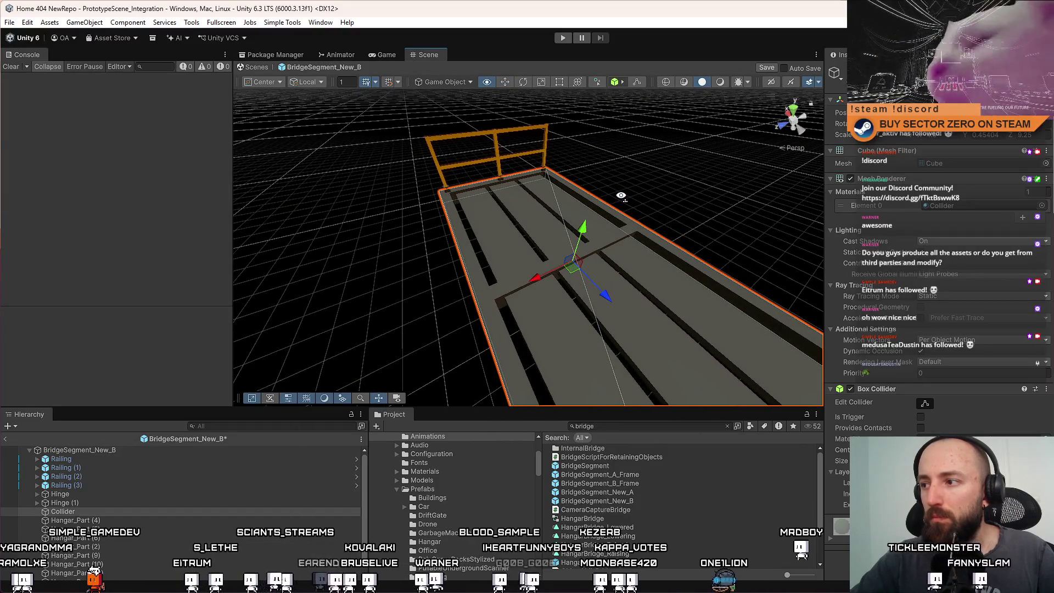
left_click(851, 179)
left_click(851, 178)
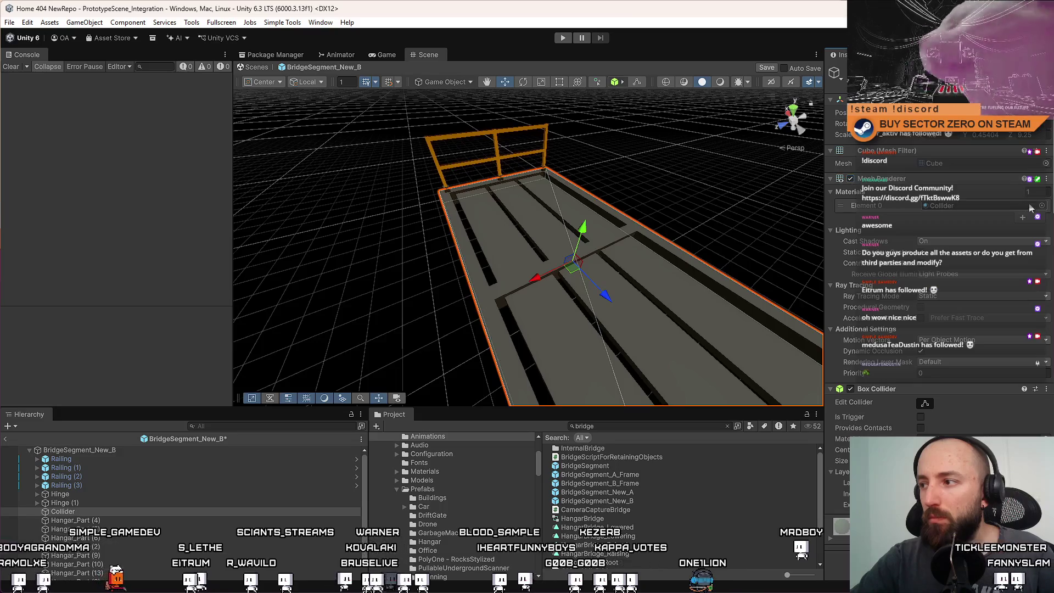
left_click(1042, 207)
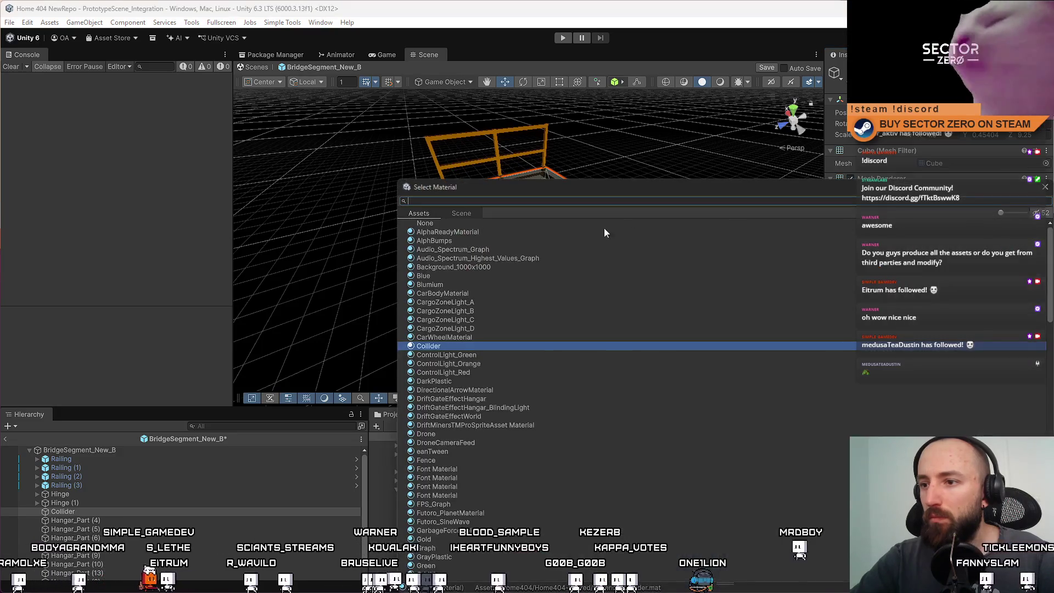
left_click(483, 345)
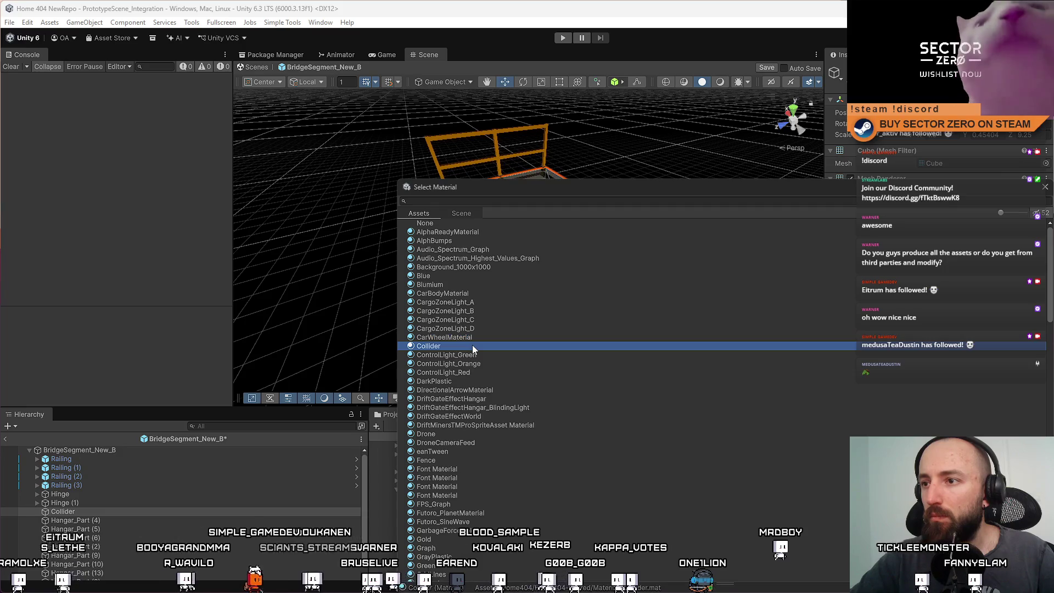
left_click(479, 338)
left_click(469, 345)
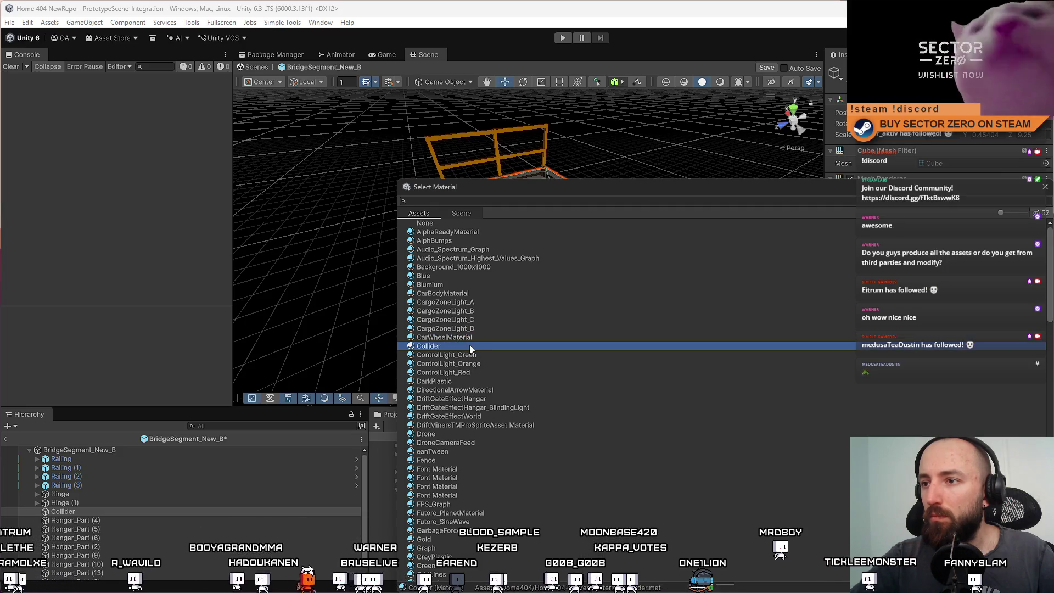
left_click(482, 312)
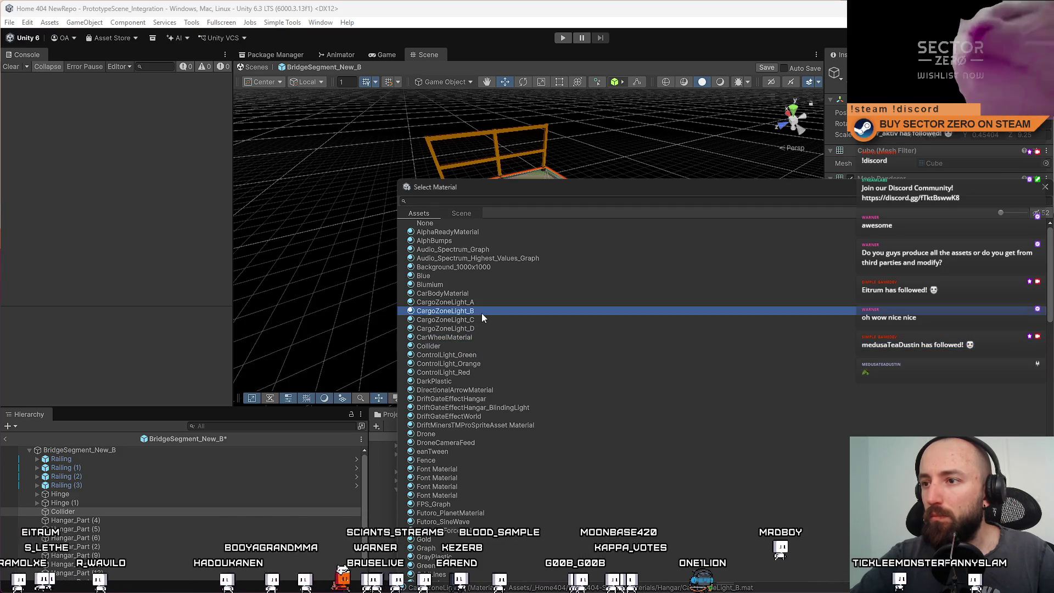
double_click(469, 347)
Turn off the Collider slab's Mesh Renderer and reselect the Collider object
mouse_move(640, 280)
left_mouse_down()
mouse_move(630, 296)
mouse_move(538, 294)
mouse_move(541, 253)
mouse_move(439, 230)
mouse_move(312, 230)
mouse_move(844, 166)
left_mouse_up()
left_click(719, 82)
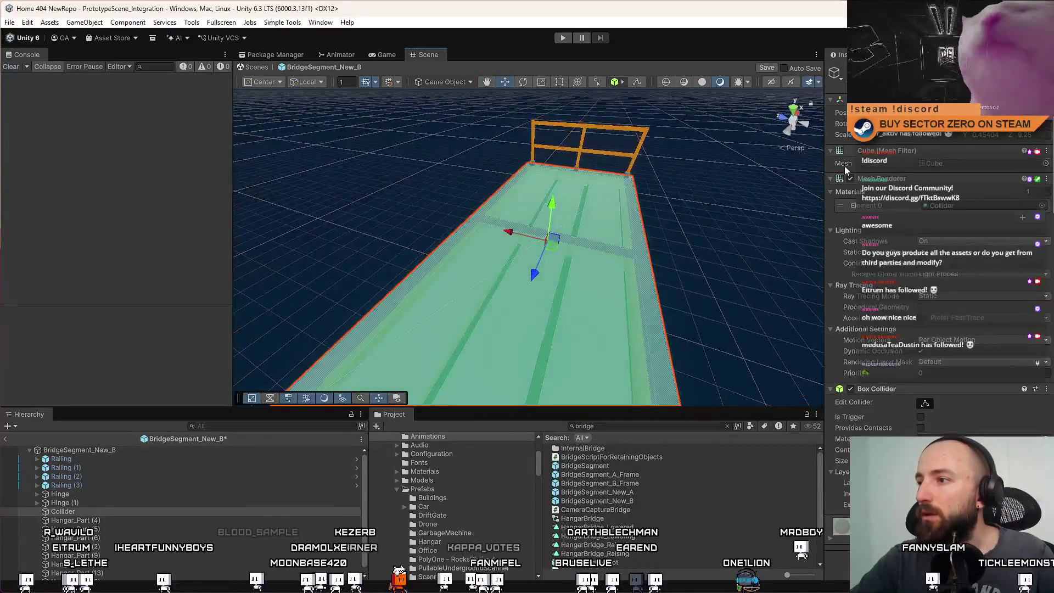
left_click(850, 179)
left_click_drag(502, 246, 527, 241)
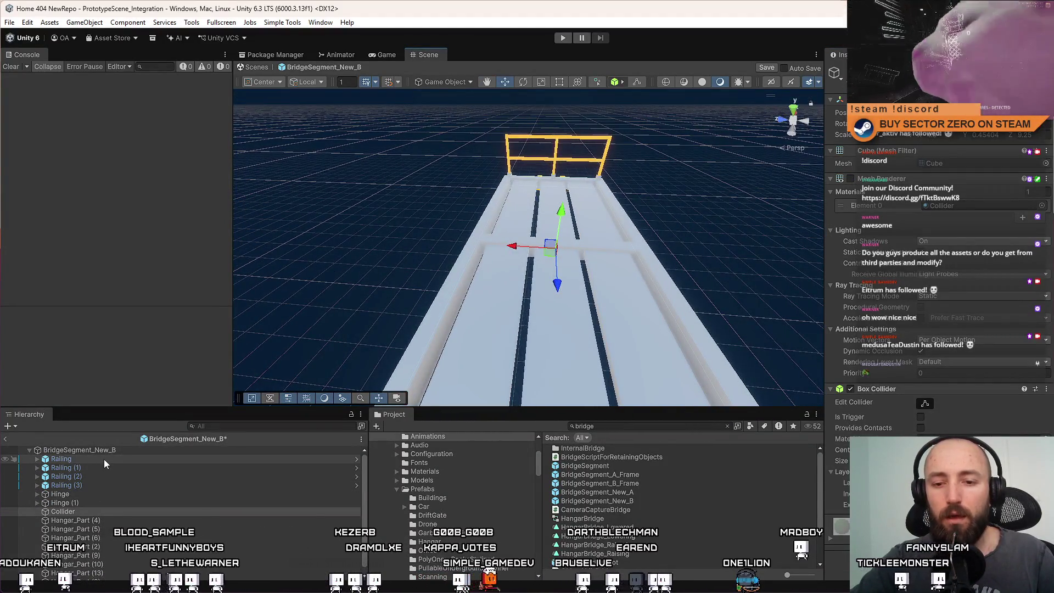
left_click(85, 509)
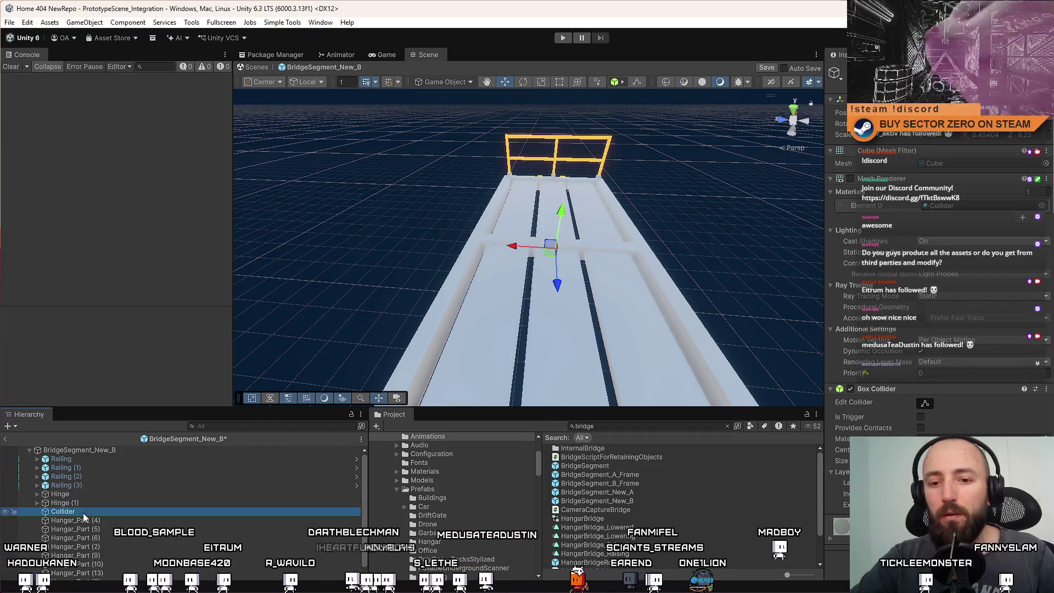
left_click(91, 510)
type("_")
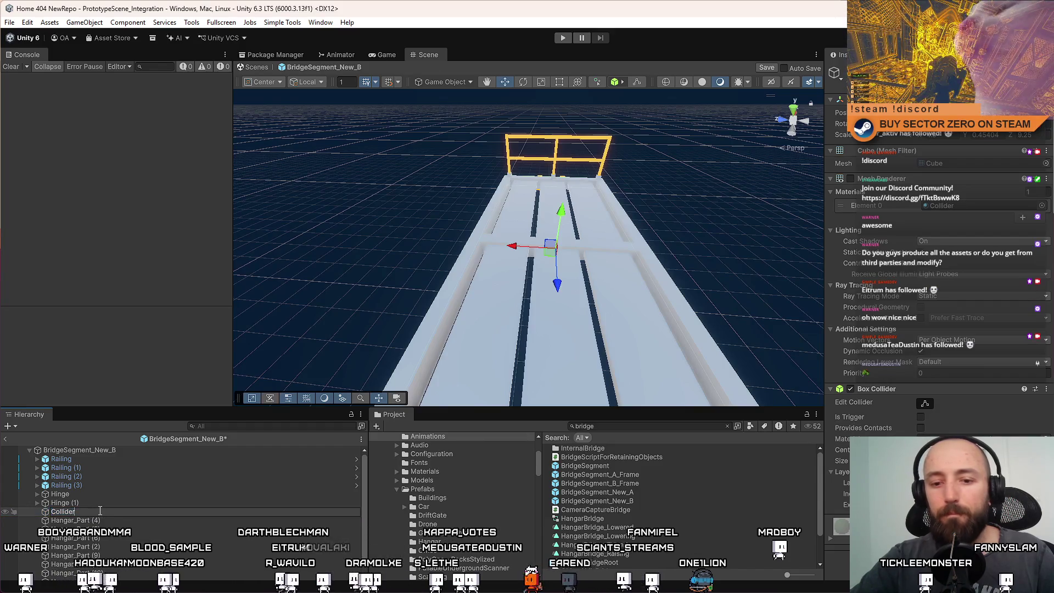
type("Floor")
key("Return")
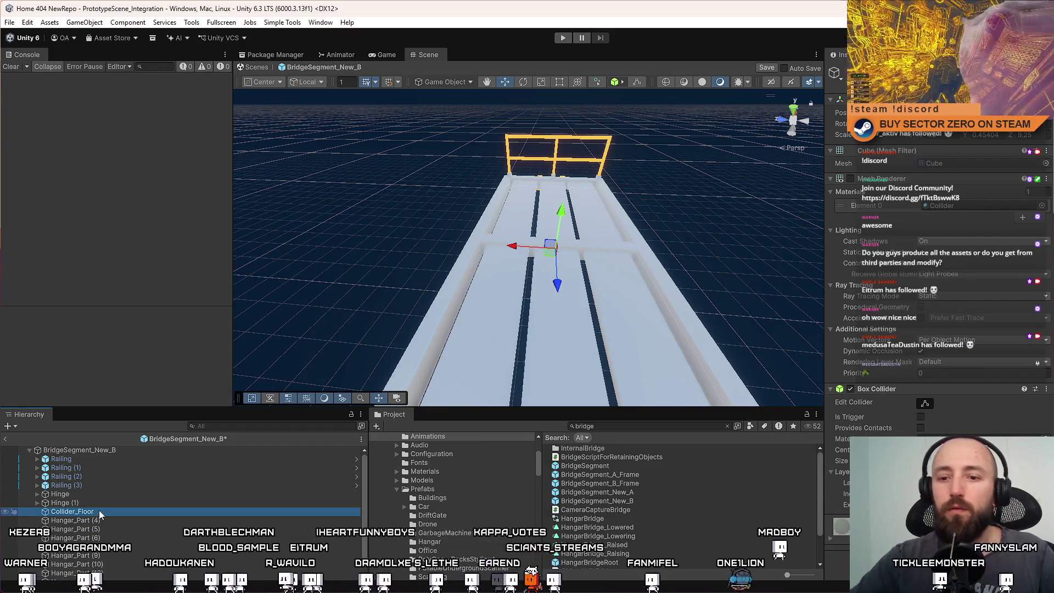
left_click(101, 519)
scroll(135, 532, "down", 1)
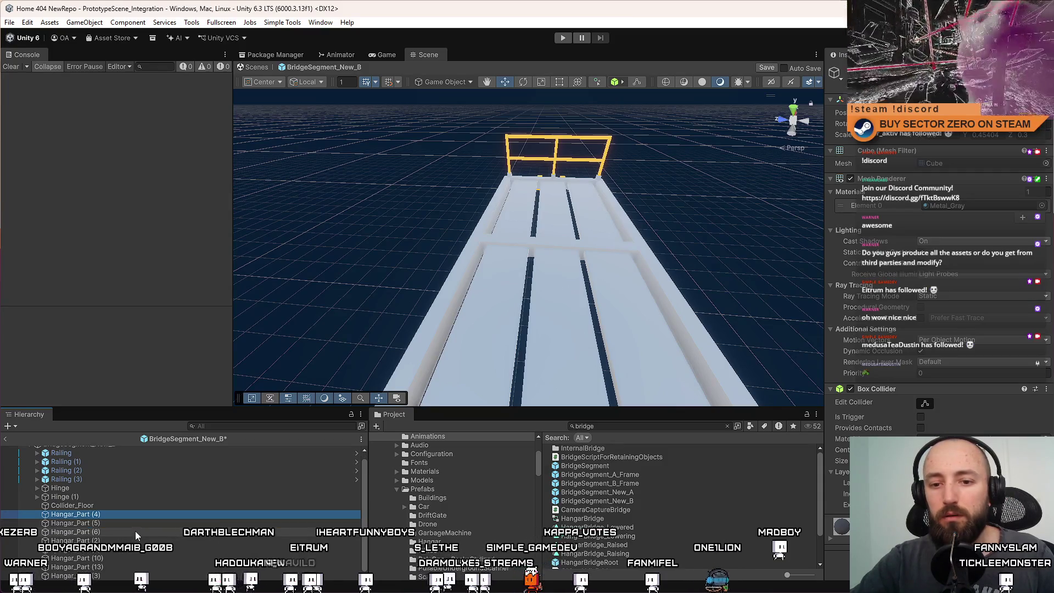
scroll(134, 535, "up", 1)
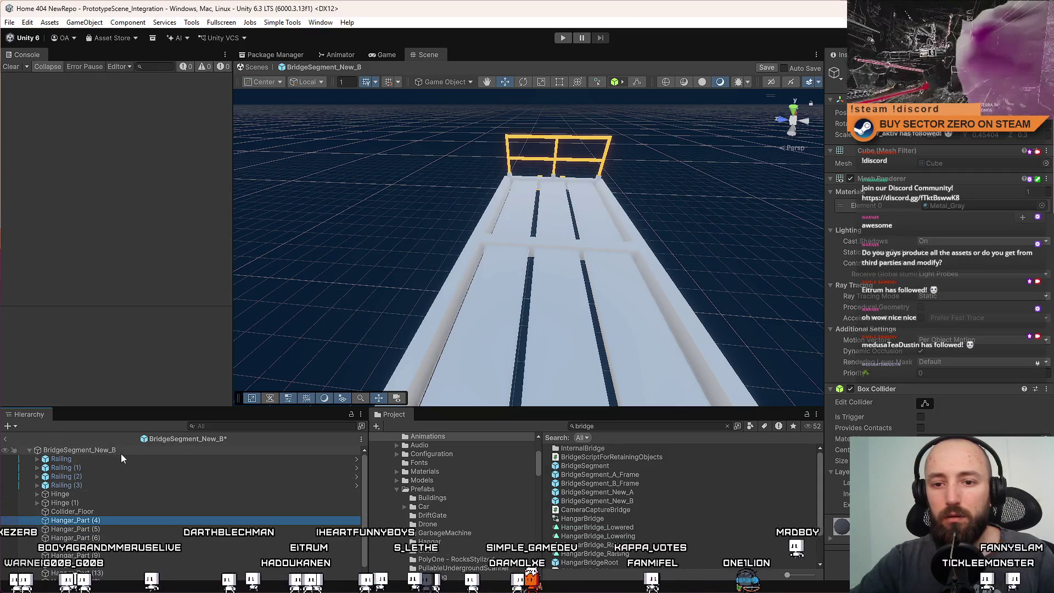
left_click(128, 450)
left_click(116, 520)
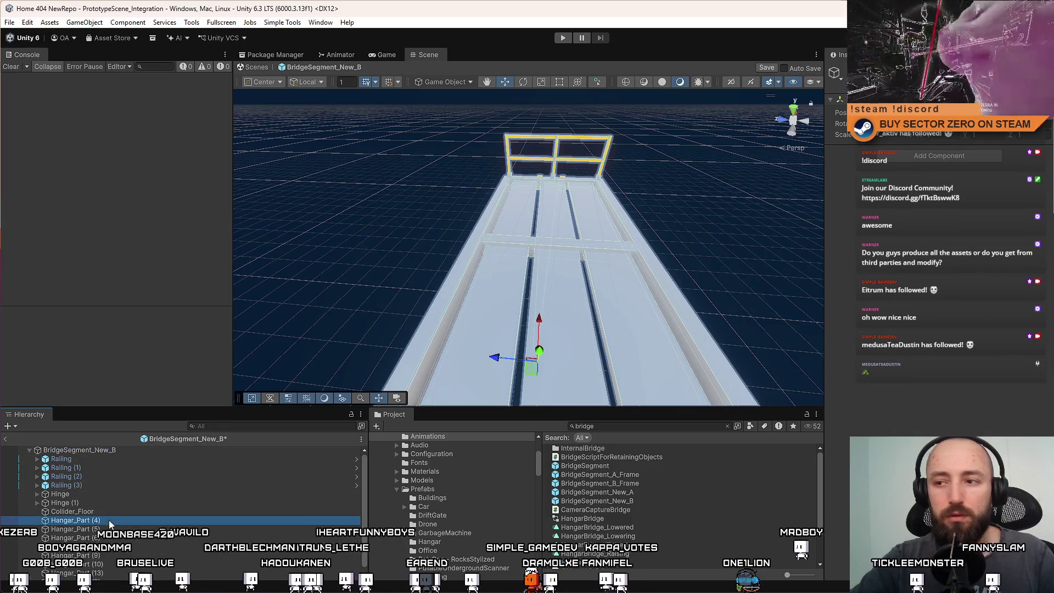
scroll(364, 499, "down", 1)
left_click(77, 572, "shift")
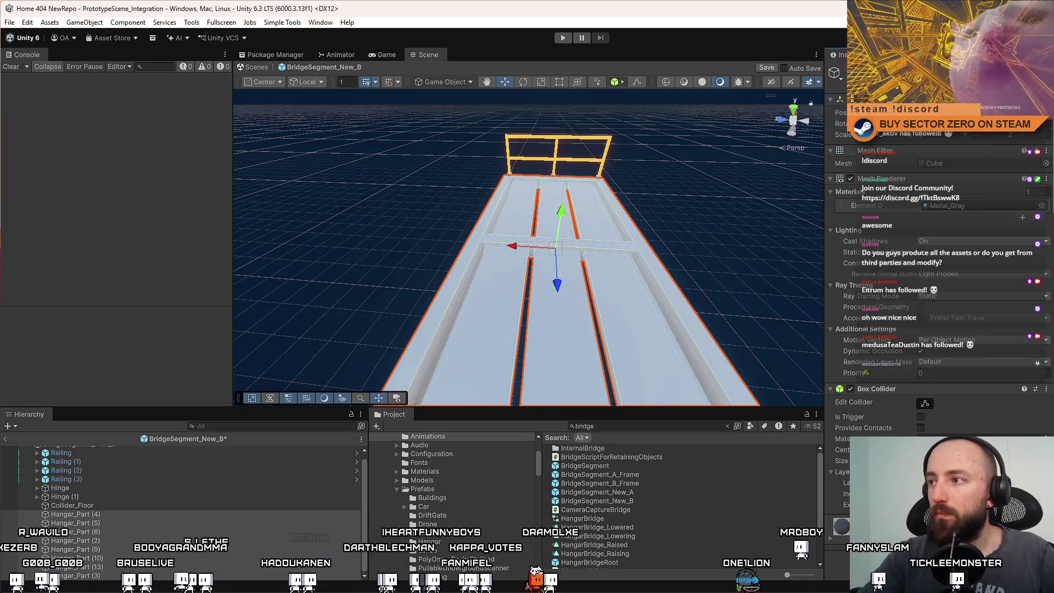
key("Return")
right_click(896, 388)
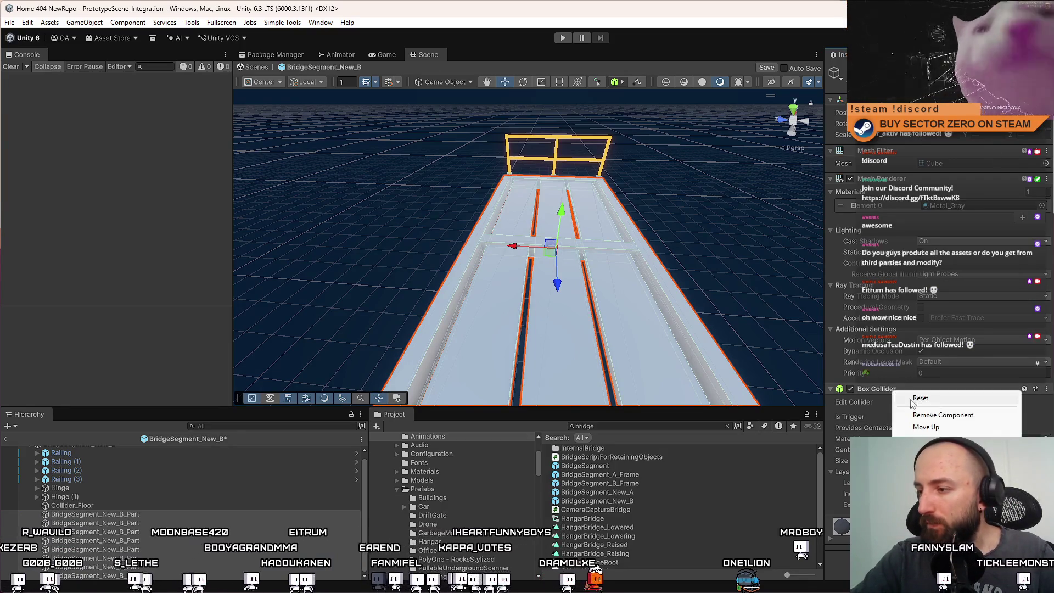
left_click(937, 405)
mouse_move(549, 247)
left_mouse_down()
mouse_move(747, 228)
mouse_move(669, 252)
left_mouse_up()
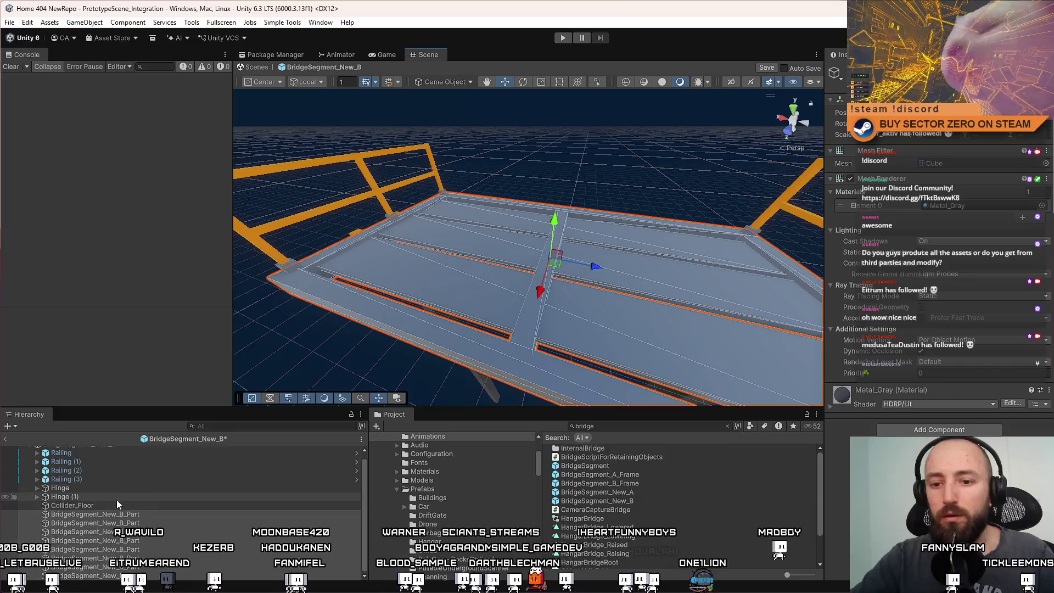
scroll(101, 512, "up", 1)
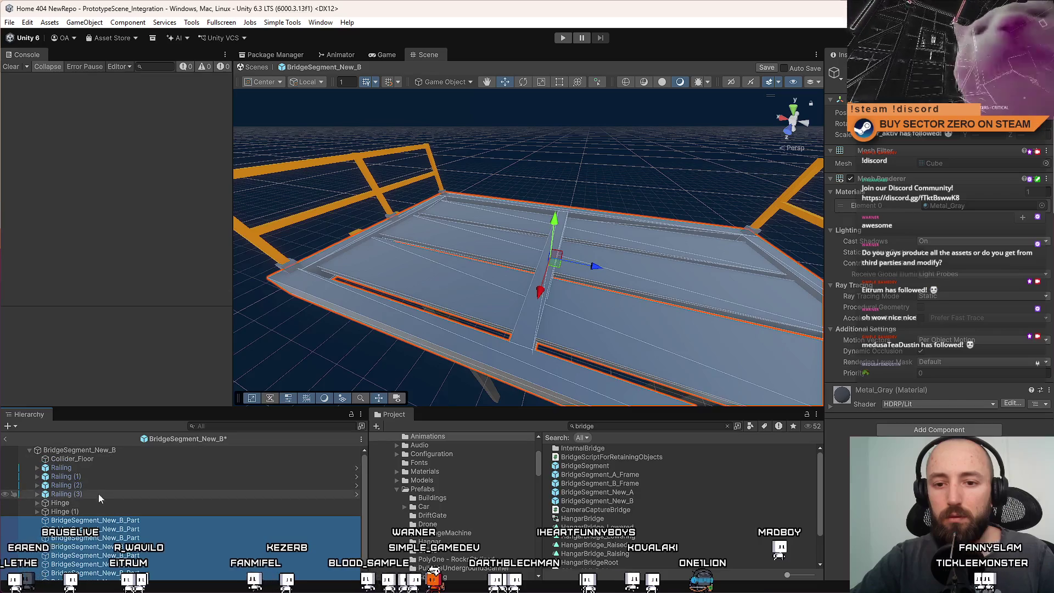
left_click(96, 468)
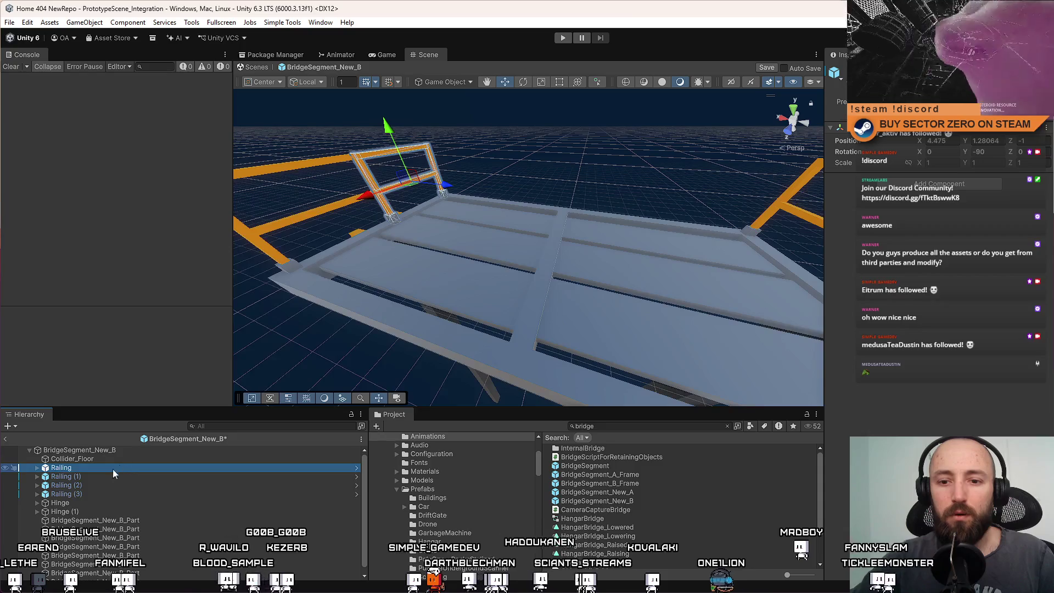
left_click(78, 503)
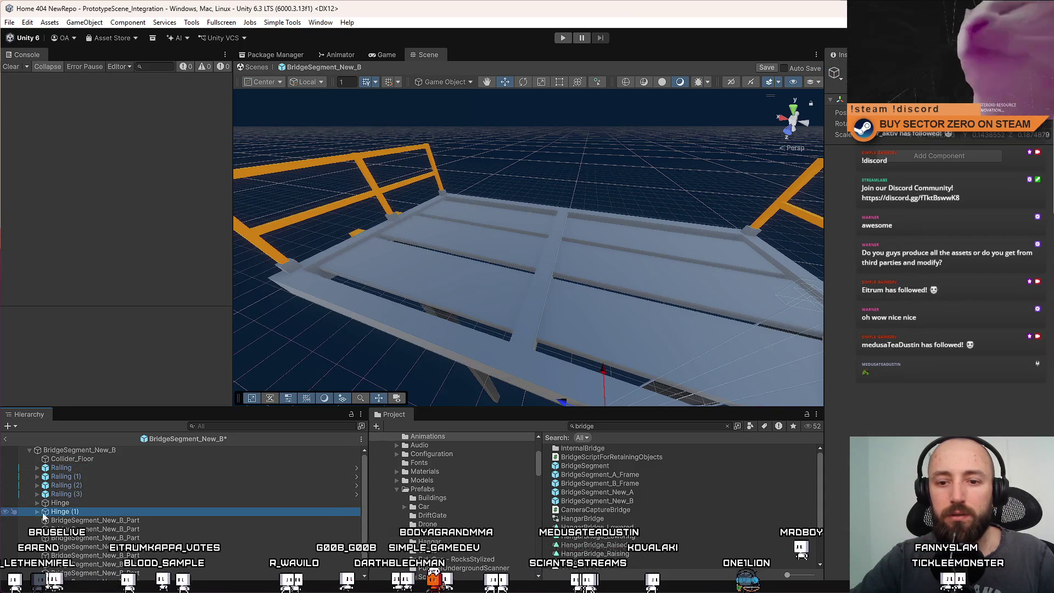
left_click(99, 521)
key("shift+Down")
key("shift+Down")
key("shift+Down")
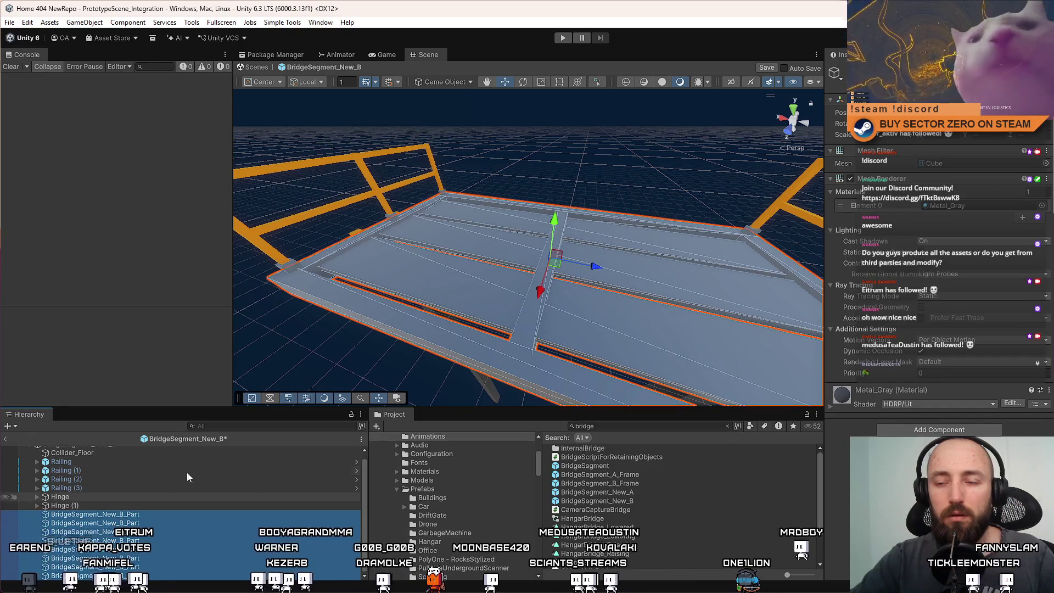
left_click(338, 338)
mouse_move(338, 338)
left_mouse_down()
mouse_move(377, 377)
mouse_move(440, 291)
mouse_move(416, 297)
mouse_move(466, 281)
left_mouse_up()
left_click(440, 290)
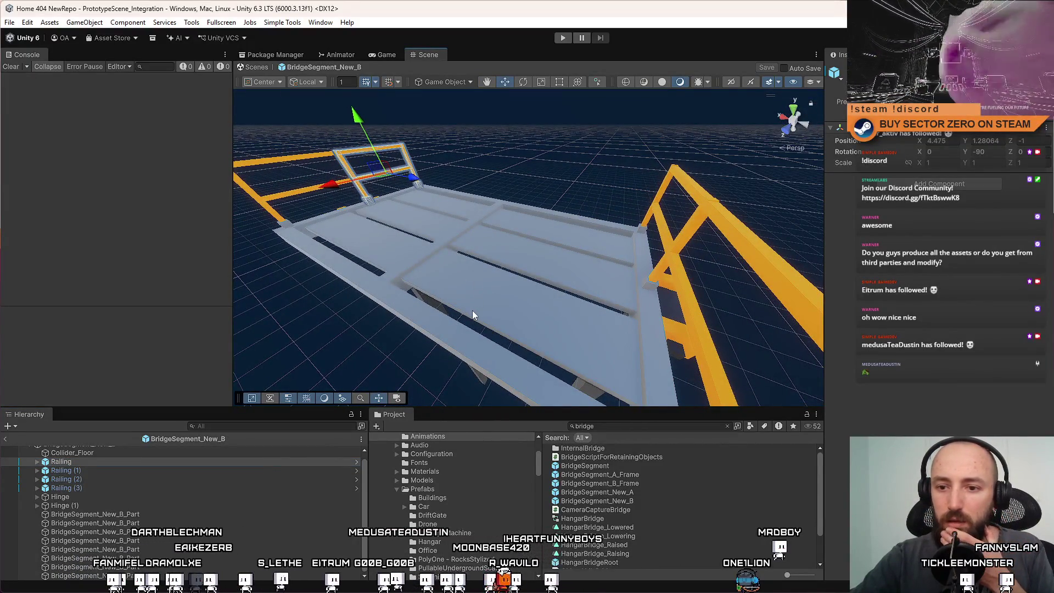
left_click(630, 477)
left_click(637, 492)
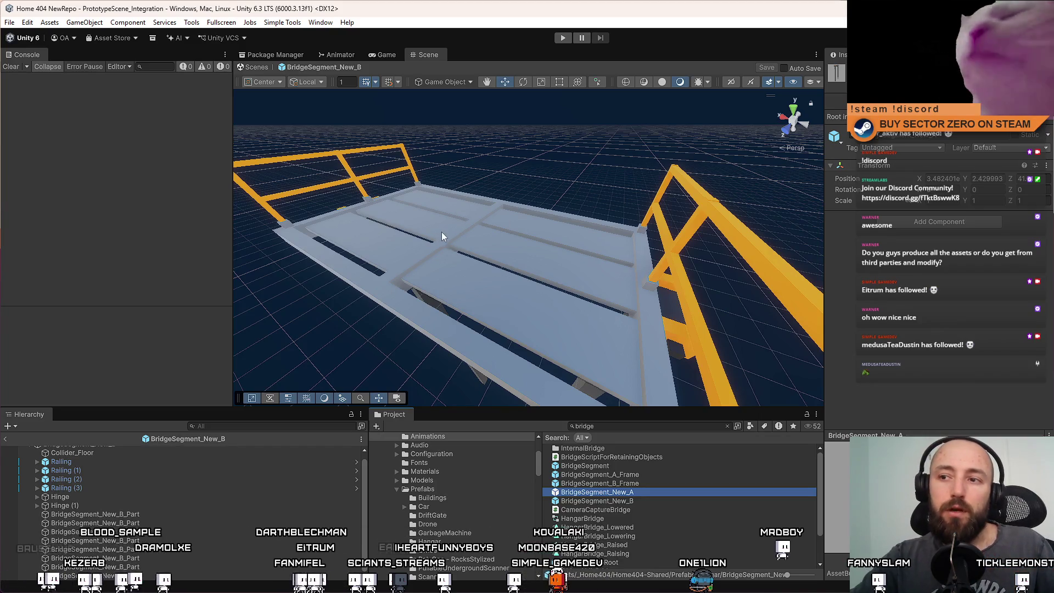
mouse_move(449, 232)
left_mouse_down()
mouse_move(485, 232)
mouse_move(461, 232)
mouse_move(501, 290)
left_mouse_up()
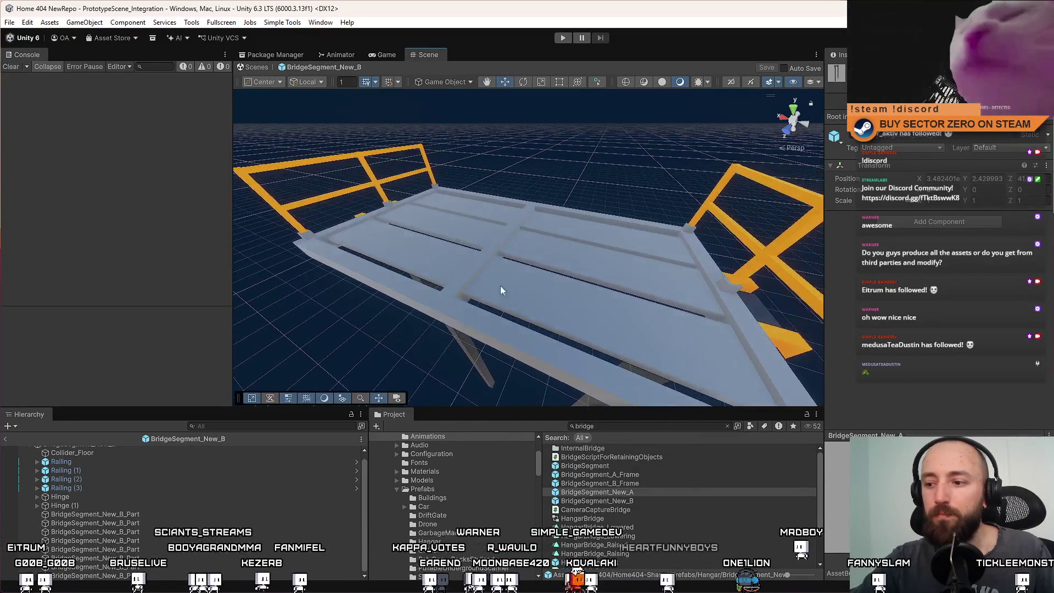
left_click(626, 475)
double_click(626, 474)
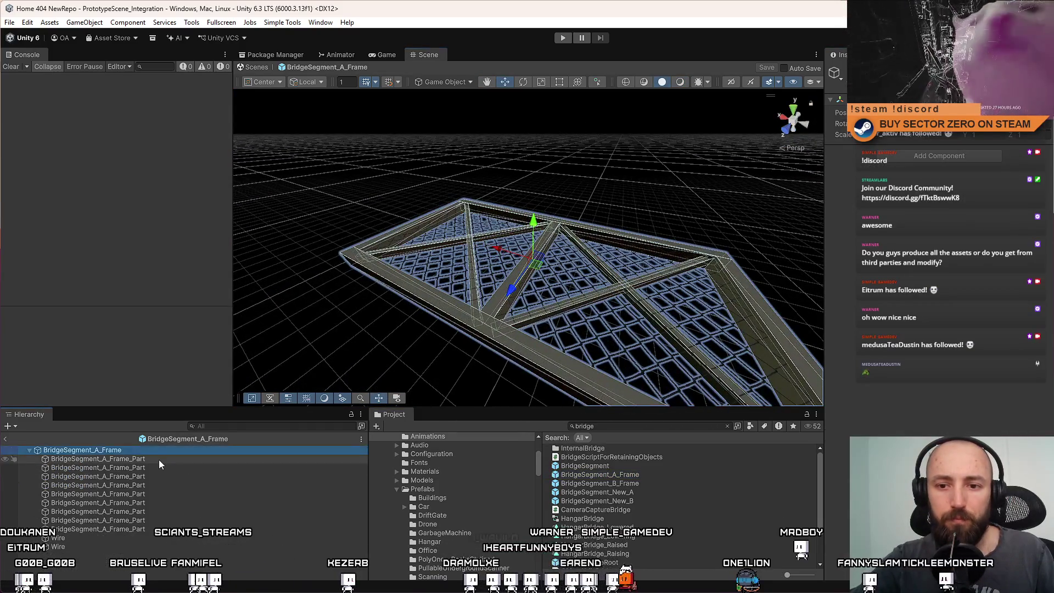
Inspect the BridgeSegment_A_Frame parts, then open BridgeSegment_New_A in Prefab Mode
left_click(159, 459)
left_click(168, 453)
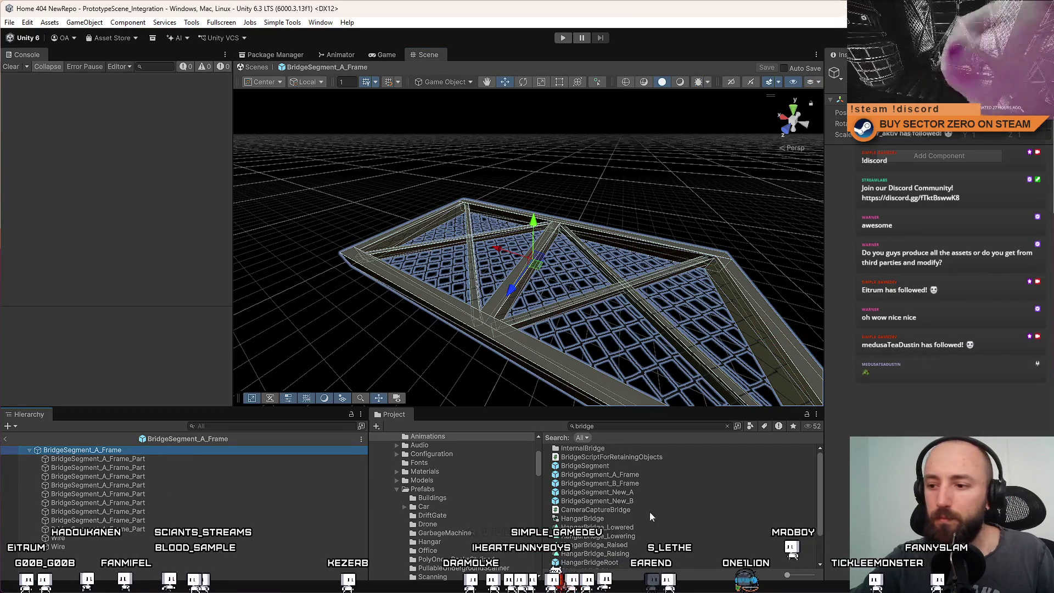
left_click(637, 475)
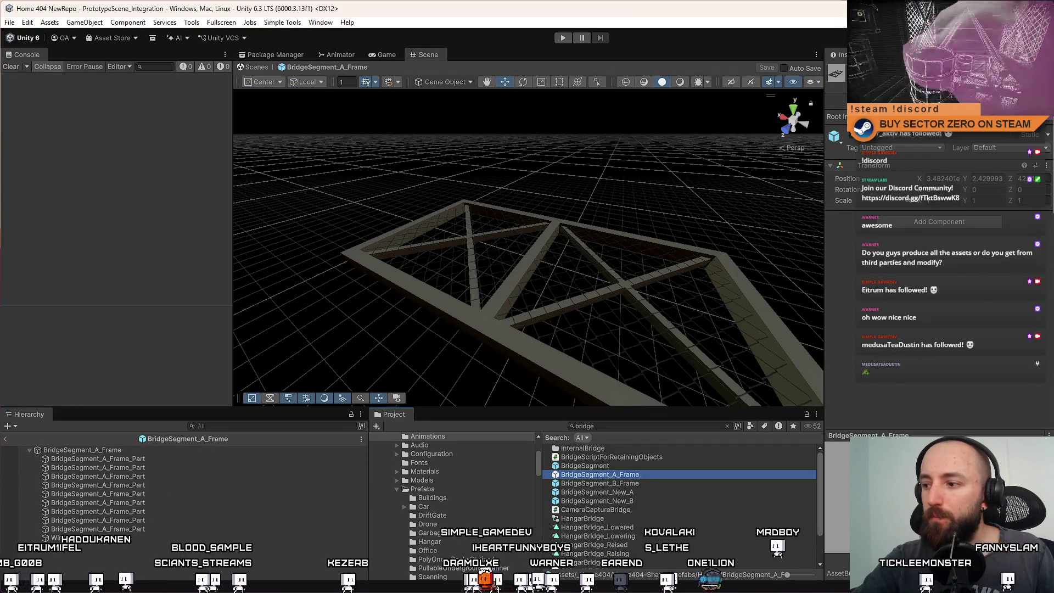
left_click(647, 493)
double_click(647, 493)
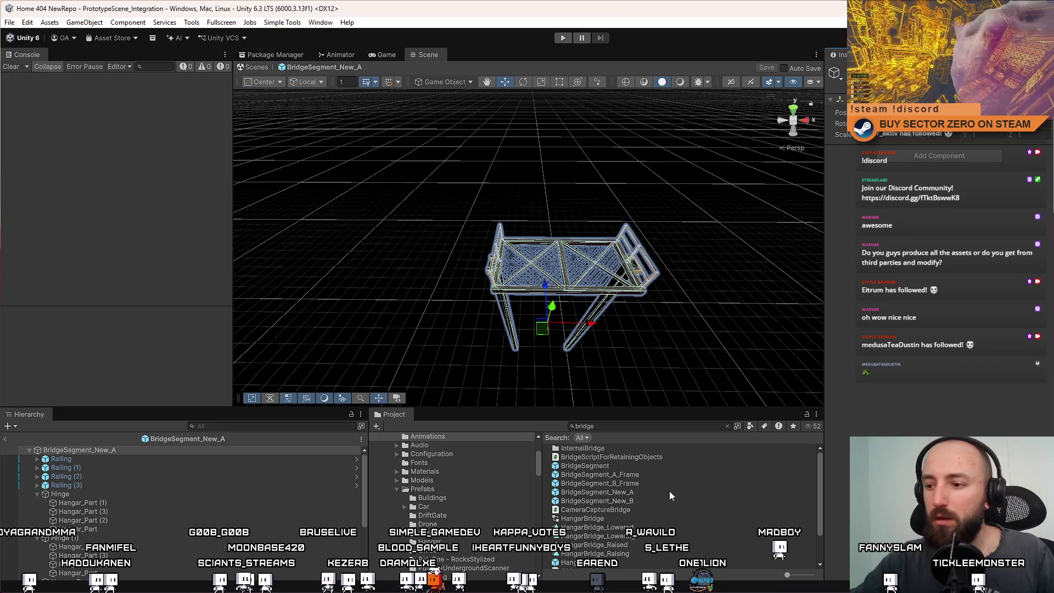
Check BridgeSegment_New_B's floor collider, then open BridgeSegment_B_Frame in Prefab Mode
left_click(634, 499)
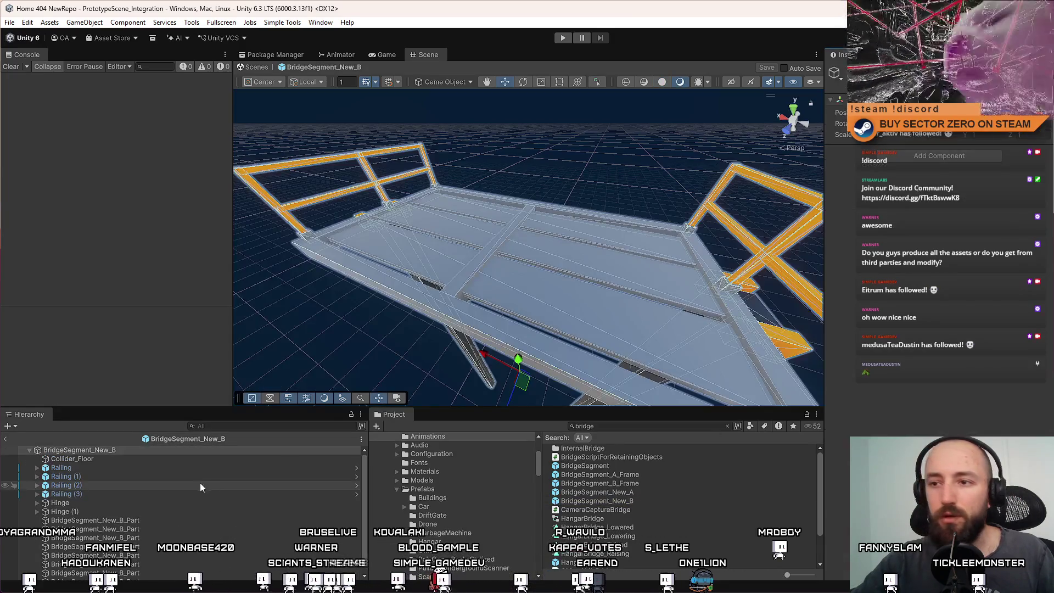
left_click(107, 460)
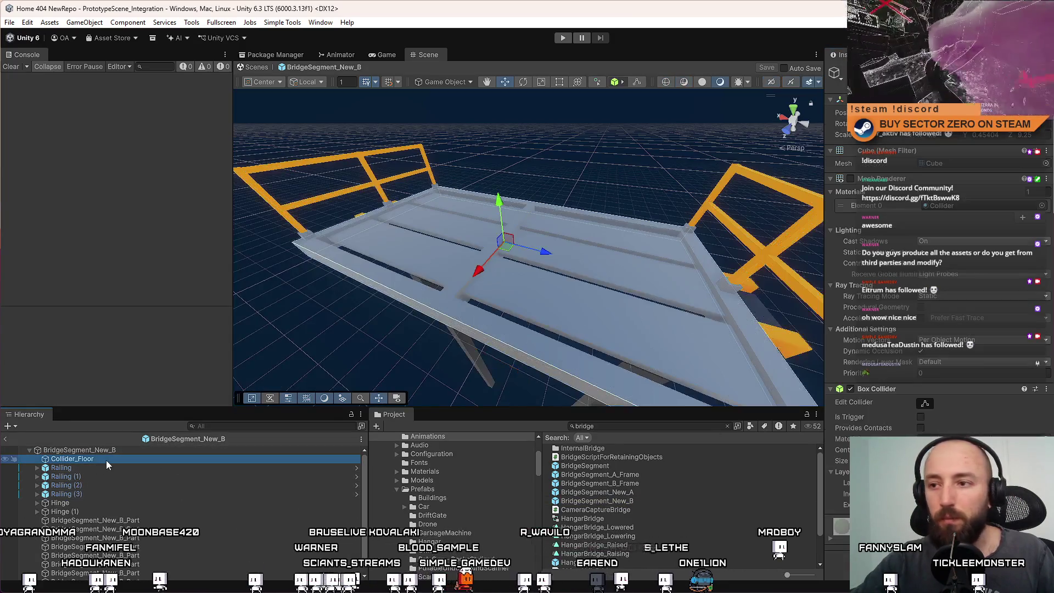
left_click(632, 492)
left_click(657, 482)
left_click(662, 475)
left_click(647, 483)
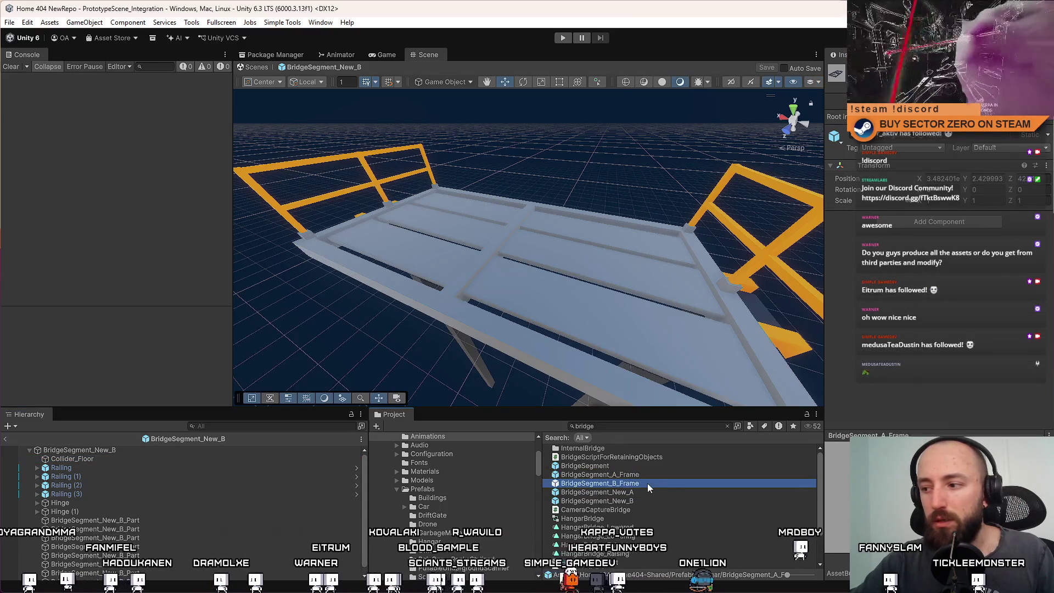
double_click(600, 483)
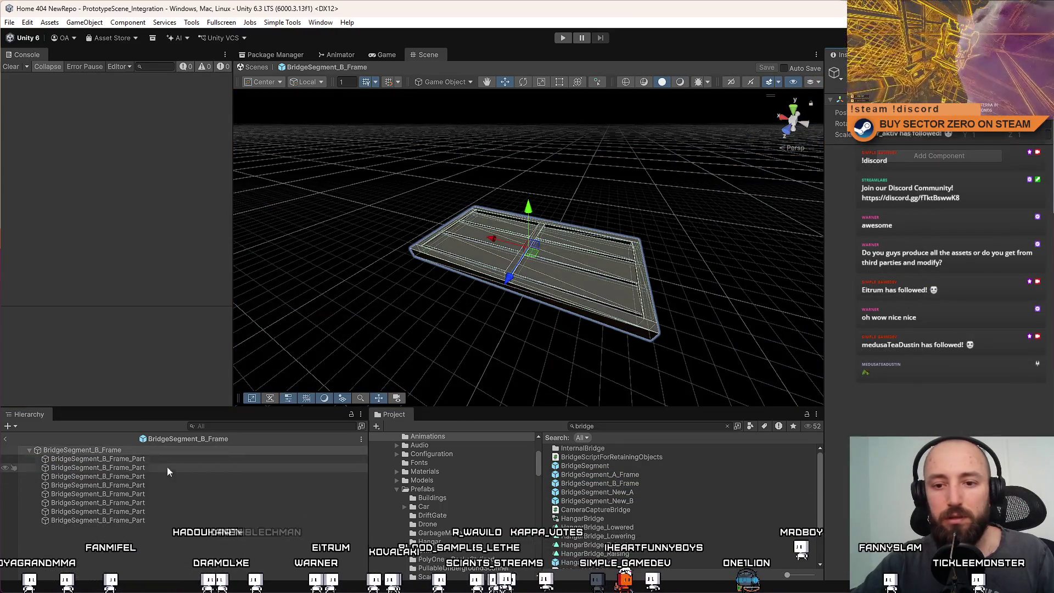
Move Collider_Floor to the top of BridgeSegment_B_Frame's children
left_click(150, 520)
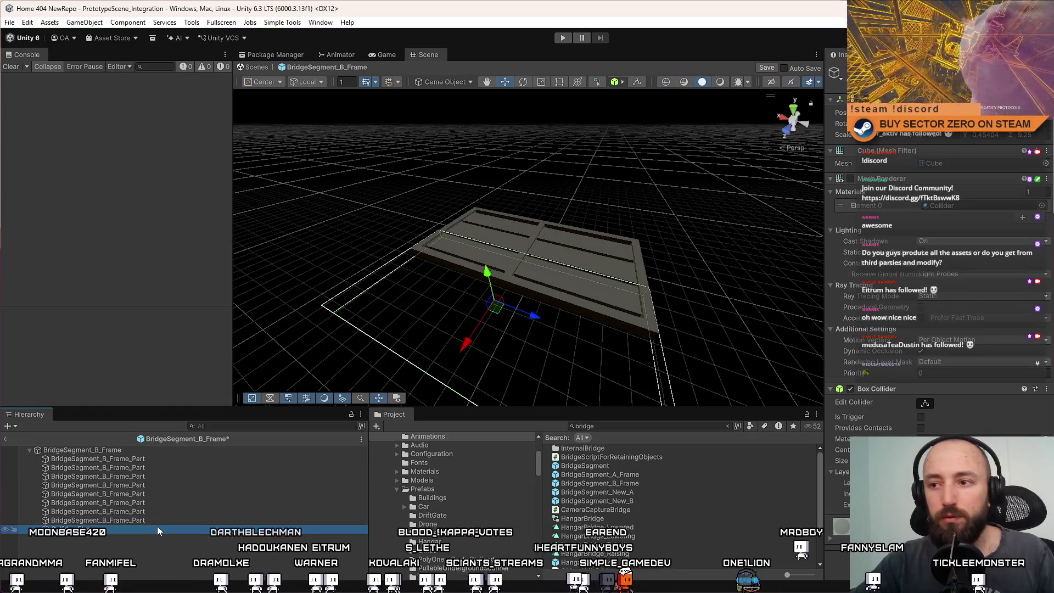
left_click_drag(658, 245, 476, 279)
left_click(531, 331)
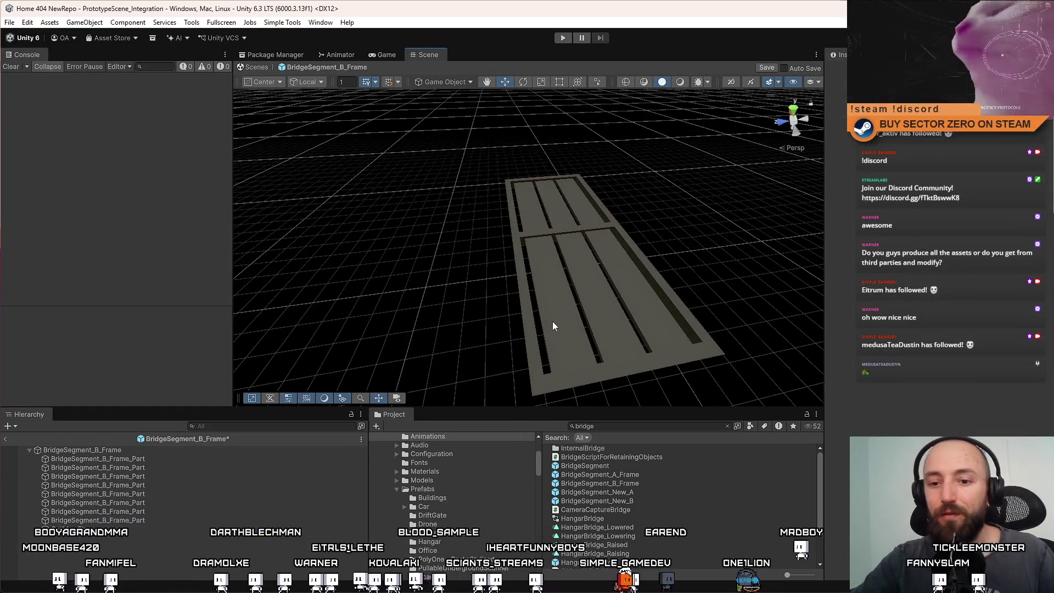
left_click(552, 326)
mouse_move(522, 357)
left_mouse_down()
mouse_move(597, 357)
mouse_move(564, 299)
mouse_move(536, 371)
mouse_move(487, 336)
left_mouse_up()
left_click_drag(90, 531, 147, 456)
Remove the Box Collider component from all BridgeSegment_B_Frame_Part pieces
left_click(152, 468)
left_click(145, 528, "shift")
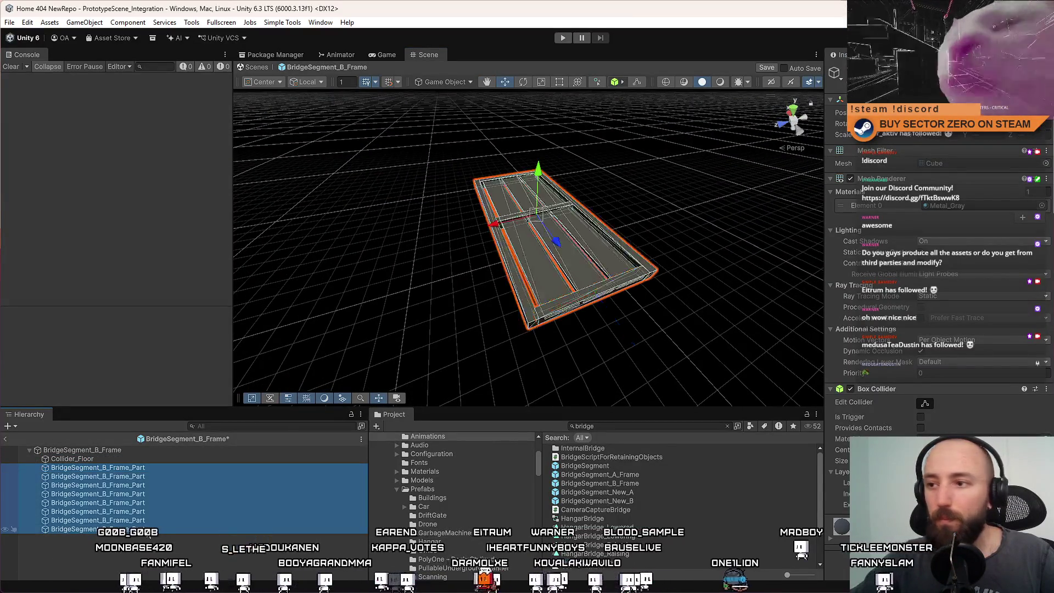
left_click(866, 390)
right_click(866, 389)
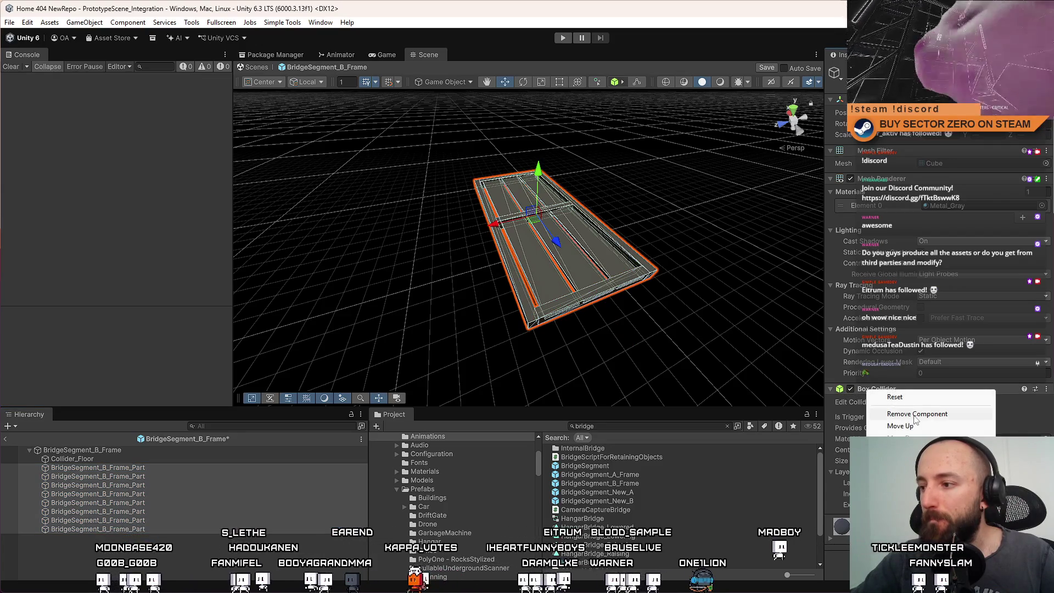
left_click(900, 412)
Save the BridgeSegment_B_Frame prefab and open BridgeSegment_A_Frame for editing
left_click_drag(763, 351, 222, 453)
left_click(221, 452)
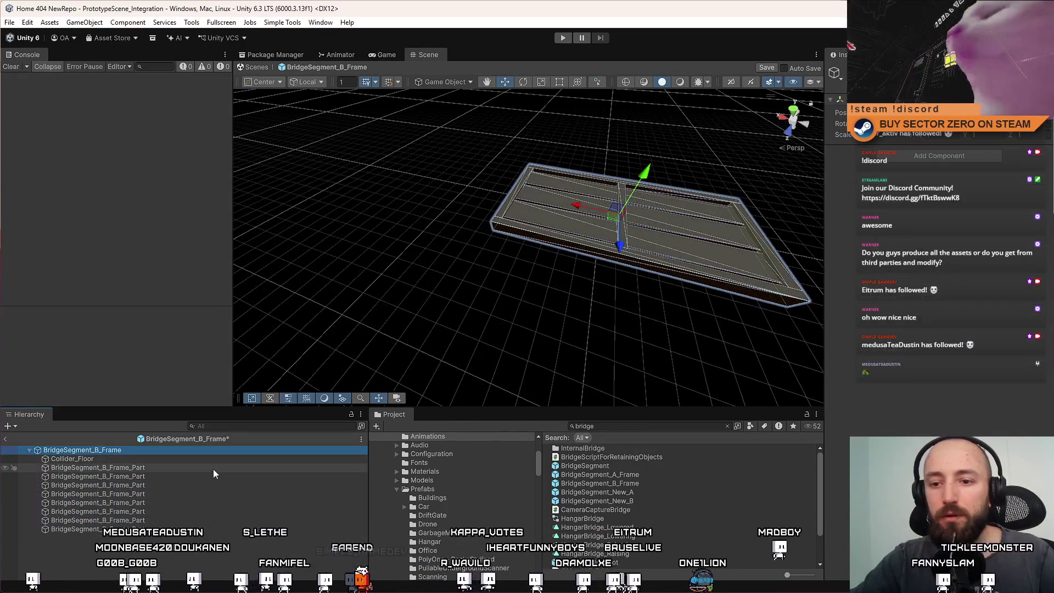
key("ctrl+s")
left_click(650, 476)
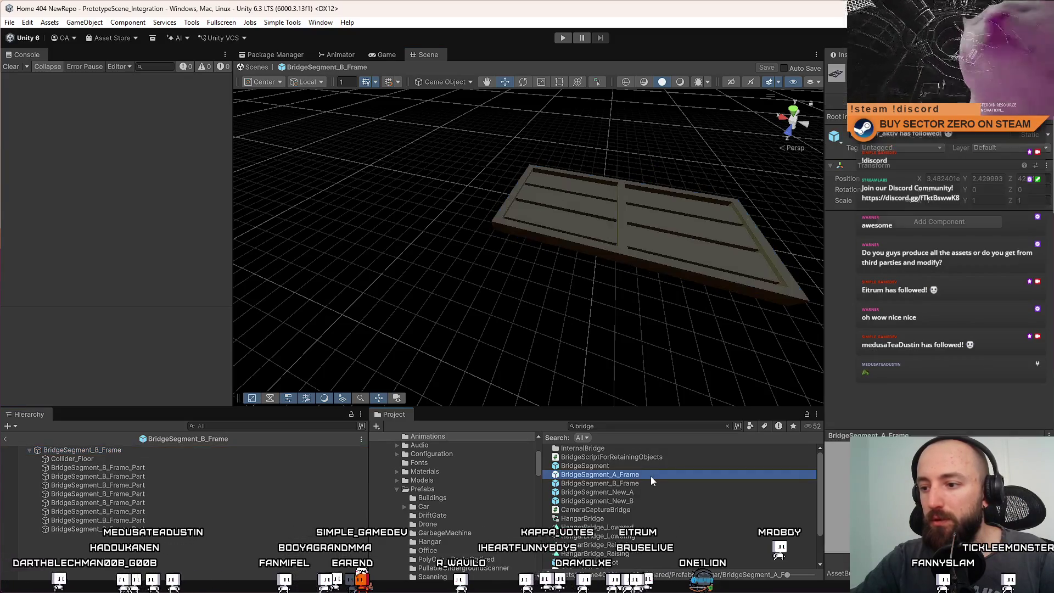
left_click(187, 460)
double_click(654, 475)
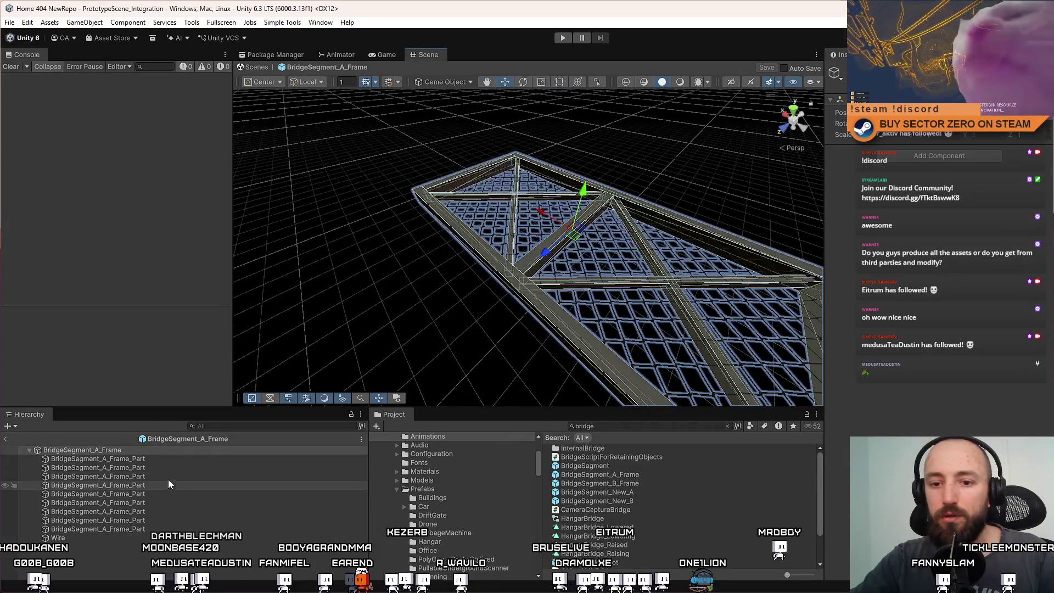
Paste the floor collider into BridgeSegment_A_Frame and move Collider_Floor to the top
left_click(167, 462)
key("ctrl+v")
left_click_drag(110, 468, 130, 456)
mouse_move(494, 247)
left_mouse_down()
mouse_move(555, 224)
mouse_move(463, 261)
mouse_move(401, 265)
mouse_move(450, 258)
left_mouse_up()
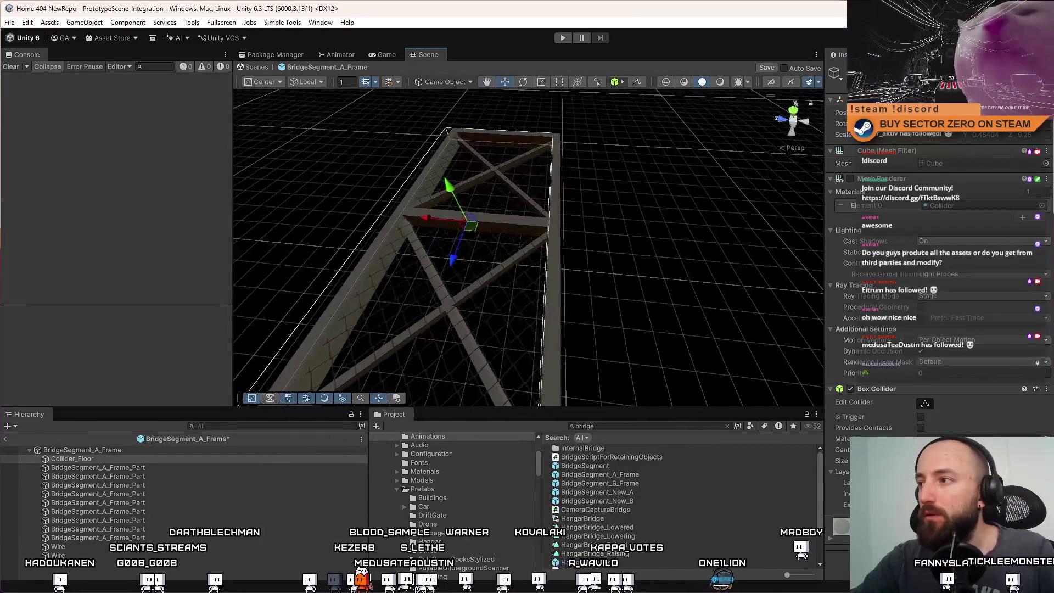
mouse_move(623, 209)
left_mouse_down()
mouse_move(607, 228)
mouse_move(771, 83)
left_mouse_up()
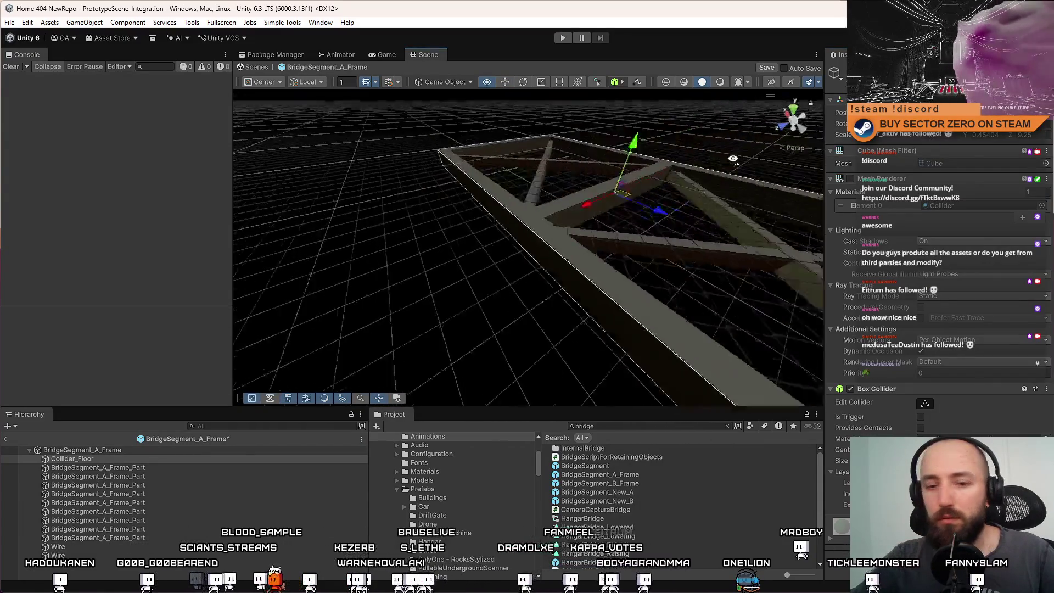
double_click(192, 468)
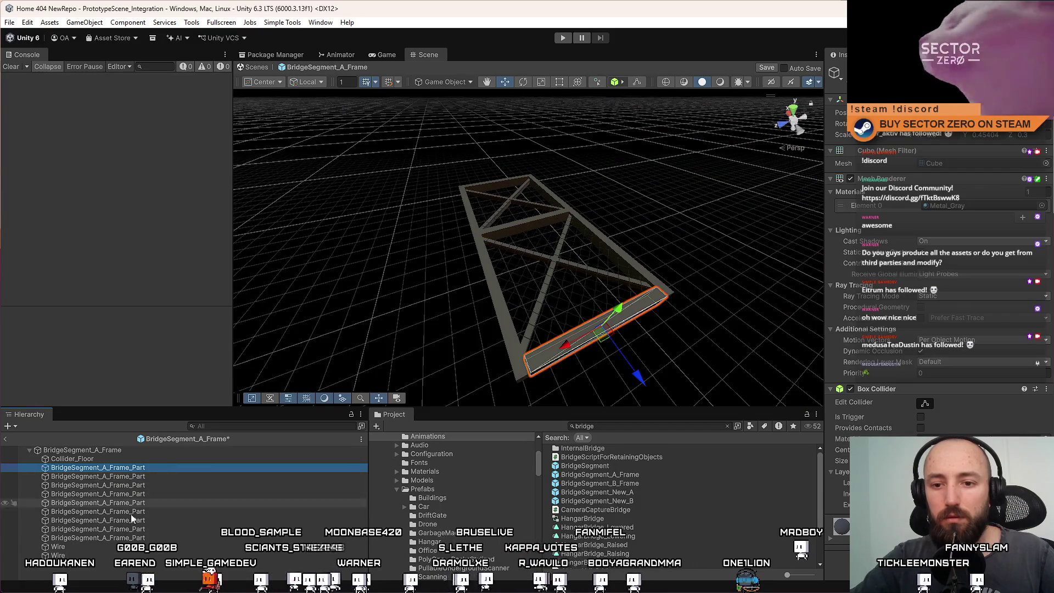
Remove the Box Collider from all nine A_Frame parts, undoing an accidental fence quad change
left_click(105, 538, "shift")
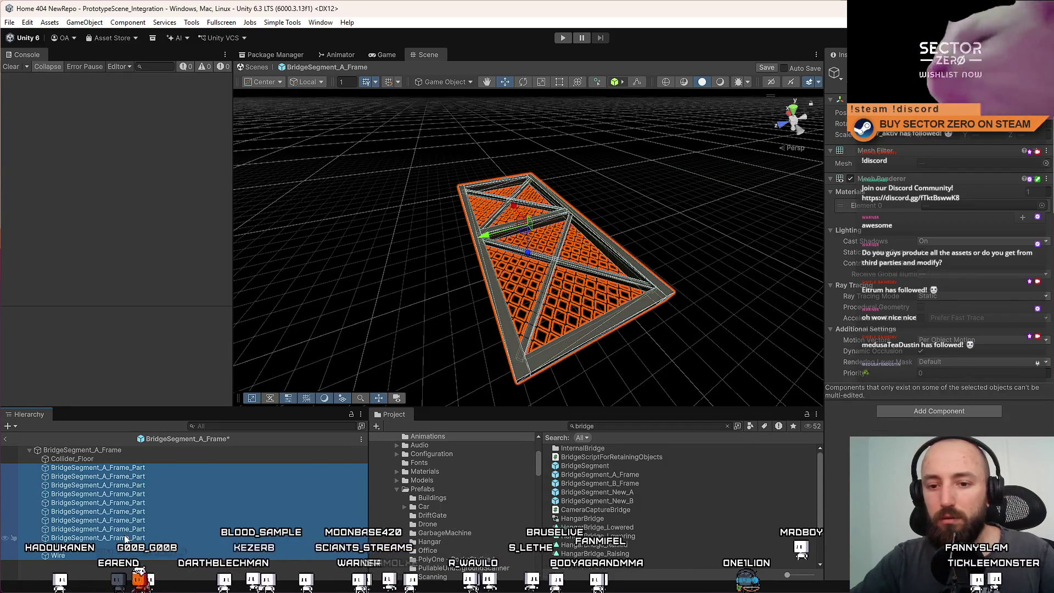
right_click(884, 393)
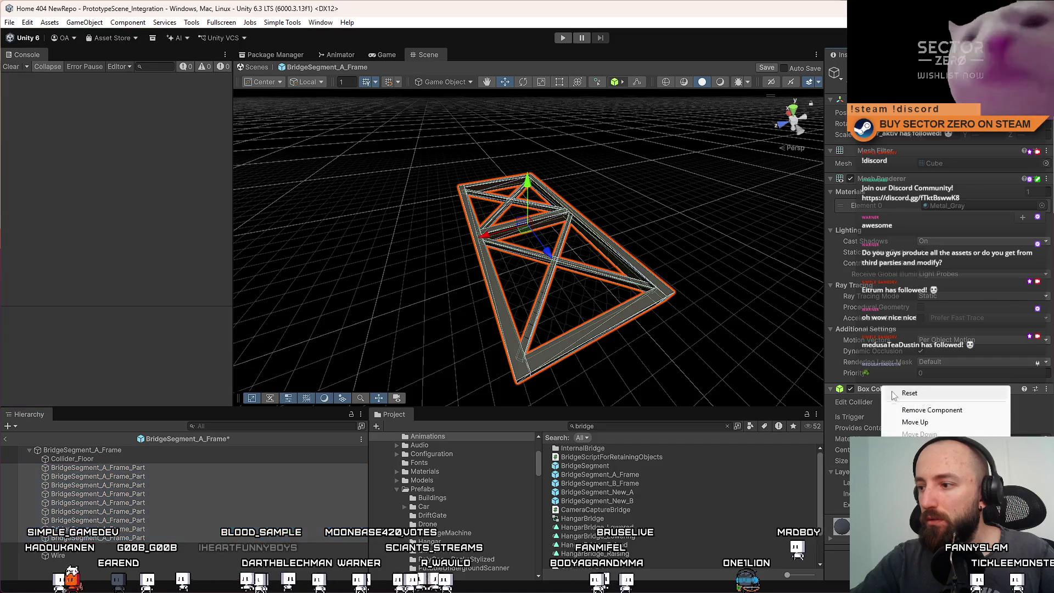
left_click(922, 402)
left_click(110, 554)
left_click(78, 547)
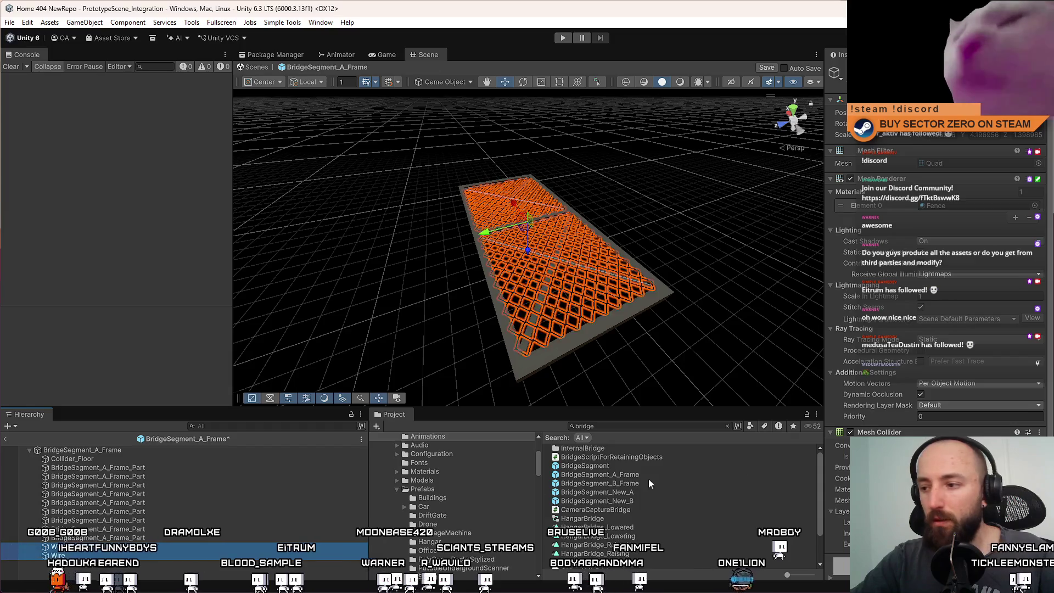
key("ctrl+z")
Check the floor collider and crossbar parts, then open BridgeSegment_New_A for editing
left_click(140, 460)
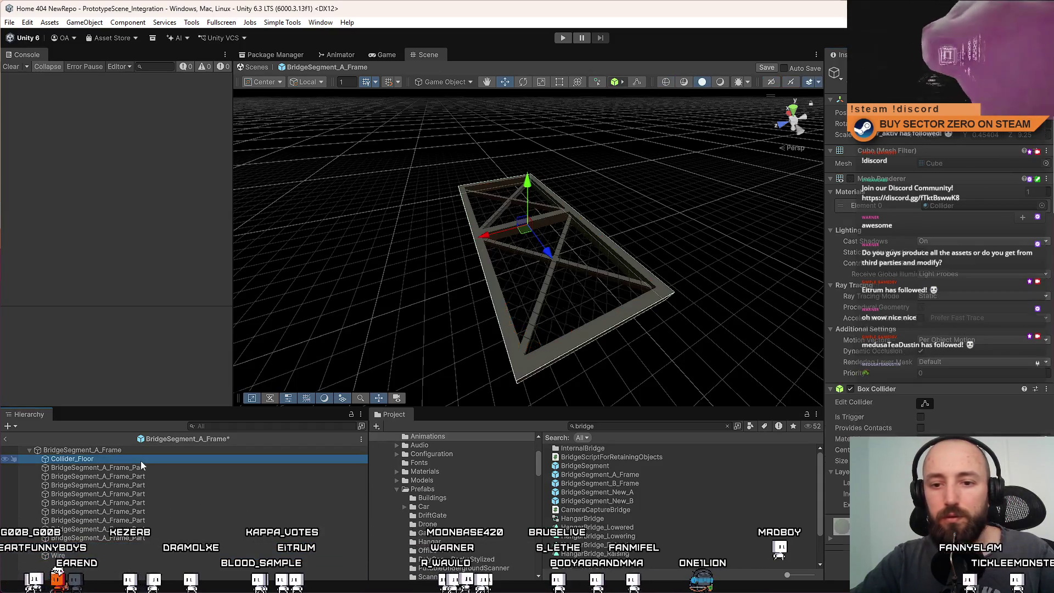
left_click(127, 466)
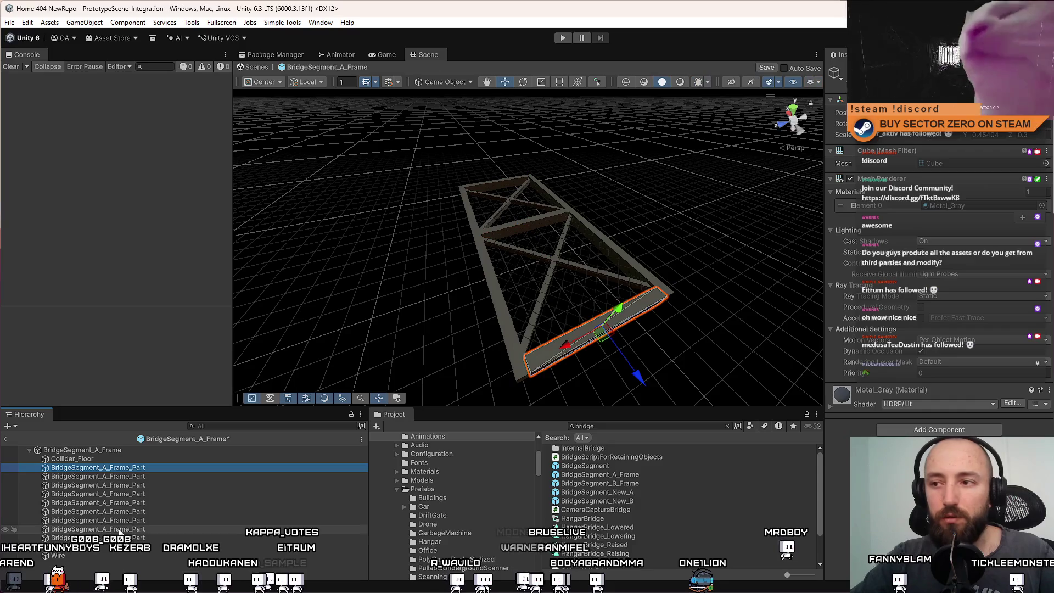
left_click(193, 502)
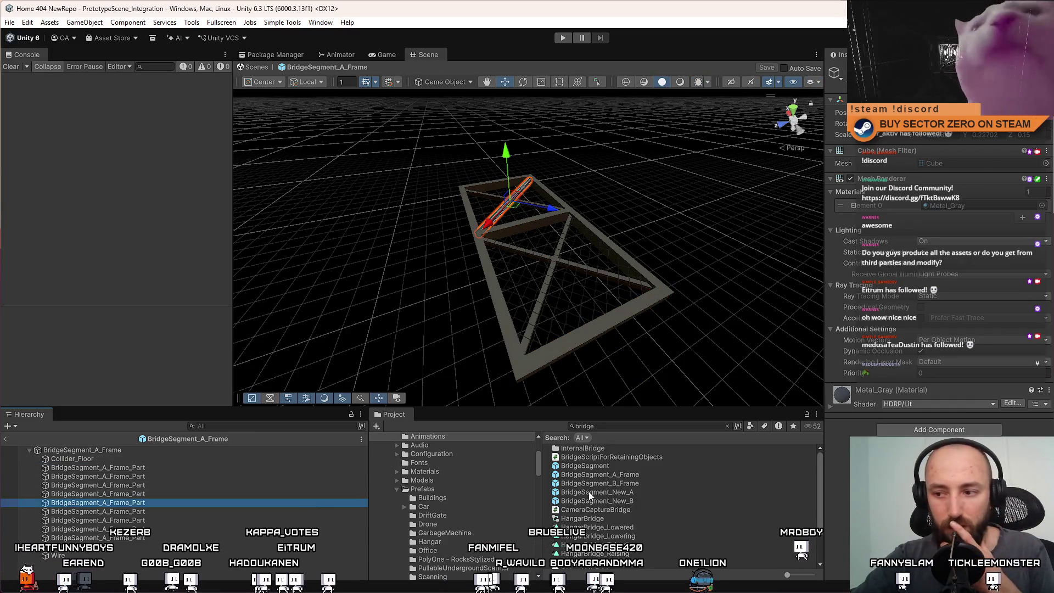
left_click(640, 484)
left_click(635, 493)
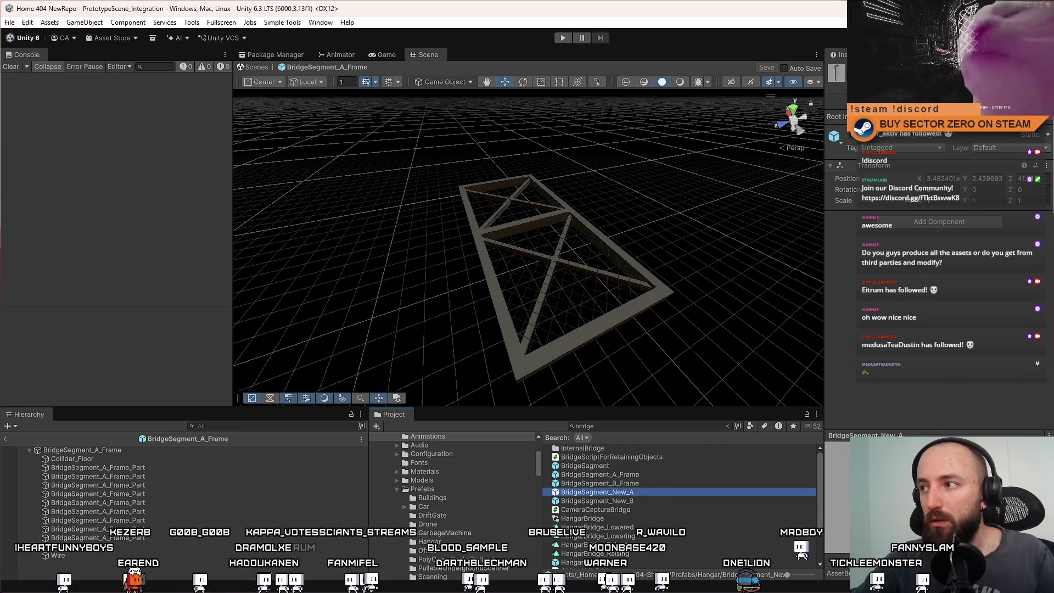
double_click(635, 494)
Inspect BridgeSegment_New_A's Hinge group, walkway beam and angled Hangar_Part (4)
left_click_drag(566, 245, 495, 305)
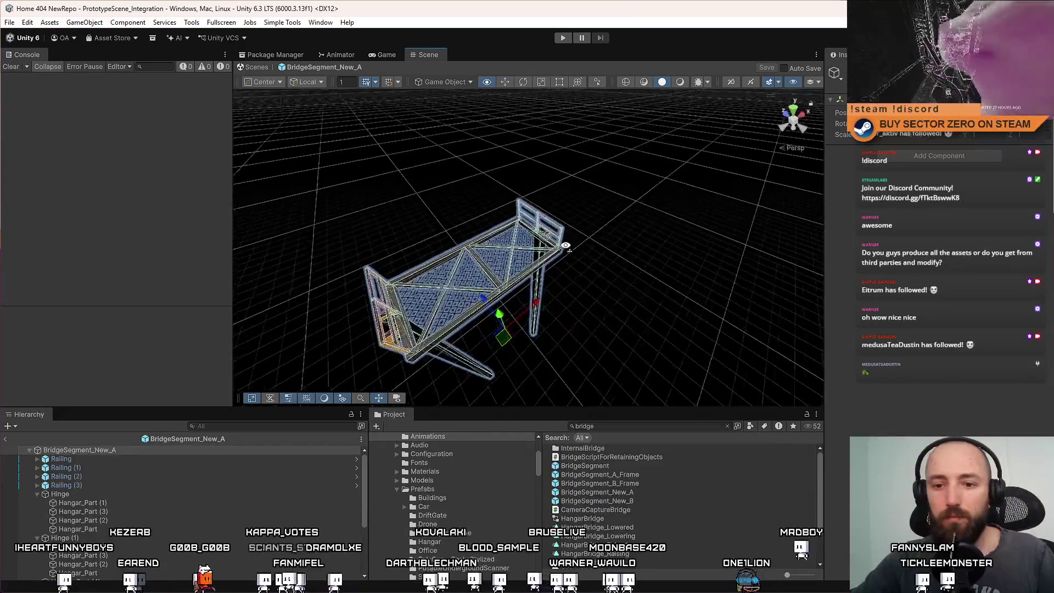
scroll(515, 245, "up", 6)
scroll(164, 510, "down", 2)
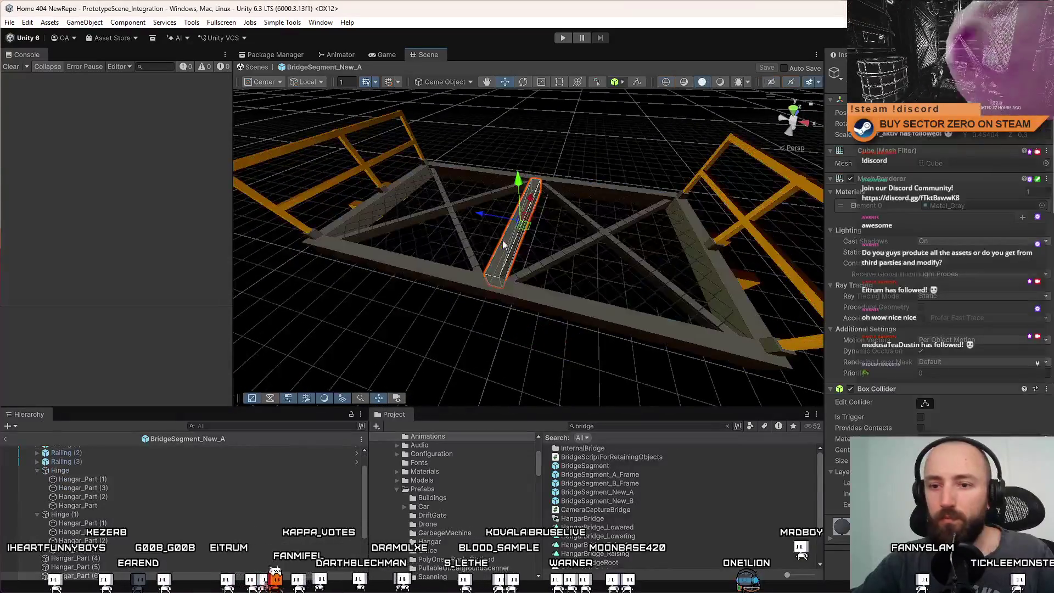
left_click(81, 470)
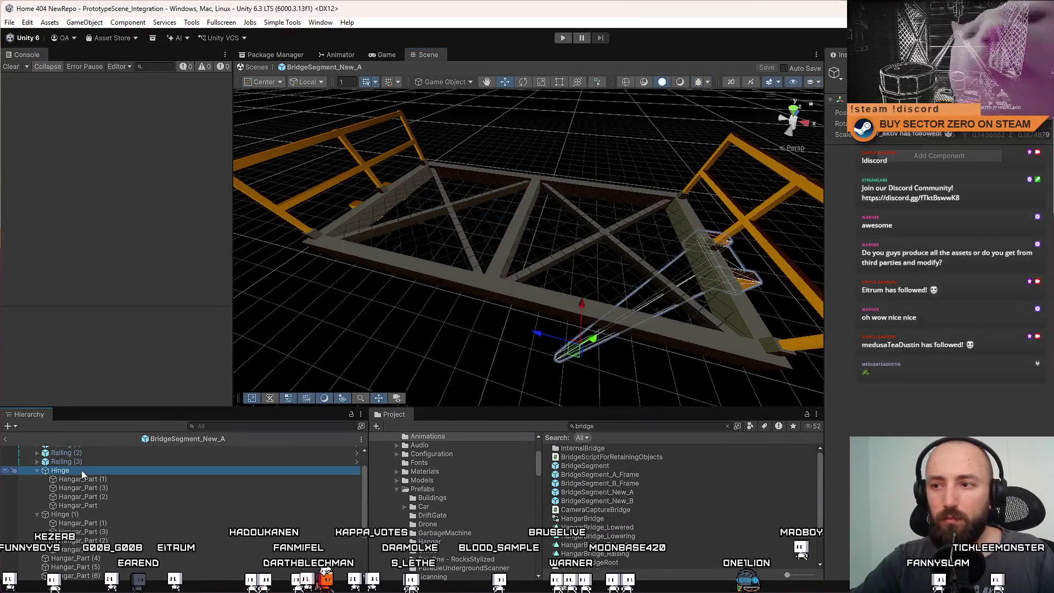
left_click(477, 285)
scroll(88, 527, "up", 2)
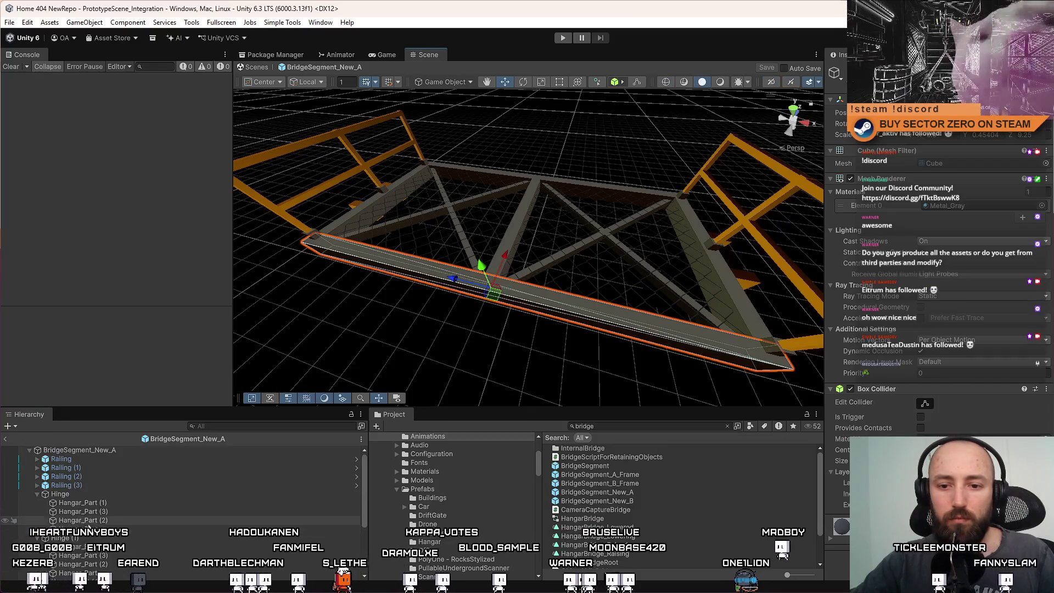
left_click(38, 494)
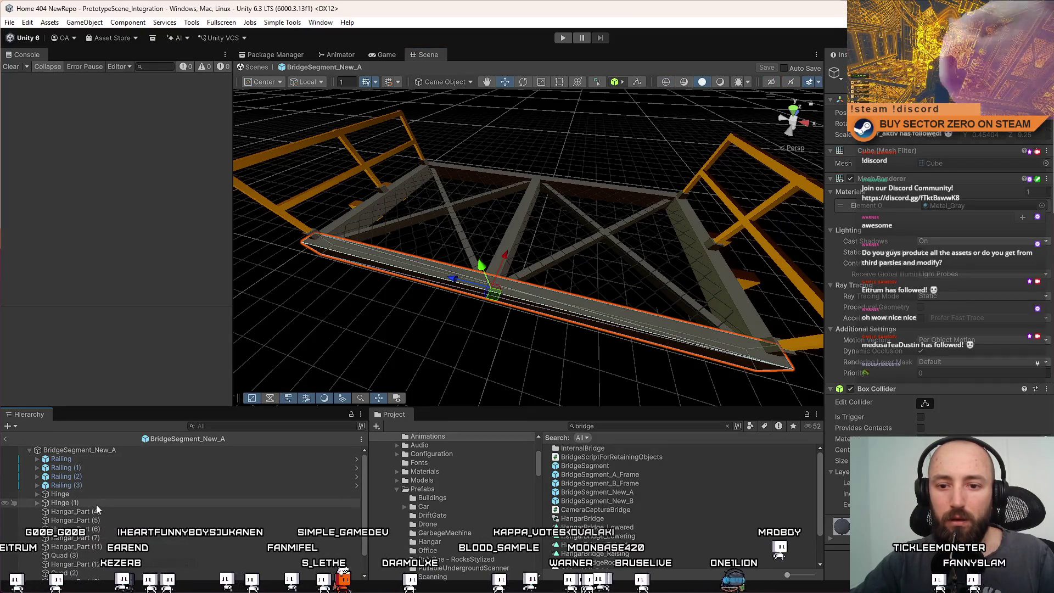
left_click(102, 510)
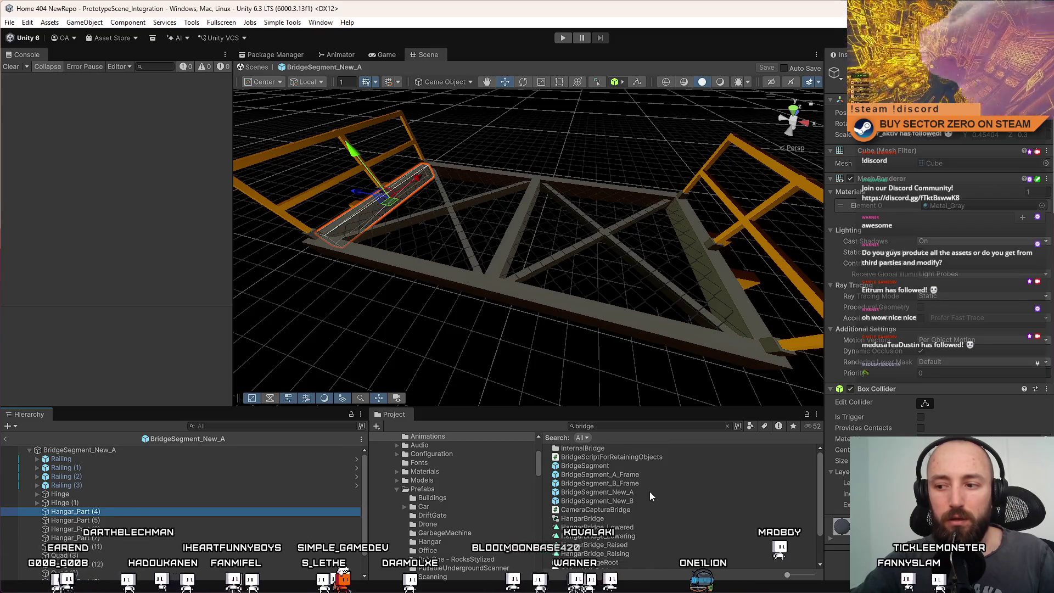
Nest the BridgeSegment_A_Frame prefab into the segment after dismissing the cyclic nesting warning
mouse_move(644, 492)
left_mouse_down()
mouse_move(104, 496)
mouse_move(99, 511)
left_mouse_up()
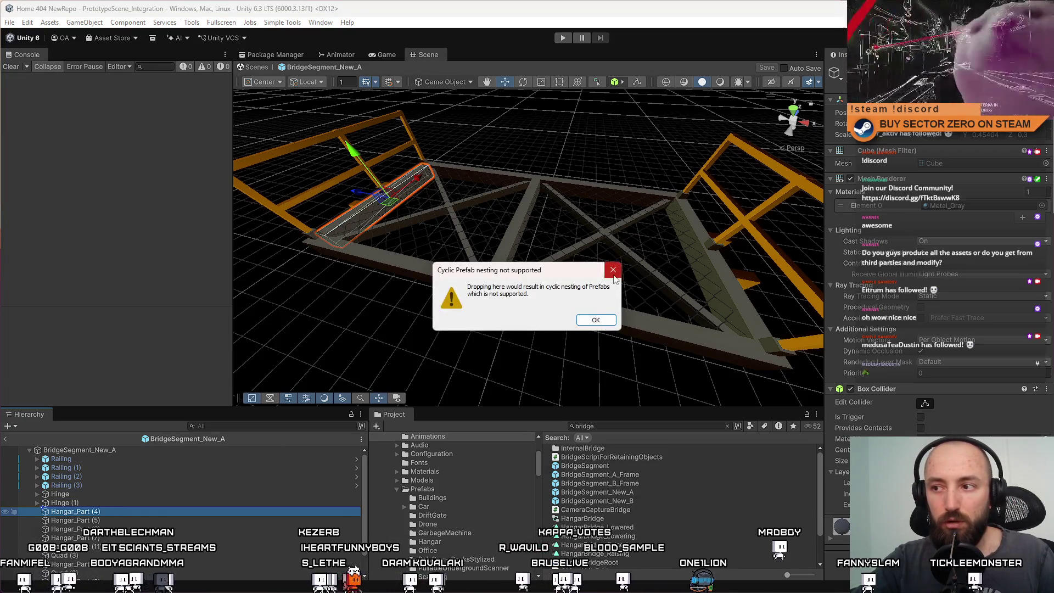
left_click(597, 320)
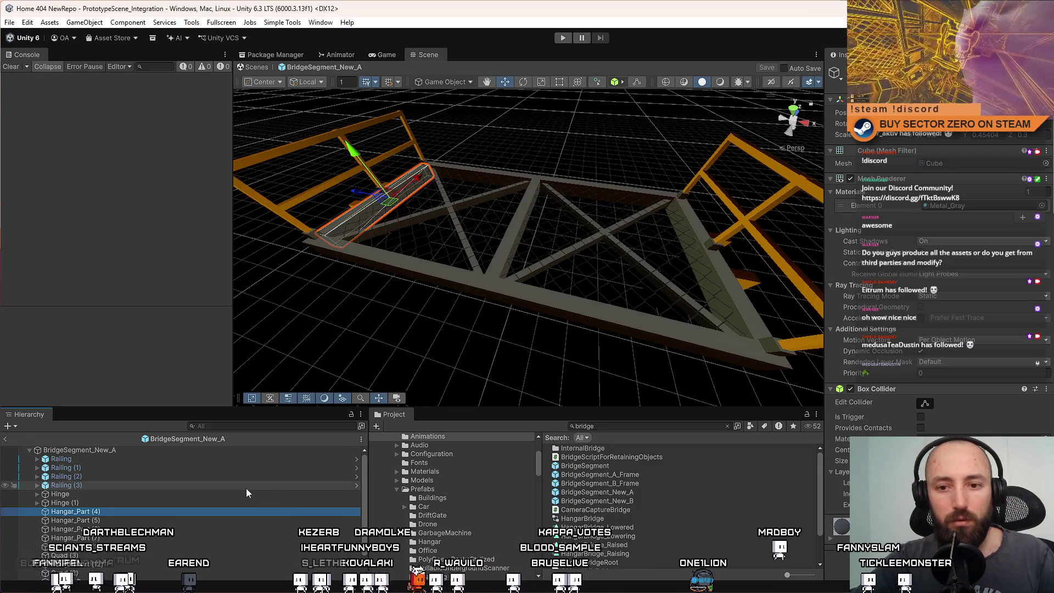
left_click_drag(631, 476, 120, 507)
Add BridgeSegment_A_Frame to the segment and delete the old Hangar_Part beams
mouse_move(461, 252)
left_mouse_down()
mouse_move(482, 231)
mouse_move(405, 164)
mouse_move(247, 176)
mouse_move(329, 220)
mouse_move(554, 285)
mouse_move(410, 213)
mouse_move(623, 286)
mouse_move(426, 302)
mouse_move(330, 384)
left_mouse_up()
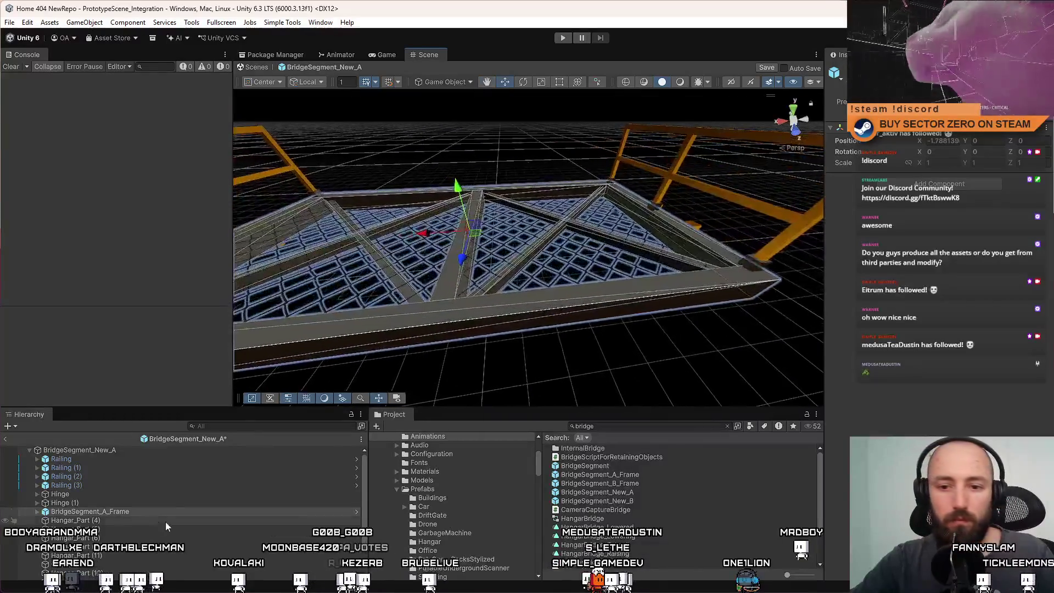
left_click(104, 518)
scroll(110, 524, "down", 2)
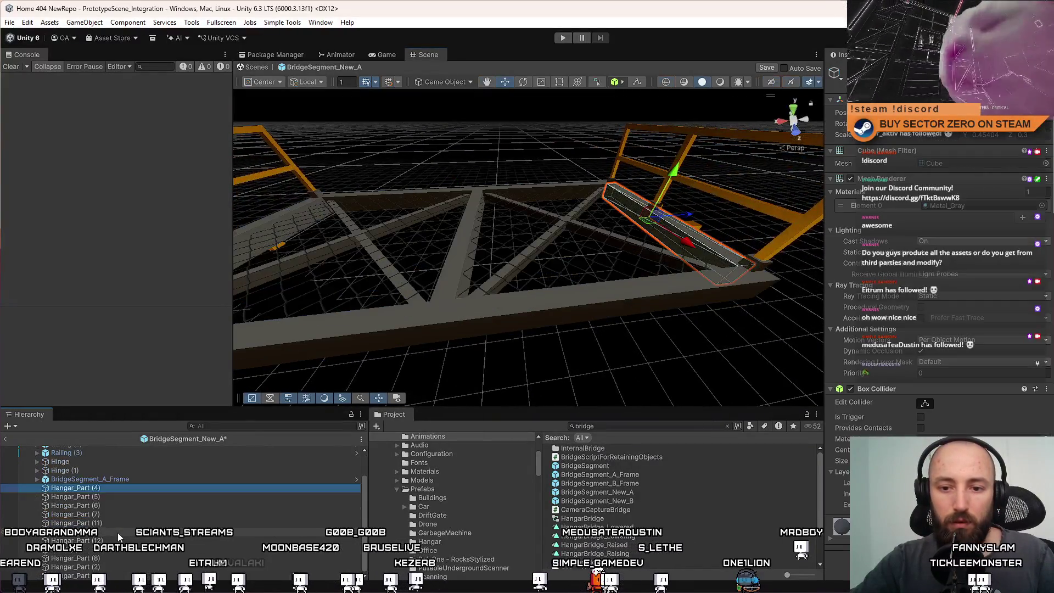
left_click(107, 575, "shift")
key("Delete")
Move BridgeSegment_A_Frame to the top, save BridgeSegment_New_A, and open BridgeSegment_New_B
mouse_move(107, 508)
left_mouse_down()
mouse_move(78, 495)
mouse_move(90, 491)
left_mouse_up()
left_click_drag(352, 318, 435, 314)
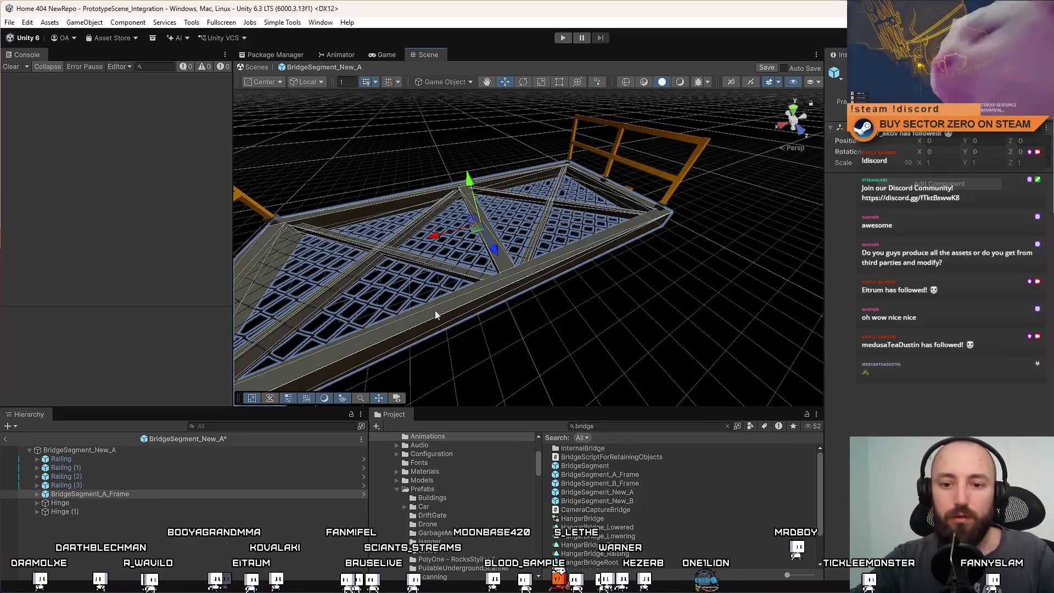
left_click(104, 503)
mouse_move(126, 494)
left_mouse_down()
mouse_move(129, 459)
mouse_move(140, 453)
mouse_move(130, 464)
left_mouse_up()
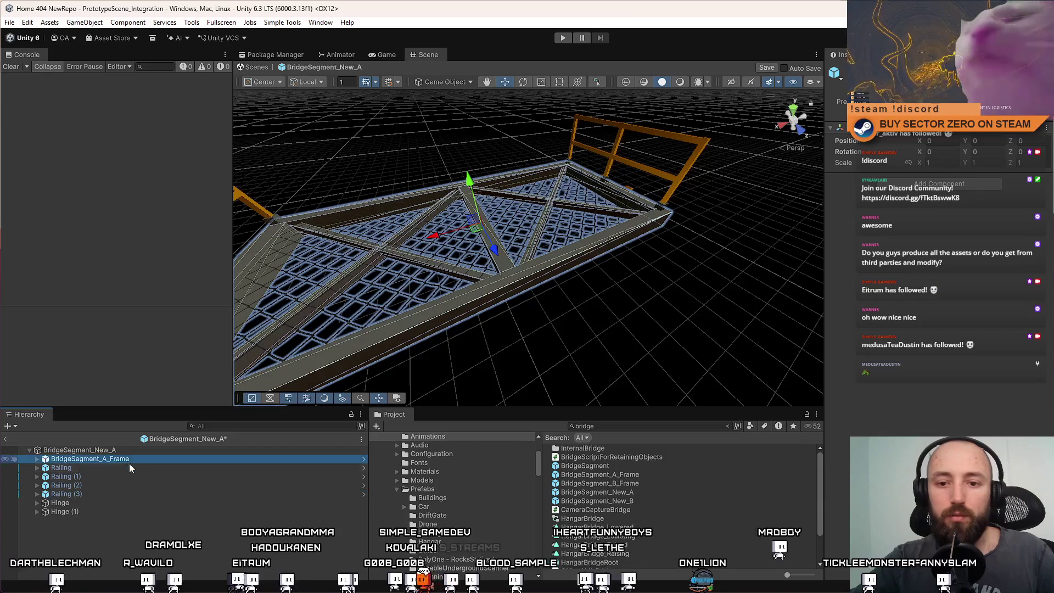
left_click(140, 527)
key("ctrl+s")
left_click_drag(417, 297, 444, 289)
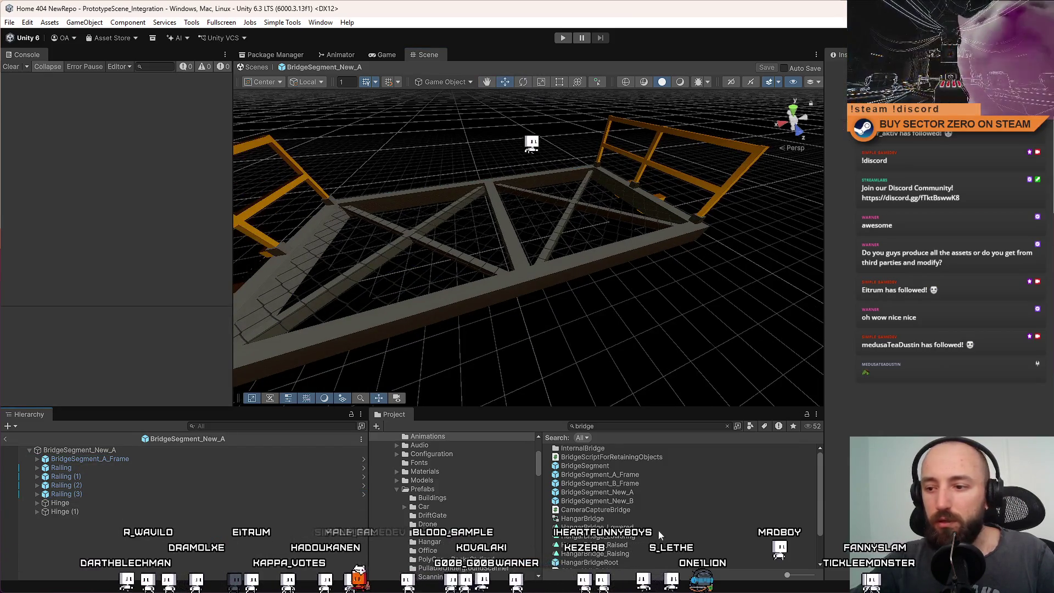
double_click(596, 500)
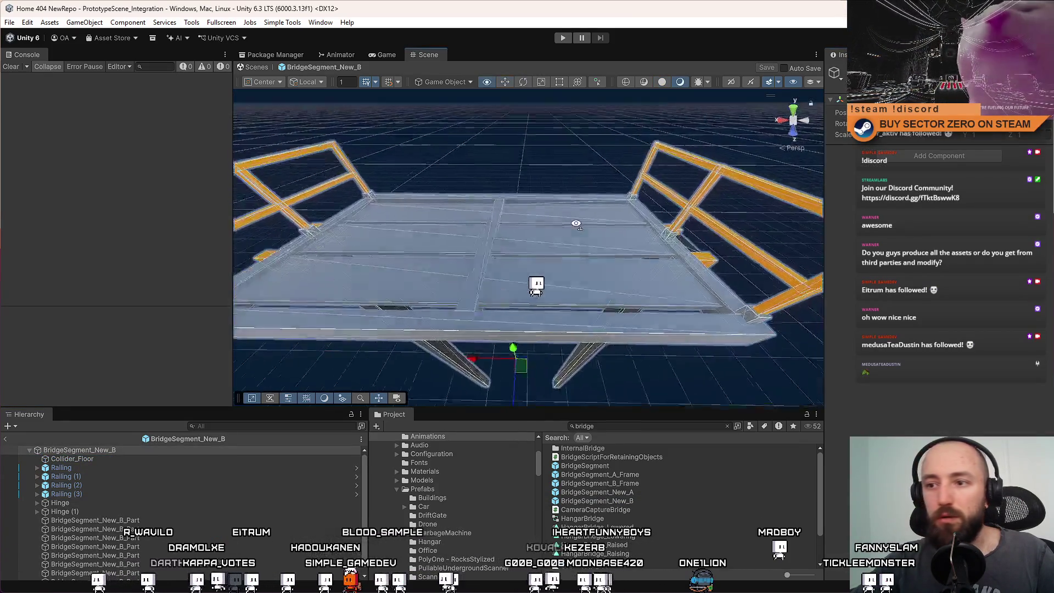
Add the BridgeSegment_B_Frame prefab to BridgeSegment_New_B and delete the old Collider_Floor
left_click_drag(576, 223, 524, 264)
mouse_move(637, 484)
left_mouse_down()
mouse_move(97, 479)
mouse_move(112, 460)
mouse_move(157, 453)
mouse_move(130, 459)
left_mouse_up()
left_click(104, 467)
key("Delete")
left_click(490, 244)
mouse_move(490, 244)
left_mouse_down()
mouse_move(419, 210)
mouse_move(563, 214)
left_mouse_up()
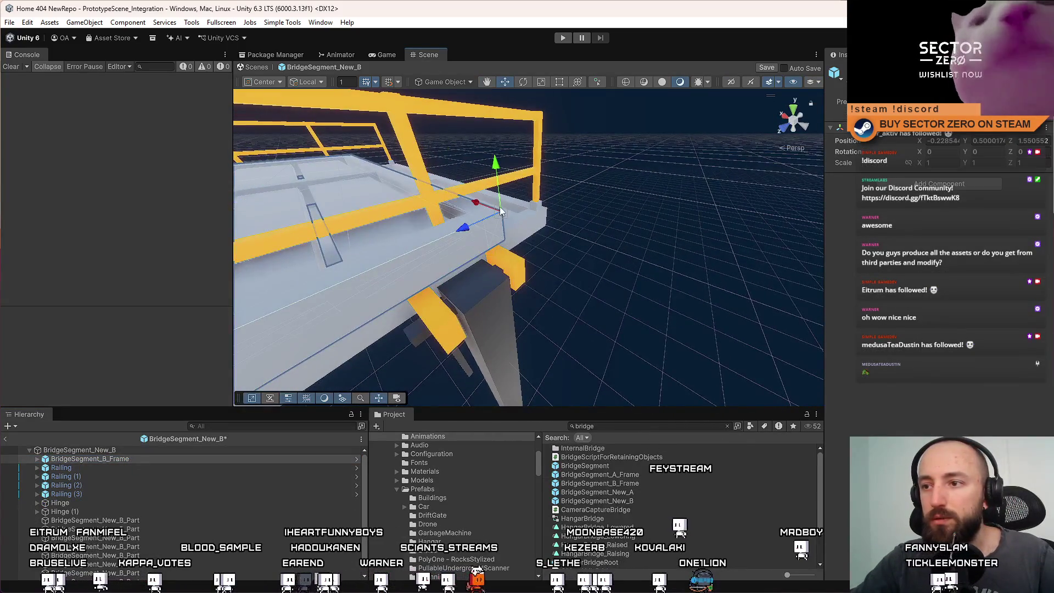
key("f")
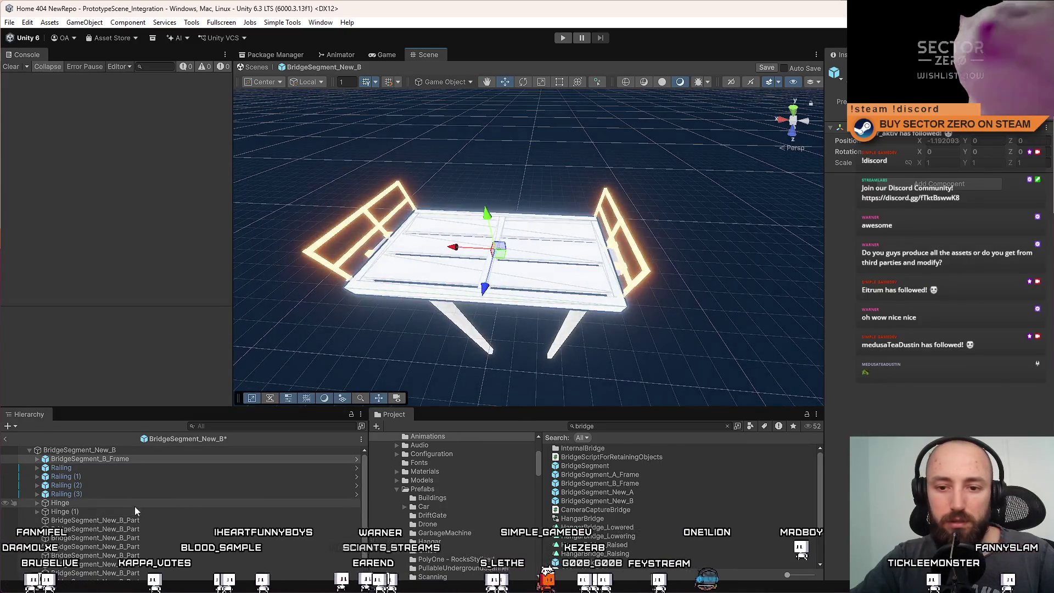
Clear out the old BridgeSegment_New_B_Part deck pieces and exit to PrototypeScene_Integration
left_click(138, 503)
left_click(136, 511)
left_click(125, 520)
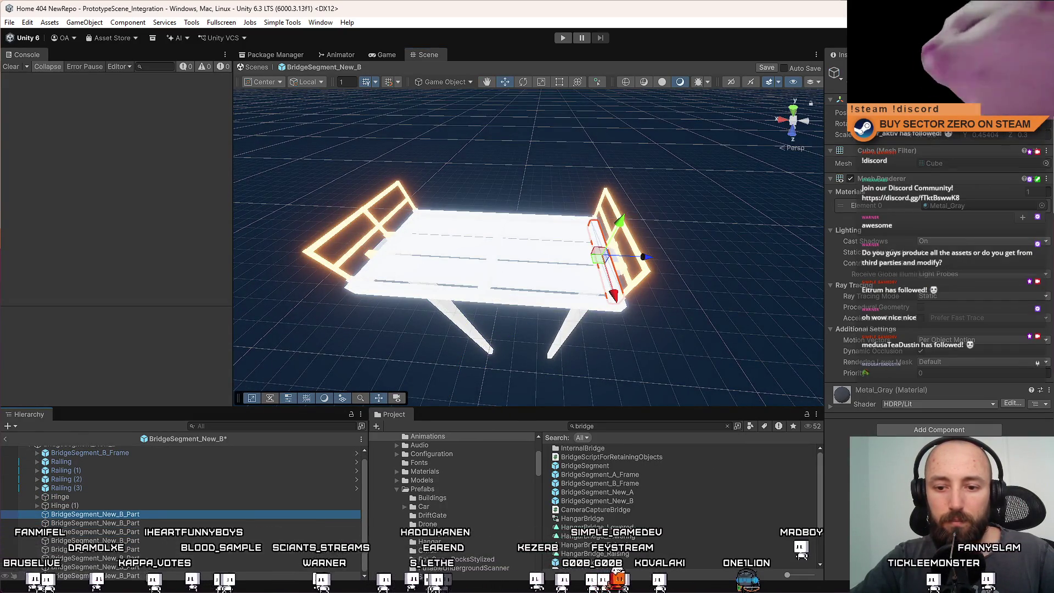
left_click(93, 580, "shift")
key("ctrl+z")
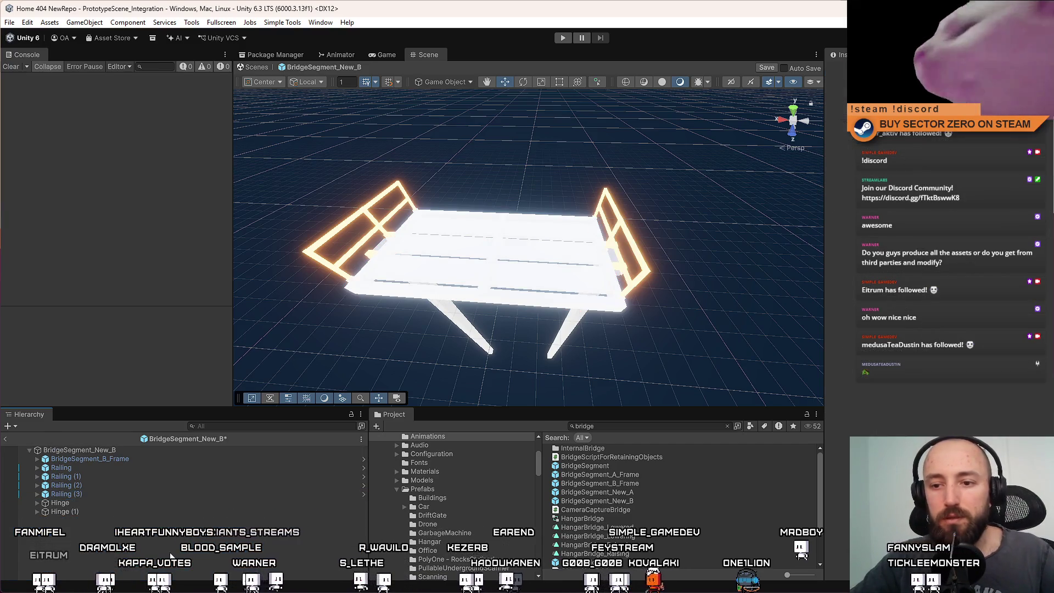
mouse_move(544, 274)
left_mouse_down()
mouse_move(360, 293)
mouse_move(723, 301)
mouse_move(496, 301)
mouse_move(482, 233)
mouse_move(832, 234)
mouse_move(467, 394)
left_mouse_up()
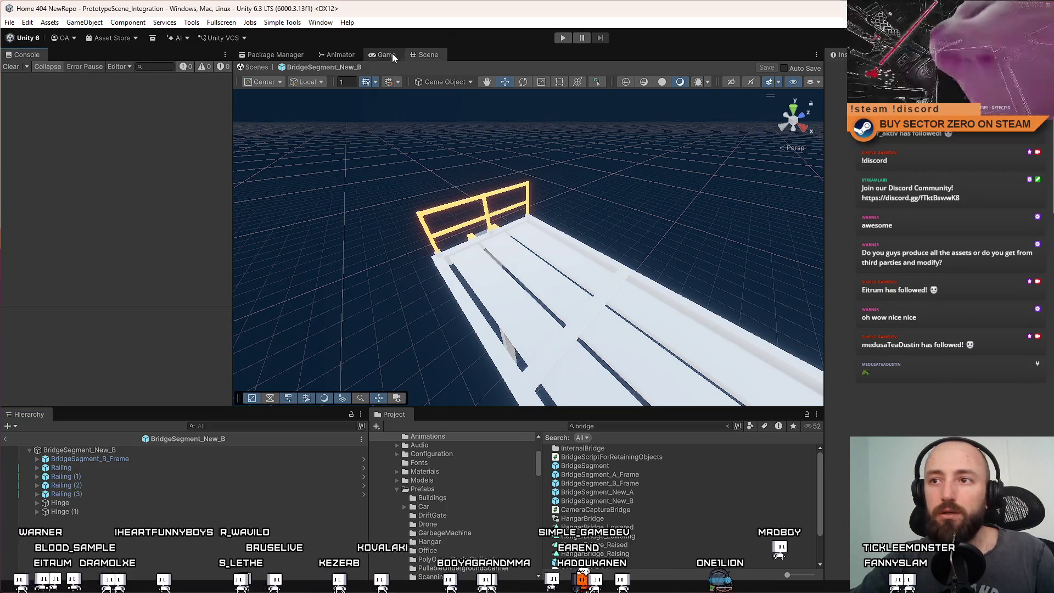
left_click(266, 68)
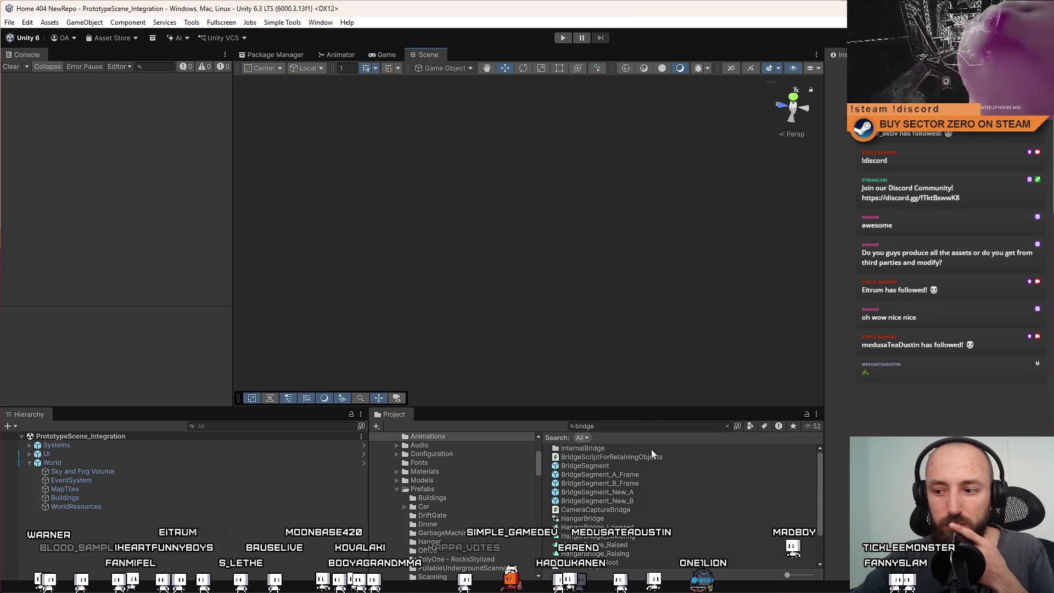
Open the HangarBridgeRoot prefab for editing from the Project window
left_click(626, 527)
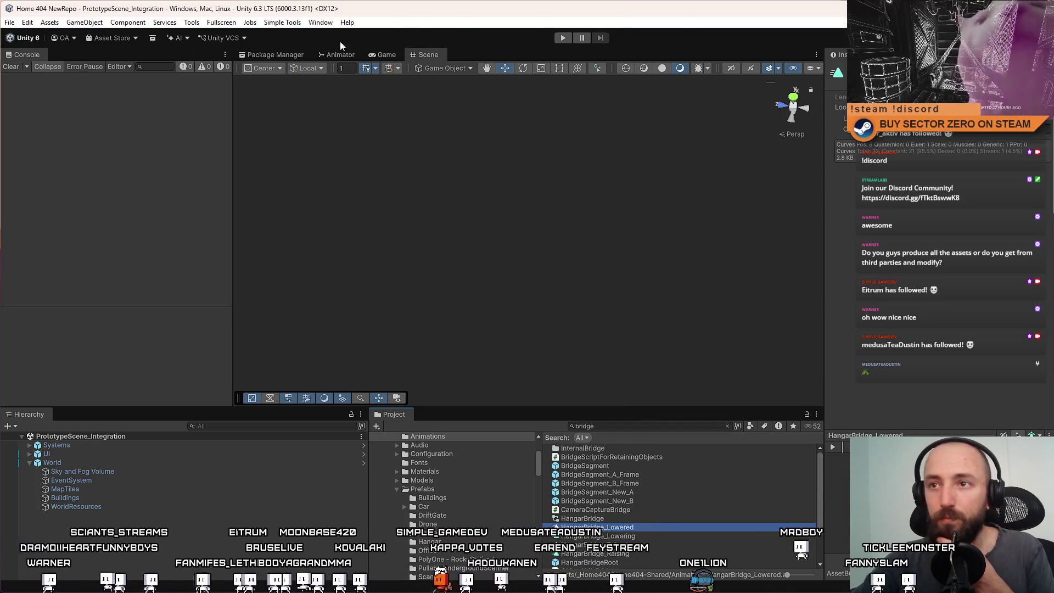
left_click(616, 466)
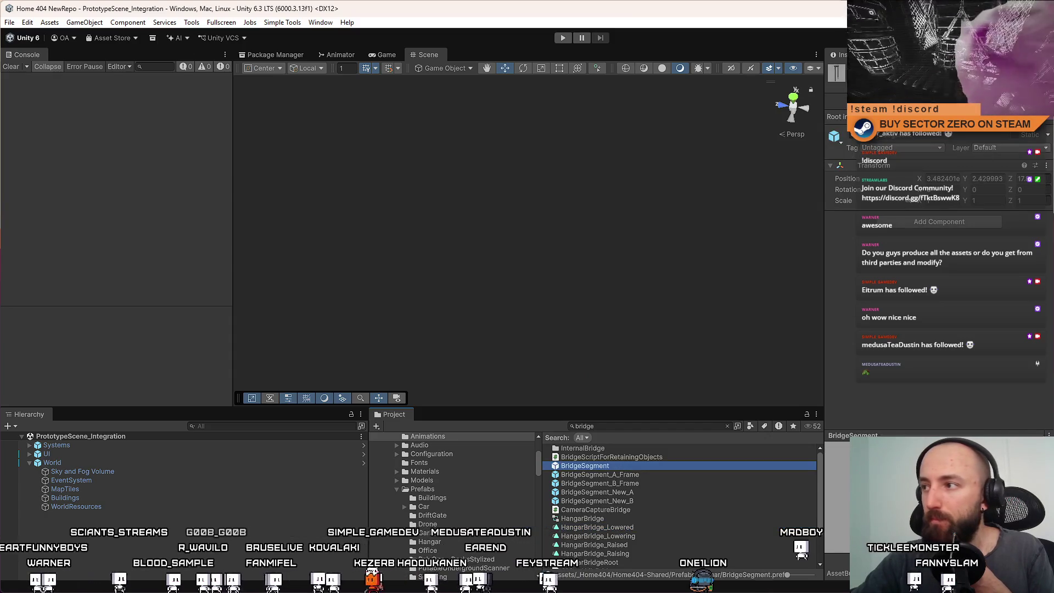
scroll(702, 487, "down", 2)
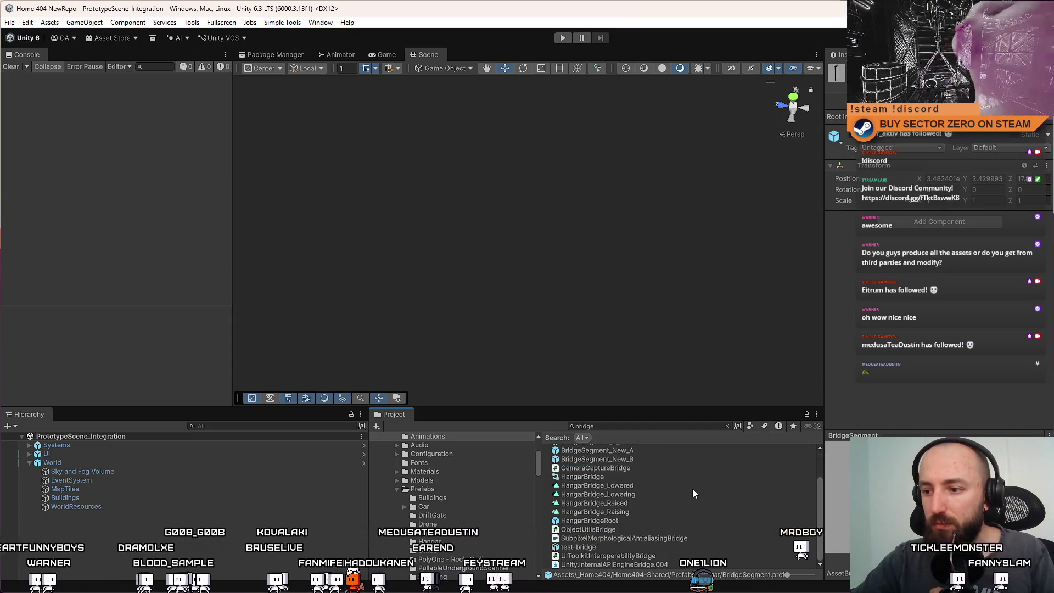
left_click(620, 522)
double_click(619, 521)
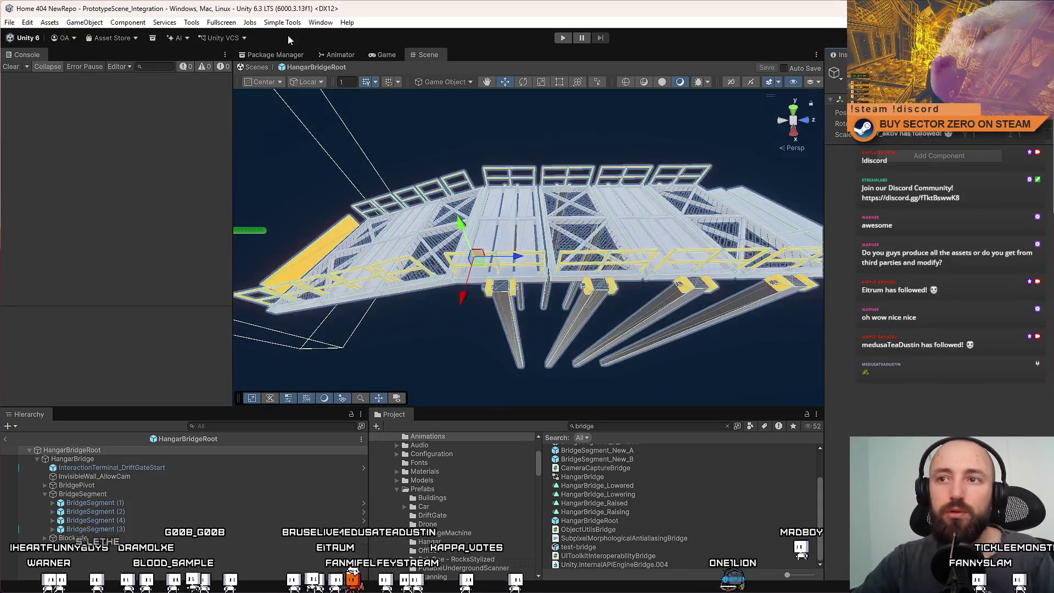
Open the Animation window from Window > Animation > Animation
left_click(311, 23)
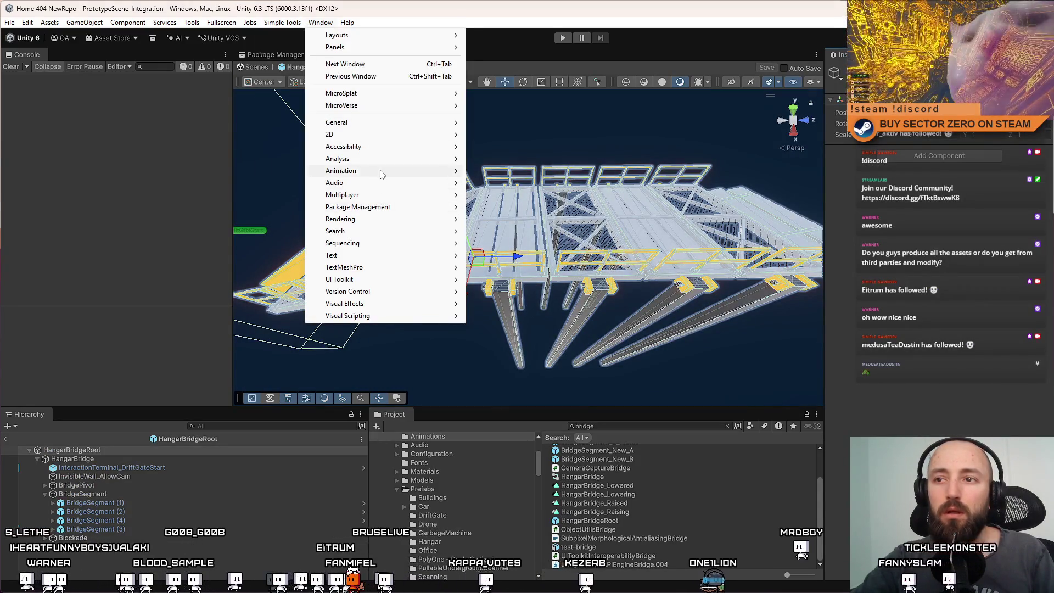
mouse_move(382, 174)
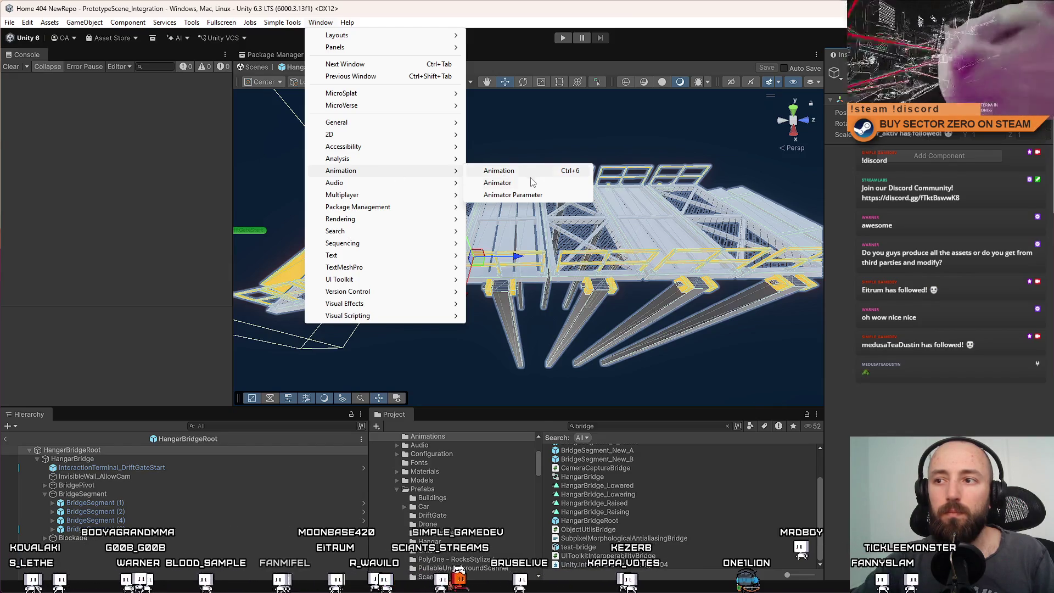
left_click(500, 172)
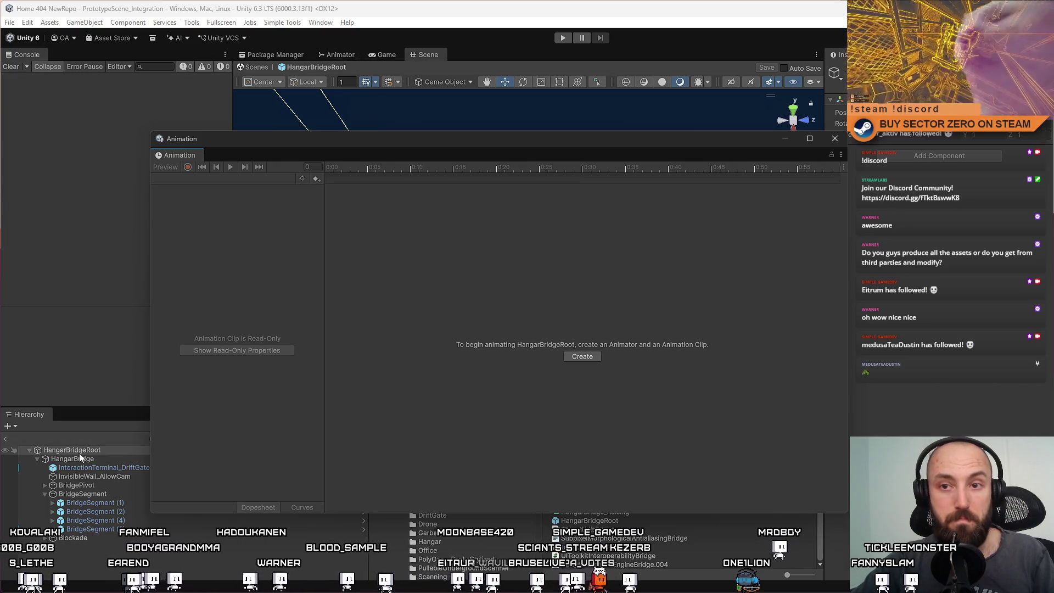
Select HangarBridge and delete the missing BridgeSegment (1) and (4) tracks from the first clip
left_click(95, 460)
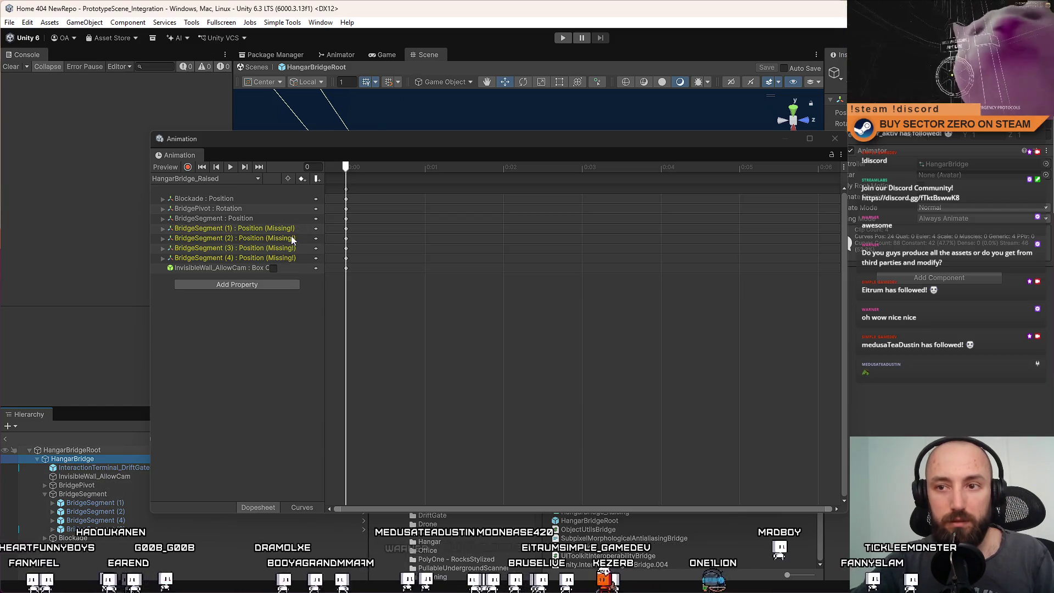
left_click(273, 228)
key("Delete")
key("Delete")
key("Delete")
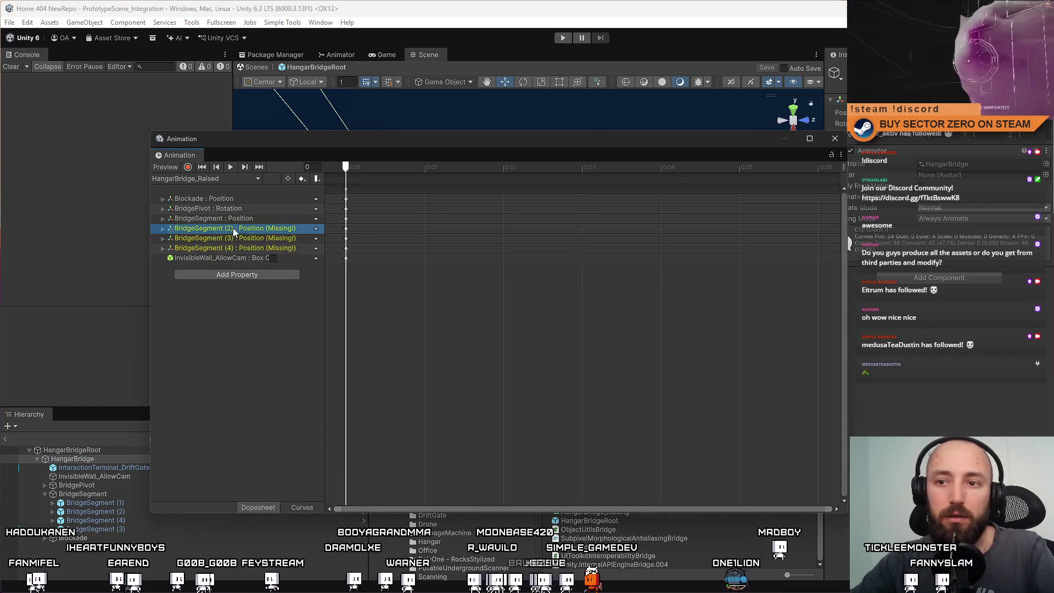
left_click(255, 227)
key("Delete")
Delete the missing BridgeSegment tracks, including (4), from the HangarBridge_Lowered clip
left_click(226, 179)
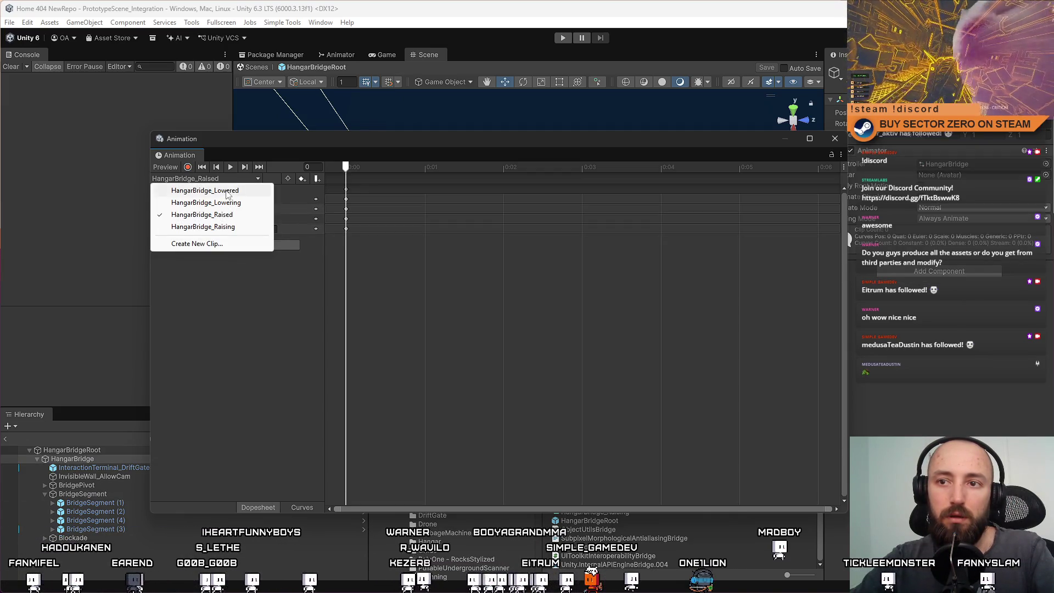
left_click(226, 190)
left_click(246, 227)
key("Delete")
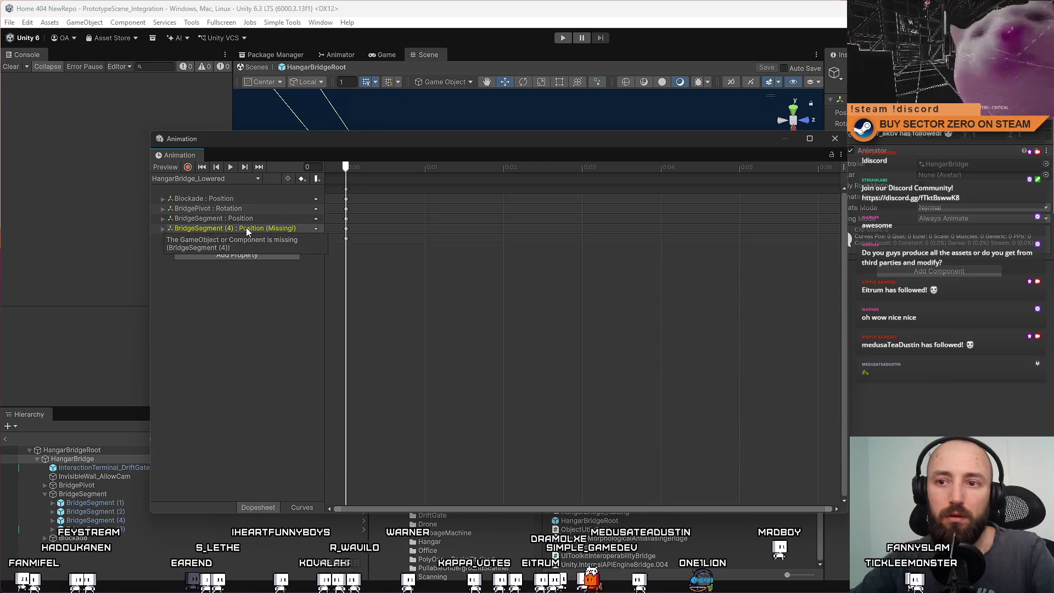
left_click(232, 227)
key("Delete")
Delete all four missing BridgeSegment tracks from the HangarBridge_Lowering clip
left_click(219, 179)
left_click(228, 203)
left_click(241, 226)
key("Delete")
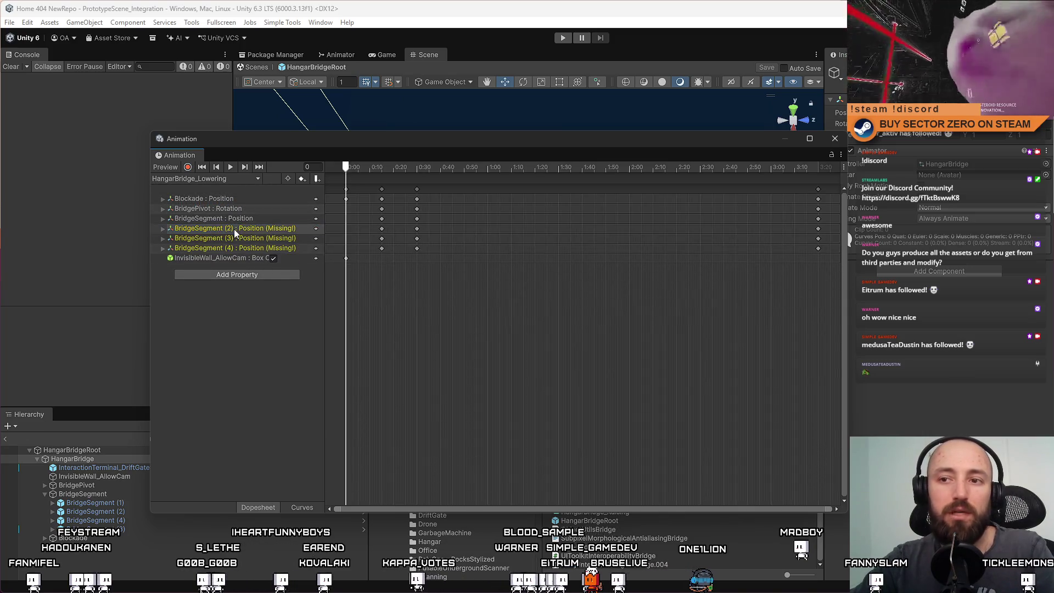
left_click(234, 229)
key("Delete")
left_click(245, 229)
key("Delete")
left_click(240, 228)
key("Delete")
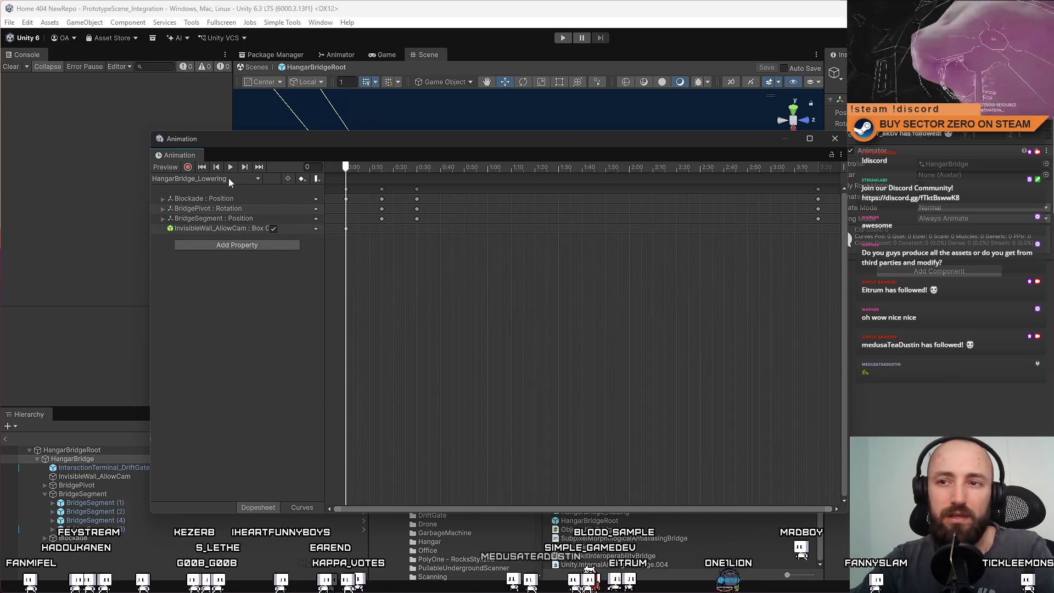
Delete the missing BridgeSegment (2), (3) and (4) tracks from the HangarBridge_Raising clip
left_click(229, 178)
left_click(245, 208)
left_click(220, 179)
left_click(228, 214)
left_click(219, 178)
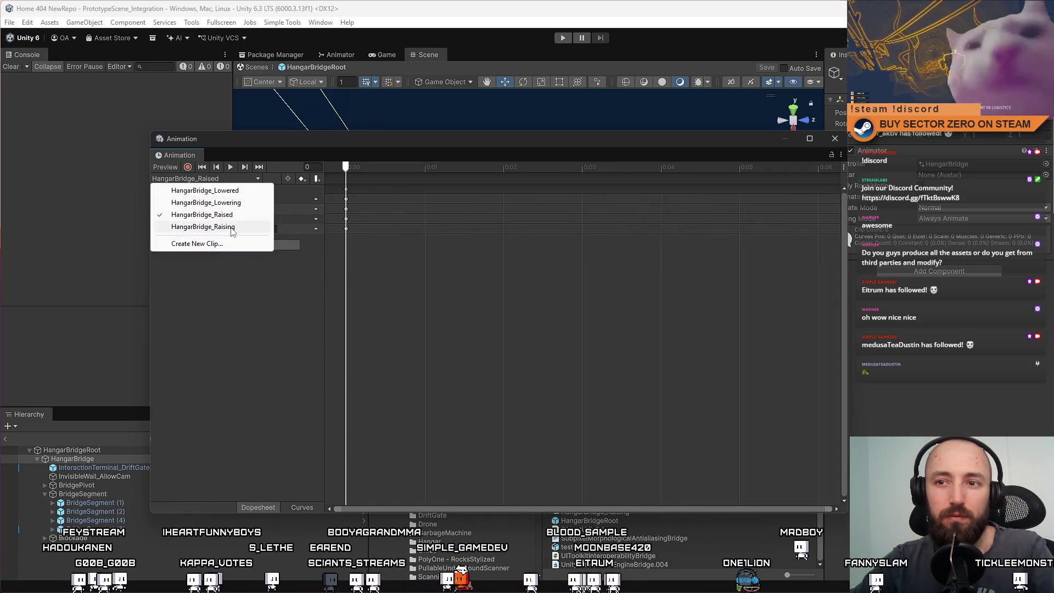
left_click(241, 227)
key("Delete")
left_click(239, 230)
key("Delete")
left_click(243, 228)
key("Delete")
Verify each HangarBridge clip is free of missing tracks, then close the Animation window
left_click(226, 179)
left_click(215, 190)
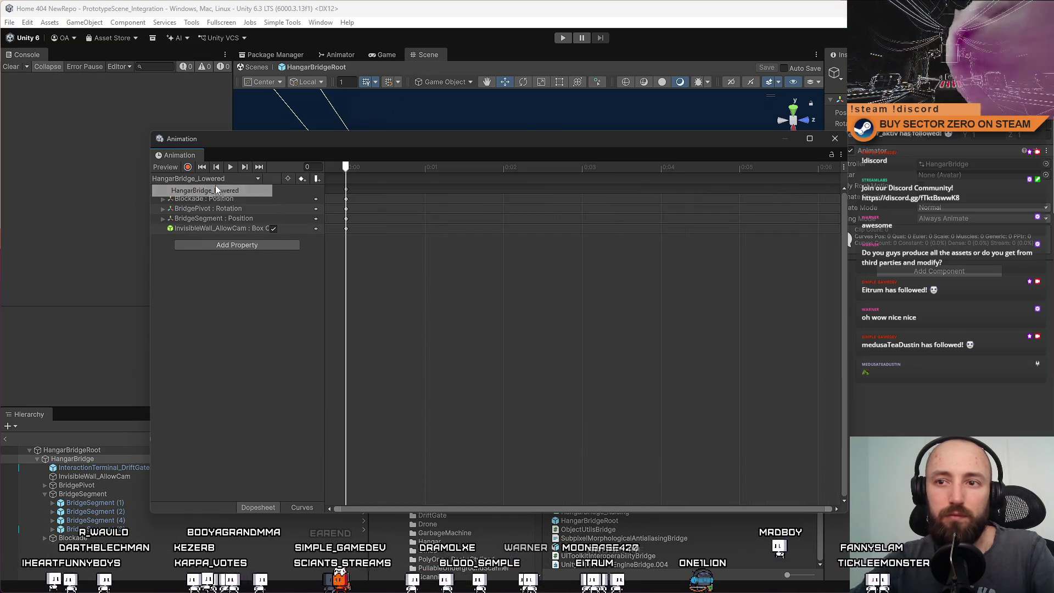
left_click(216, 179)
left_click(215, 202)
left_click(215, 178)
left_click(220, 215)
left_click(217, 179)
left_click(222, 228)
left_click(215, 179)
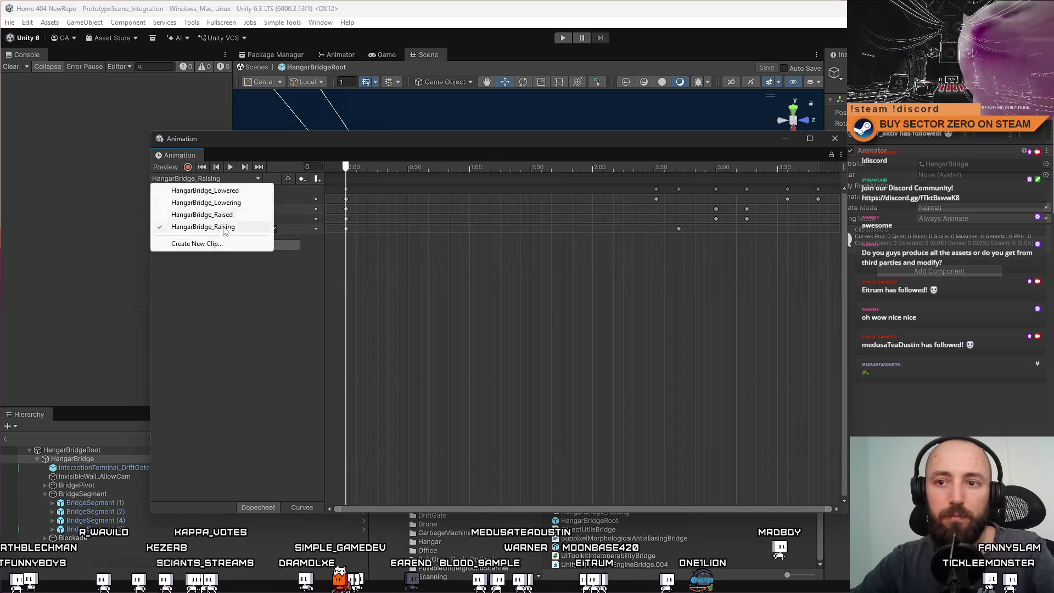
left_click(219, 190)
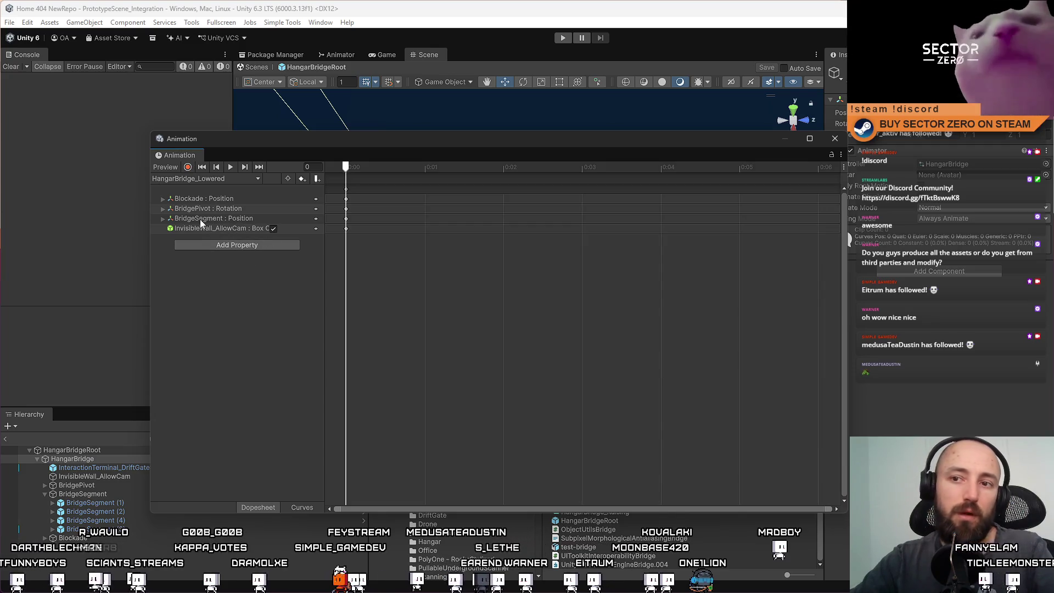
left_click(833, 141)
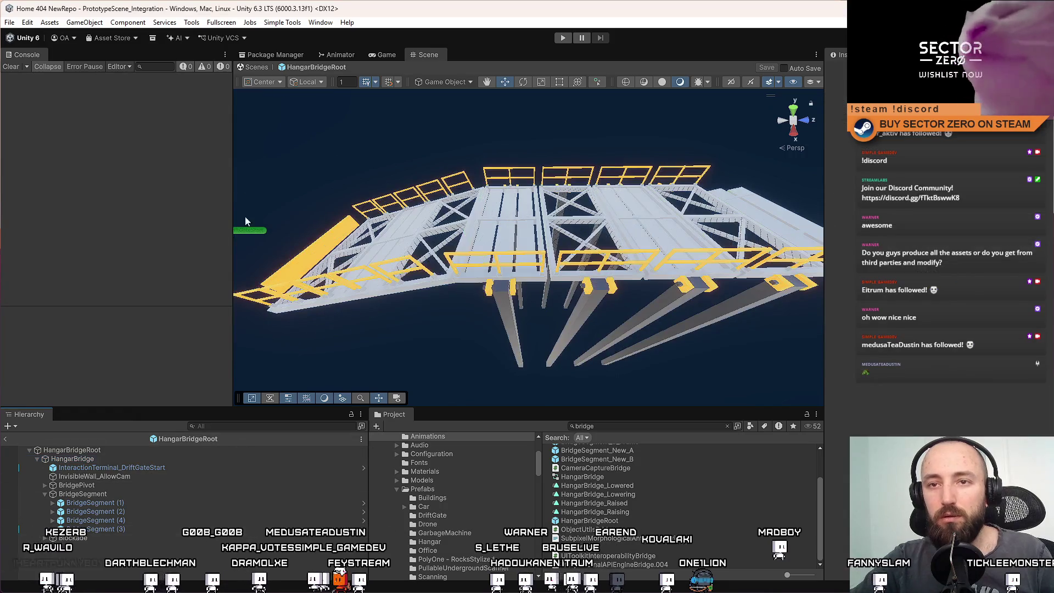
Save the whole project from the File menu
left_click(12, 23)
left_click(28, 76)
left_click(9, 23)
left_click(52, 143)
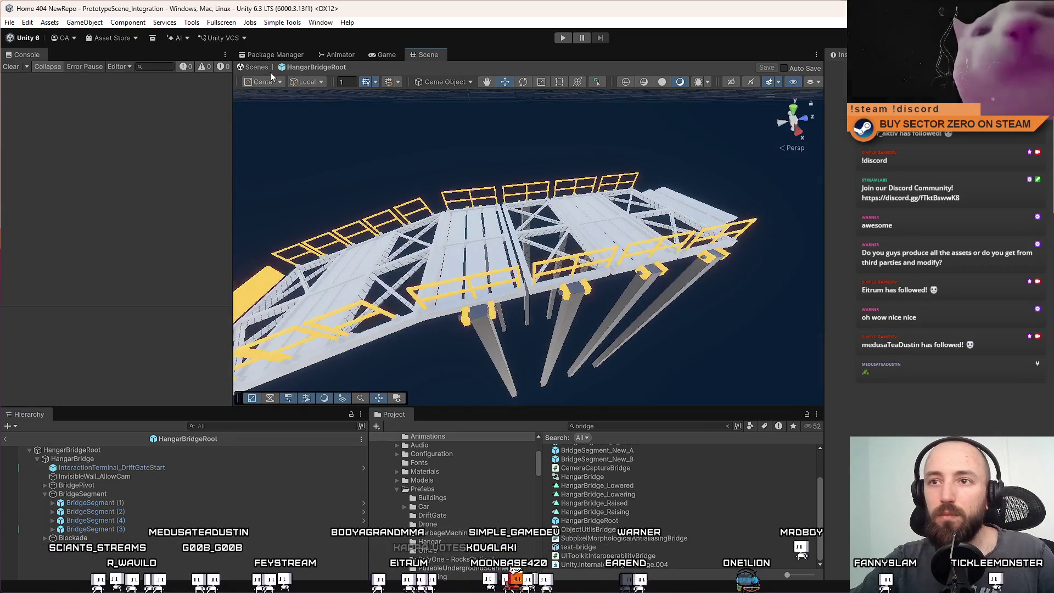
Return from the bridge prefab to the main scene and start a Drift Miners playtest
left_click(256, 67)
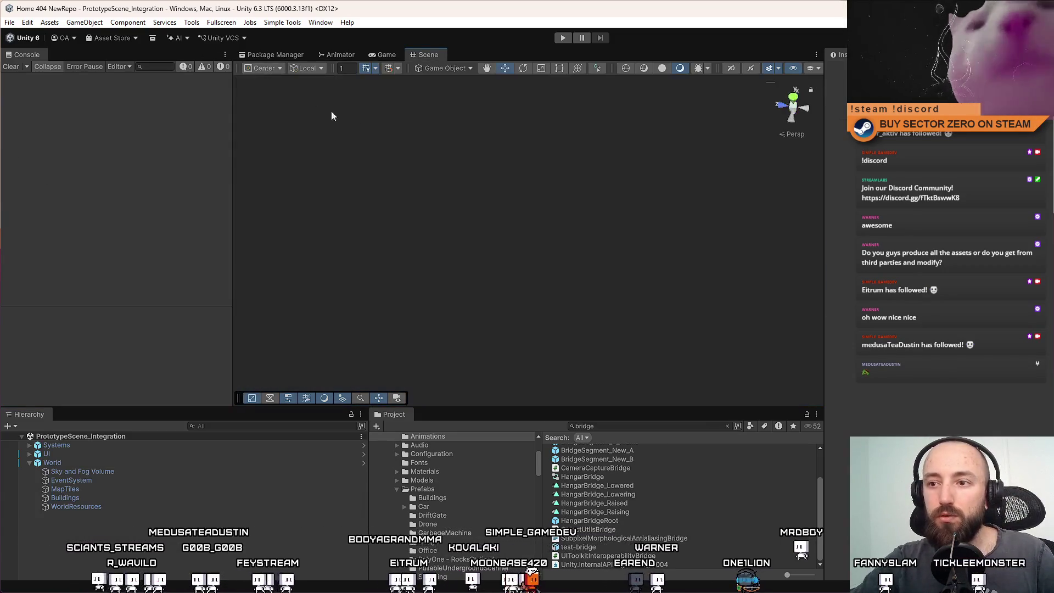
left_click(560, 39)
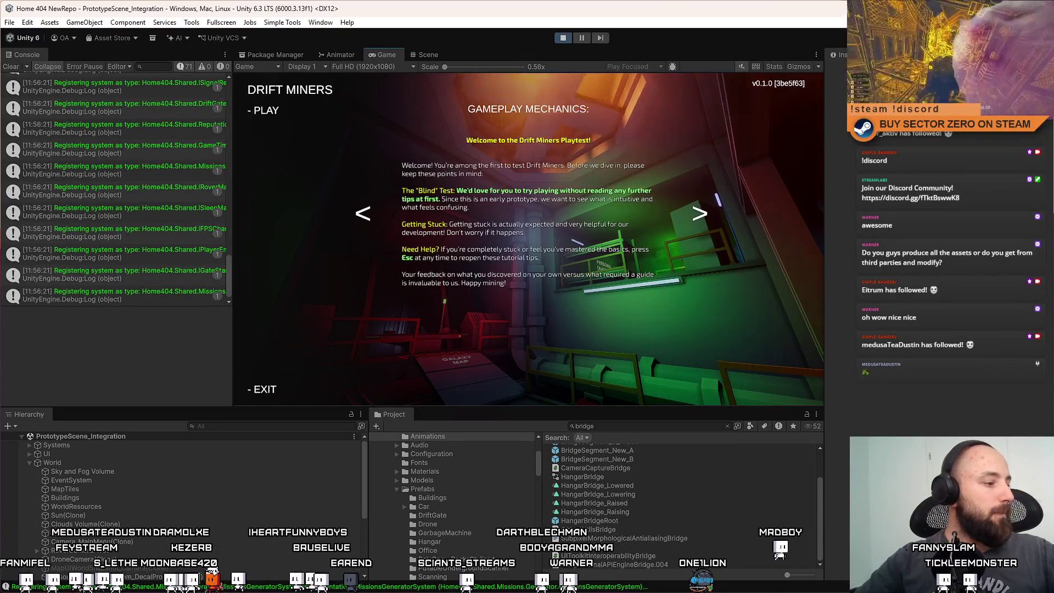
left_click(254, 109)
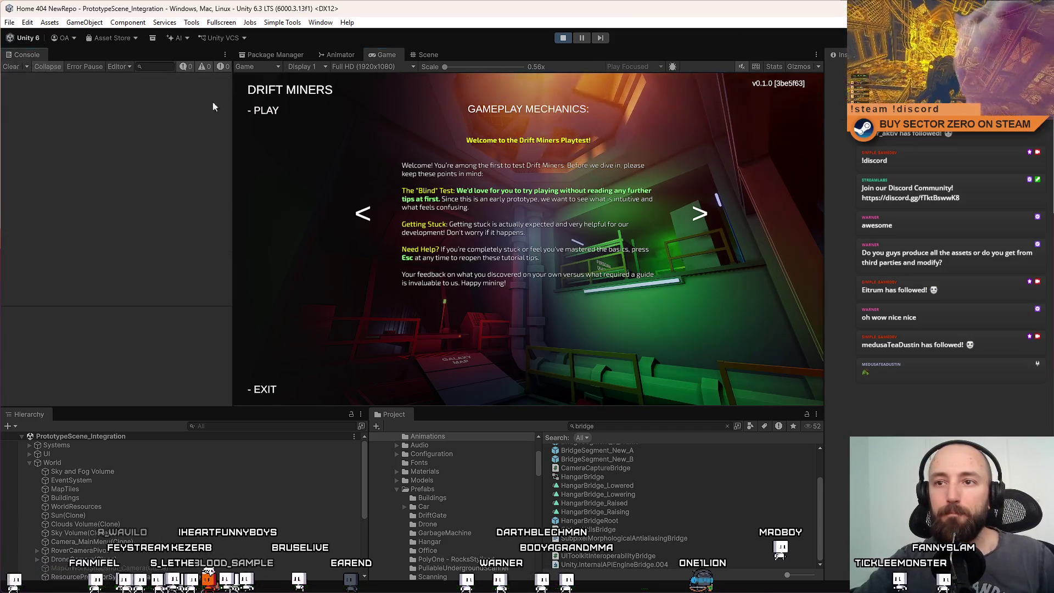
In fullscreen, walk past the galaxy map, confirm the run, and head into the hangar
key("F10")
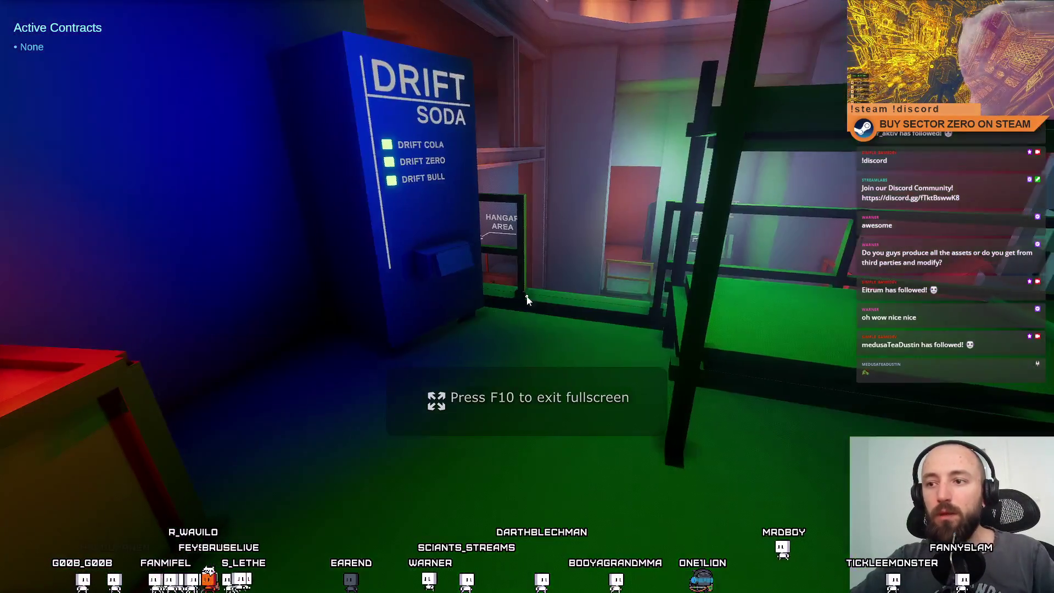
key("w")
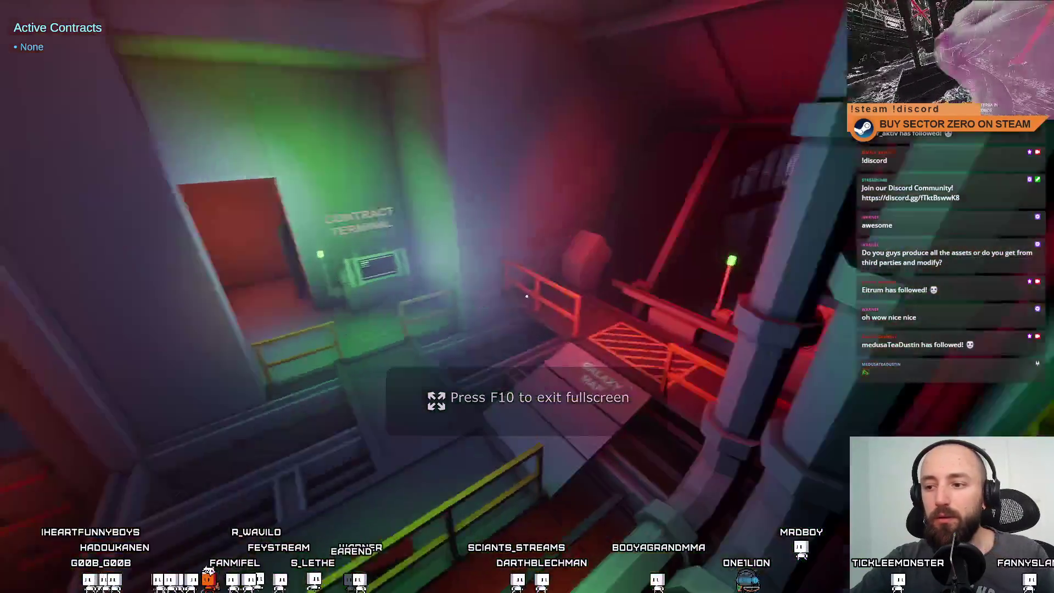
key("w")
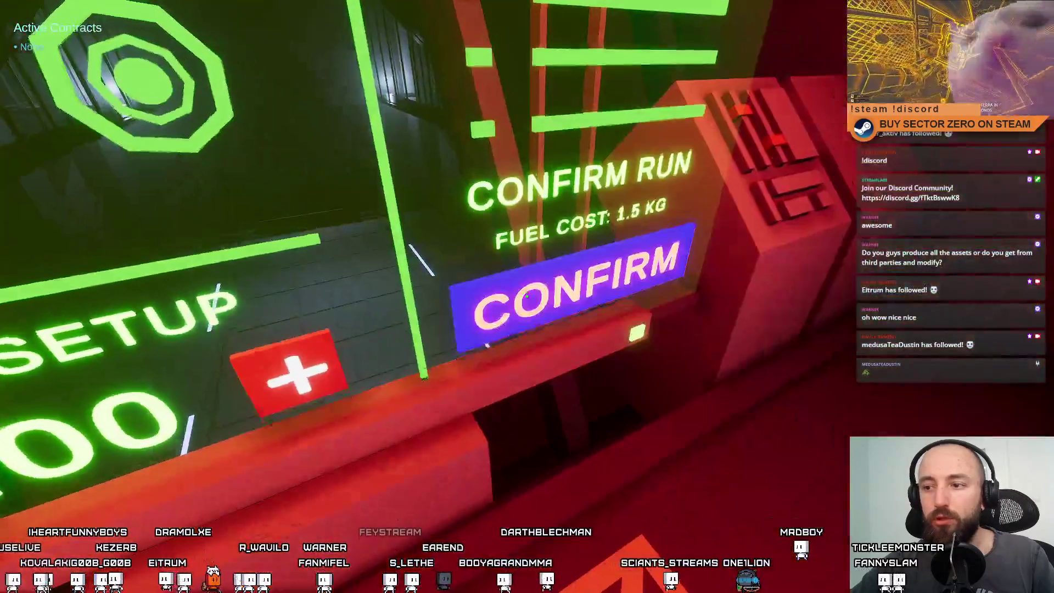
left_click(526, 296)
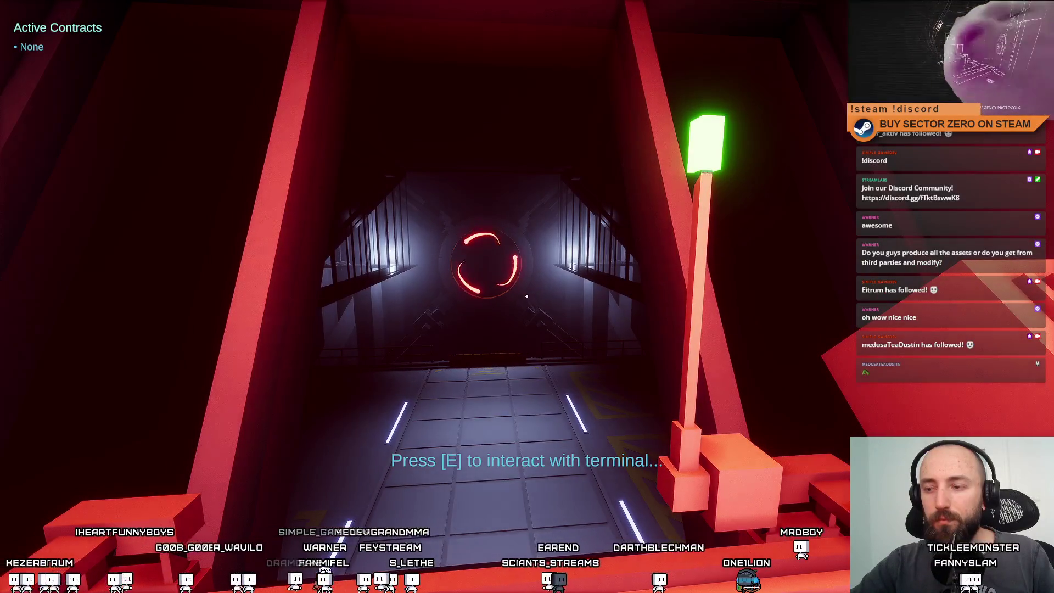
key("d")
key("a")
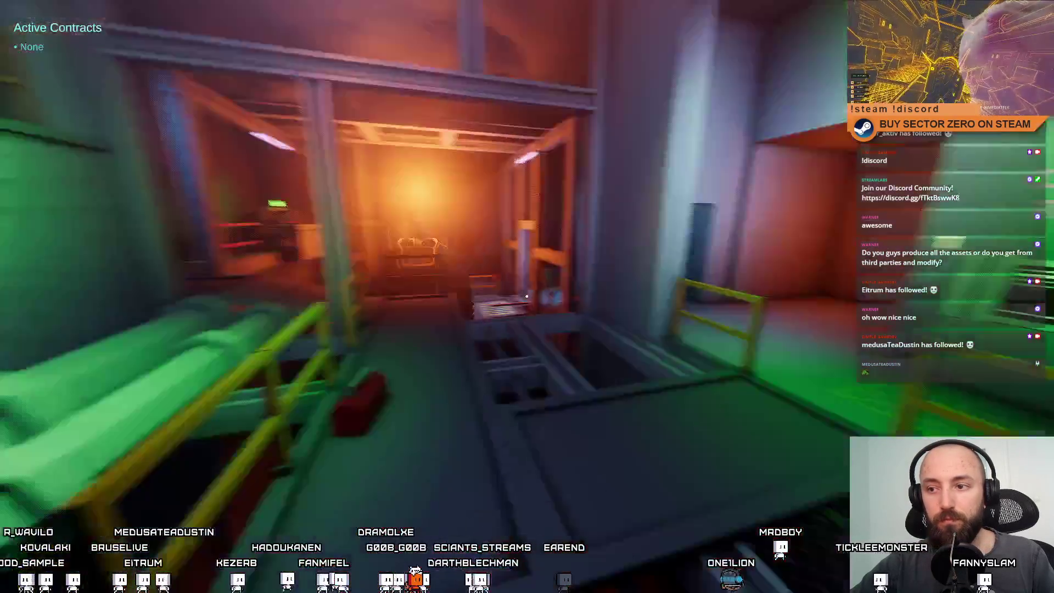
key("w")
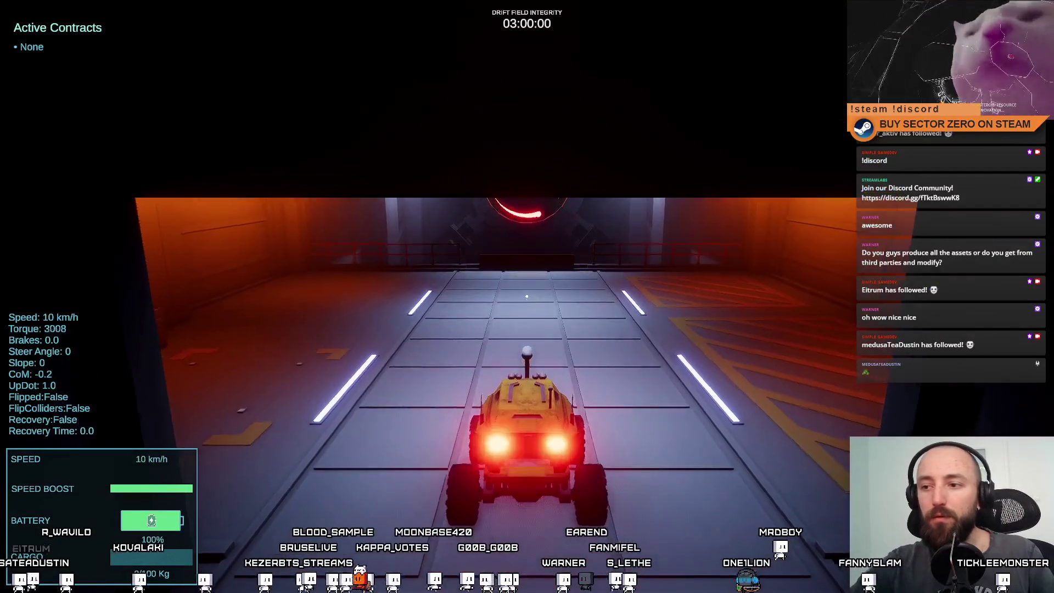
Drive the rover down the tunnel toward the red portal and onto the bridge
key("w")
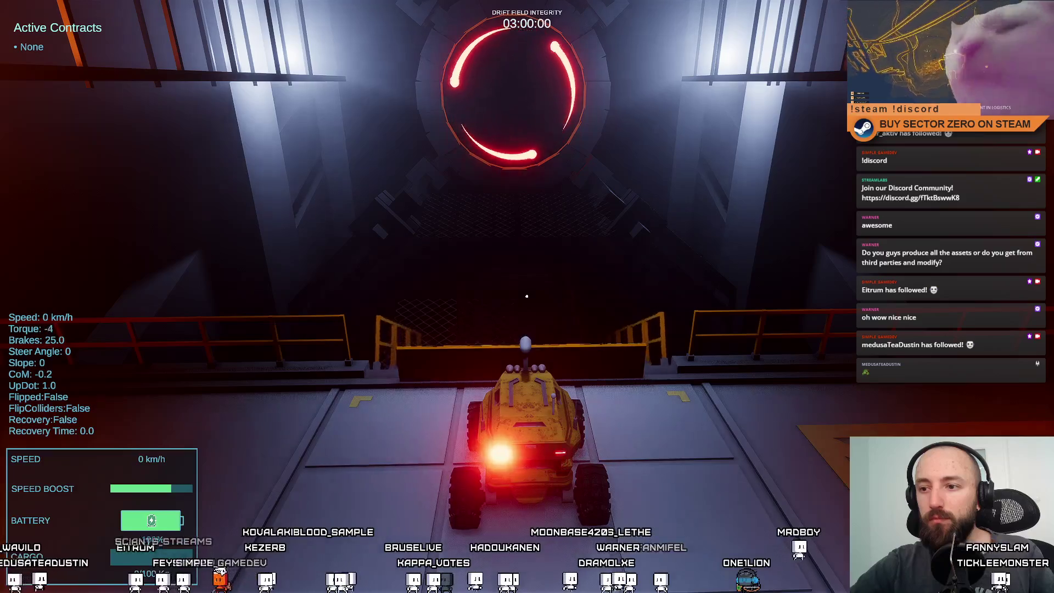
key("w")
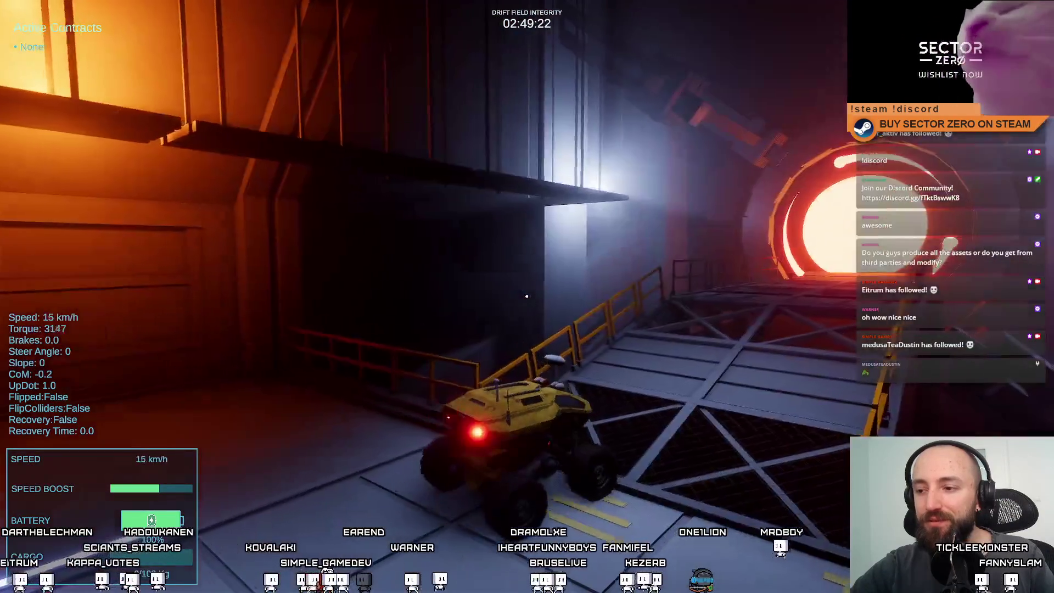
key("a")
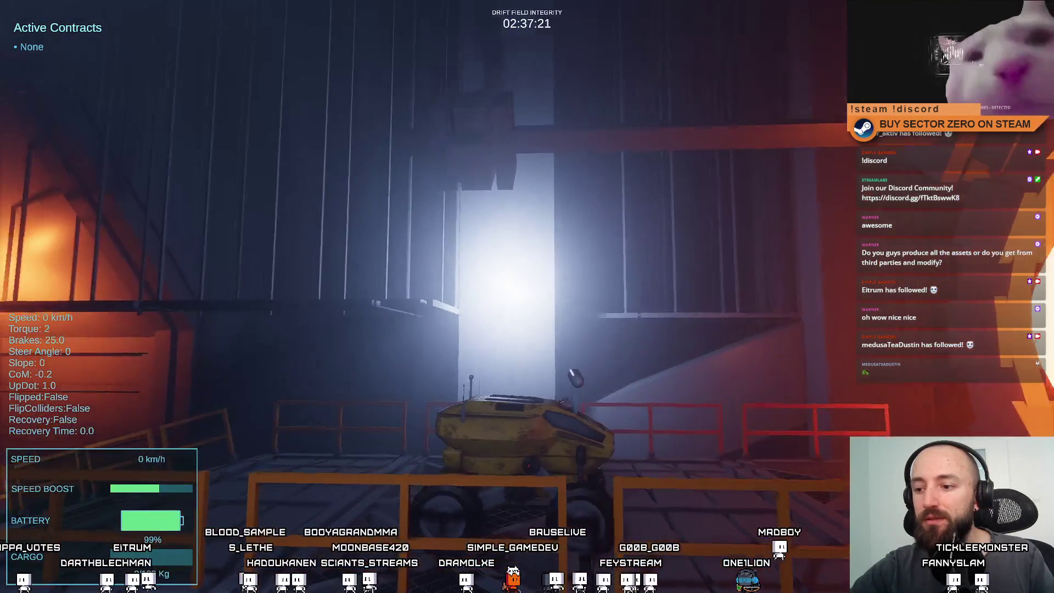
key("w")
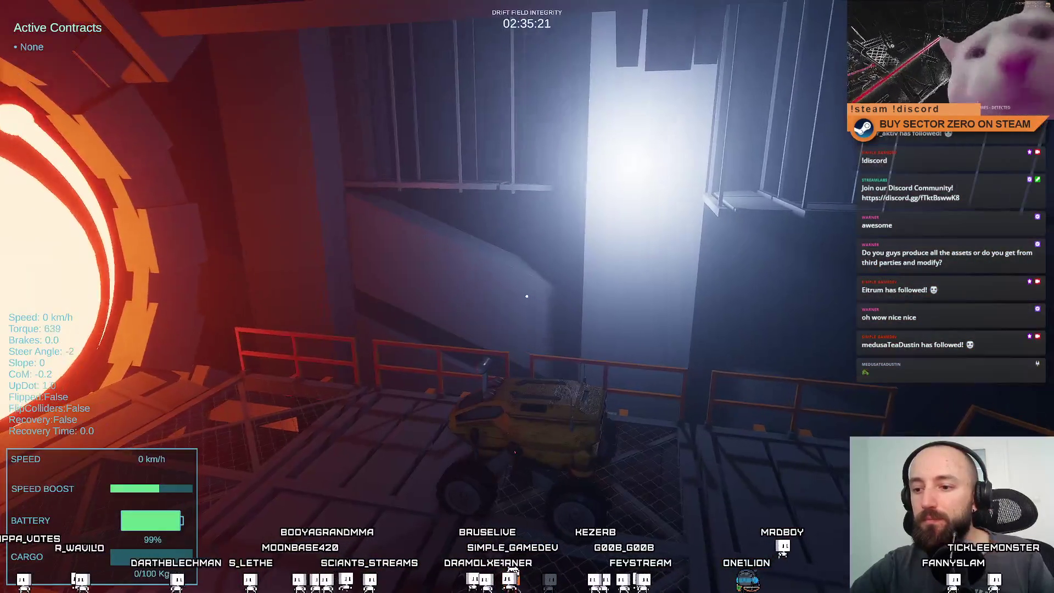
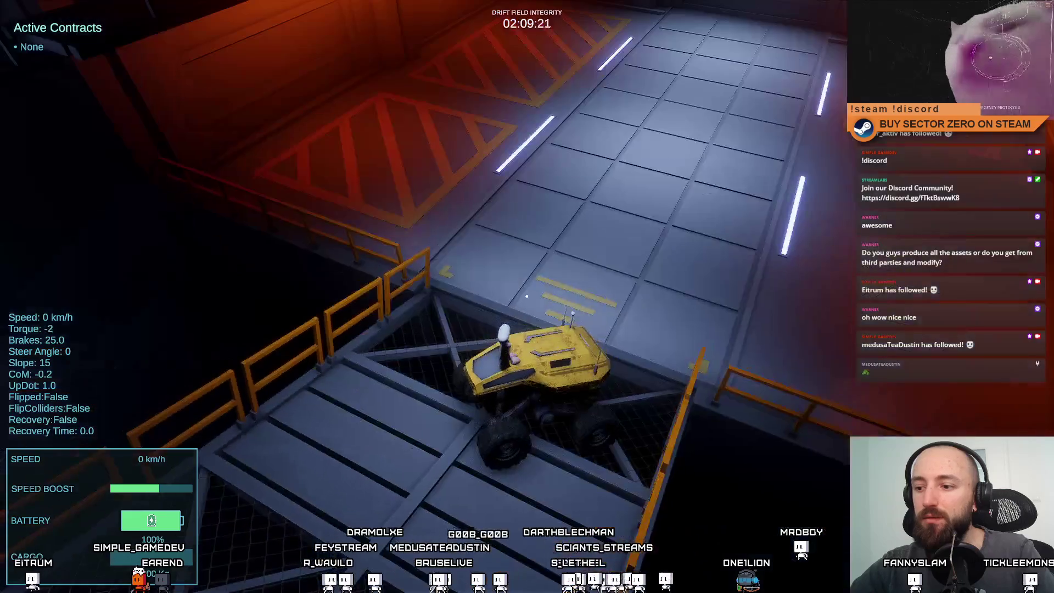
Steer the rover forward and left across the bridge, then exit fullscreen play and dismiss the pause menu
key("w")
key("a")
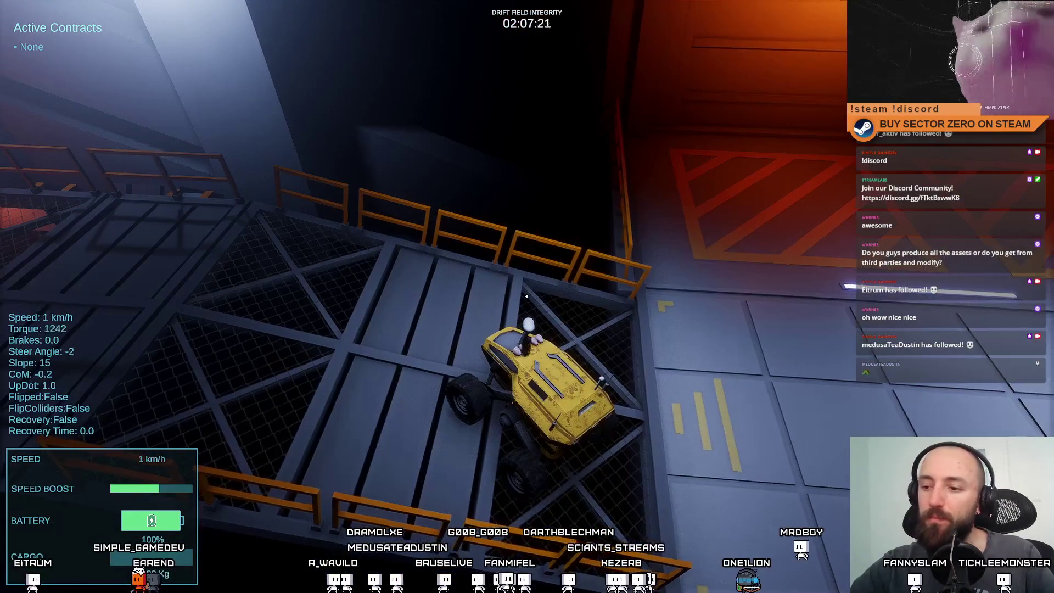
key("Escape")
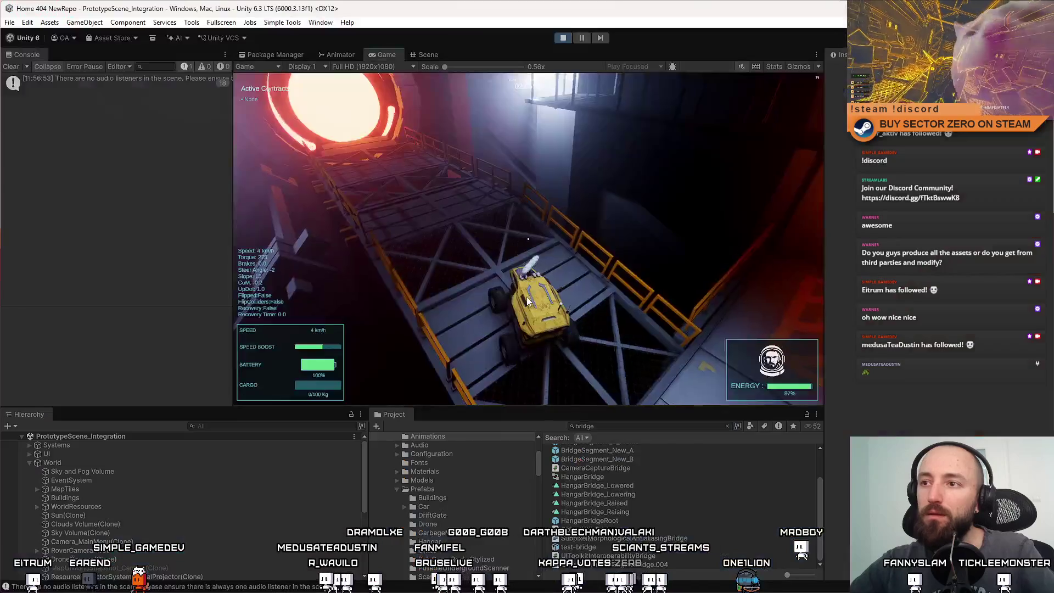
key("Escape")
Stop the playtest, open BridgeSegment_A_Frame, and set its Wire's Receive Global Illumination to Light Probes
left_click(564, 38)
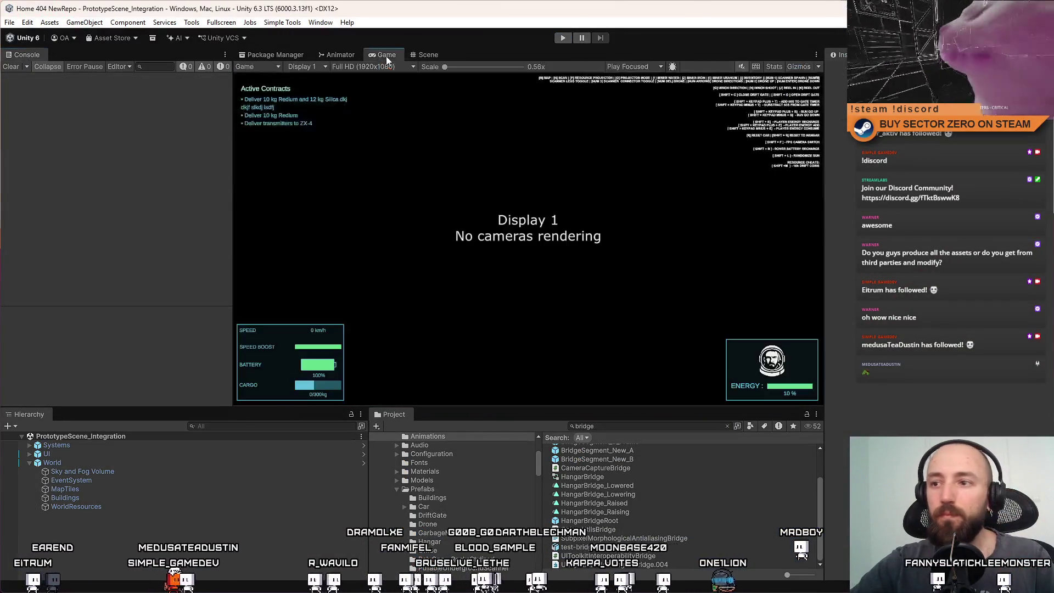
scroll(702, 499, "up", 3)
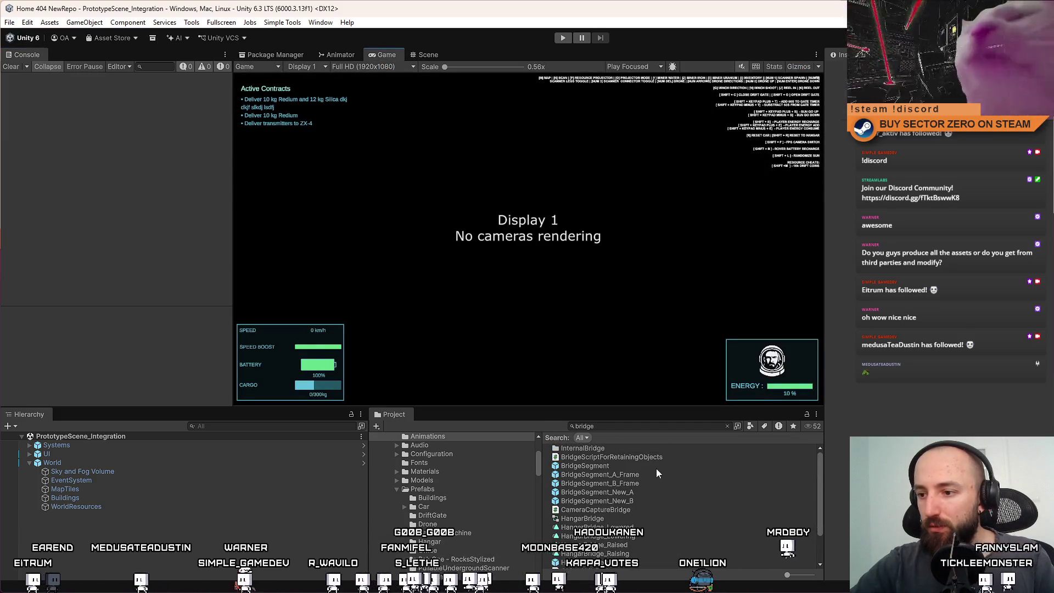
left_click(642, 473)
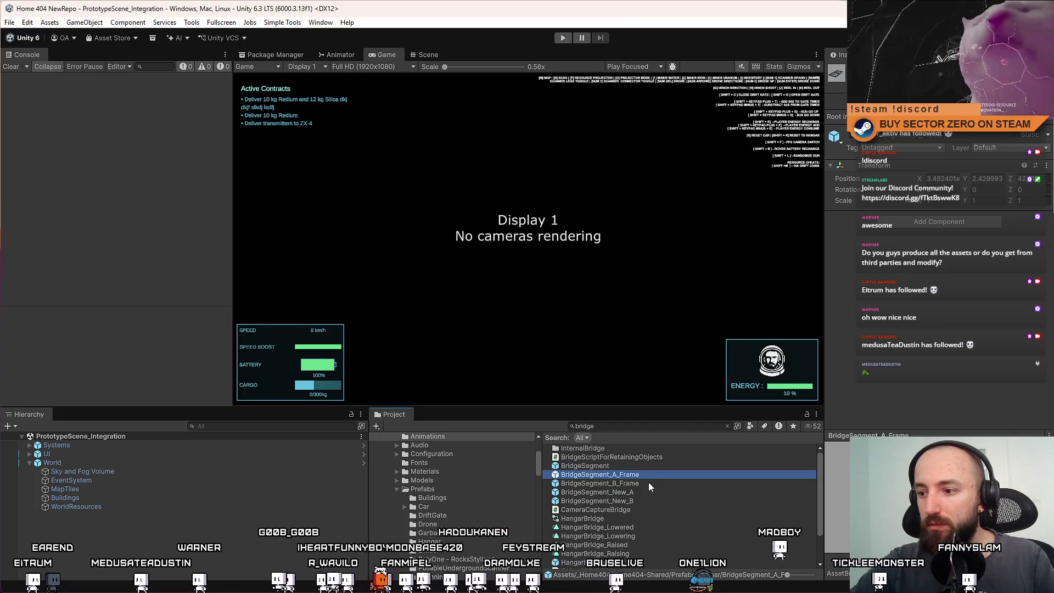
double_click(600, 474)
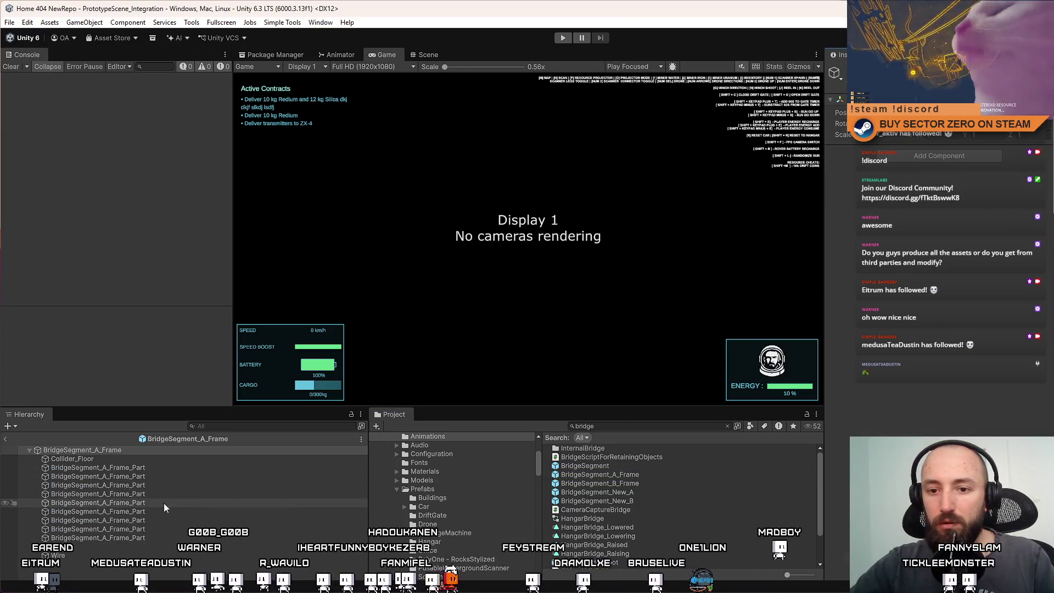
left_click(97, 555)
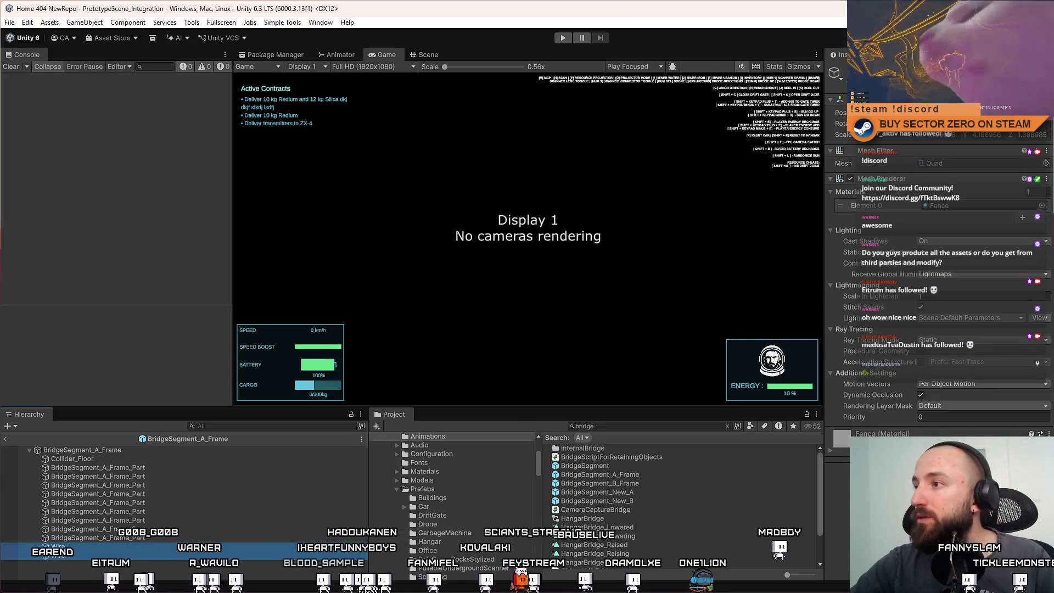
left_click(815, 402)
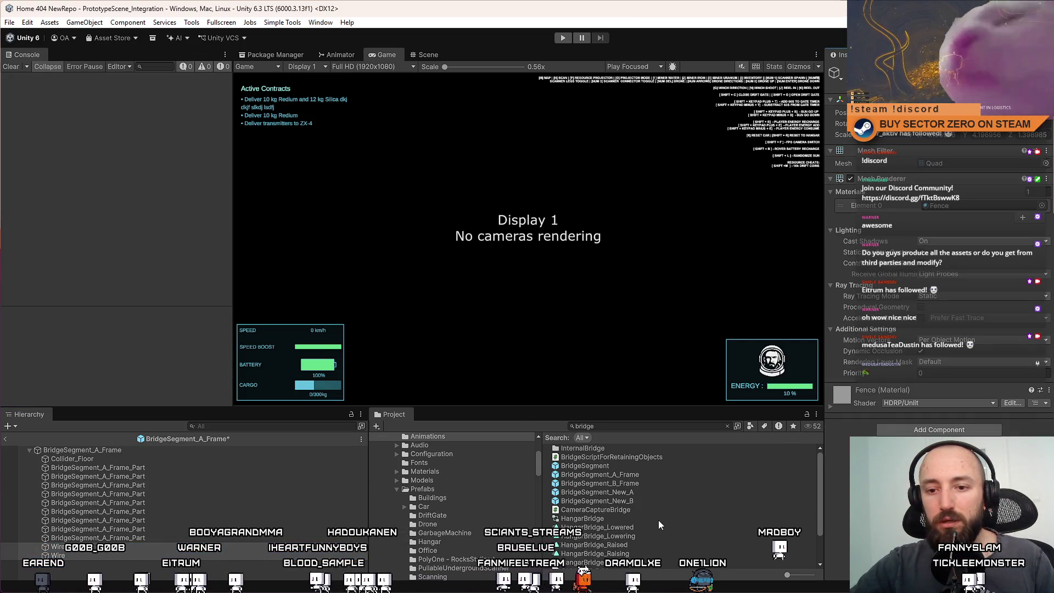
Open BridgeSegment_B_Frame, inspect its Collider_Floor and frame parts, and view it in the Scene view
left_click(228, 493)
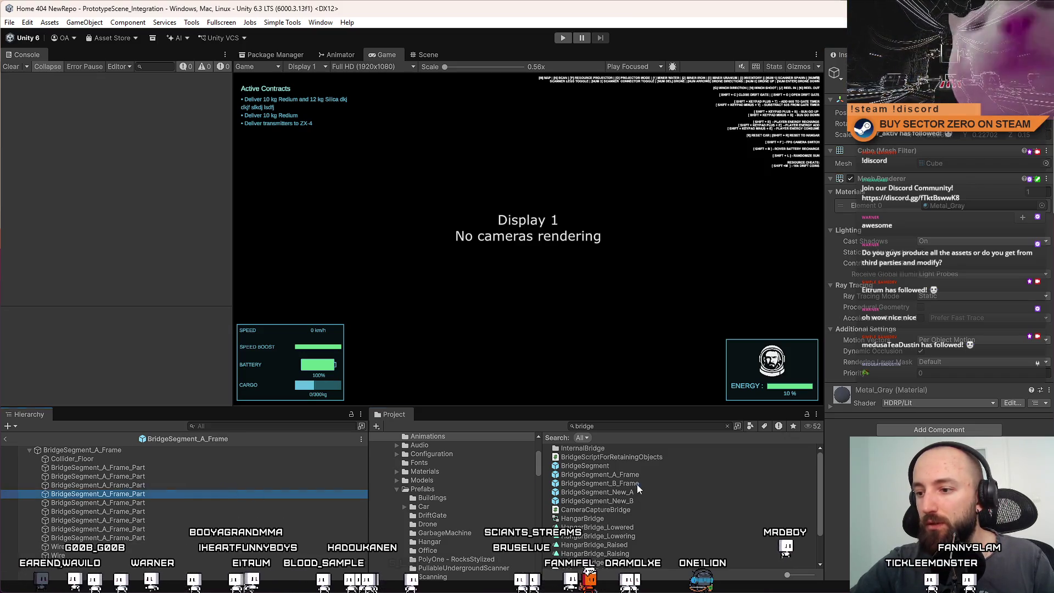
double_click(599, 483)
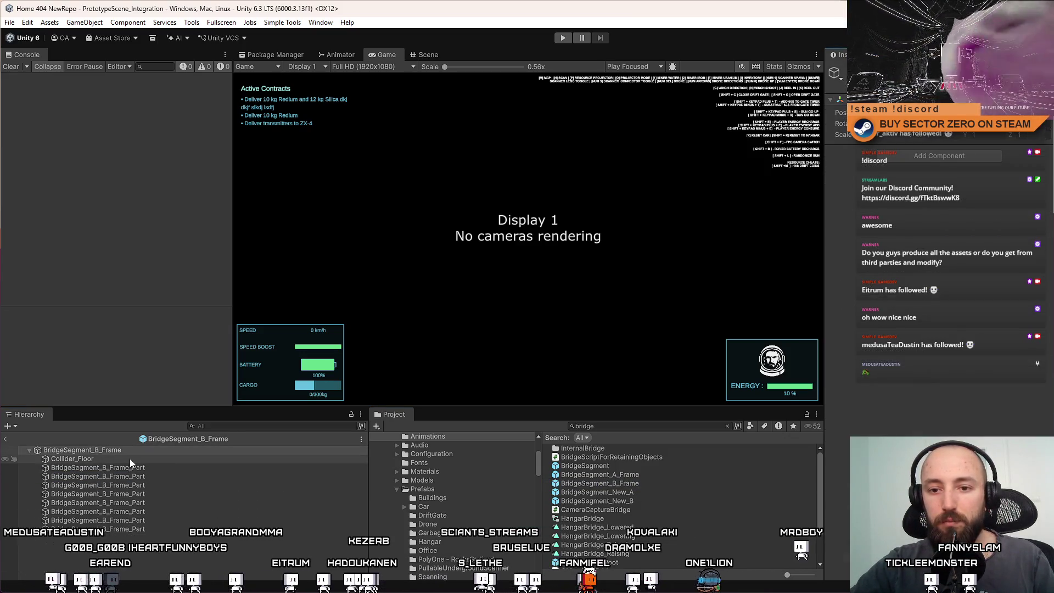
left_click(191, 459)
left_click(184, 468)
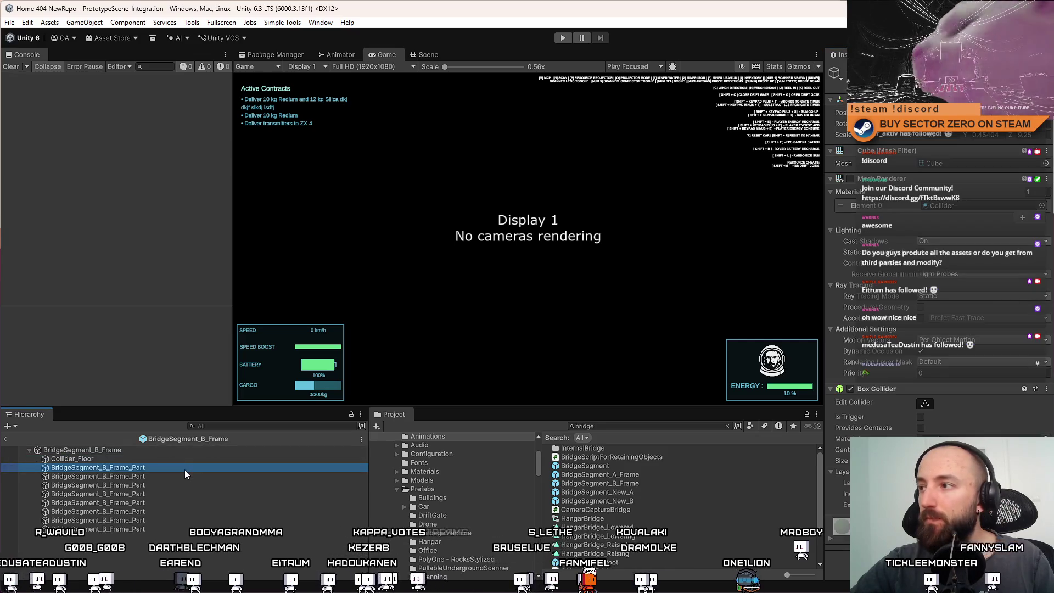
left_click(169, 483)
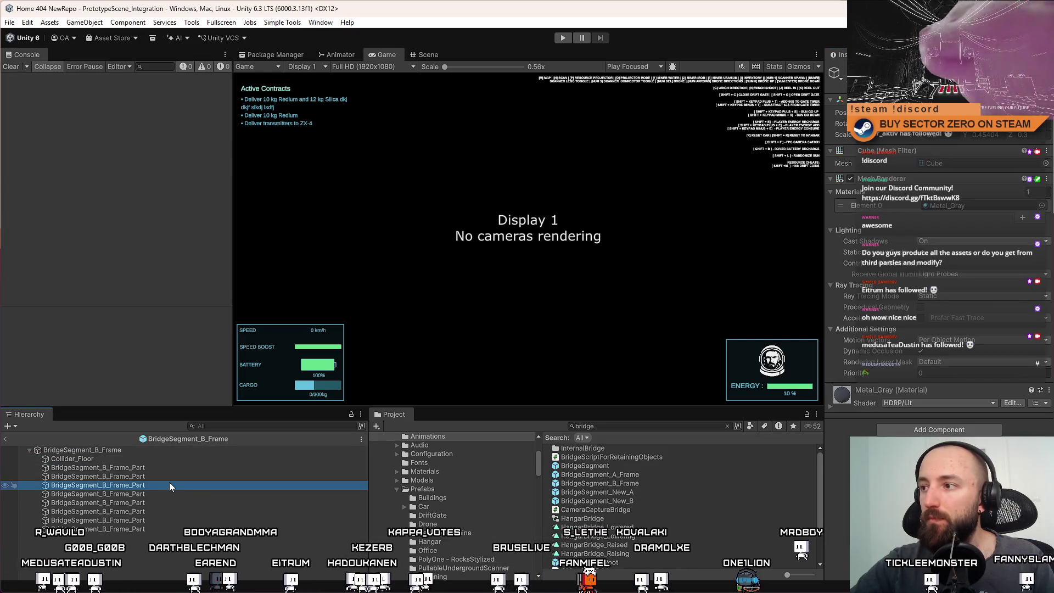
left_click(156, 450)
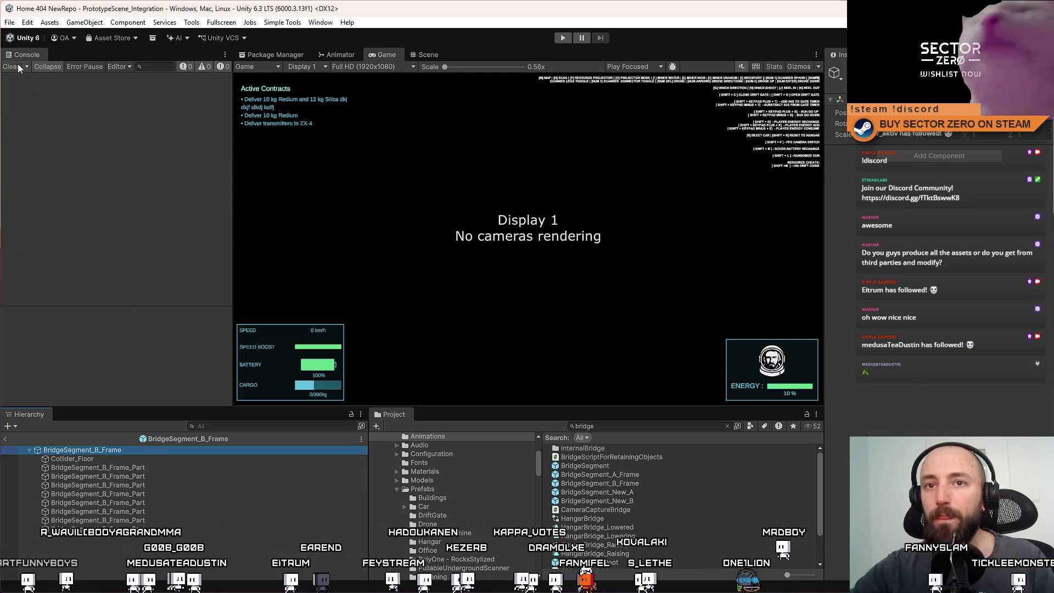
left_click(421, 54)
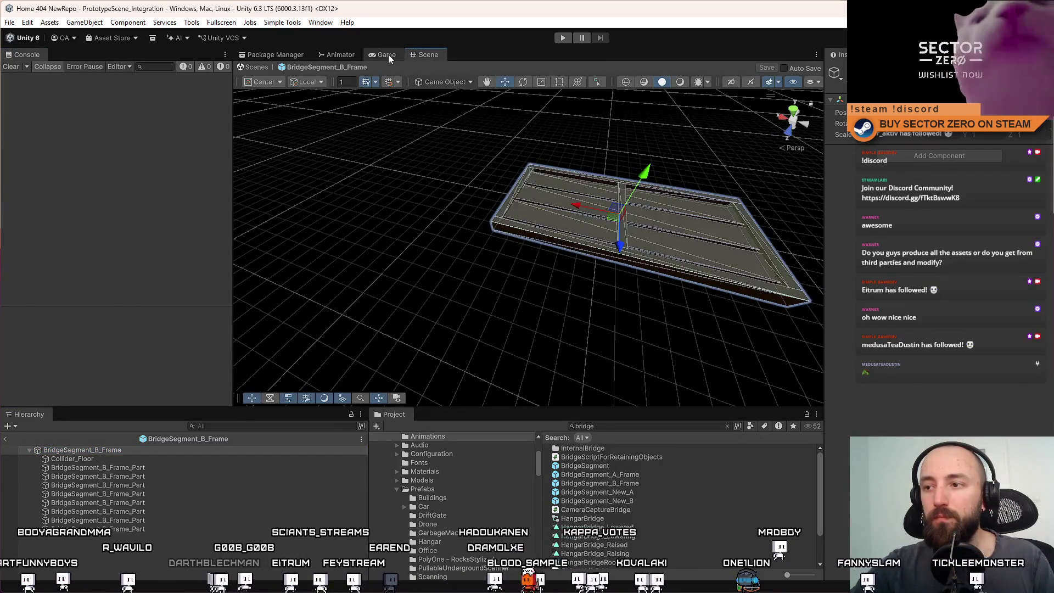
Reopen the BridgeSegment_A_Frame prefab in the Scene view and select its Wire part
left_click(387, 54)
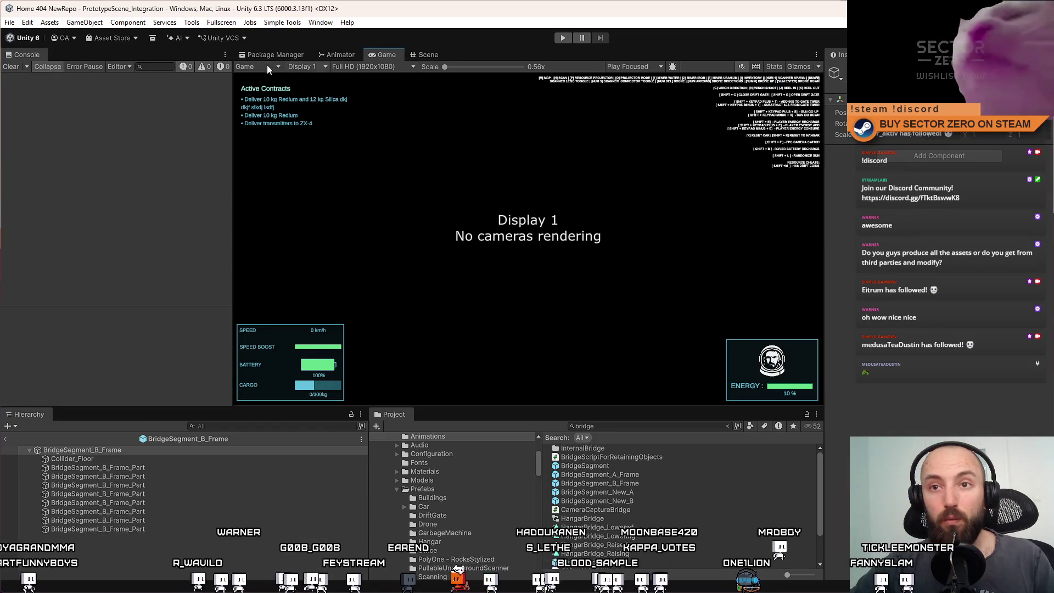
left_click(621, 486)
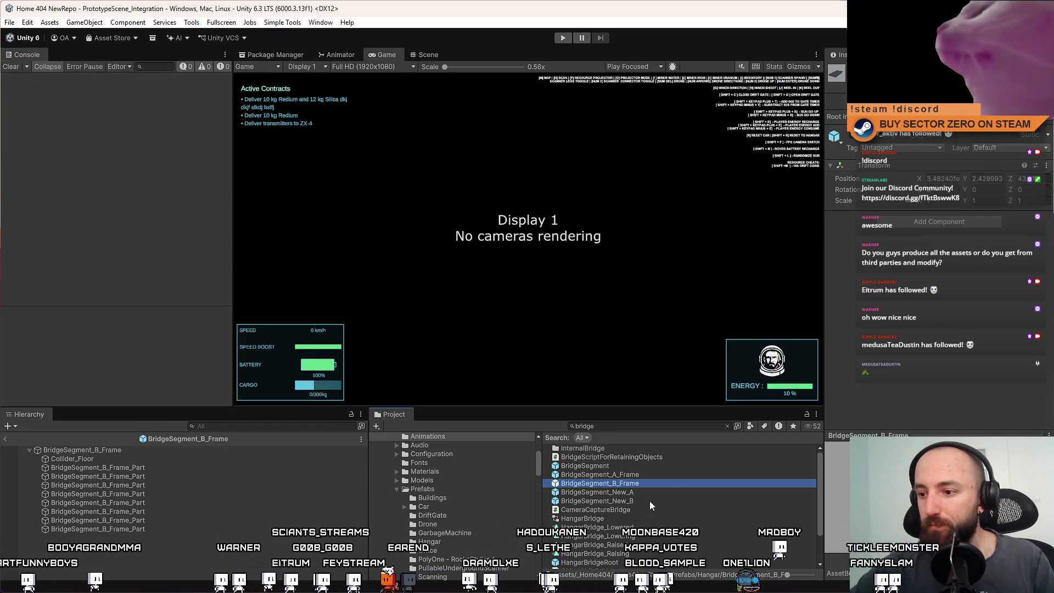
left_click(651, 473)
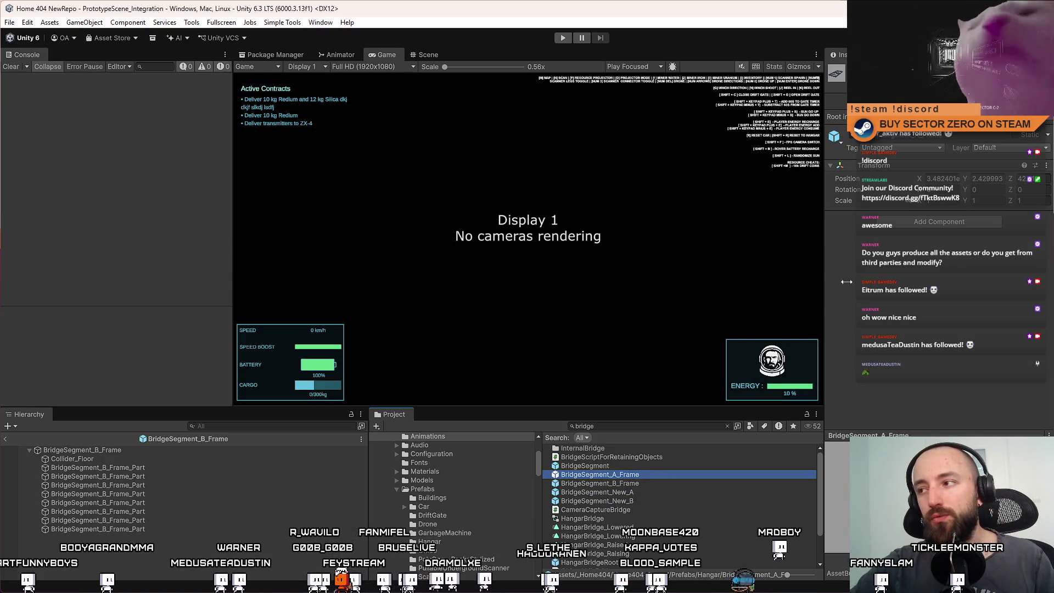
double_click(648, 475)
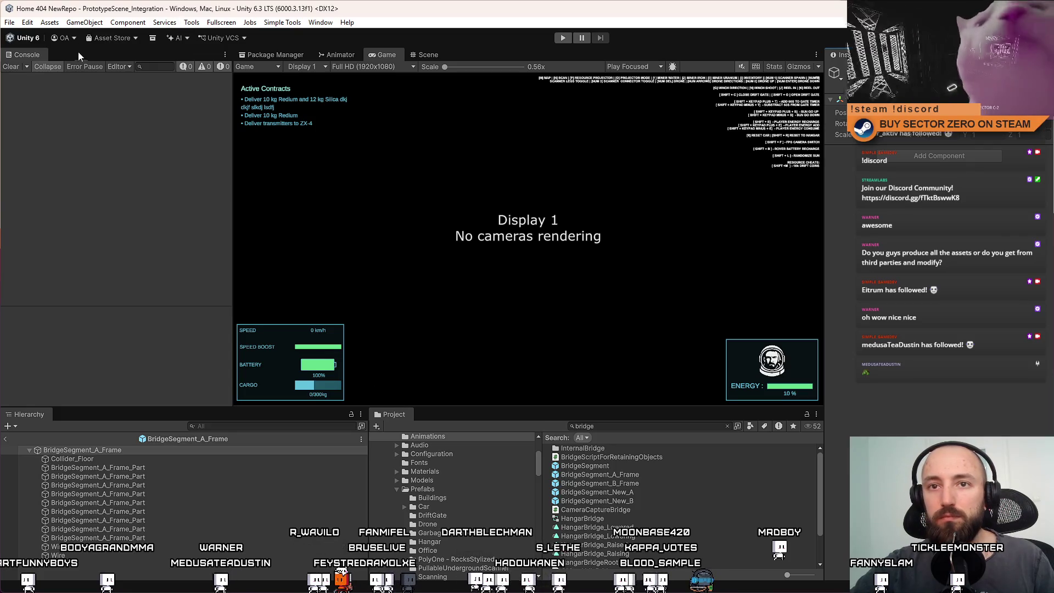
left_click(409, 54)
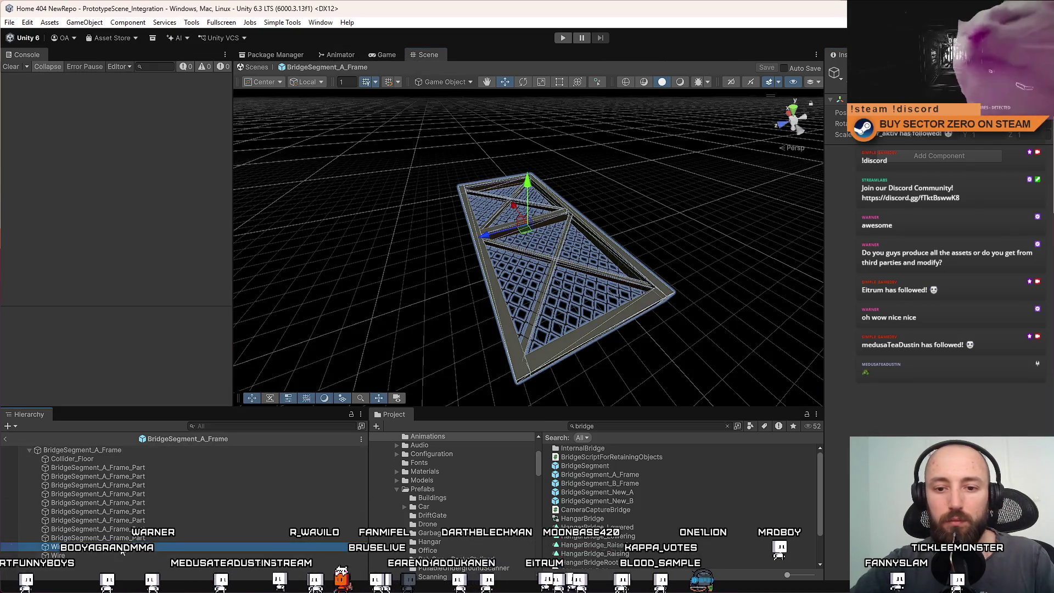
left_click(116, 554)
Frame Collider_Floor, trial-widen it along X then undo, and orbit to inspect the left rail
left_click(77, 459)
key("f")
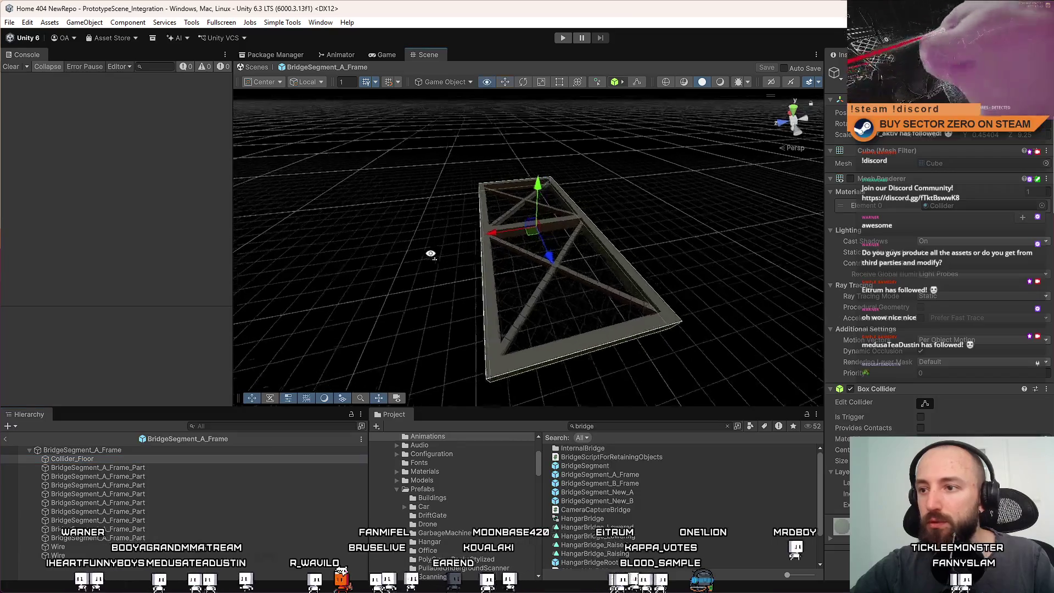
key("r")
left_click_drag(491, 231, 463, 236)
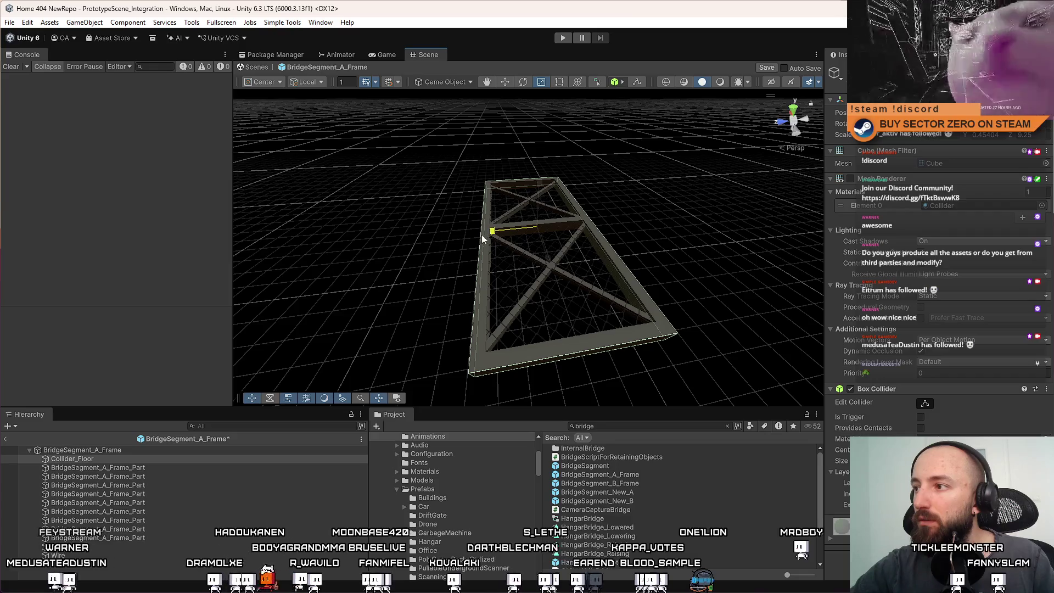
key("ctrl+z")
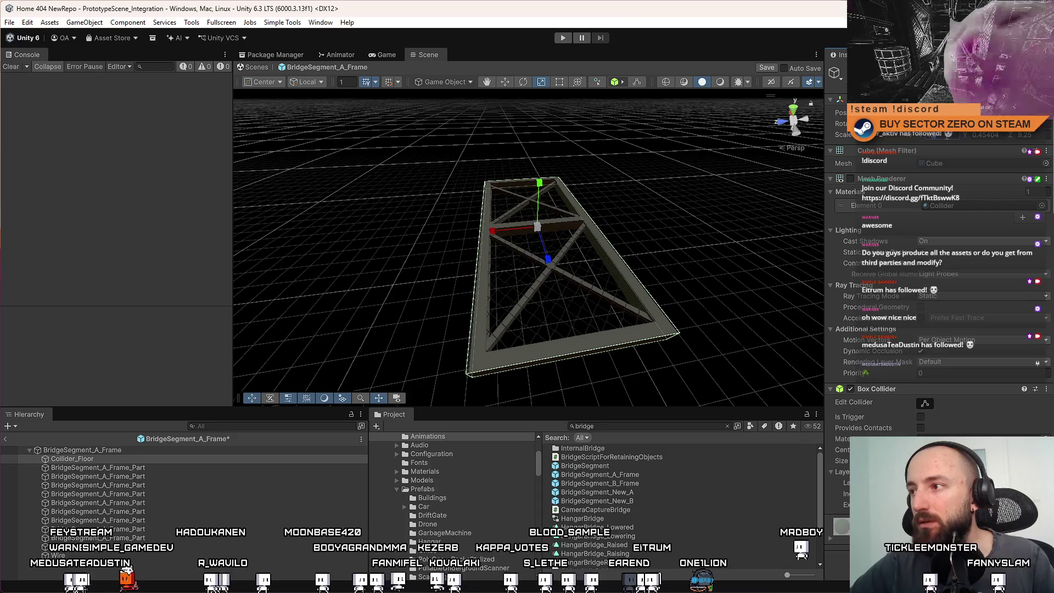
mouse_move(483, 340)
left_mouse_down()
mouse_move(466, 329)
mouse_move(504, 357)
mouse_move(536, 351)
left_mouse_up()
left_click(286, 530)
Open BridgeSegment_B_Frame, check its Collider_Floor and a rail part, and save the prefab
left_click(640, 485)
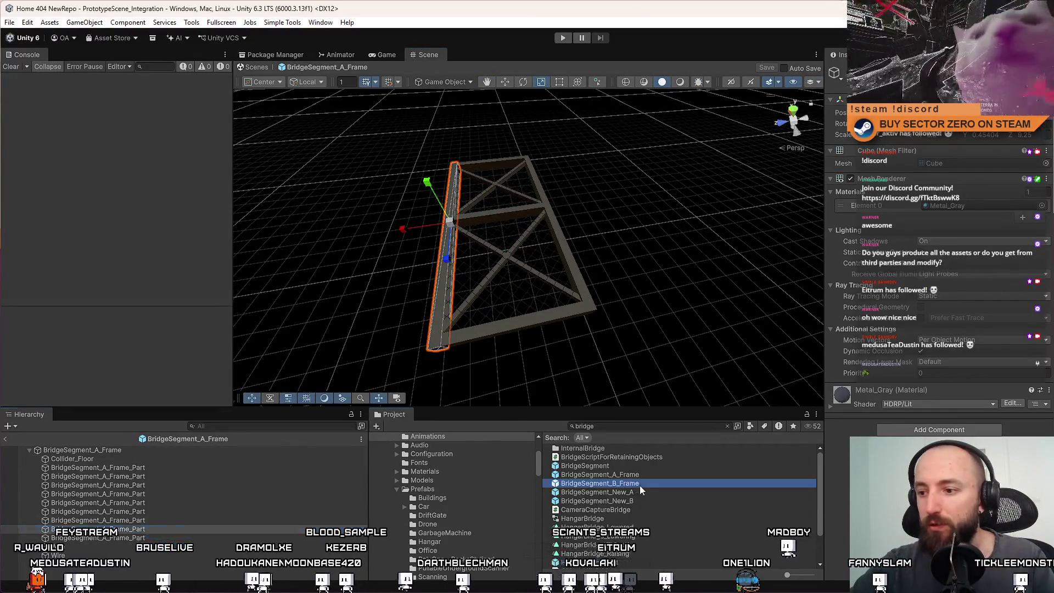
double_click(640, 485)
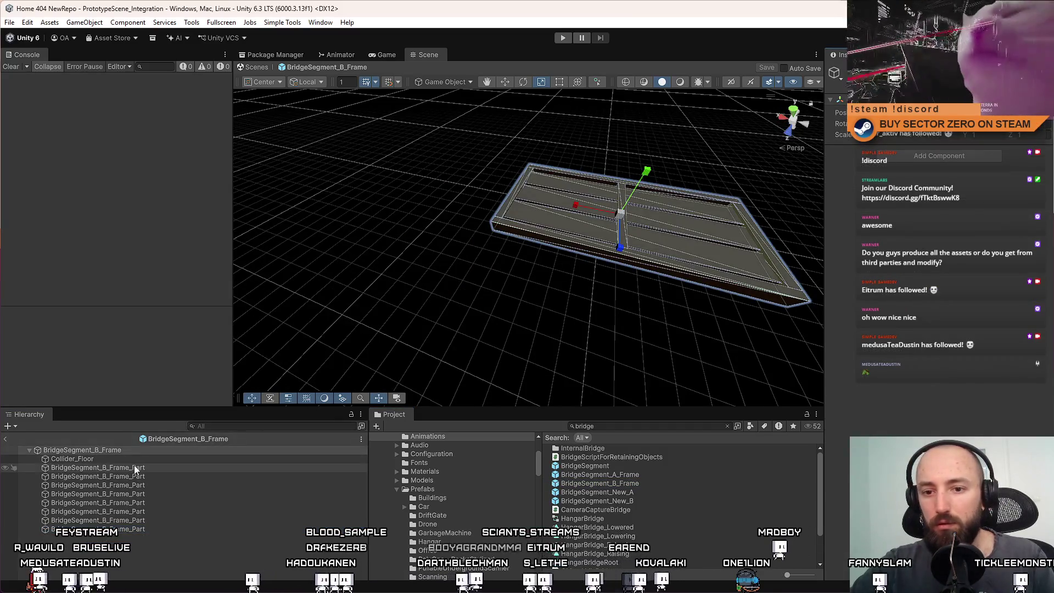
left_click(140, 460)
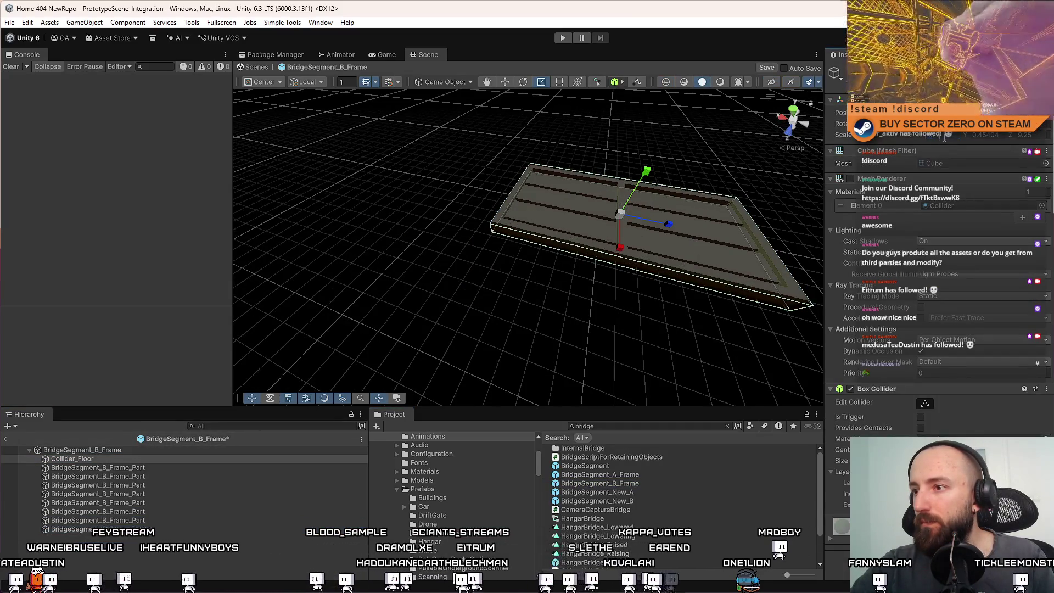
left_click(261, 518)
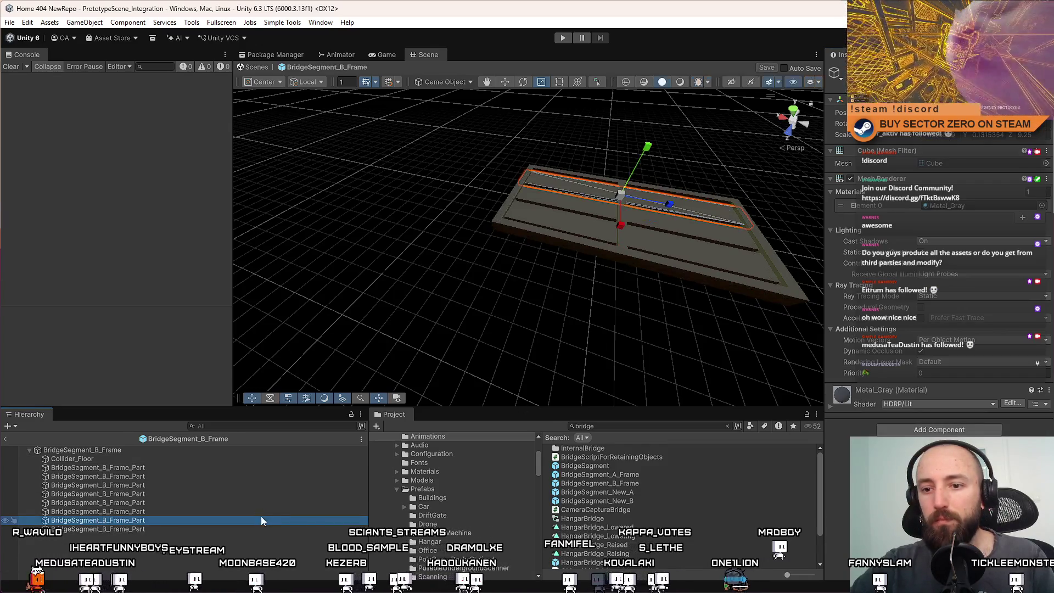
key("ctrl+s")
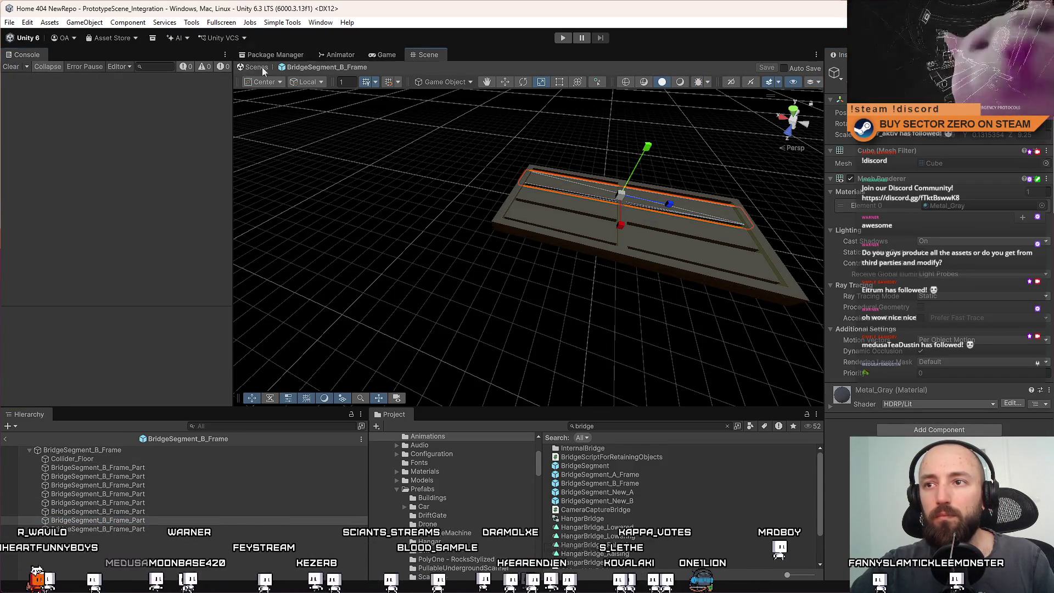
Exit prefab mode back to the scene, switch to the Game view, and start Play mode
left_click(256, 67)
left_click(373, 55)
left_click(562, 38)
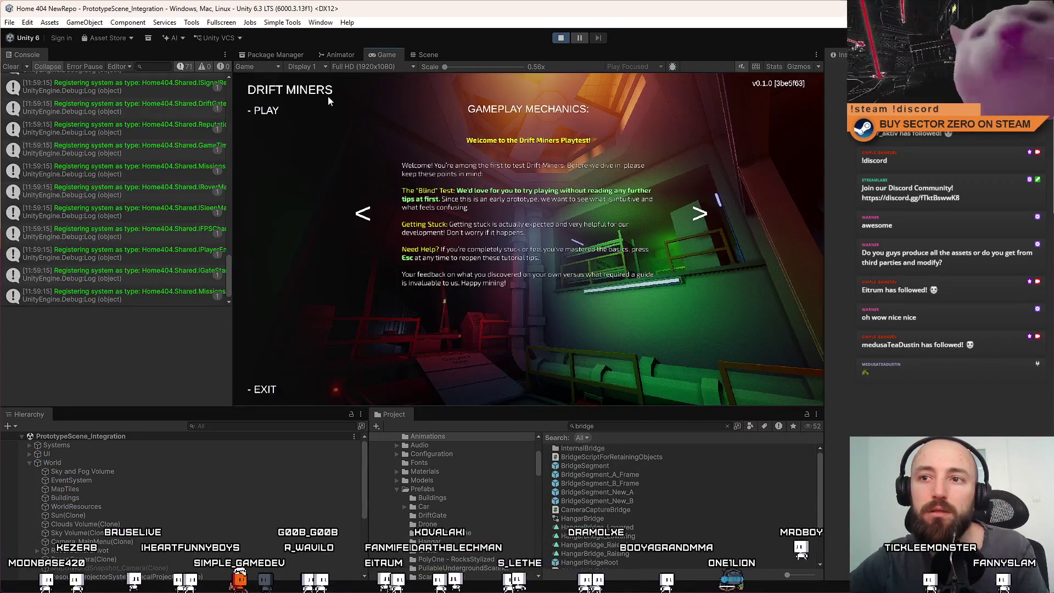
Clear the Console, start a run from the Drift Miners main menu, and go fullscreen with F10
left_click(16, 67)
left_click(275, 114)
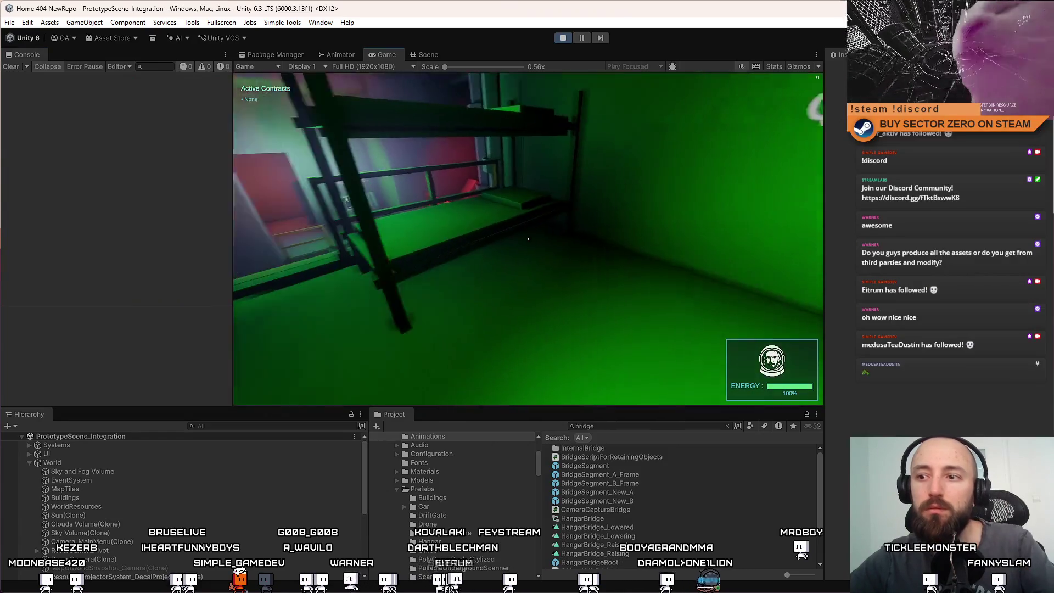
key("F10")
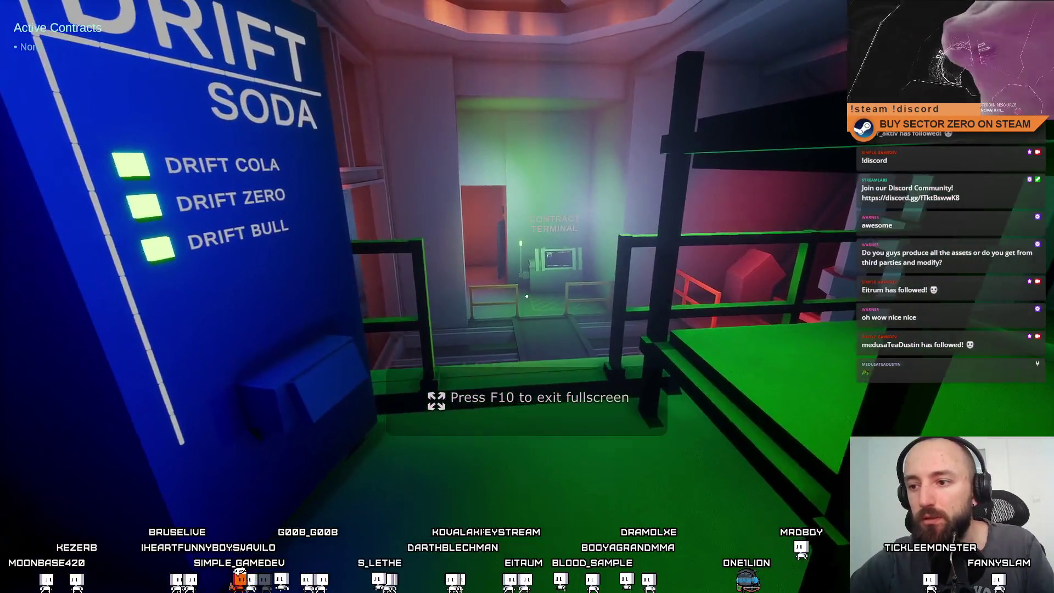
Walk from the bunk room past the Galaxy Map down to the hangar platform and enter the vehicle
key("w")
key("w")
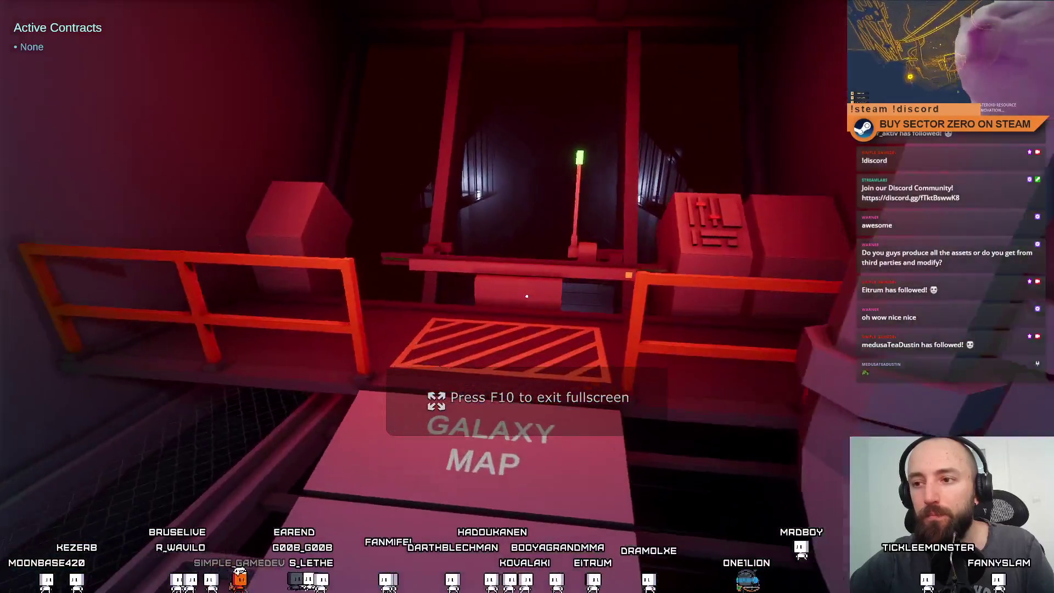
key("w")
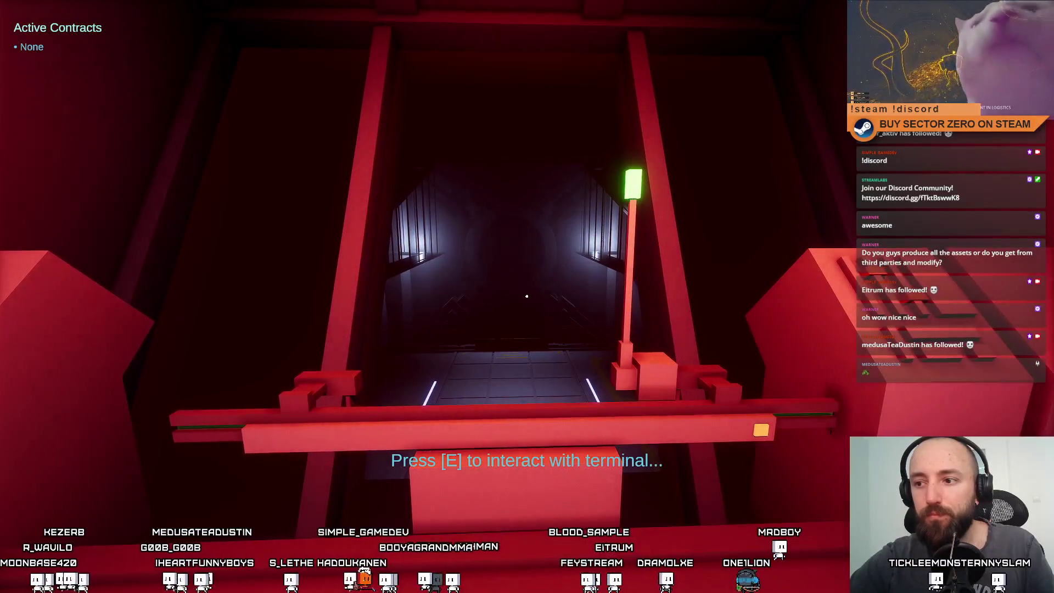
key("w")
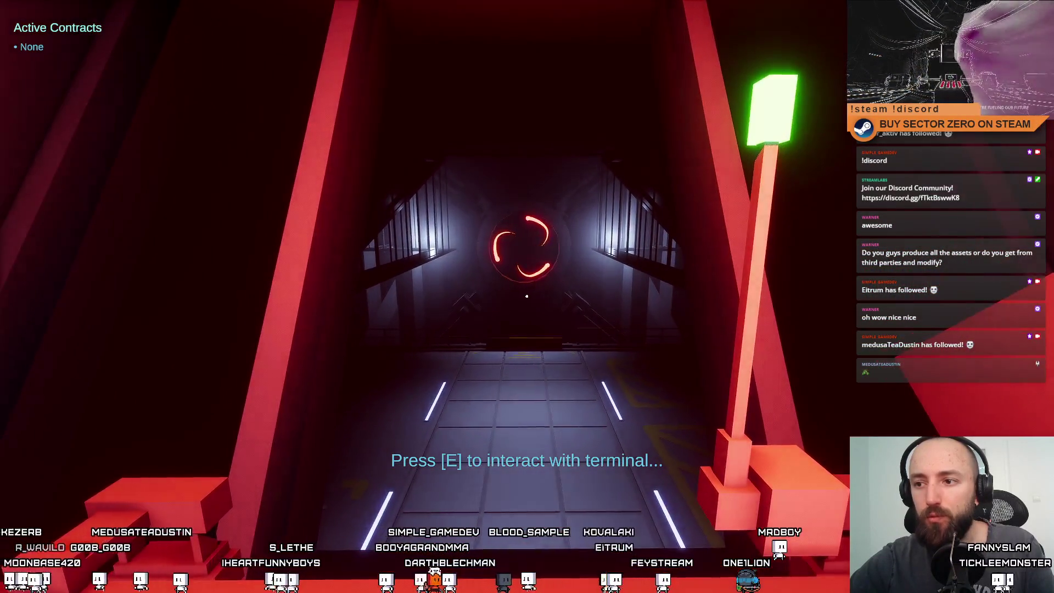
key("w")
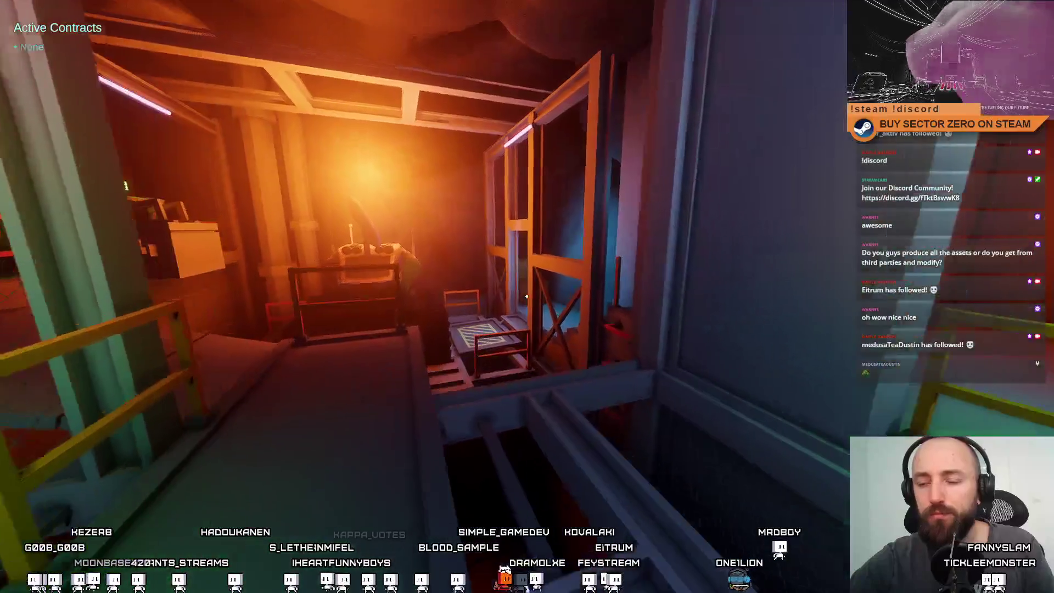
key("w")
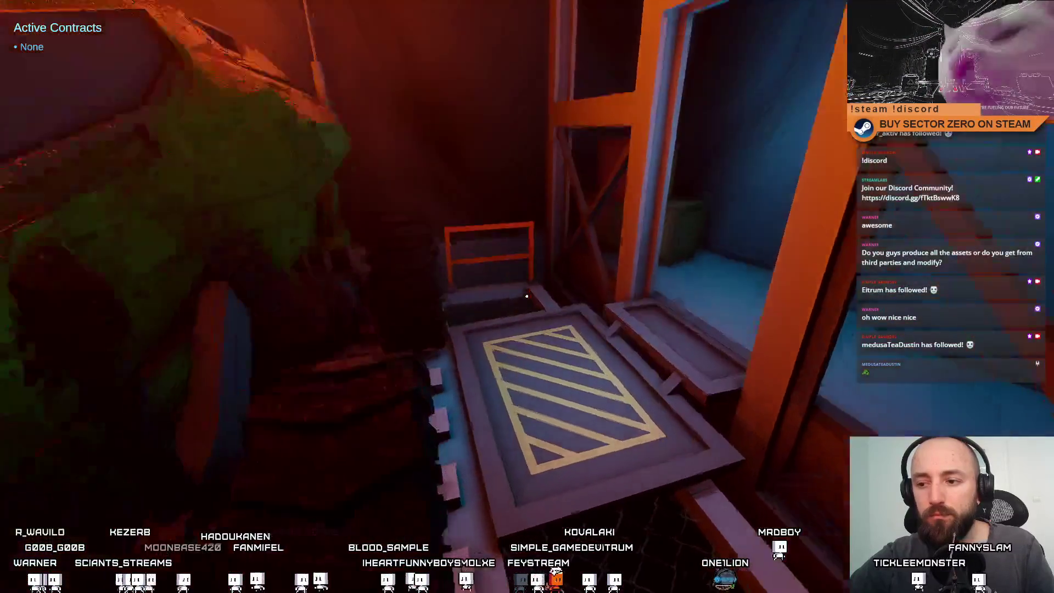
key("e")
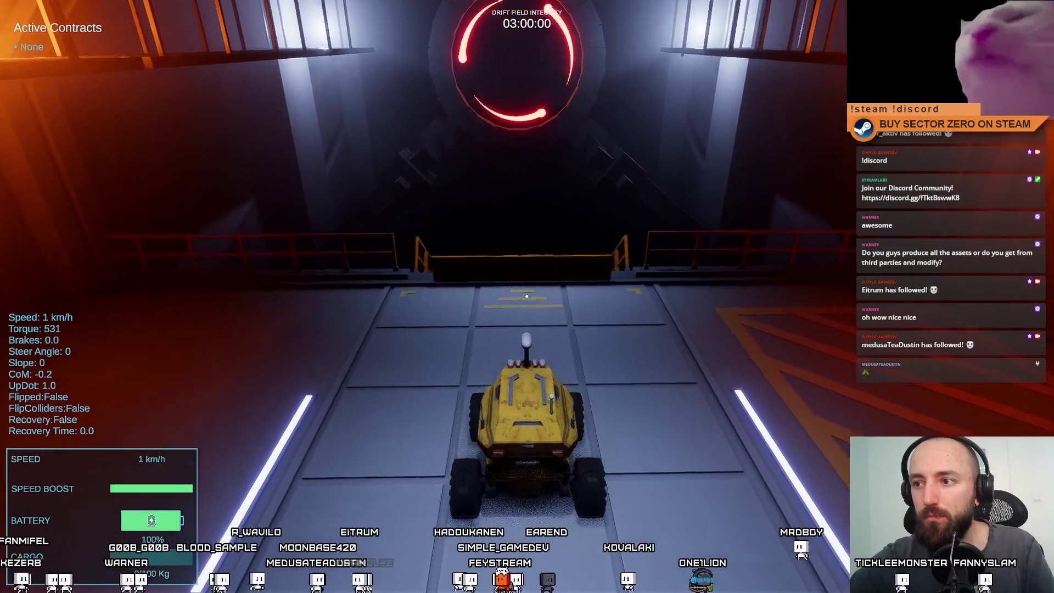
Drive the rover toward the red ring, turning and reversing repeatedly until it faces the portal ramp
key("w")
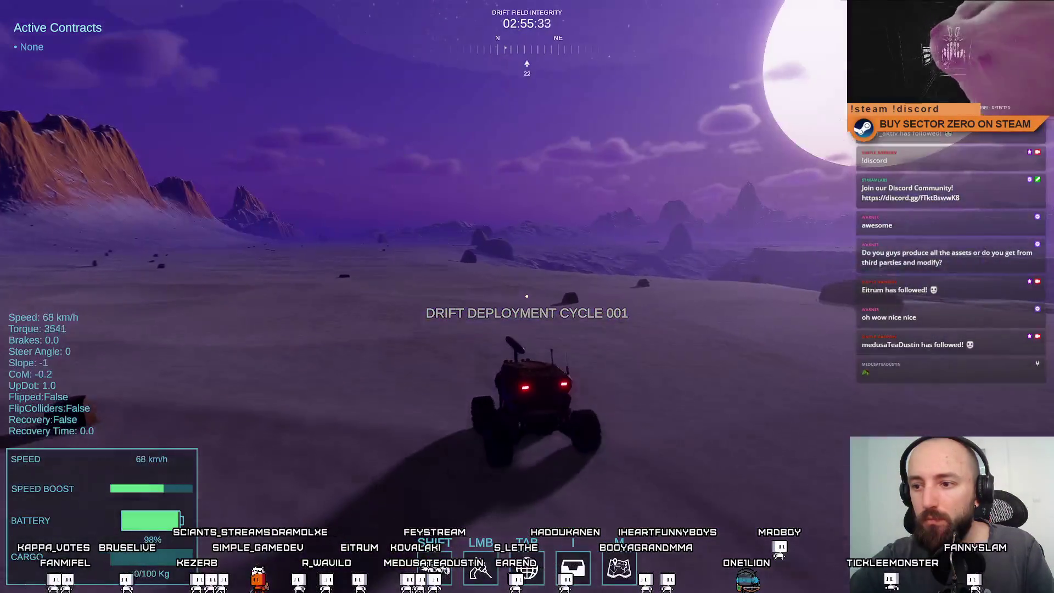
key("a")
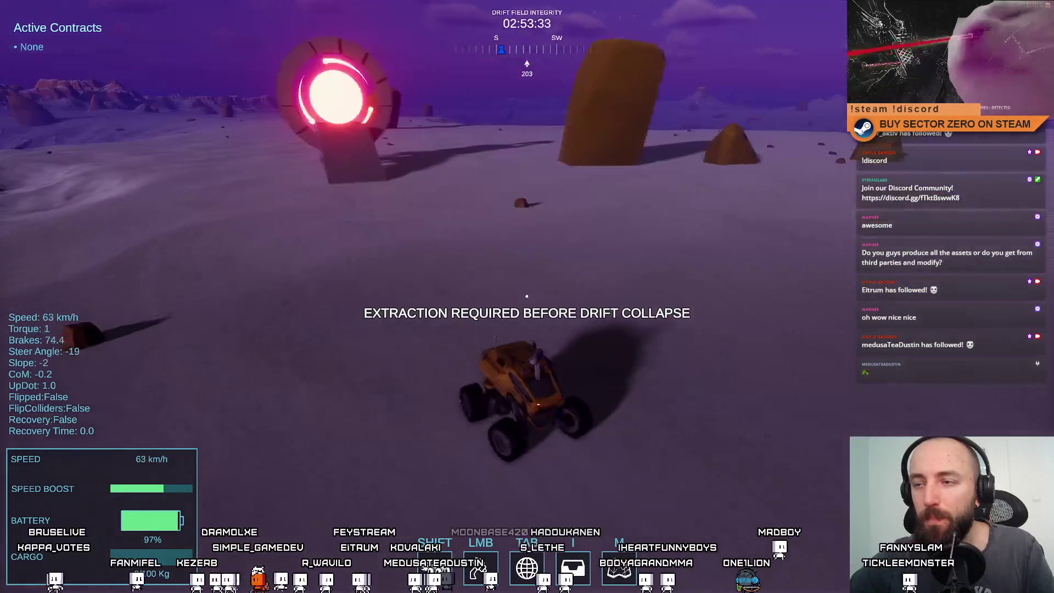
key("a")
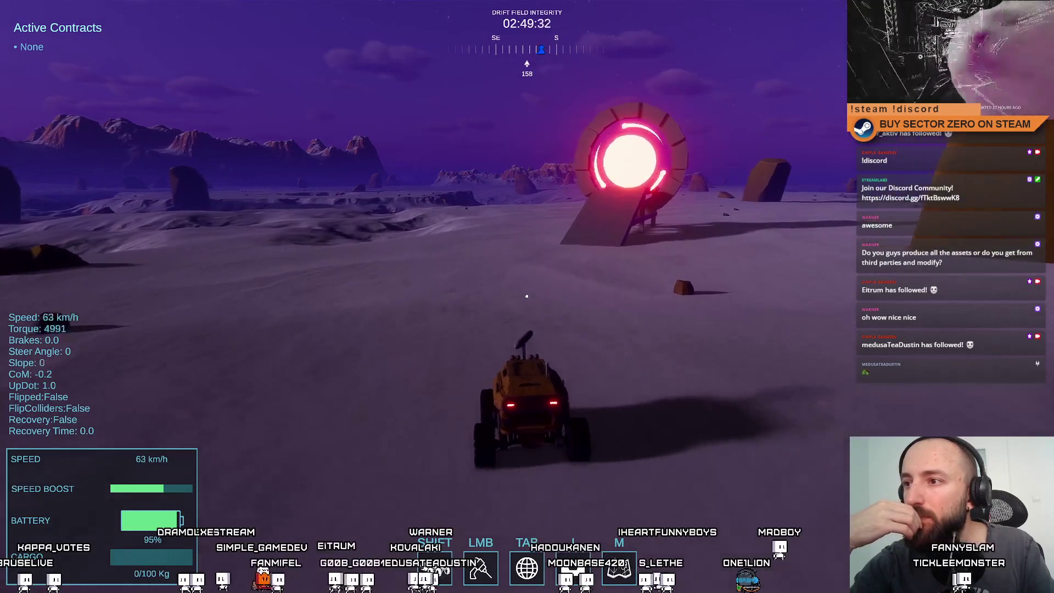
key("d")
key("d")
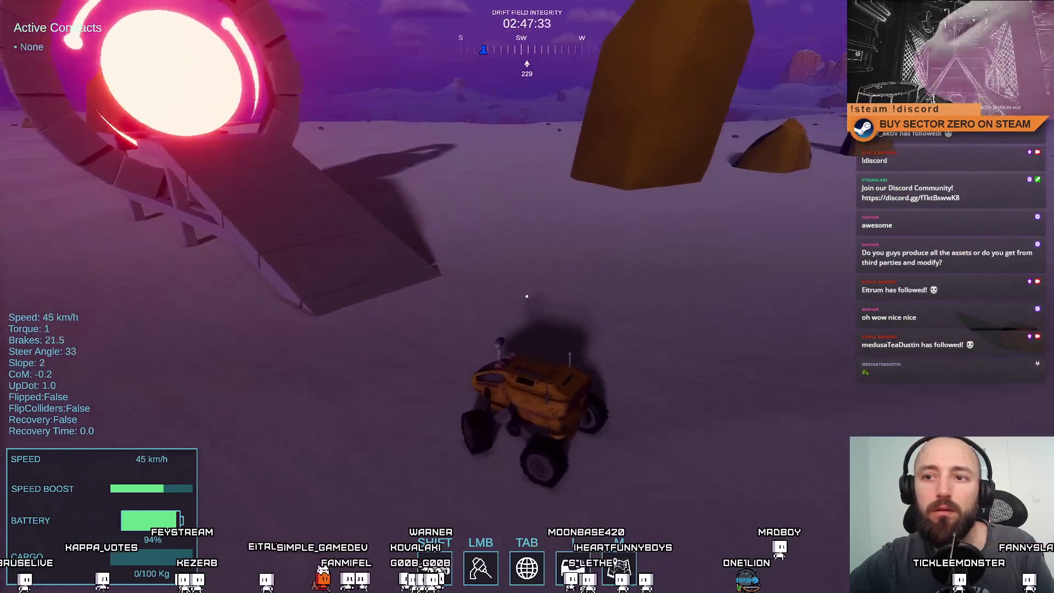
key("s")
key("a")
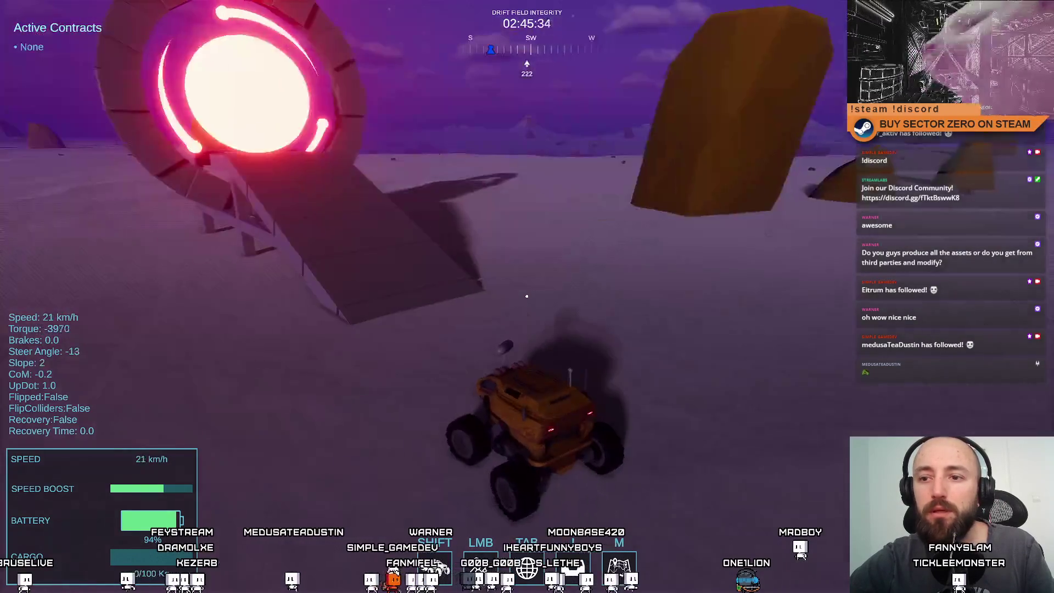
key("d")
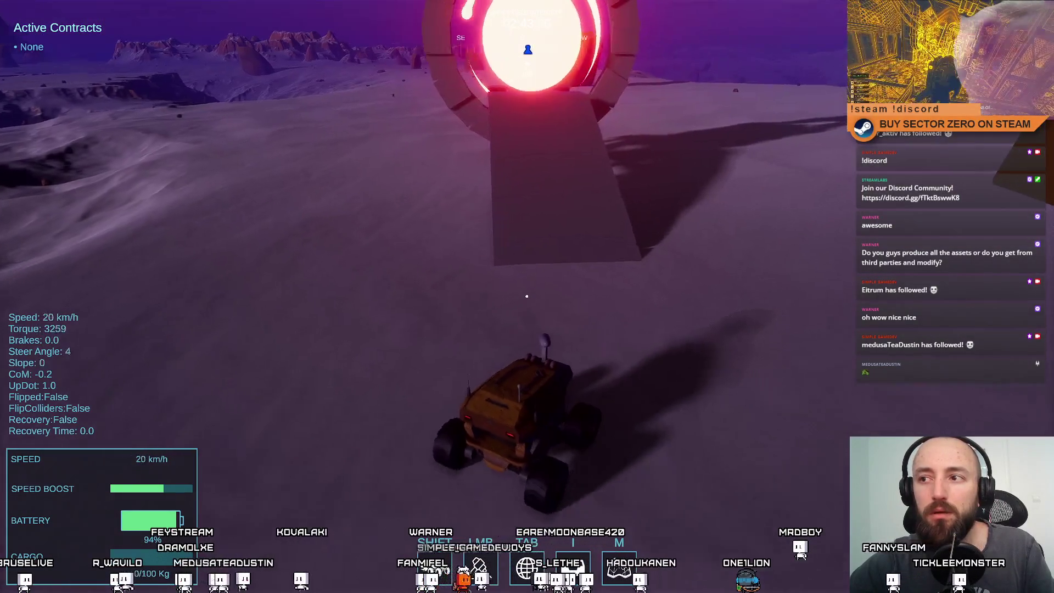
key("a")
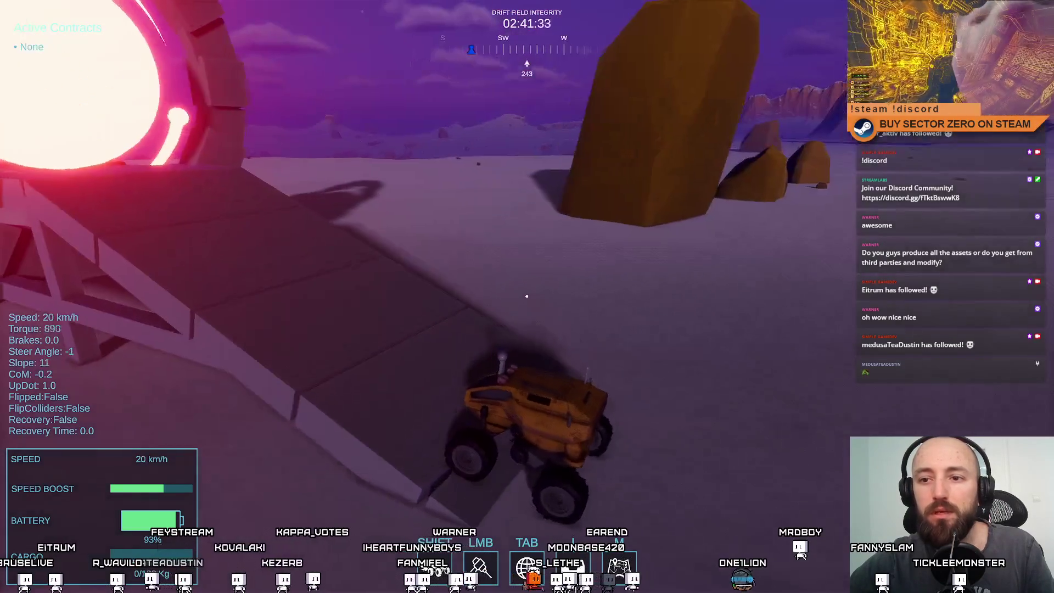
key("a")
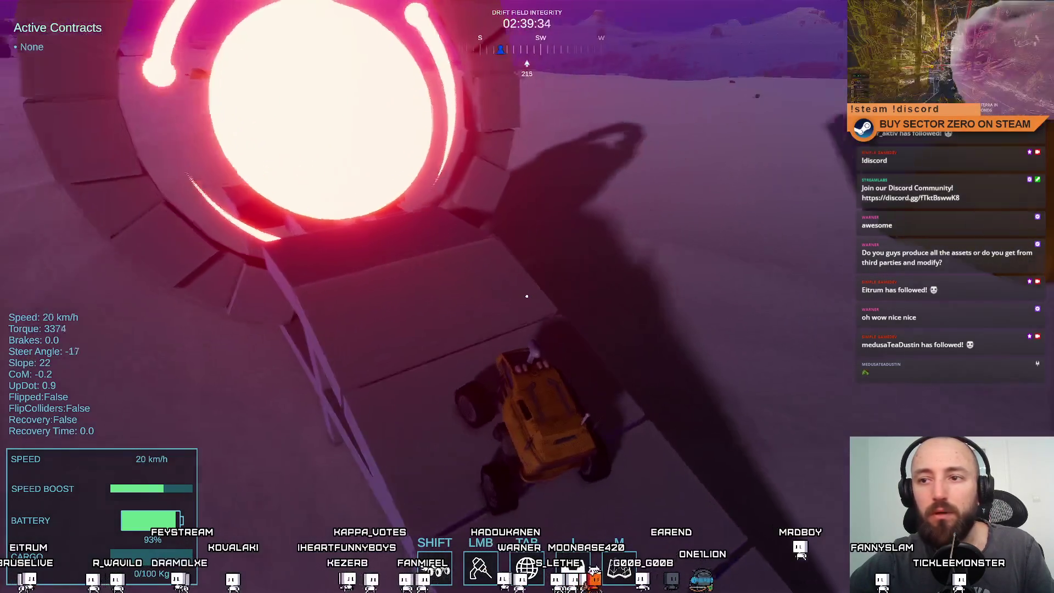
key("d")
key("a")
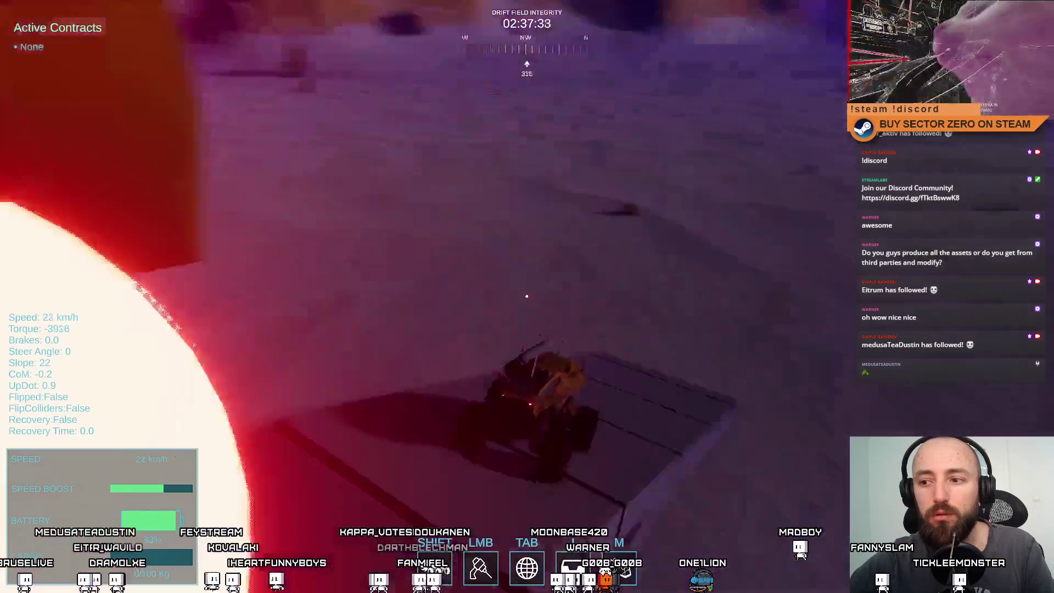
key("d")
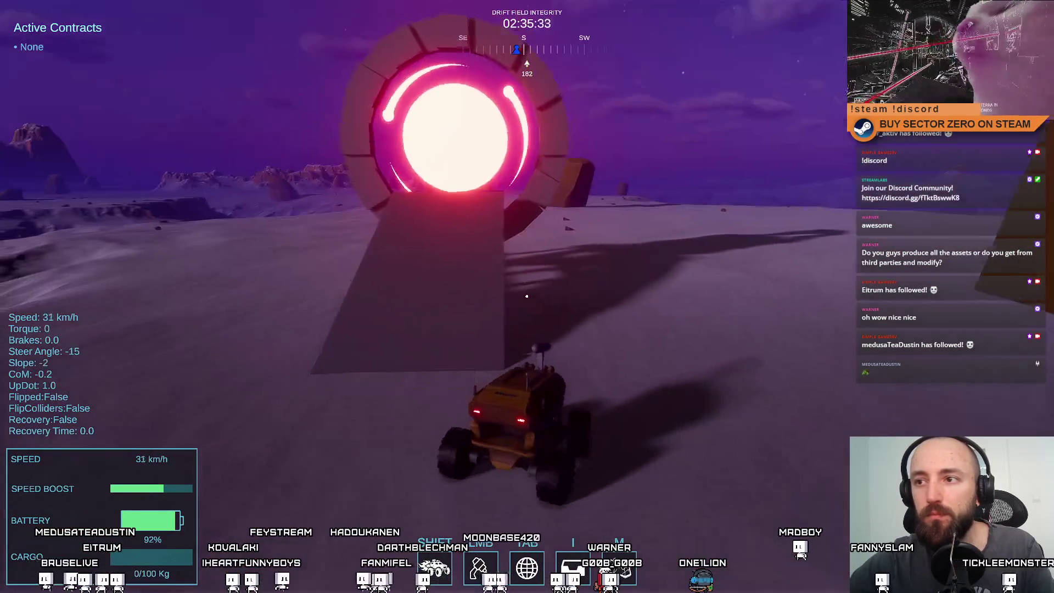
key("s")
key("a")
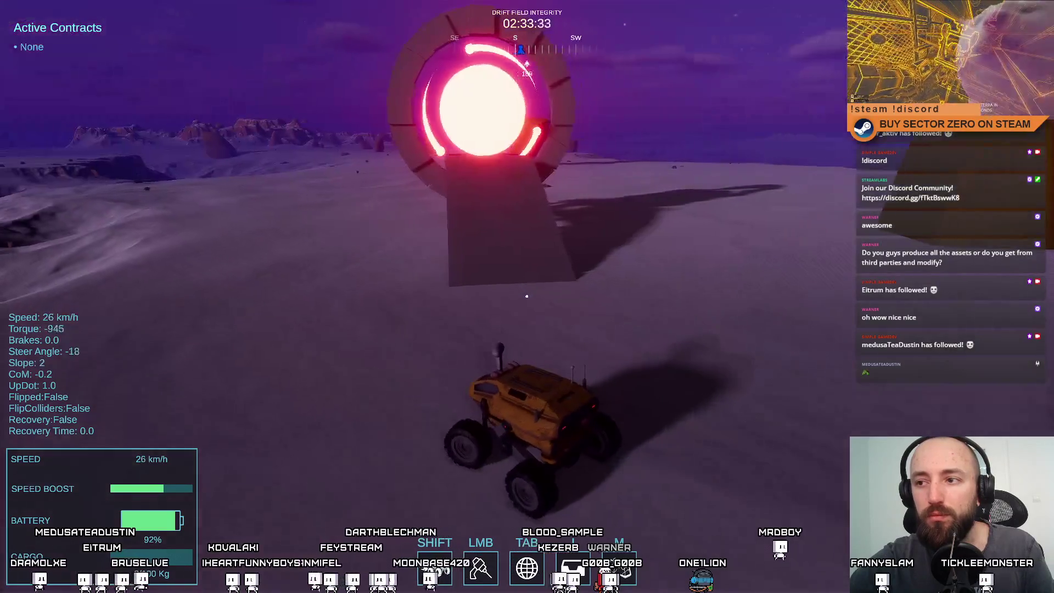
key("w")
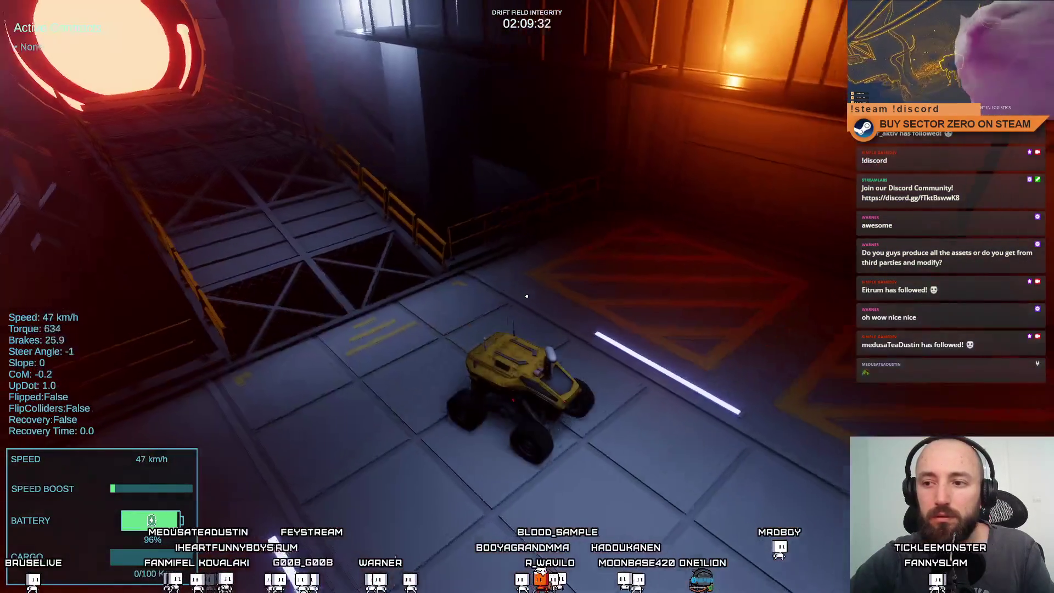
Drive the rover through the hangar and stop it lined up facing the portal ramp
key("w")
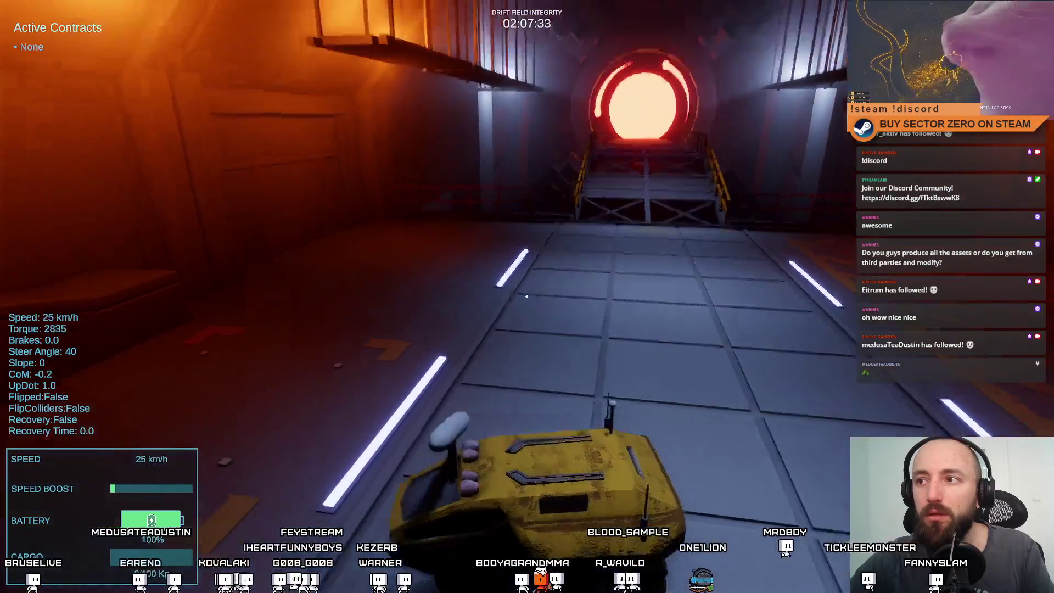
key("a")
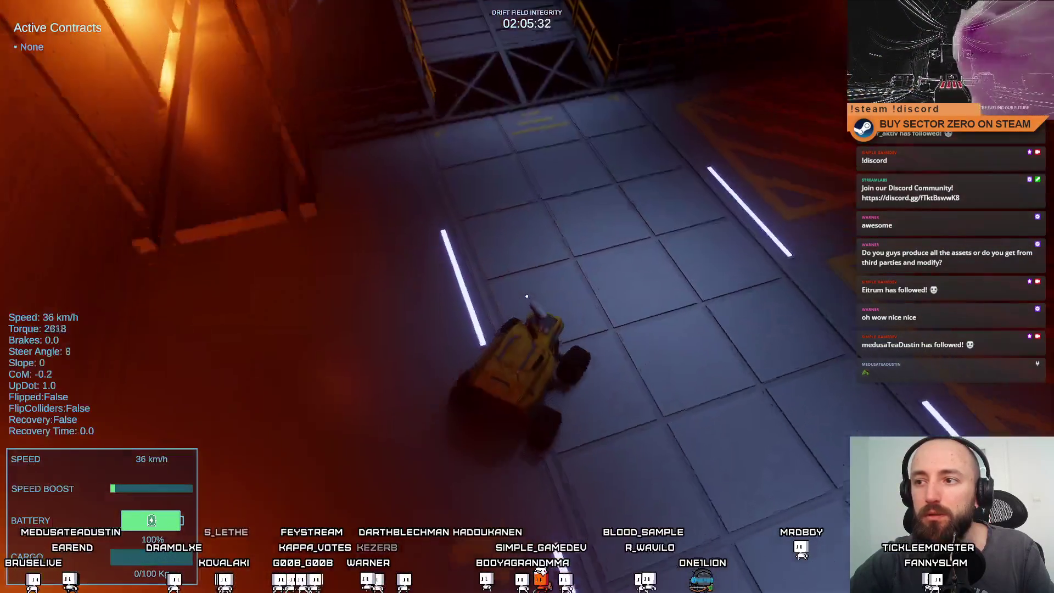
key("d")
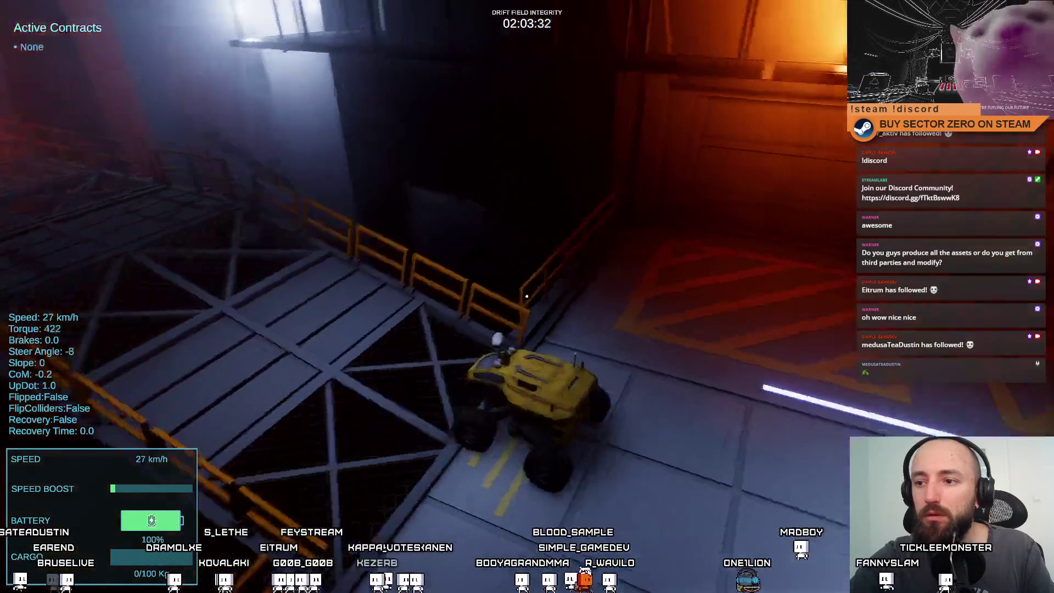
key("s")
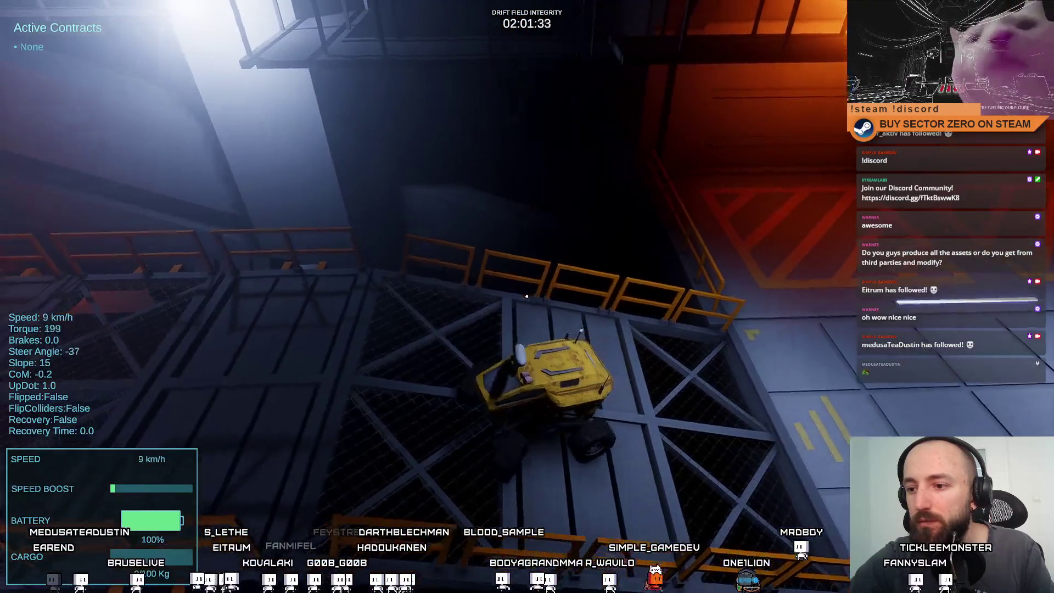
key("s")
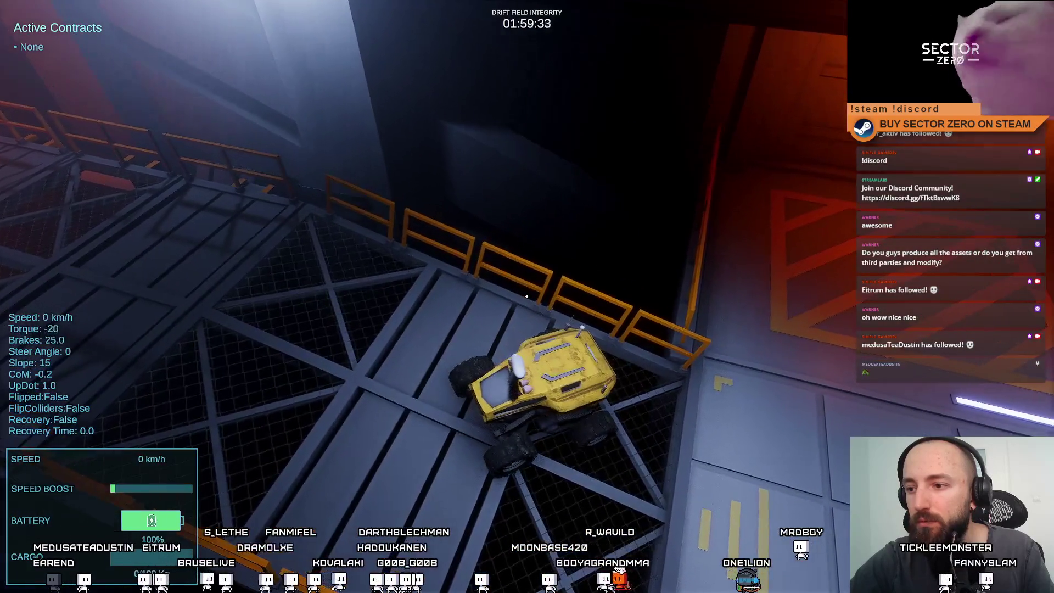
Drive straight up the bridge ramp, then leave fullscreen with Escape and stop the playtest
key("w")
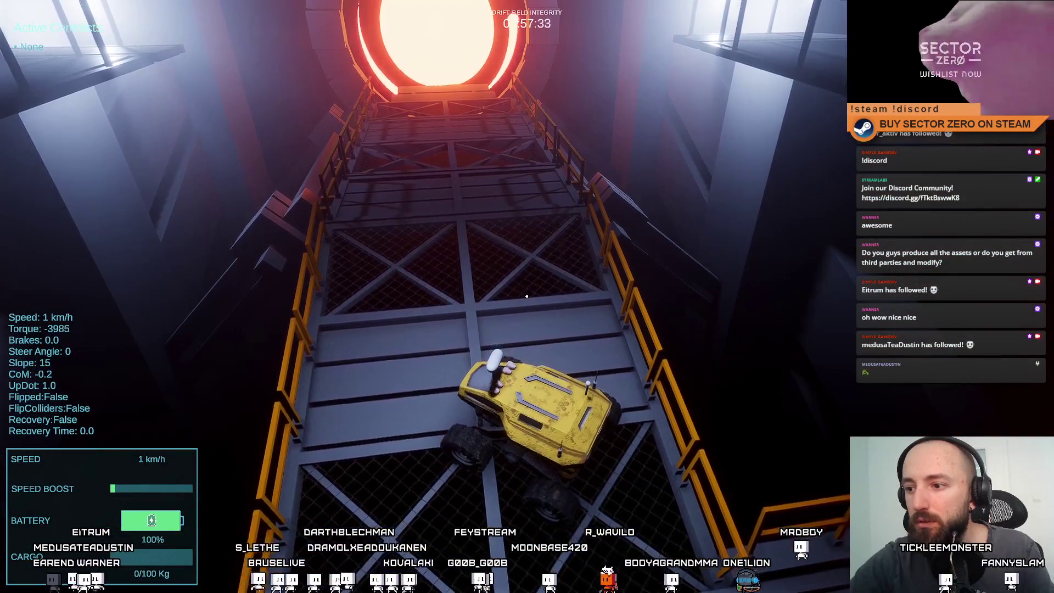
key("d")
key("a")
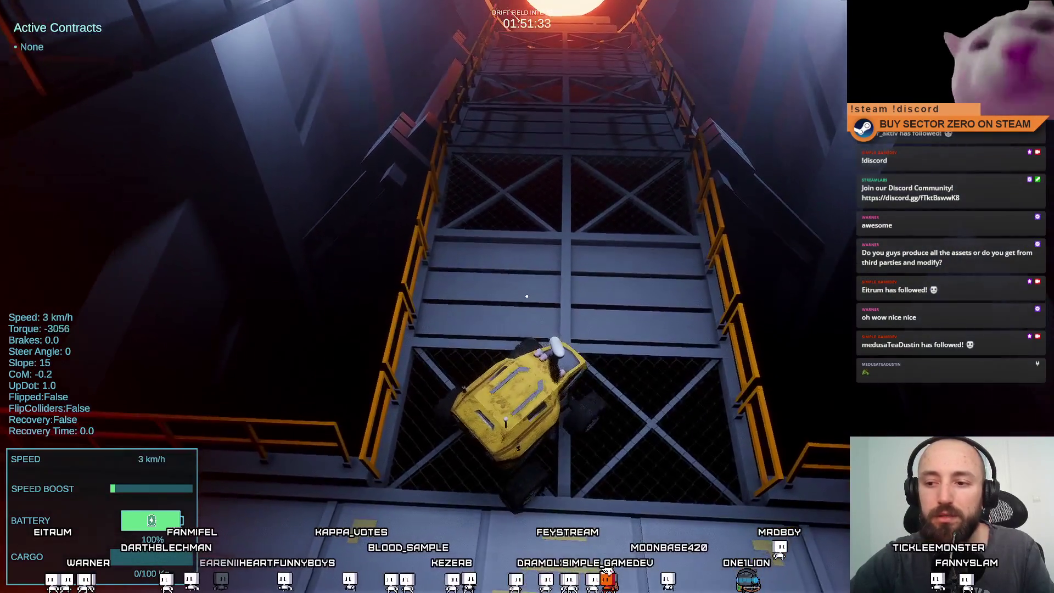
key("Escape")
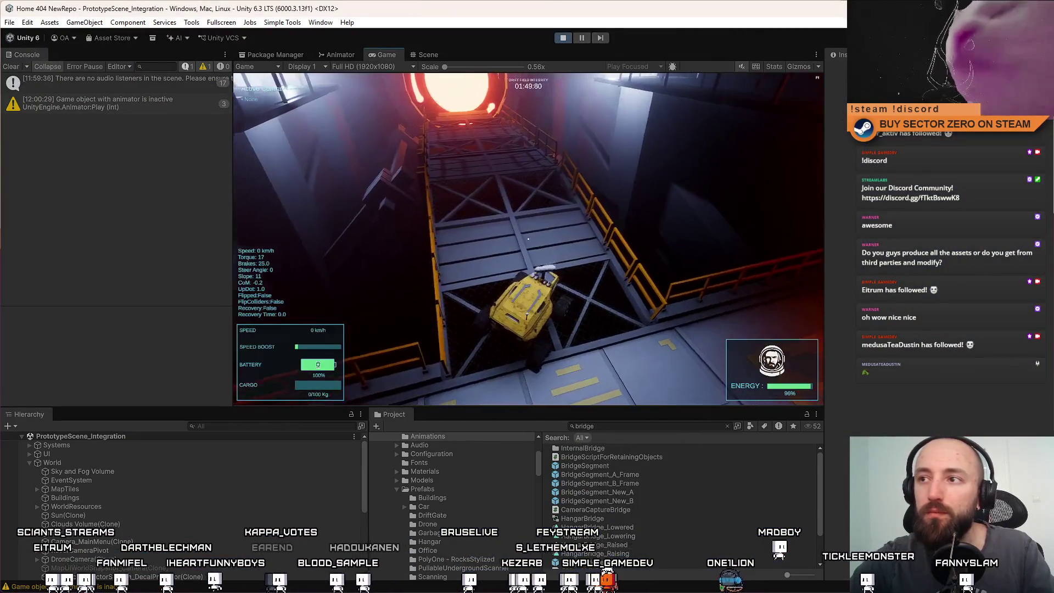
left_click(562, 38)
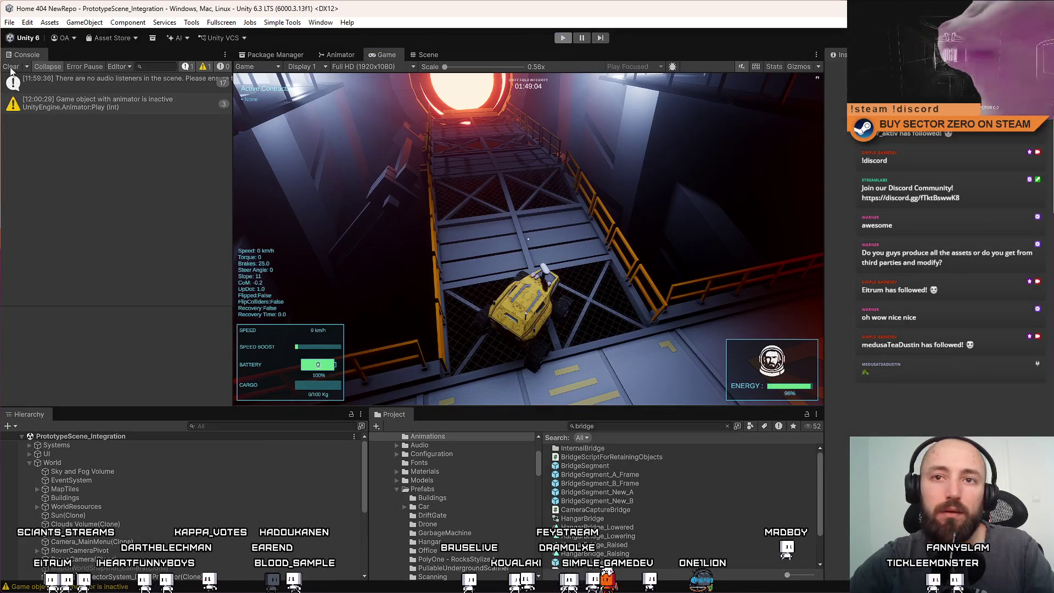
Clear the Console, search the Project for the Hangar prefab, and open it in the Scene view
left_click(11, 66)
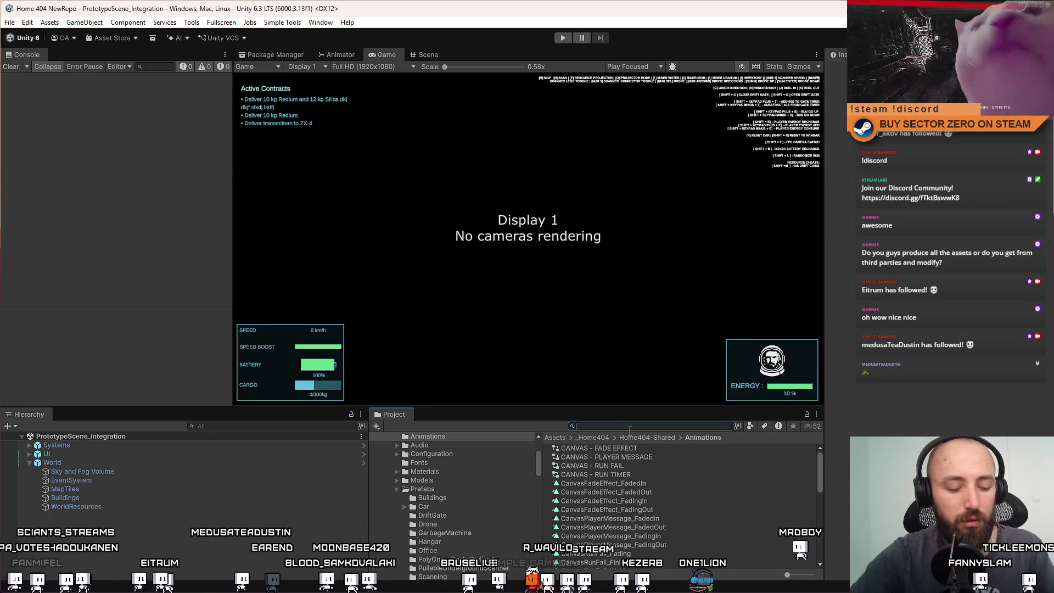
type("hangar")
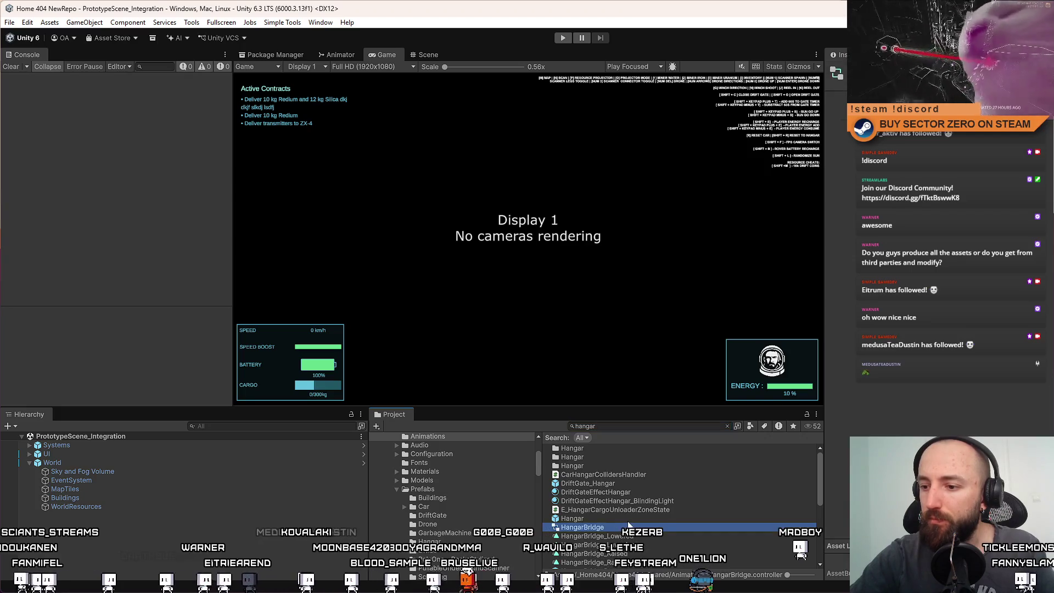
left_click(609, 518)
double_click(609, 518)
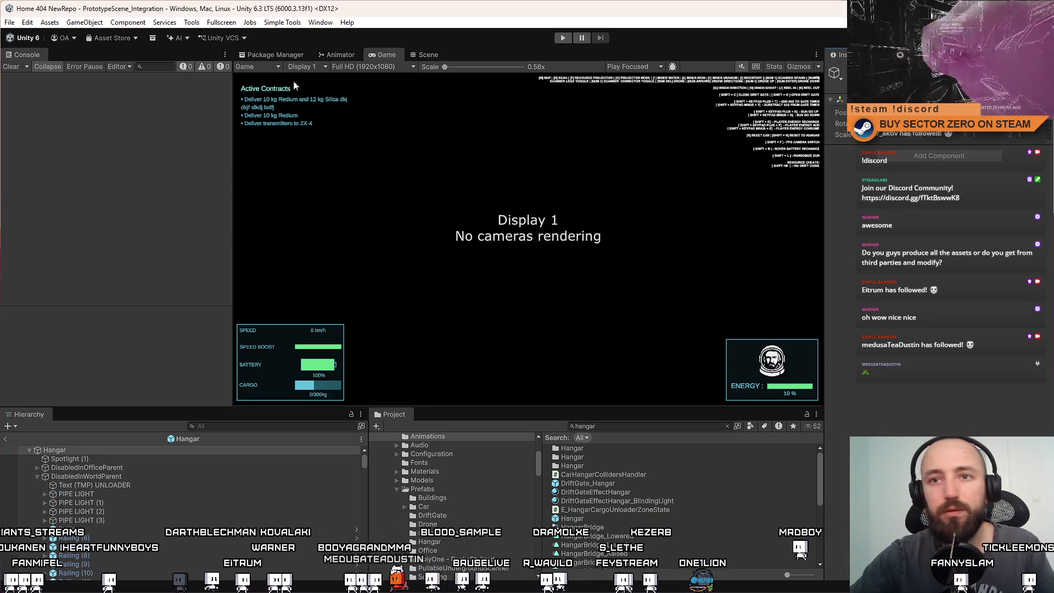
left_click(426, 55)
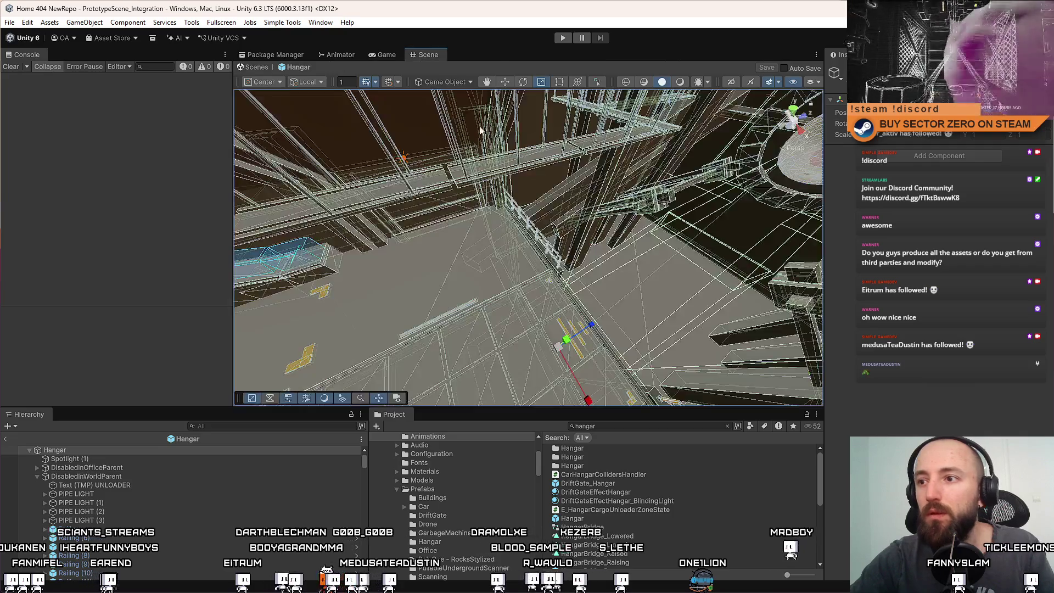
Fly the camera up through the hangar, exit prefab mode, and start playtesting again
mouse_move(548, 202)
left_mouse_down()
mouse_move(749, 177)
mouse_move(708, 128)
left_mouse_up()
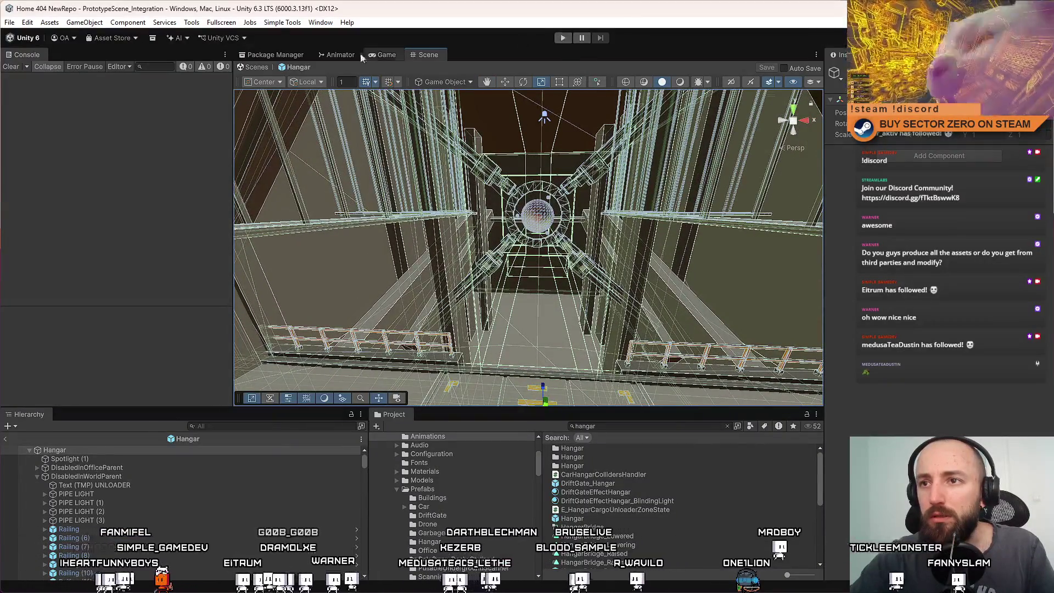
left_click(254, 68)
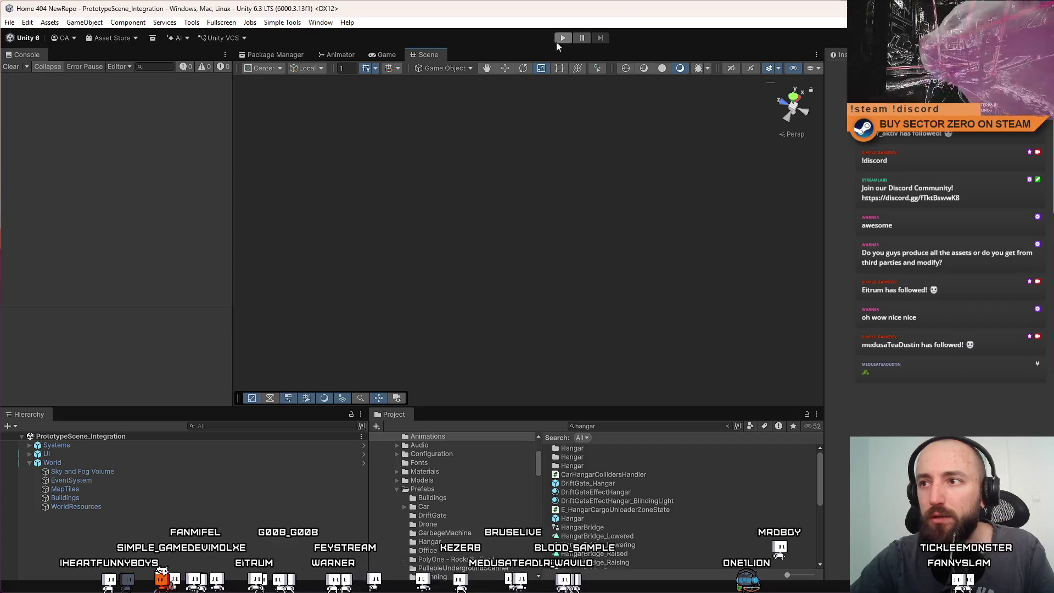
left_click(560, 40)
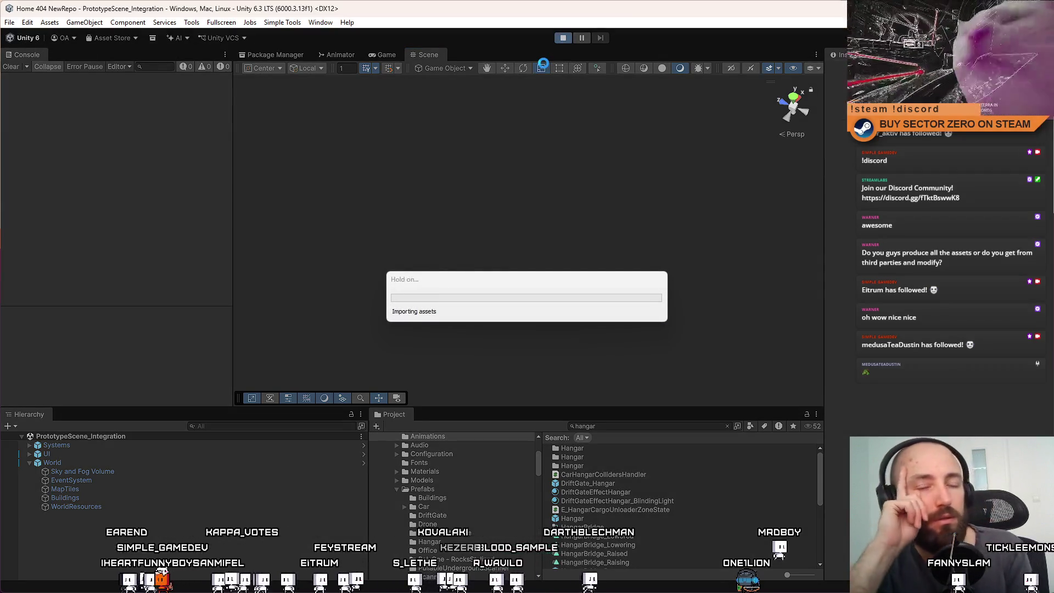